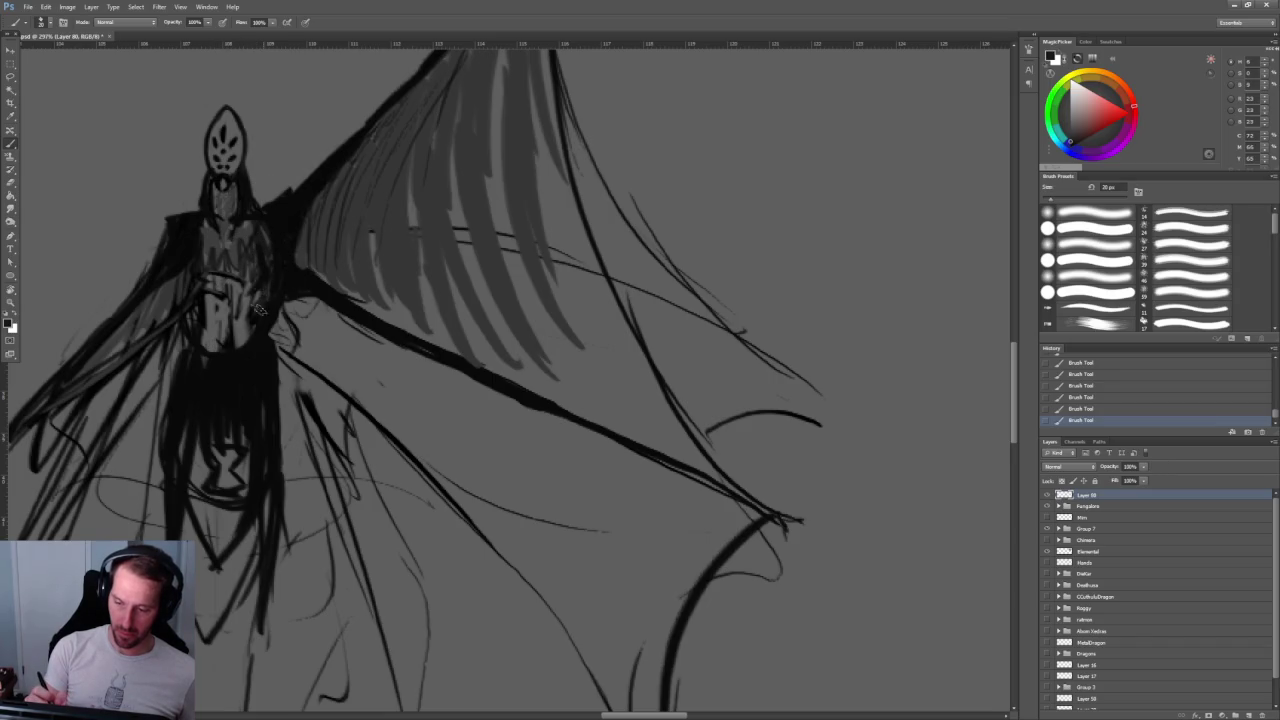
# Step: Darken the winged creature's chest, waist and right torso edge with dense dark brush strokes
pyautogui.moveTo(258, 253)
pyautogui.mouseDown()
pyautogui.moveTo(240, 340)
pyautogui.moveTo(222, 350)
pyautogui.mouseUp()
pyautogui.moveTo(230, 300)
pyautogui.mouseDown()
pyautogui.moveTo(200, 355)
pyautogui.moveTo(261, 228)
pyautogui.mouseUp()
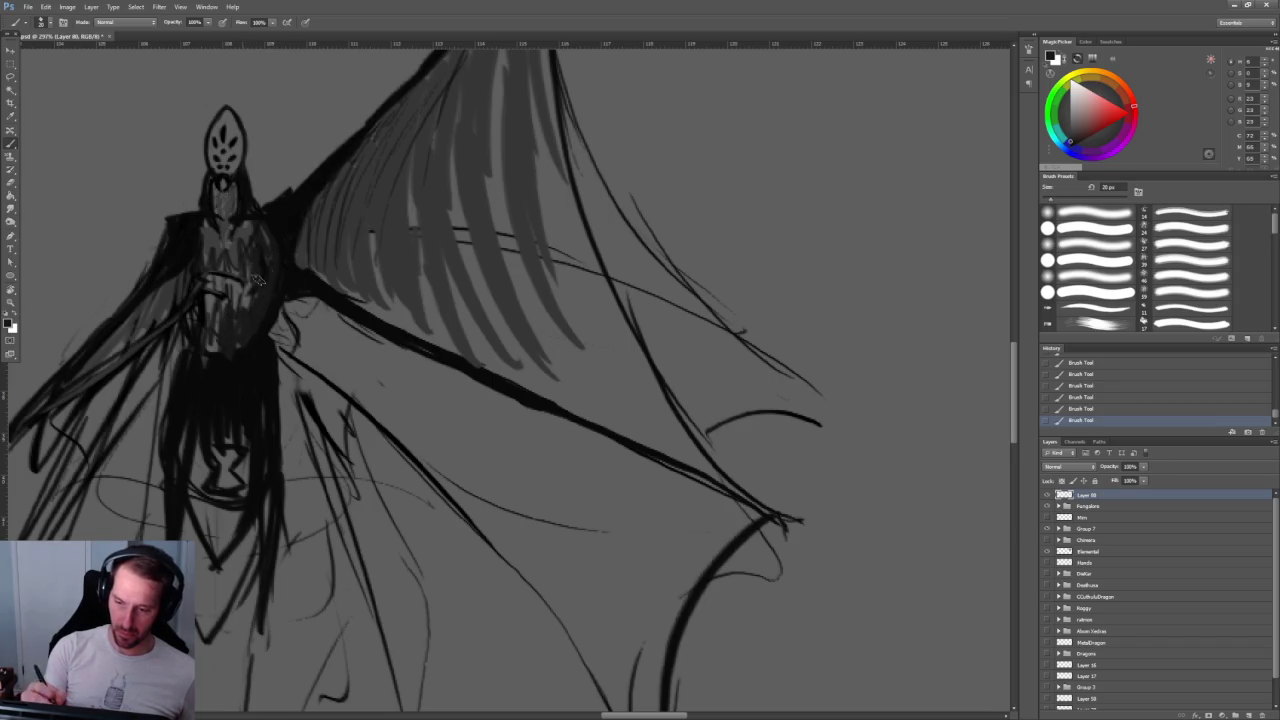
pyautogui.scroll(2, 228, 167)
pyautogui.scroll(2, 228, 167)
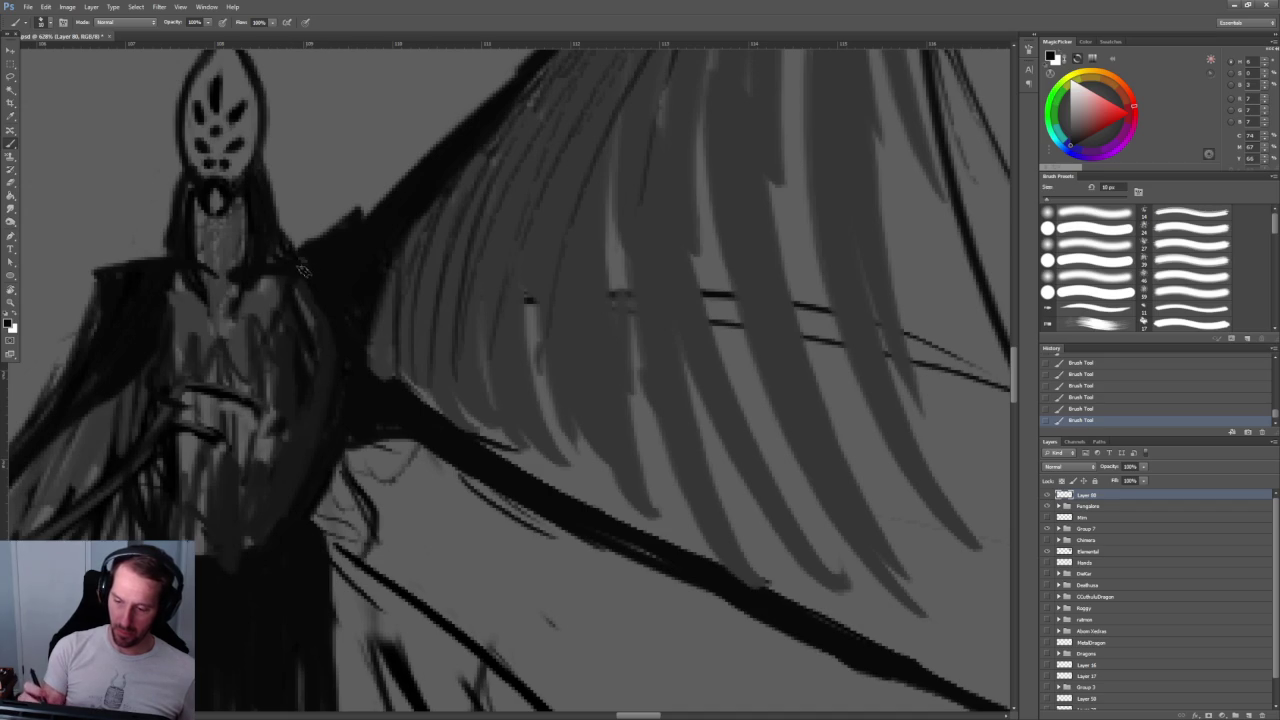
pyautogui.moveTo(300, 372)
pyautogui.mouseDown()
pyautogui.moveTo(250, 390)
pyautogui.moveTo(175, 380)
pyautogui.moveTo(295, 394)
pyautogui.mouseUp()
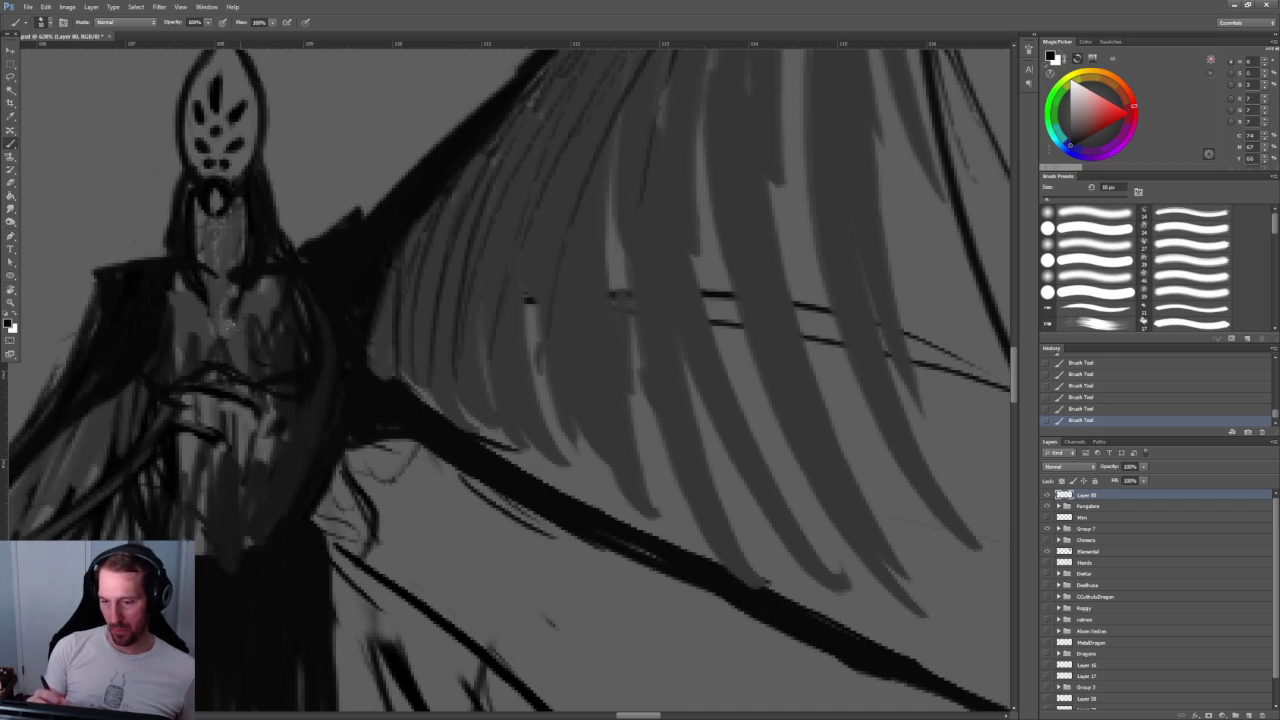
pyautogui.moveTo(224, 276); pyautogui.dragTo(226, 352)
pyautogui.moveTo(308, 440); pyautogui.dragTo(290, 512)
pyautogui.moveTo(305, 295); pyautogui.dragTo(326, 302)
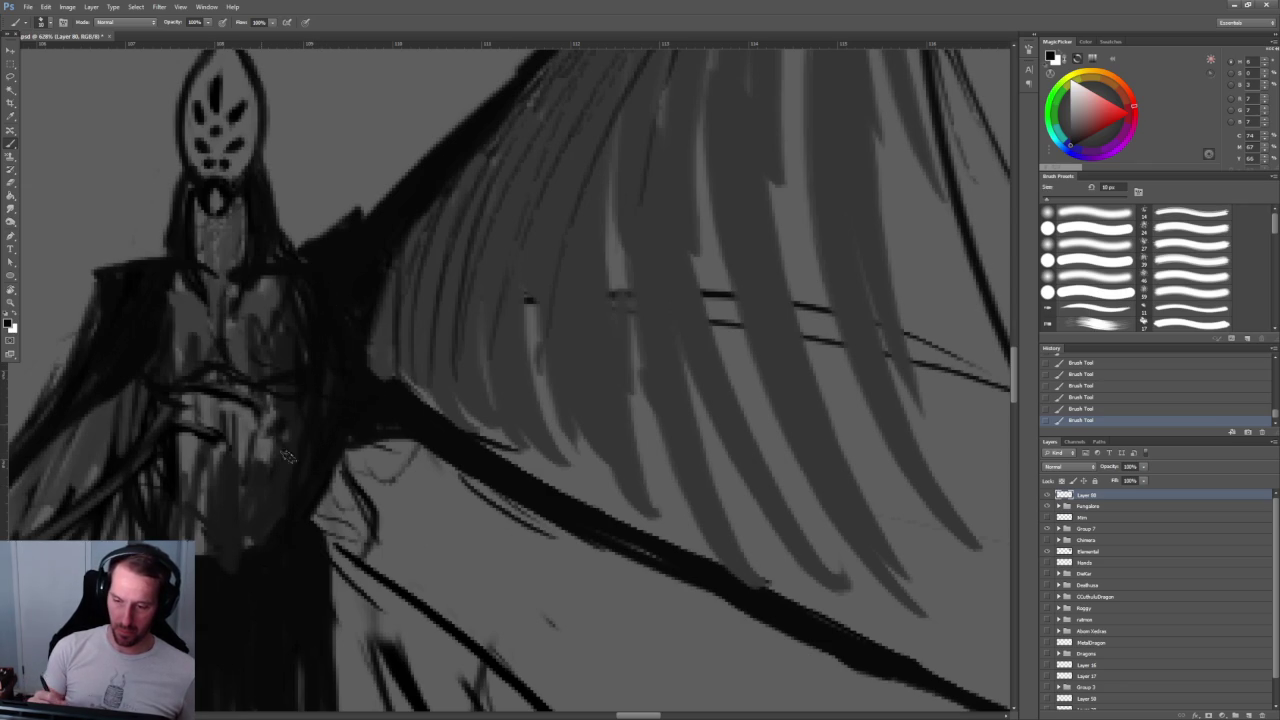
pyautogui.moveTo(240, 428)
pyautogui.mouseDown()
pyautogui.moveTo(300, 476)
pyautogui.moveTo(200, 436)
pyautogui.moveTo(180, 475)
pyautogui.mouseUp()
pyautogui.scroll(-5, 514, 423)
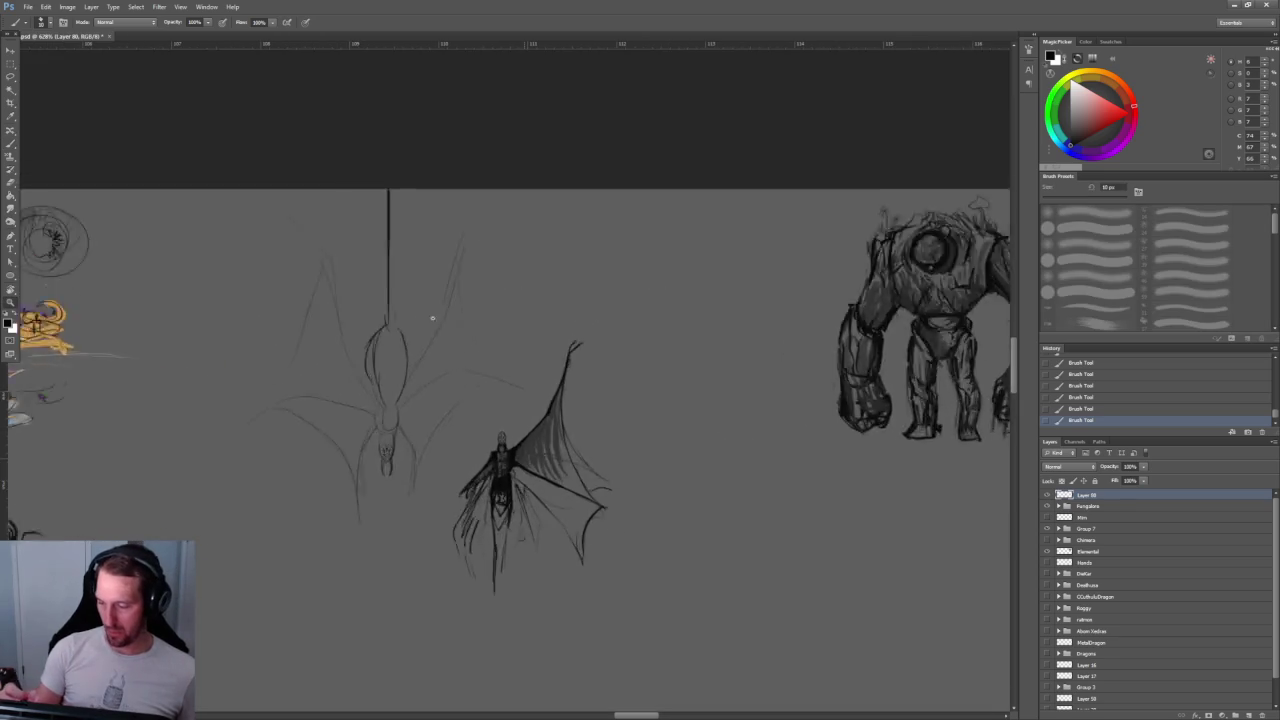
# Step: Sample a grey from the wing and shade the figure's side beneath the wing
pyautogui.scroll(3, 478, 340)
pyautogui.moveTo(622, 353); pyautogui.dragTo(470, 193)
pyautogui.keyDown('alt'); pyautogui.click(398, 260); pyautogui.keyUp('alt')
pyautogui.moveTo(336, 341)
pyautogui.mouseDown()
pyautogui.moveTo(330, 372)
pyautogui.moveTo(345, 384)
pyautogui.mouseUp()
pyautogui.moveTo(355, 340); pyautogui.dragTo(366, 402)
pyautogui.moveTo(365, 346); pyautogui.dragTo(378, 430)
pyautogui.moveTo(385, 366); pyautogui.dragTo(415, 452)
pyautogui.moveTo(415, 370); pyautogui.dragTo(437, 475)
# Step: Spread grey shading across the wing membrane, with darker strokes on its lower part
pyautogui.moveTo(400, 370); pyautogui.dragTo(420, 450)
pyautogui.moveTo(375, 358)
pyautogui.mouseDown()
pyautogui.moveTo(390, 402)
pyautogui.moveTo(450, 452)
pyautogui.moveTo(466, 506)
pyautogui.mouseUp()
pyautogui.moveTo(455, 410)
pyautogui.mouseDown()
pyautogui.moveTo(505, 548)
pyautogui.moveTo(530, 563)
pyautogui.mouseUp()
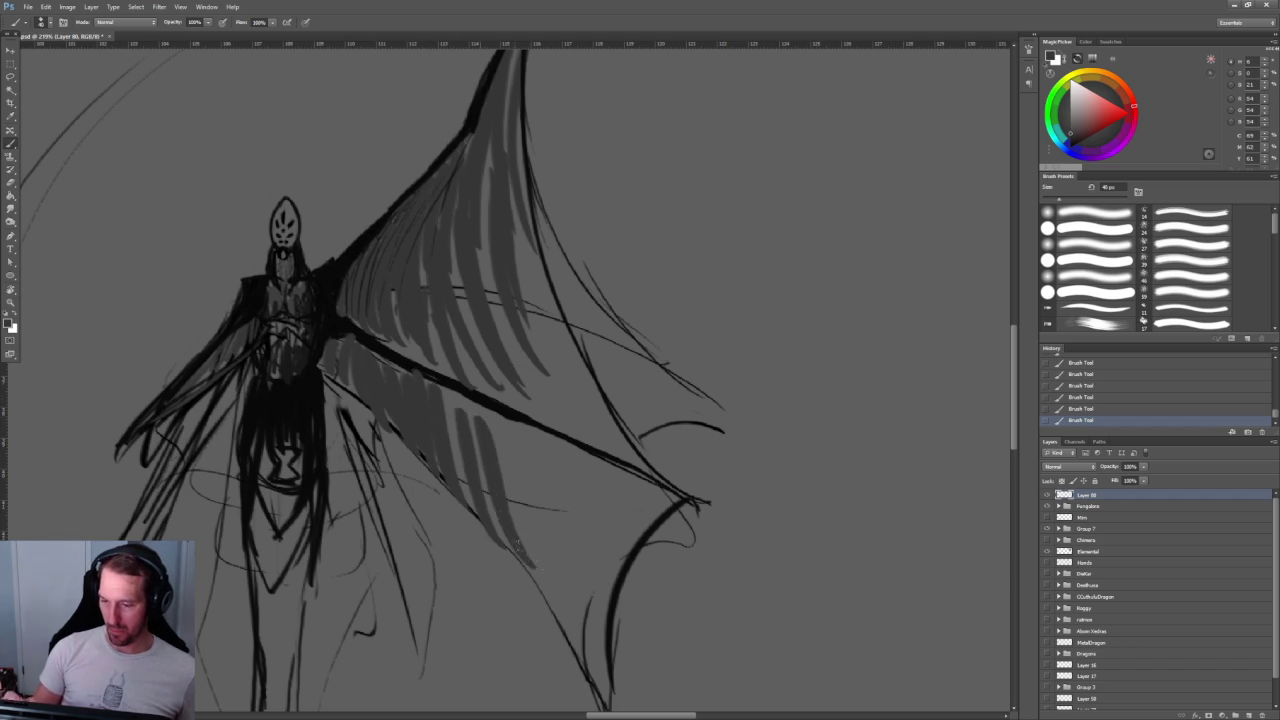
pyautogui.moveTo(498, 455); pyautogui.dragTo(555, 590)
pyautogui.moveTo(512, 428); pyautogui.dragTo(540, 535)
pyautogui.moveTo(550, 436); pyautogui.dragTo(582, 620)
pyautogui.moveTo(598, 468)
pyautogui.mouseDown()
pyautogui.moveTo(570, 538)
pyautogui.moveTo(566, 615)
pyautogui.mouseUp()
pyautogui.moveTo(598, 540); pyautogui.dragTo(609, 630)
# Step: Shade the creature's left drape with grey strokes down its full length
pyautogui.scroll(-2, 398, 387)
pyautogui.scroll(-2, 398, 387)
pyautogui.scroll(2, 398, 387)
pyautogui.scroll(1, 398, 387)
pyautogui.moveTo(292, 330)
pyautogui.mouseDown()
pyautogui.moveTo(244, 560)
pyautogui.moveTo(224, 516)
pyautogui.moveTo(236, 458)
pyautogui.mouseUp()
pyautogui.moveTo(262, 348); pyautogui.dragTo(198, 492)
pyautogui.moveTo(266, 416); pyautogui.dragTo(238, 540)
pyautogui.moveTo(246, 434); pyautogui.dragTo(210, 636)
pyautogui.moveTo(204, 444); pyautogui.dragTo(240, 664)
pyautogui.moveTo(248, 466)
pyautogui.mouseDown()
pyautogui.moveTo(234, 670)
pyautogui.moveTo(248, 612)
pyautogui.mouseUp()
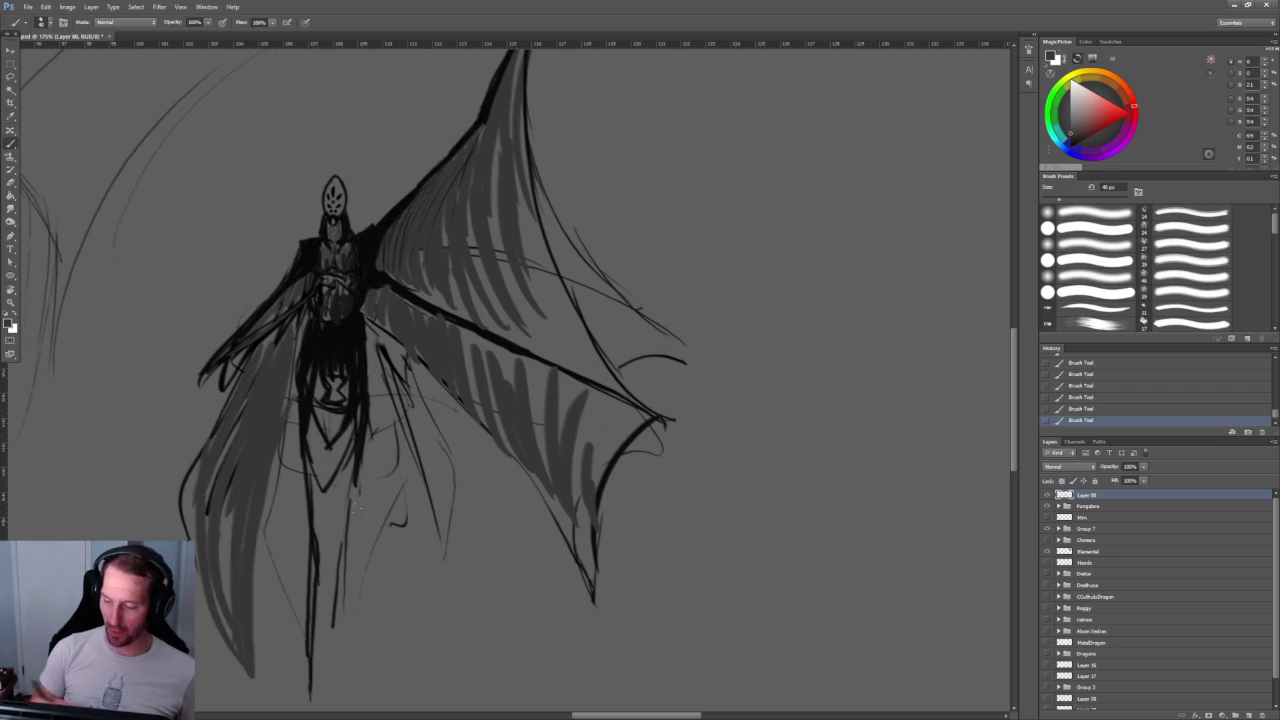
# Step: Zoom in slightly on the creature and switch to a 20 px eraser
pyautogui.press('z')
pyautogui.moveTo(420, 254)
pyautogui.mouseDown()
pyautogui.moveTo(441, 254)
pyautogui.moveTo(437, 428)
pyautogui.moveTo(519, 316)
pyautogui.mouseUp()
pyautogui.press('b')
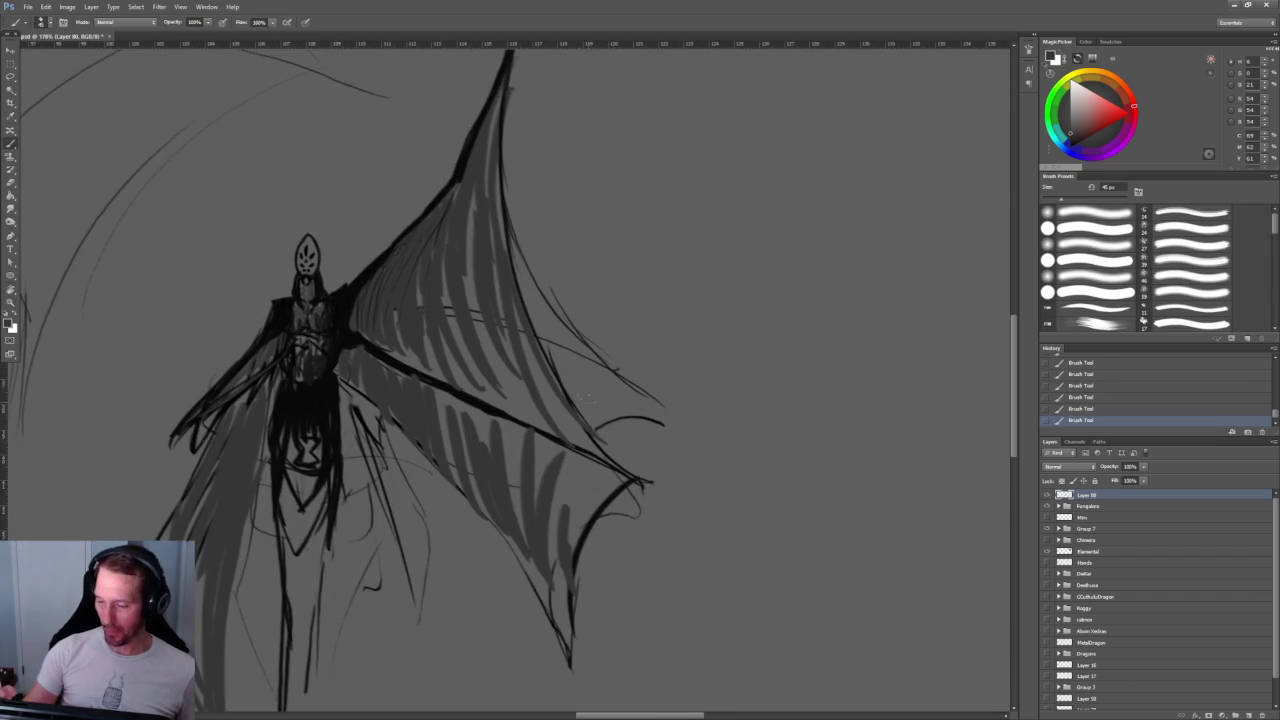
pyautogui.press('e')
pyautogui.press(']')
# Step: Erase stray sketch lines right of the wing and a faint line near its tip
pyautogui.moveTo(520, 235); pyautogui.dragTo(585, 355)
pyautogui.moveTo(555, 300); pyautogui.dragTo(640, 418)
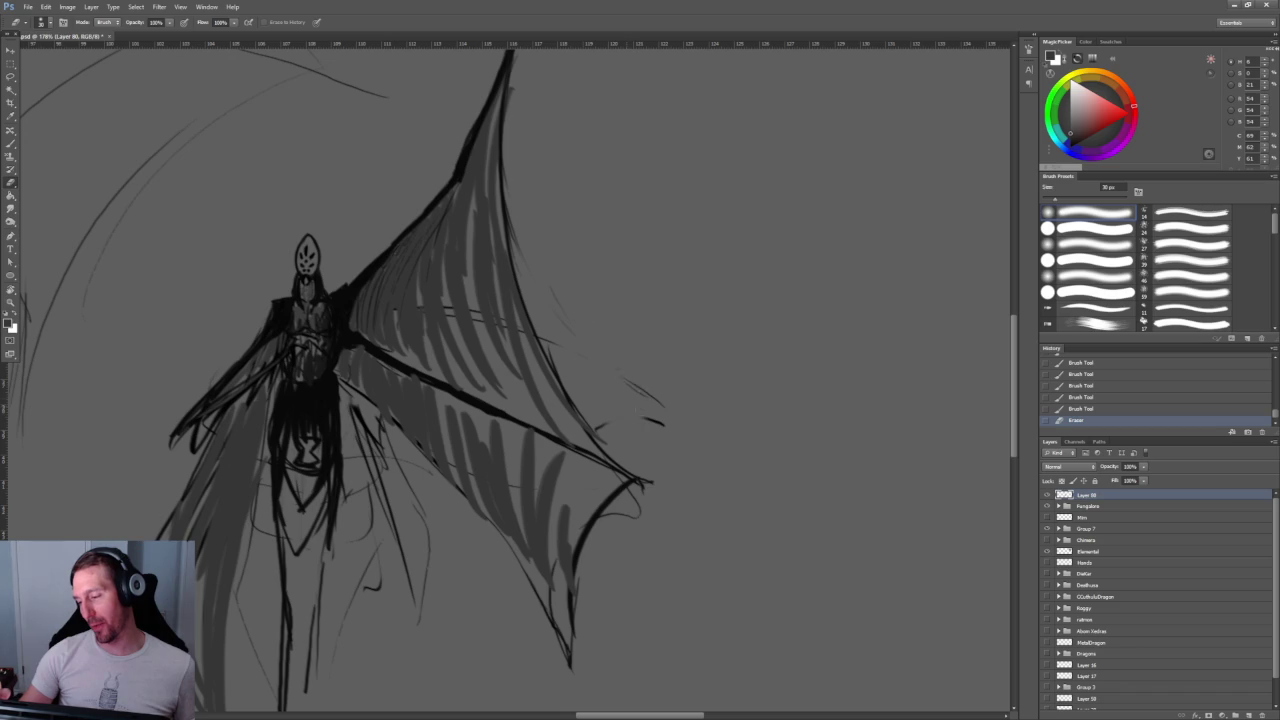
pyautogui.moveTo(640, 515); pyautogui.dragTo(628, 508)
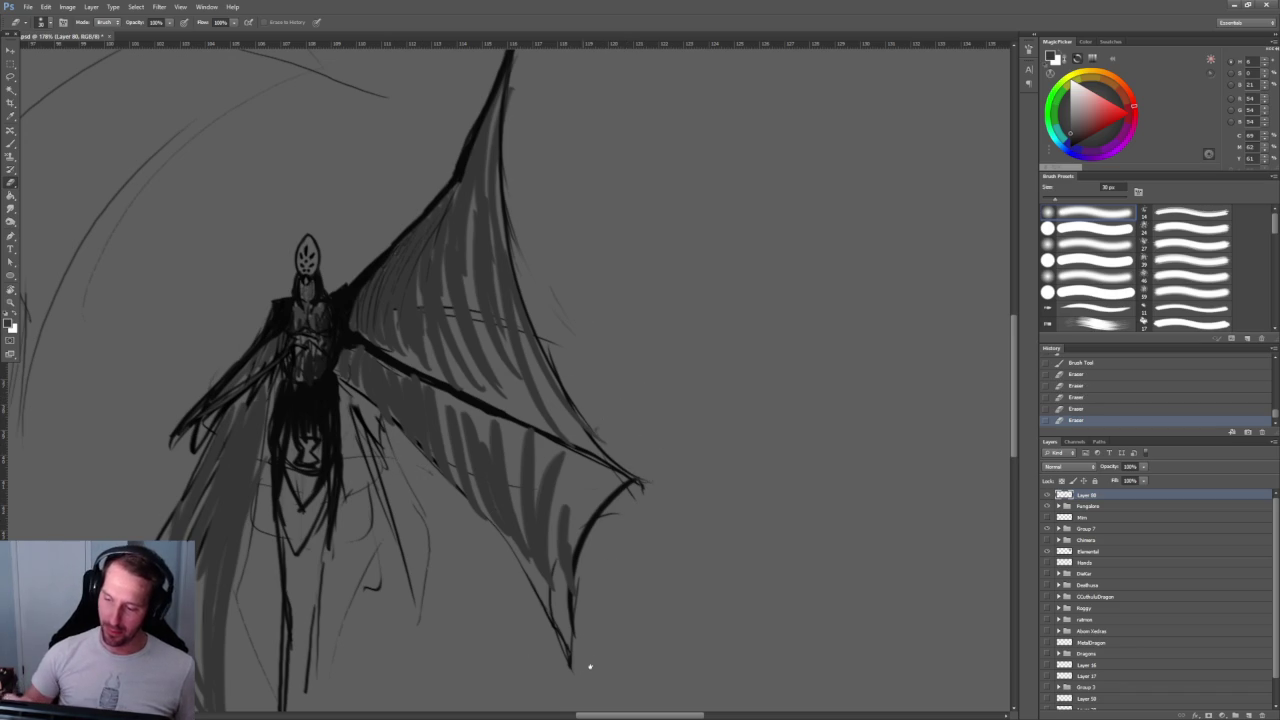
pyautogui.moveTo(580, 667); pyautogui.dragTo(591, 612)
# Step: Erase faint sketch lines around the legs, then return to the brush with a darker sampled colour
pyautogui.moveTo(365, 355); pyautogui.dragTo(440, 515)
pyautogui.moveTo(415, 420); pyautogui.dragTo(380, 532)
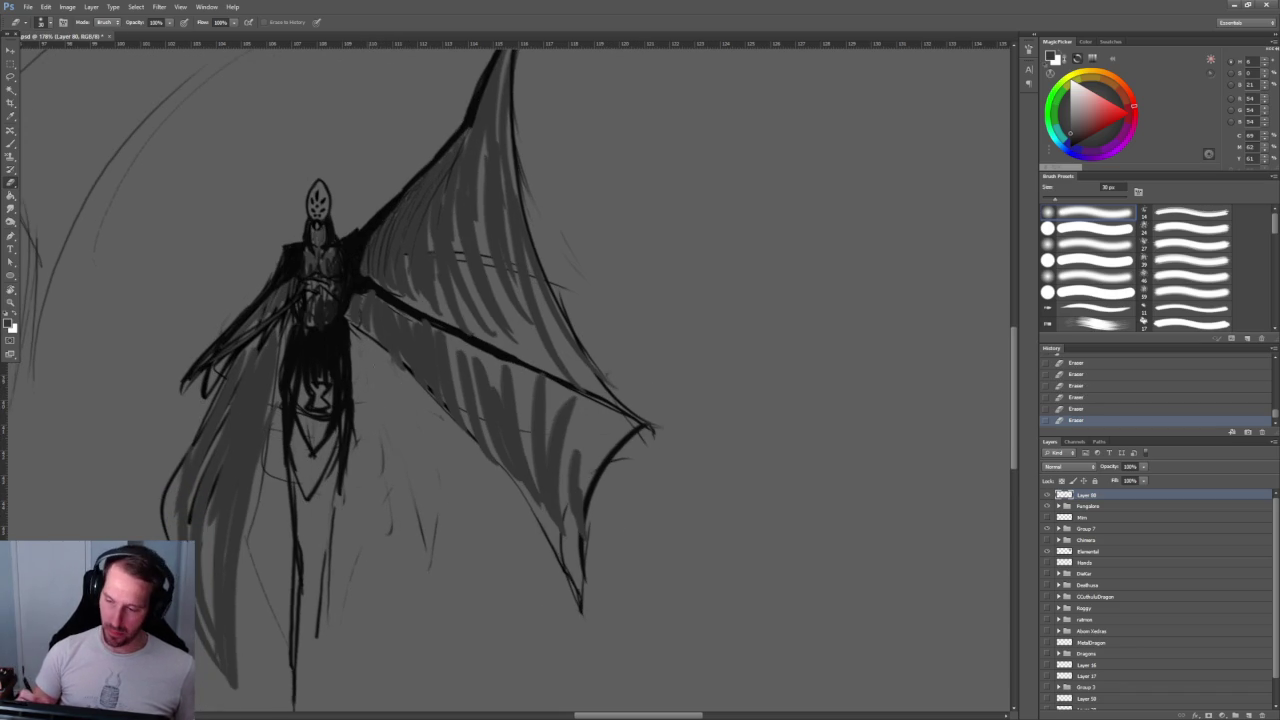
pyautogui.press('z')
pyautogui.moveTo(763, 397)
pyautogui.mouseDown()
pyautogui.moveTo(677, 393)
pyautogui.moveTo(631, 354)
pyautogui.mouseUp()
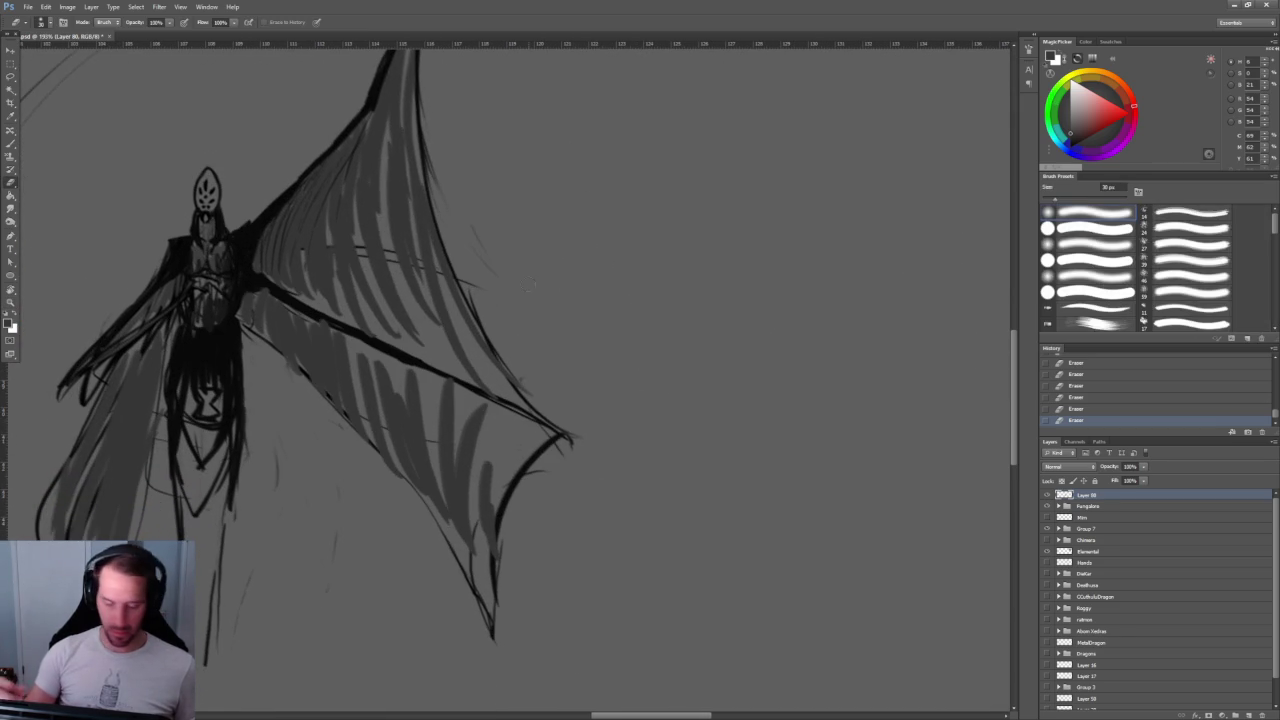
pyautogui.press('b')
pyautogui.keyDown('alt'); pyautogui.click(262, 330); pyautogui.keyUp('alt')
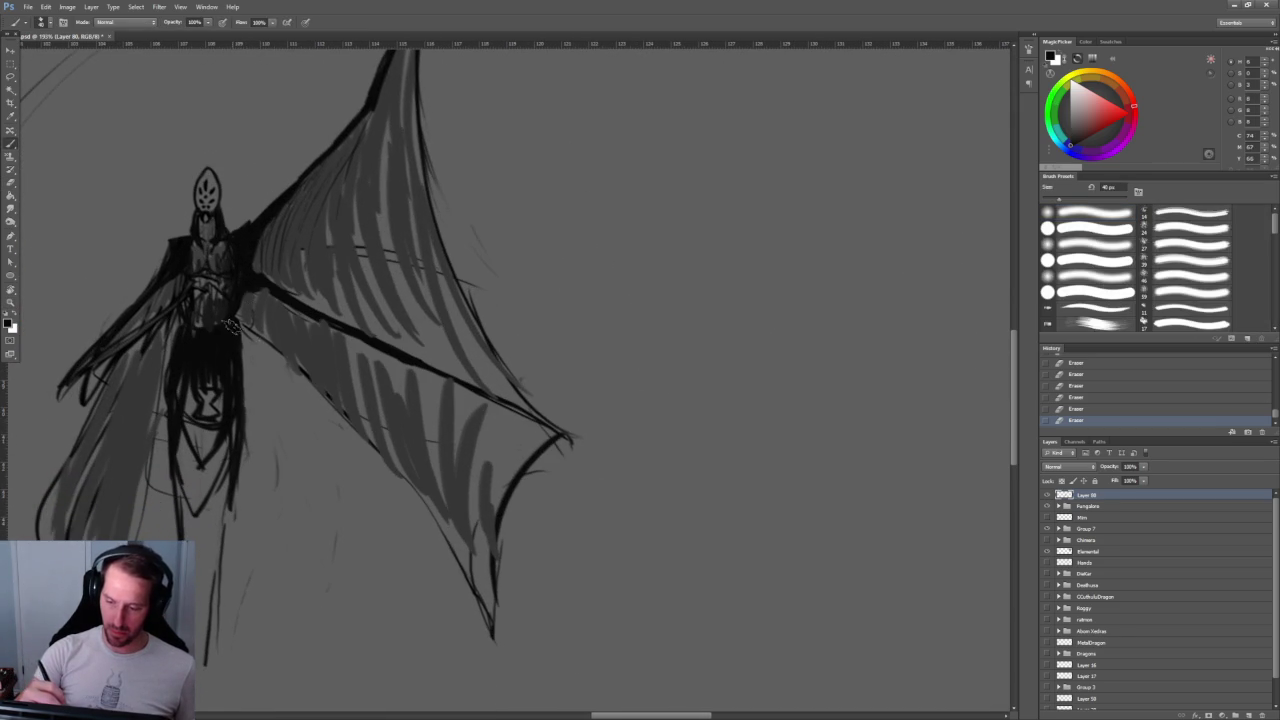
# Step: Darken the wing joint and lower edge, and thicken the upper edge toward the tip at 35 px
pyautogui.moveTo(228, 310); pyautogui.dragTo(372, 452)
pyautogui.moveTo(302, 386)
pyautogui.mouseDown()
pyautogui.moveTo(357, 440)
pyautogui.moveTo(487, 630)
pyautogui.moveTo(474, 575)
pyautogui.mouseUp()
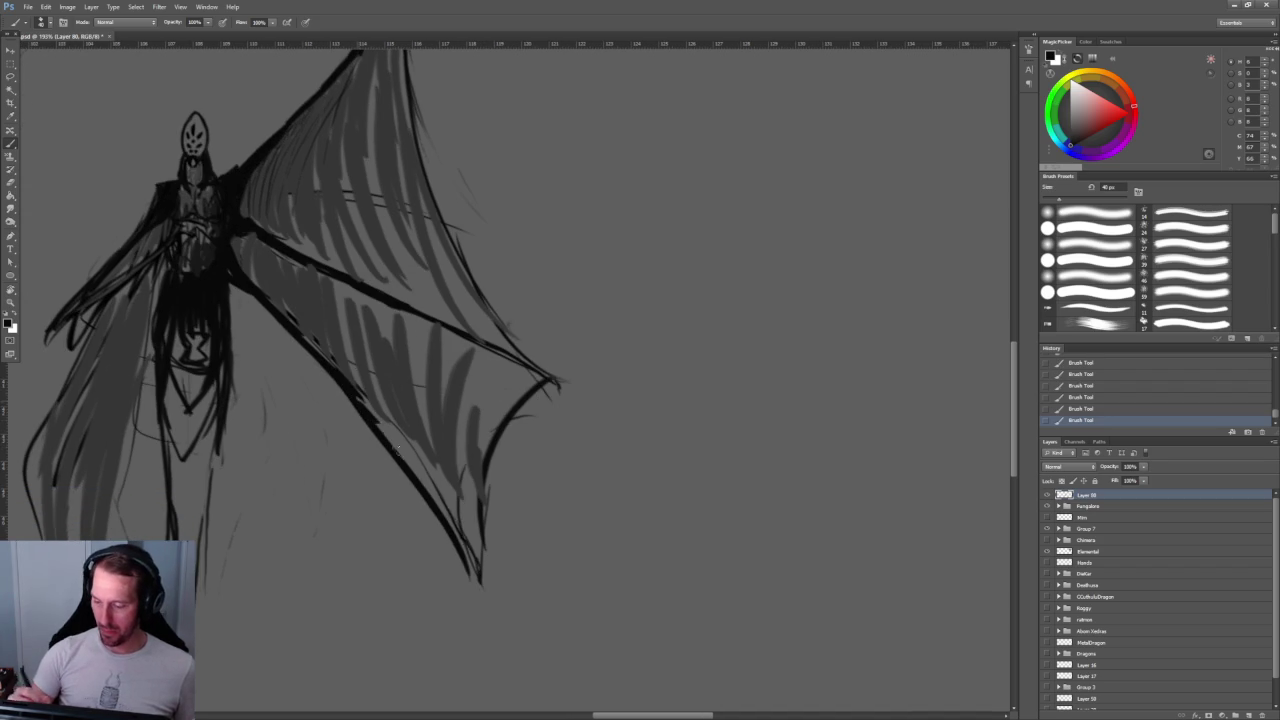
pyautogui.moveTo(378, 424); pyautogui.dragTo(363, 379)
pyautogui.press('[')
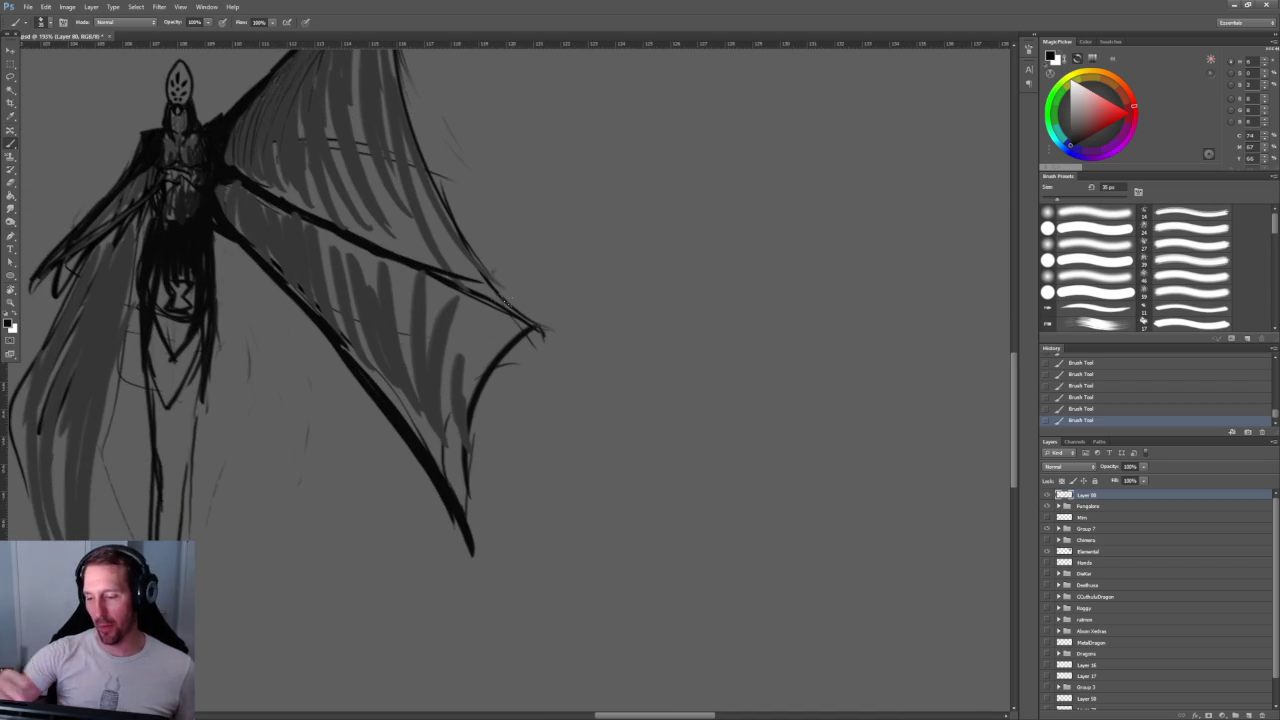
pyautogui.moveTo(250, 178); pyautogui.dragTo(545, 330)
pyautogui.moveTo(392, 402); pyautogui.dragTo(447, 555)
# Step: Redraw the lower wing edge to end at the tip and extend the tip slightly
pyautogui.hotkey('ctrl', 'z')
pyautogui.moveTo(420, 440); pyautogui.dragTo(461, 515)
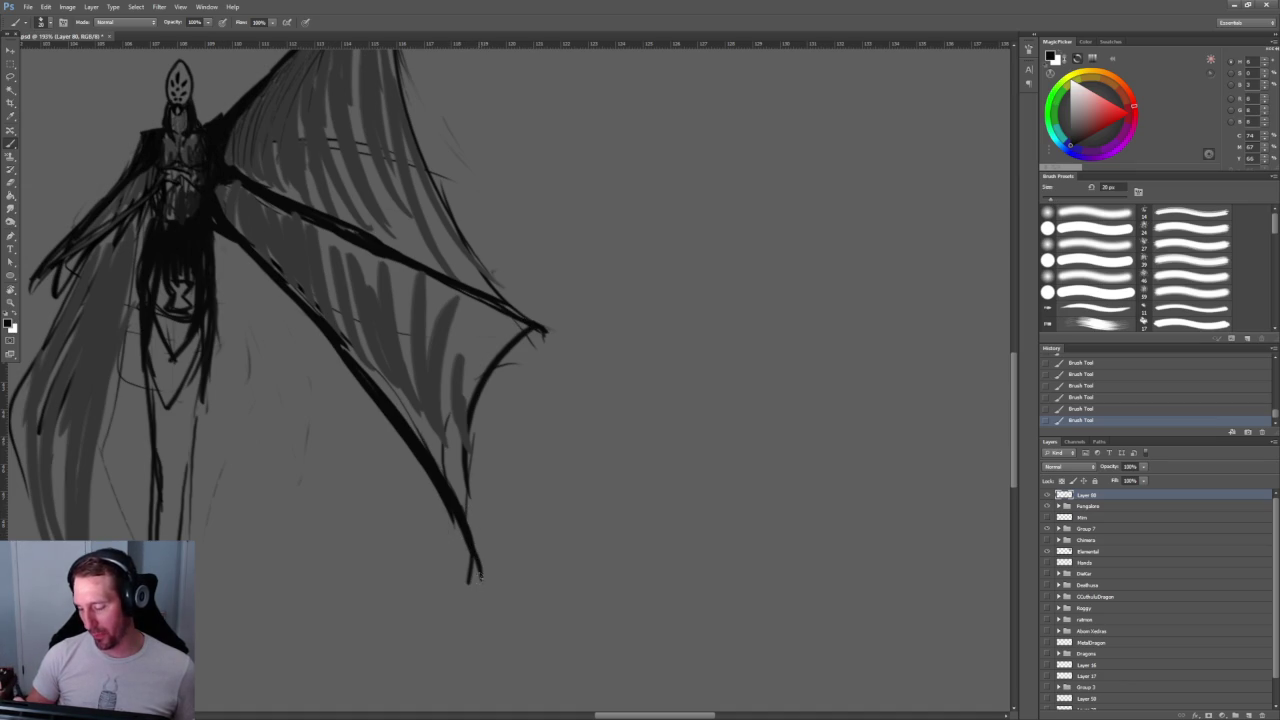
pyautogui.moveTo(530, 324); pyautogui.dragTo(557, 329)
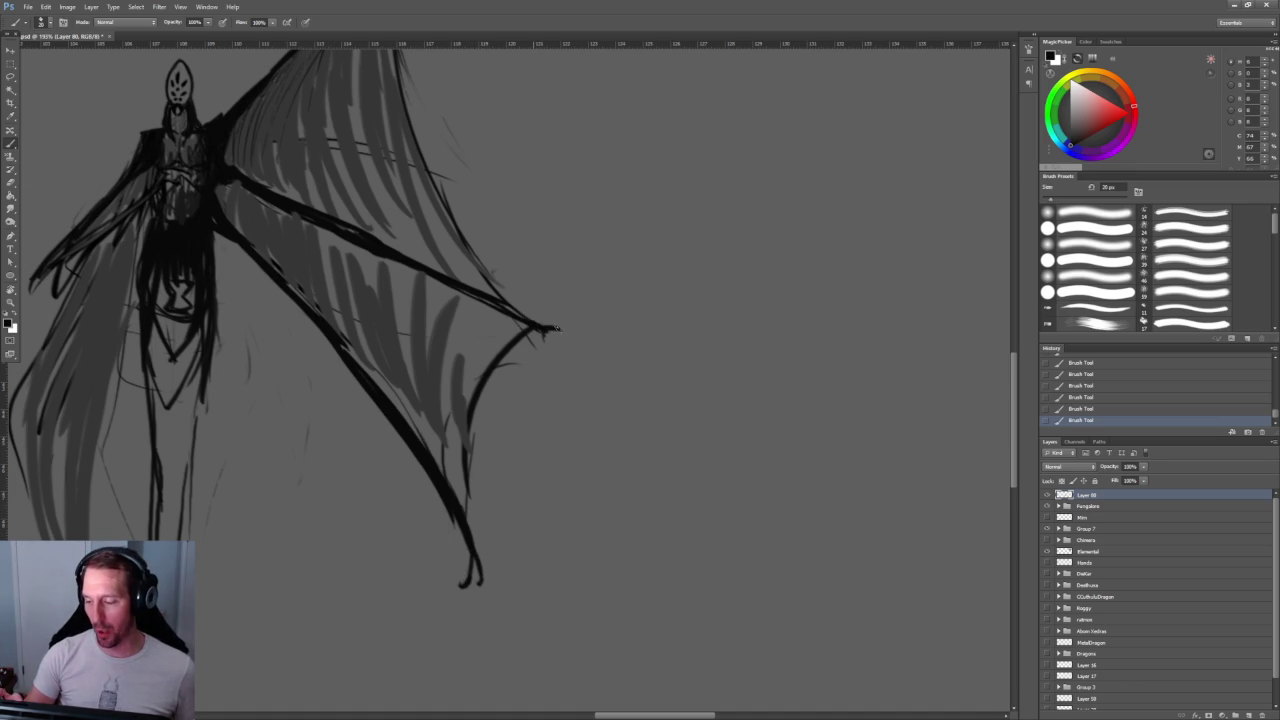
pyautogui.scroll(-5, 550, 339)
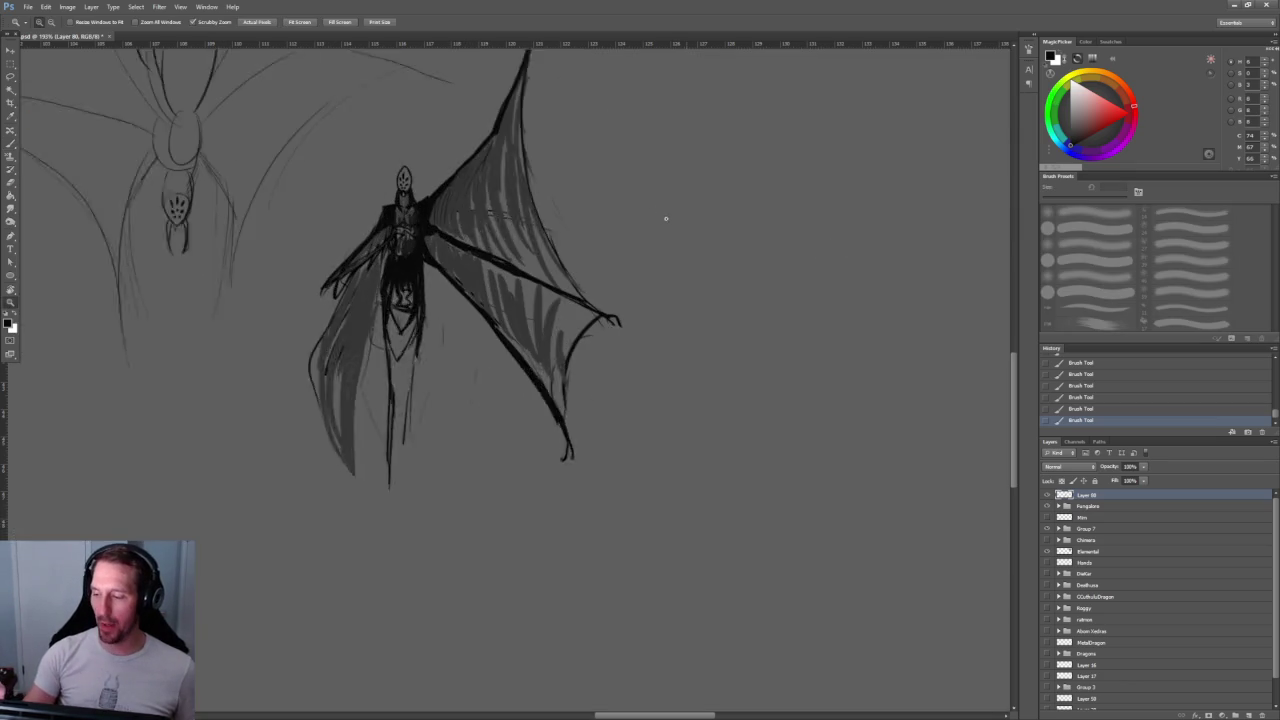
pyautogui.scroll(3, 657, 214)
pyautogui.scroll(1, 646, 143)
# Step: Hatch the lower and upper wing membrane with grey strokes using a 35 px brush
pyautogui.press(']')
pyautogui.press(']')
pyautogui.press(']')
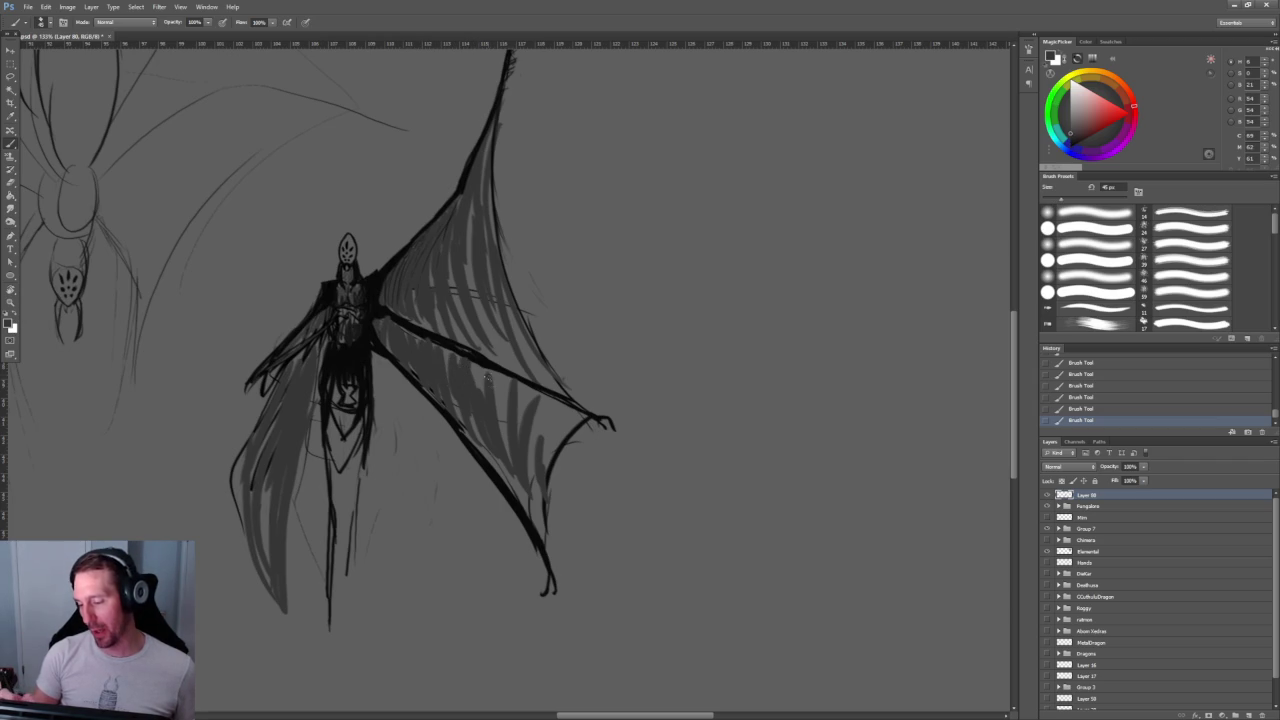
pyautogui.moveTo(522, 381); pyautogui.dragTo(510, 460)
pyautogui.moveTo(550, 402); pyautogui.dragTo(530, 434)
pyautogui.moveTo(518, 476); pyautogui.dragTo(510, 508)
pyautogui.moveTo(572, 410); pyautogui.dragTo(540, 458)
pyautogui.moveTo(536, 446); pyautogui.dragTo(524, 520)
pyautogui.moveTo(580, 414); pyautogui.dragTo(540, 518)
pyautogui.moveTo(468, 250)
pyautogui.mouseDown()
pyautogui.moveTo(515, 360)
pyautogui.moveTo(545, 392)
pyautogui.mouseUp()
pyautogui.moveTo(490, 232); pyautogui.dragTo(530, 364)
pyautogui.moveTo(470, 204); pyautogui.dragTo(500, 340)
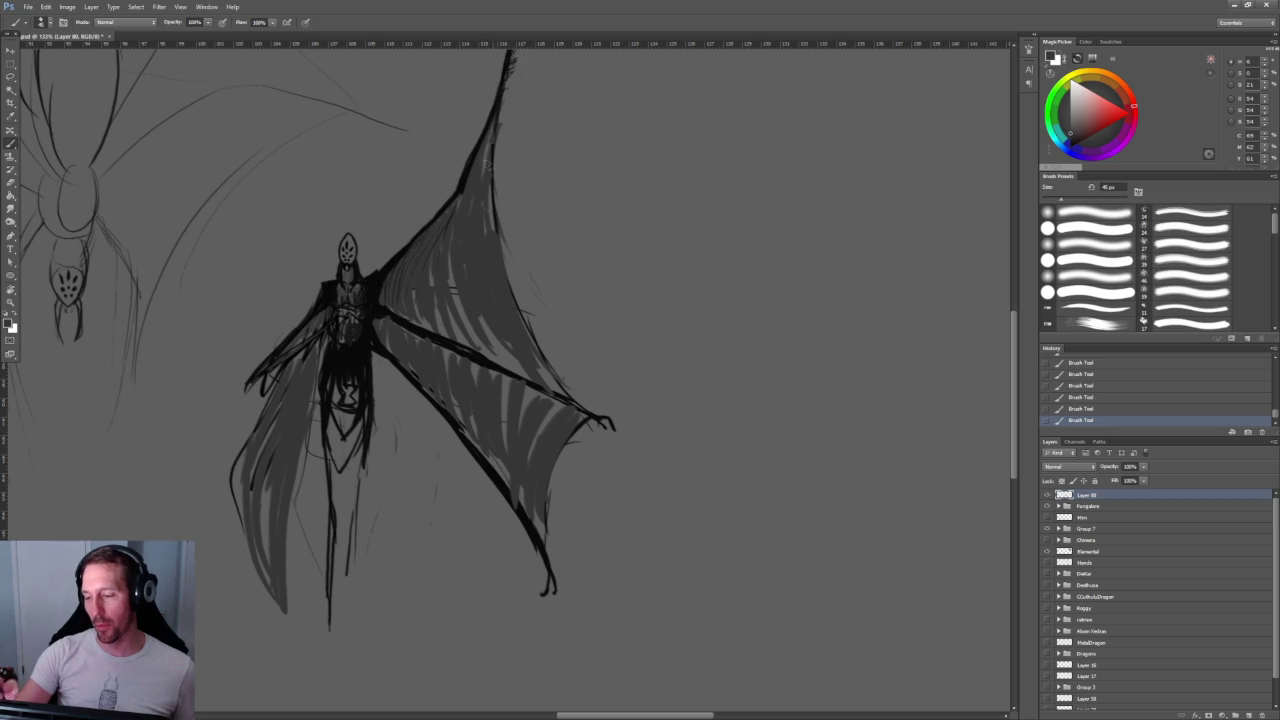
# Step: Sample near-black from the wing edge and thicken the leading edge up to the shoulder
pyautogui.keyDown('alt'); pyautogui.click(466, 171); pyautogui.keyUp('alt')
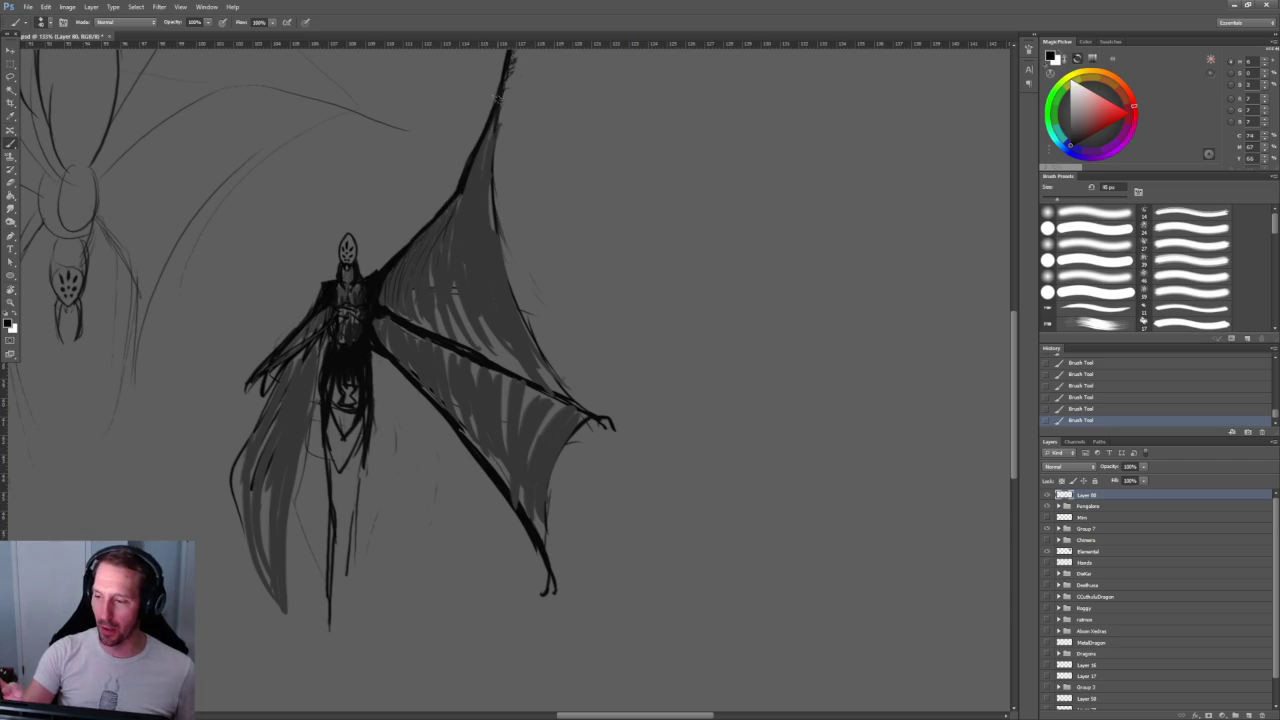
pyautogui.moveTo(498, 112); pyautogui.dragTo(448, 228)
pyautogui.hotkey('ctrl', 'z')
pyautogui.moveTo(498, 108)
pyautogui.mouseDown()
pyautogui.moveTo(446, 230)
pyautogui.moveTo(390, 272)
pyautogui.mouseUp()
pyautogui.moveTo(458, 200); pyautogui.dragTo(420, 240)
pyautogui.scroll(-5, 500, 210)
pyautogui.scroll(5, 500, 210)
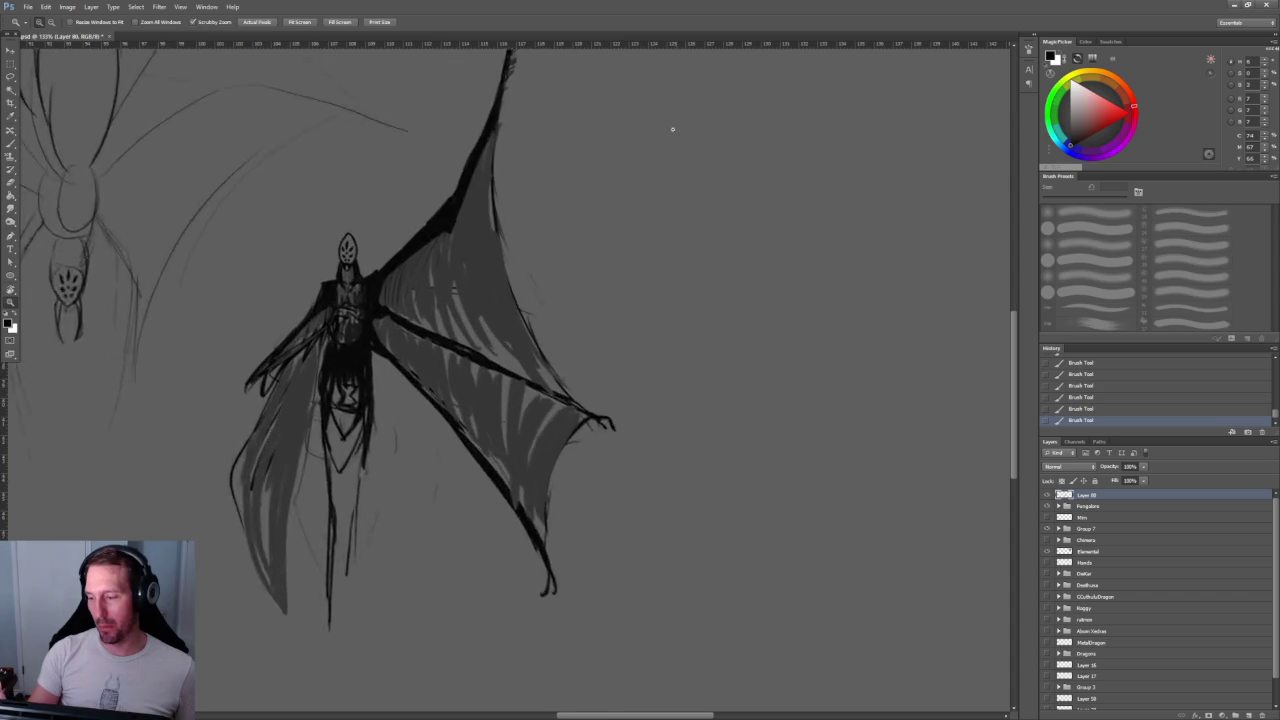
pyautogui.scroll(1, 573, 204)
pyautogui.moveTo(573, 204); pyautogui.dragTo(608, 289)
# Step: Erase part of the heavy shoulder stroke on the wing's leading edge, then reframe the body
pyautogui.press('e')
pyautogui.moveTo(420, 264); pyautogui.dragTo(360, 336)
pyautogui.moveTo(424, 258); pyautogui.dragTo(405, 302)
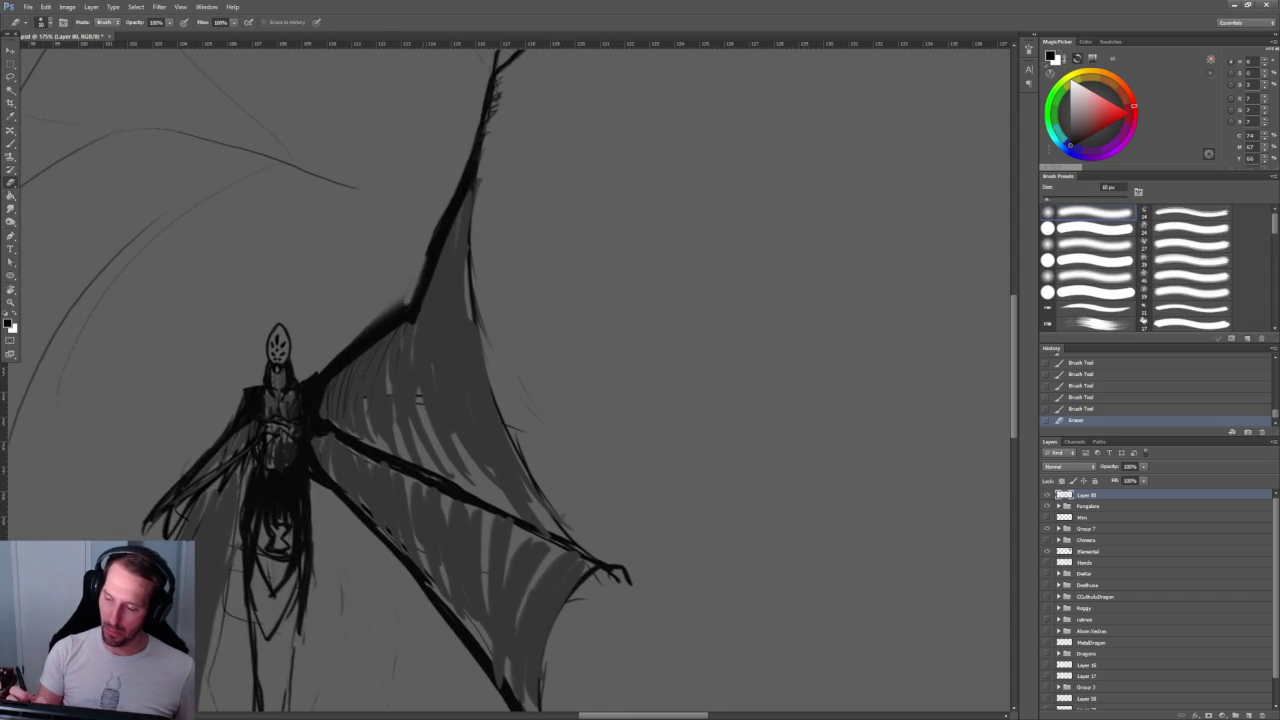
pyautogui.moveTo(560, 250); pyautogui.dragTo(574, 263)
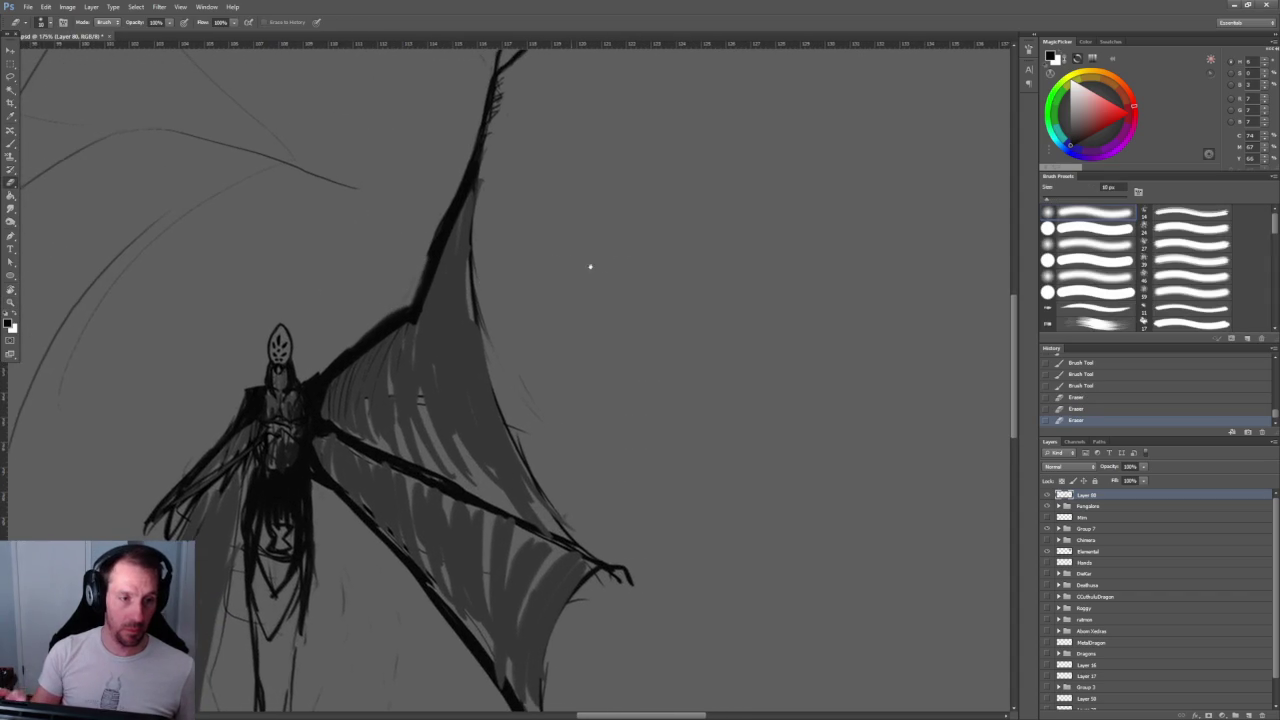
pyautogui.scroll(-3, 569, 251)
pyautogui.scroll(3, 594, 260)
pyautogui.moveTo(466, 452); pyautogui.dragTo(521, 273)
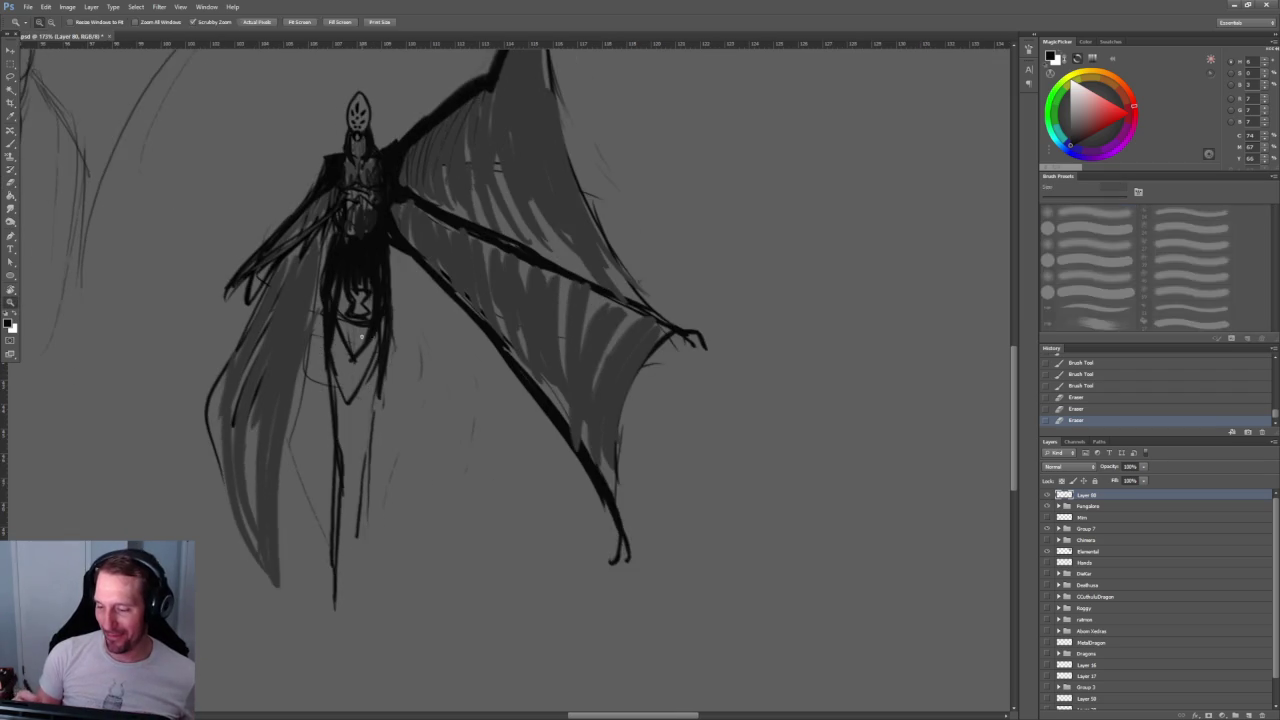
pyautogui.scroll(3, 380, 330)
pyautogui.press('b')
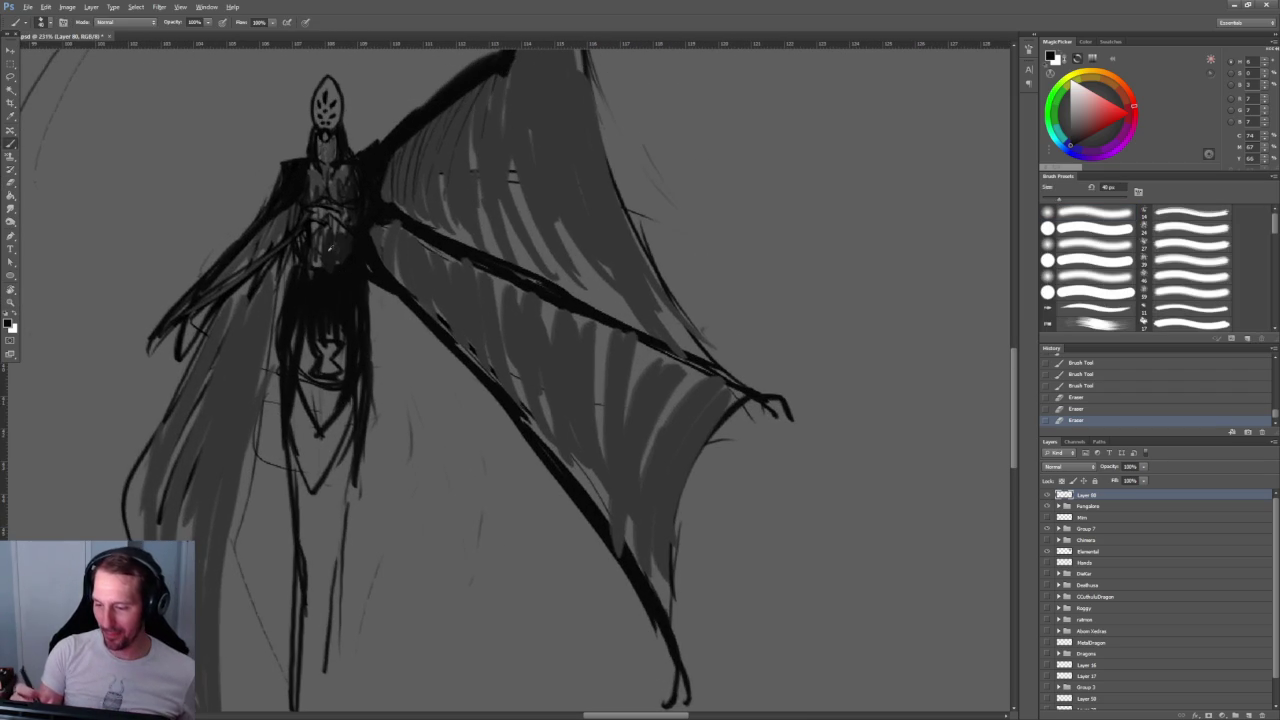
# Step: Fill and hatch the creature's lower torso with dark strokes on both sides
pyautogui.moveTo(348, 308); pyautogui.dragTo(340, 390)
pyautogui.moveTo(345, 340); pyautogui.dragTo(320, 470)
pyautogui.moveTo(335, 300)
pyautogui.mouseDown()
pyautogui.moveTo(315, 470)
pyautogui.moveTo(300, 385)
pyautogui.mouseUp()
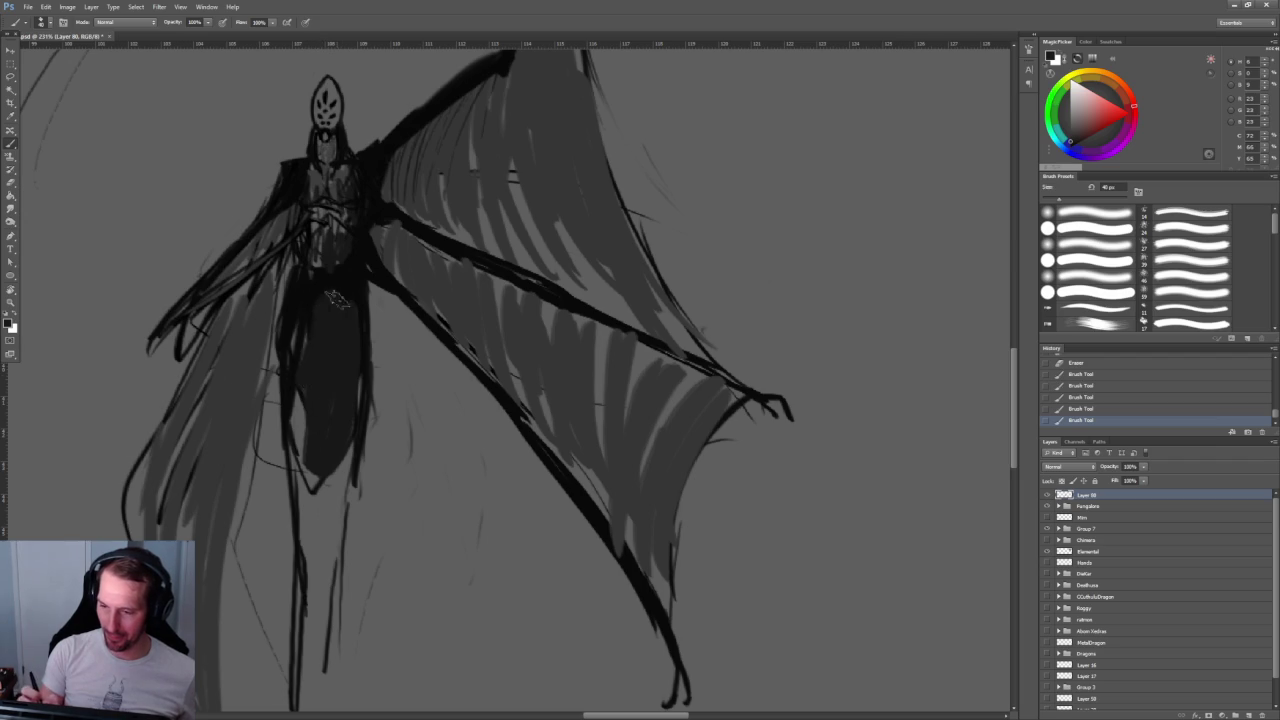
pyautogui.moveTo(357, 234); pyautogui.dragTo(345, 275)
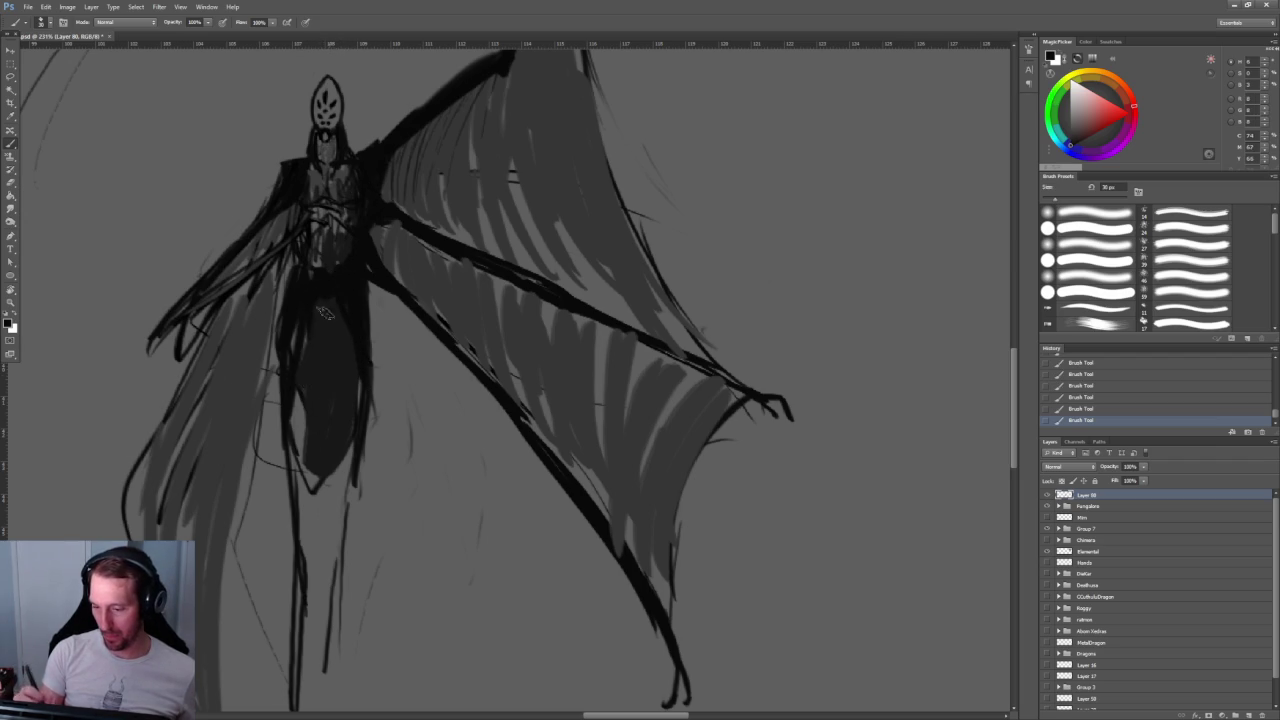
pyautogui.moveTo(305, 328); pyautogui.dragTo(292, 366)
pyautogui.moveTo(351, 313)
pyautogui.mouseDown()
pyautogui.moveTo(358, 375)
pyautogui.moveTo(317, 491)
pyautogui.mouseUp()
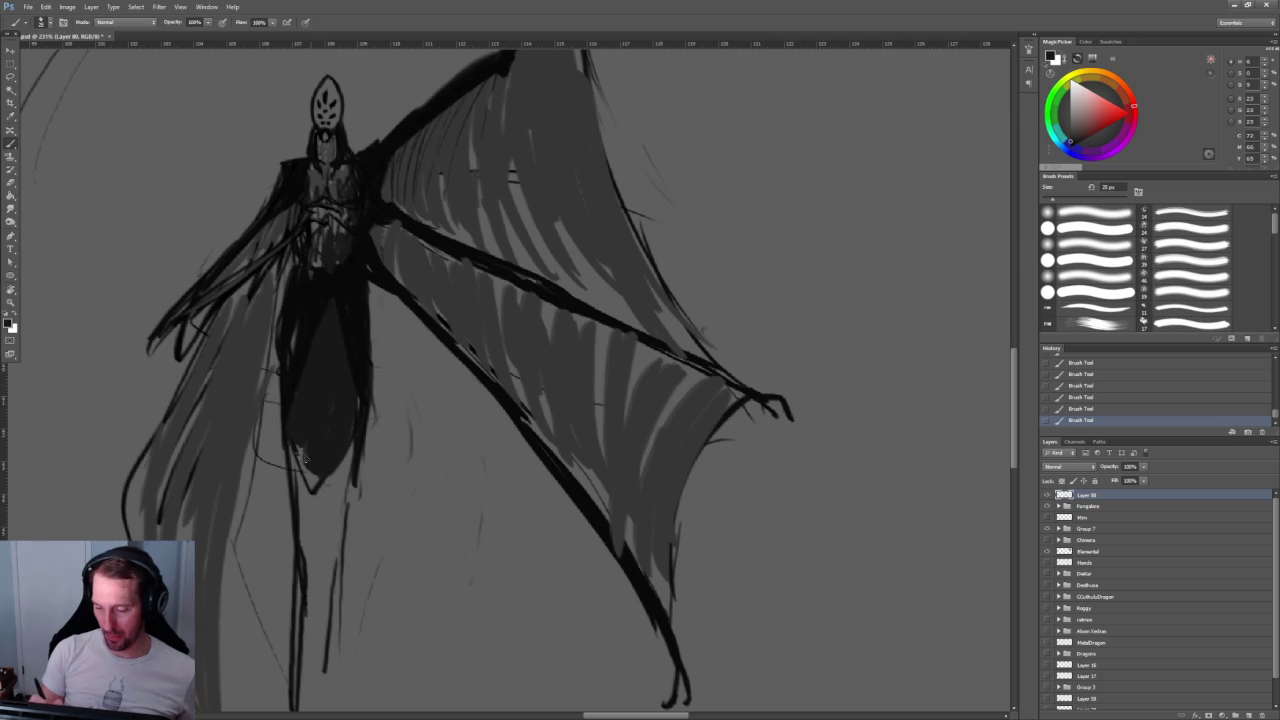
pyautogui.moveTo(312, 369); pyautogui.dragTo(312, 485)
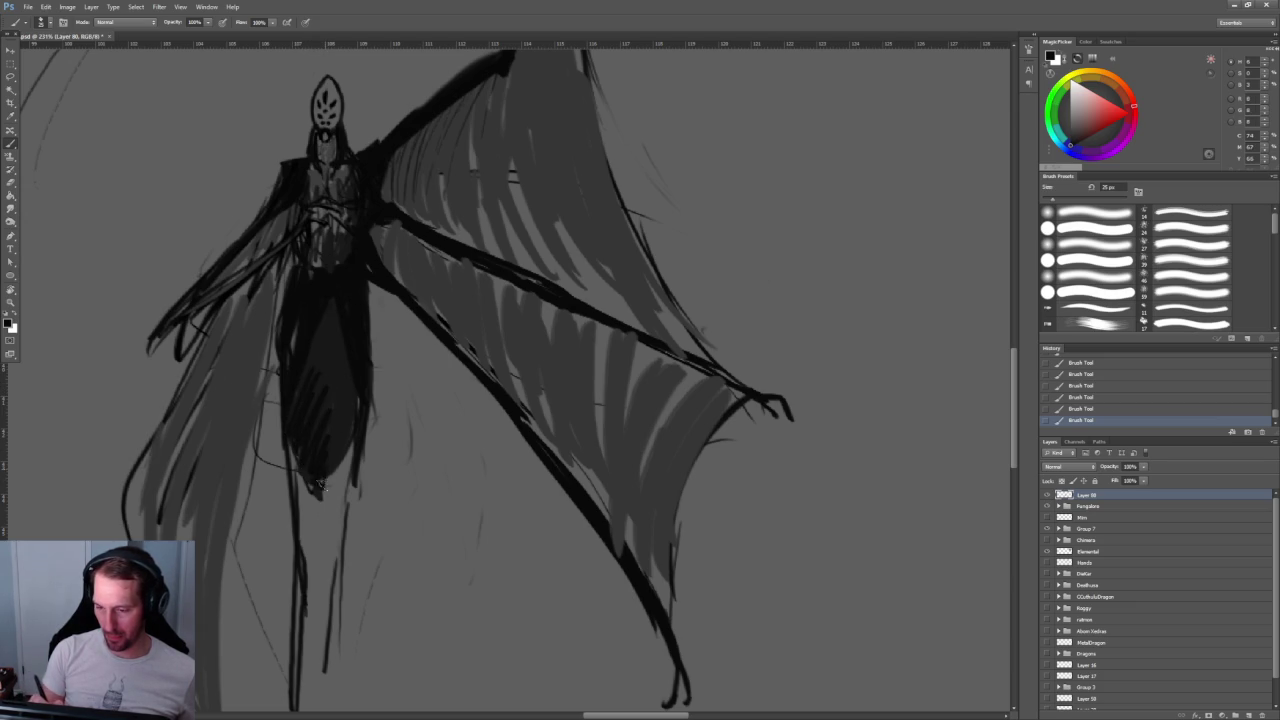
pyautogui.moveTo(334, 346)
pyautogui.mouseDown()
pyautogui.moveTo(320, 388)
pyautogui.moveTo(333, 443)
pyautogui.mouseUp()
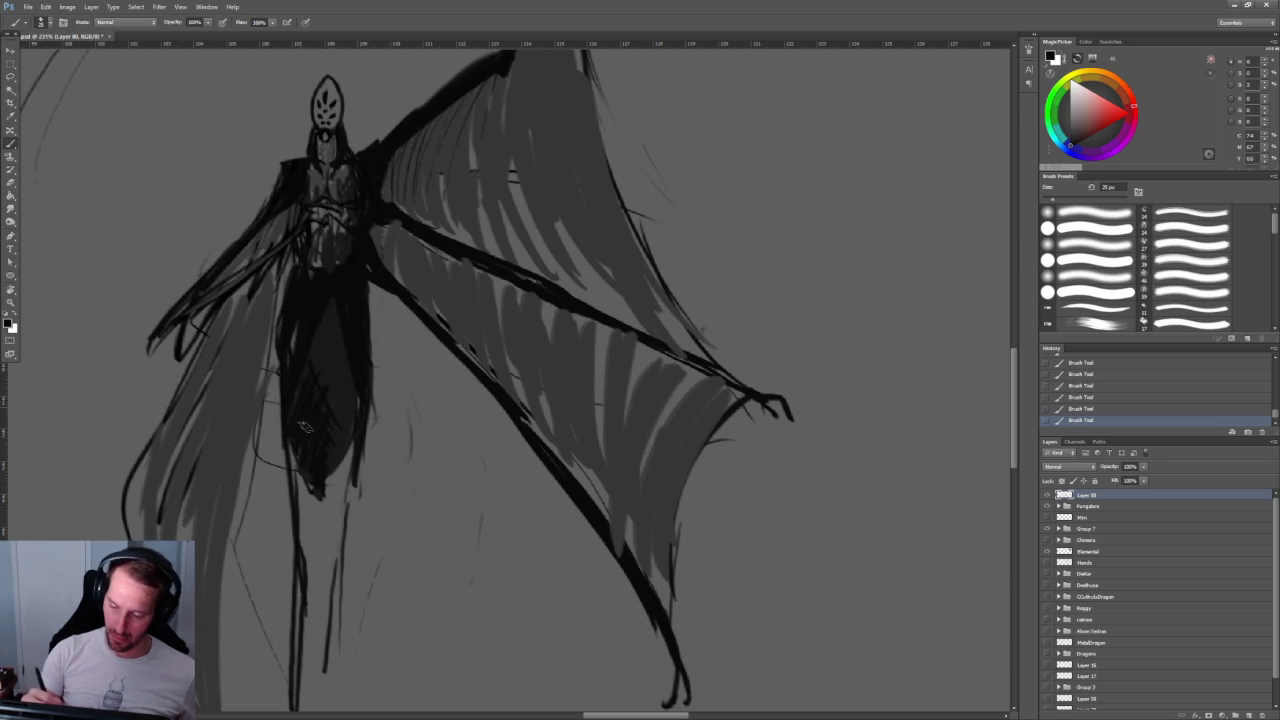
# Step: Smooth the lower torso shading and sample lighter greys to sketch the abdomen's hourglass
pyautogui.scroll(2, 322, 448)
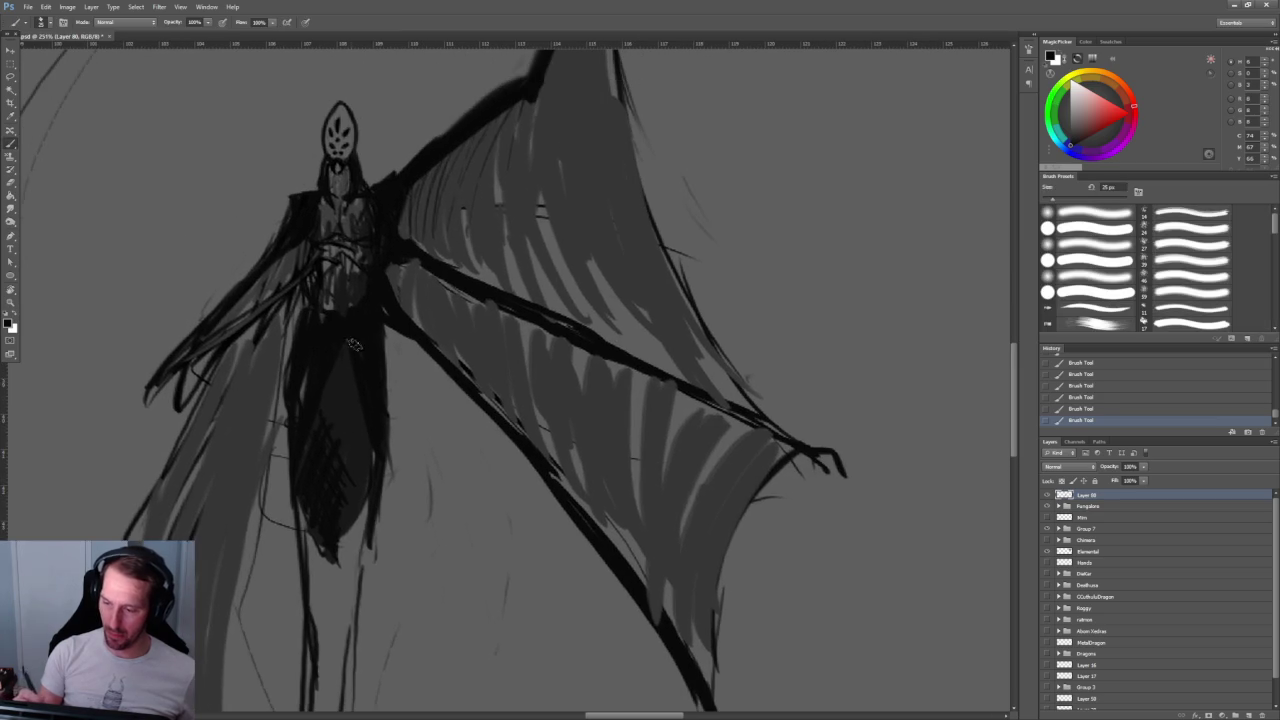
pyautogui.moveTo(331, 401)
pyautogui.mouseDown()
pyautogui.moveTo(325, 440)
pyautogui.moveTo(344, 485)
pyautogui.mouseUp()
pyautogui.moveTo(326, 427); pyautogui.dragTo(335, 505)
pyautogui.keyDown('alt'); pyautogui.click(349, 443); pyautogui.keyUp('alt')
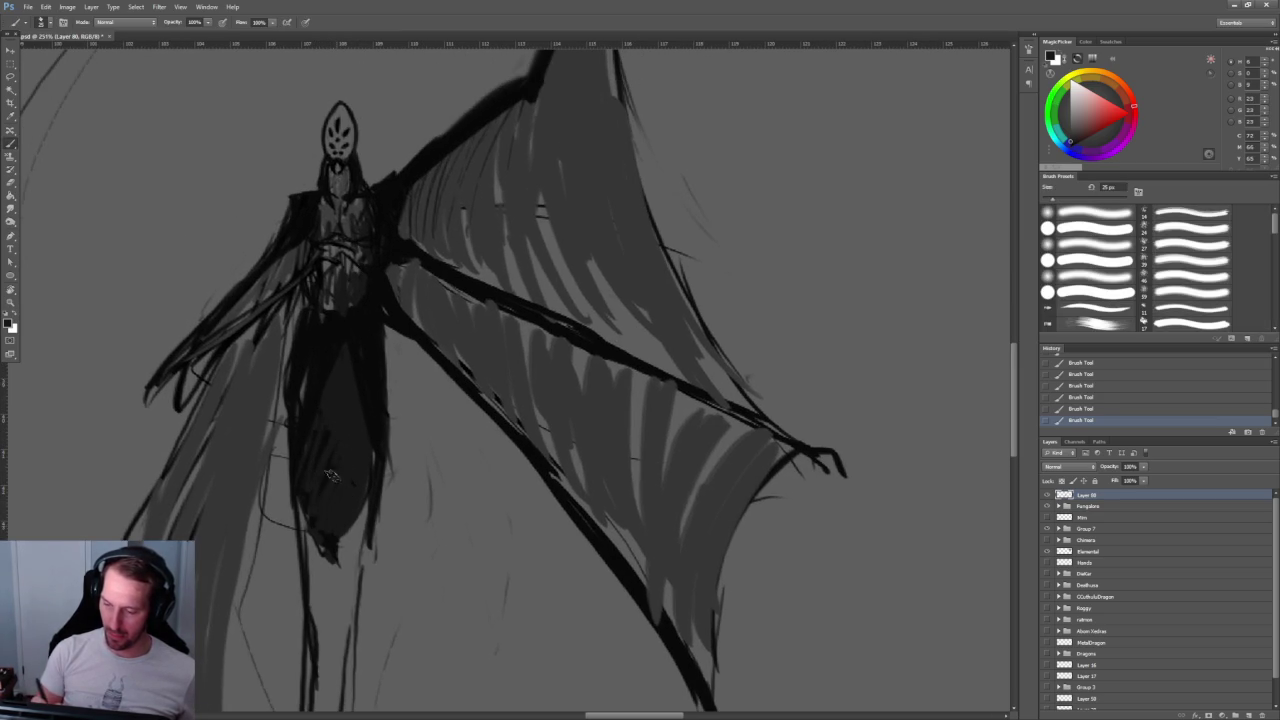
pyautogui.keyDown('alt'); pyautogui.click(355, 262); pyautogui.keyUp('alt')
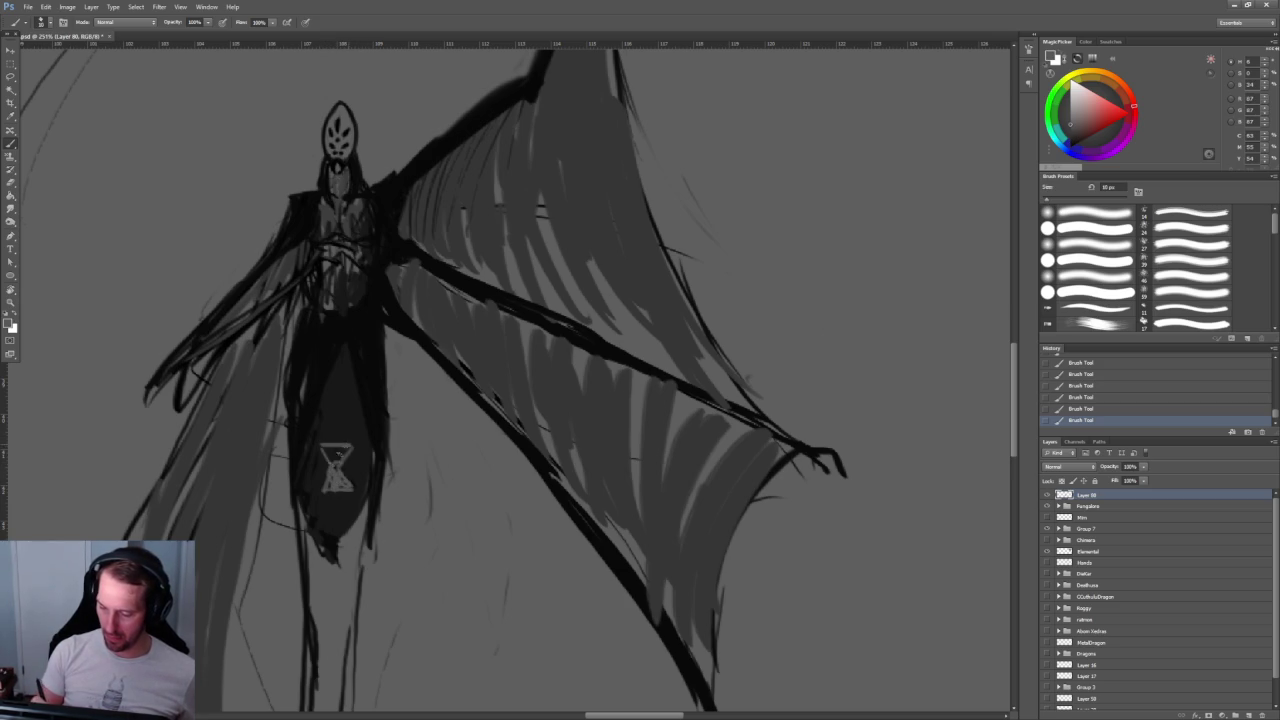
pyautogui.press('x')
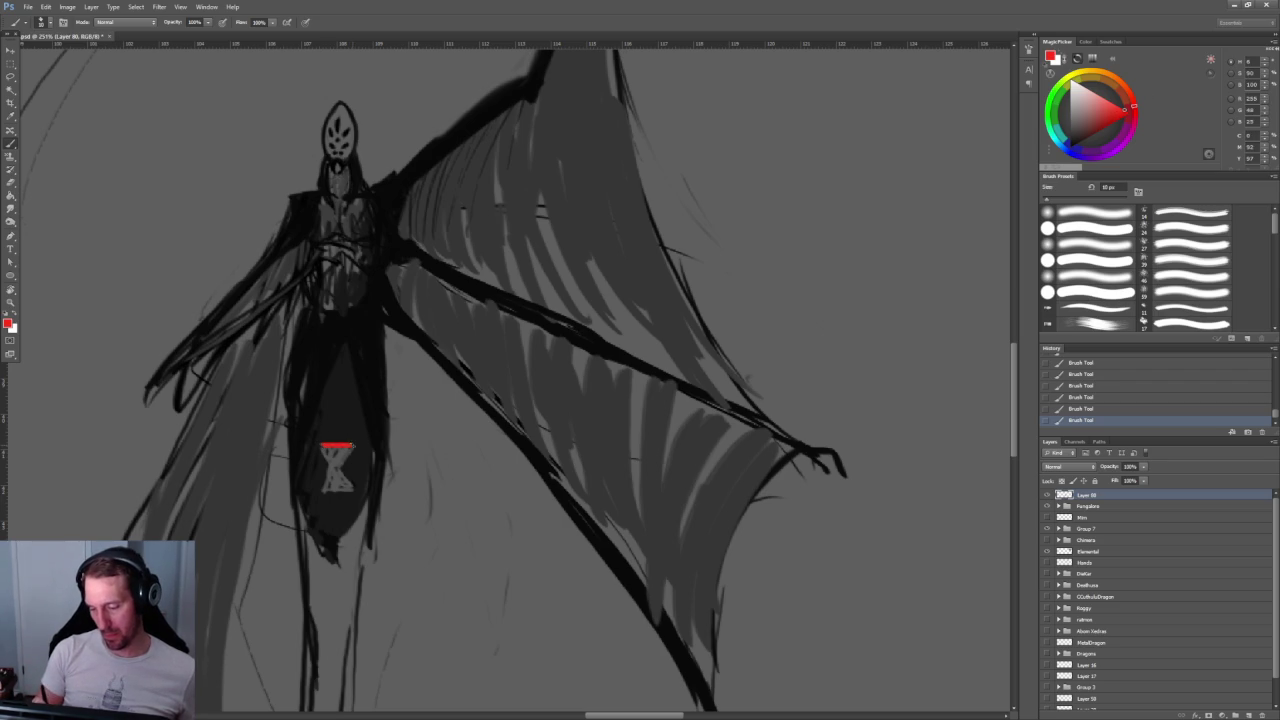
# Step: Paint a darker red stroke across the top of the hourglass marking
pyautogui.click(1102, 127)
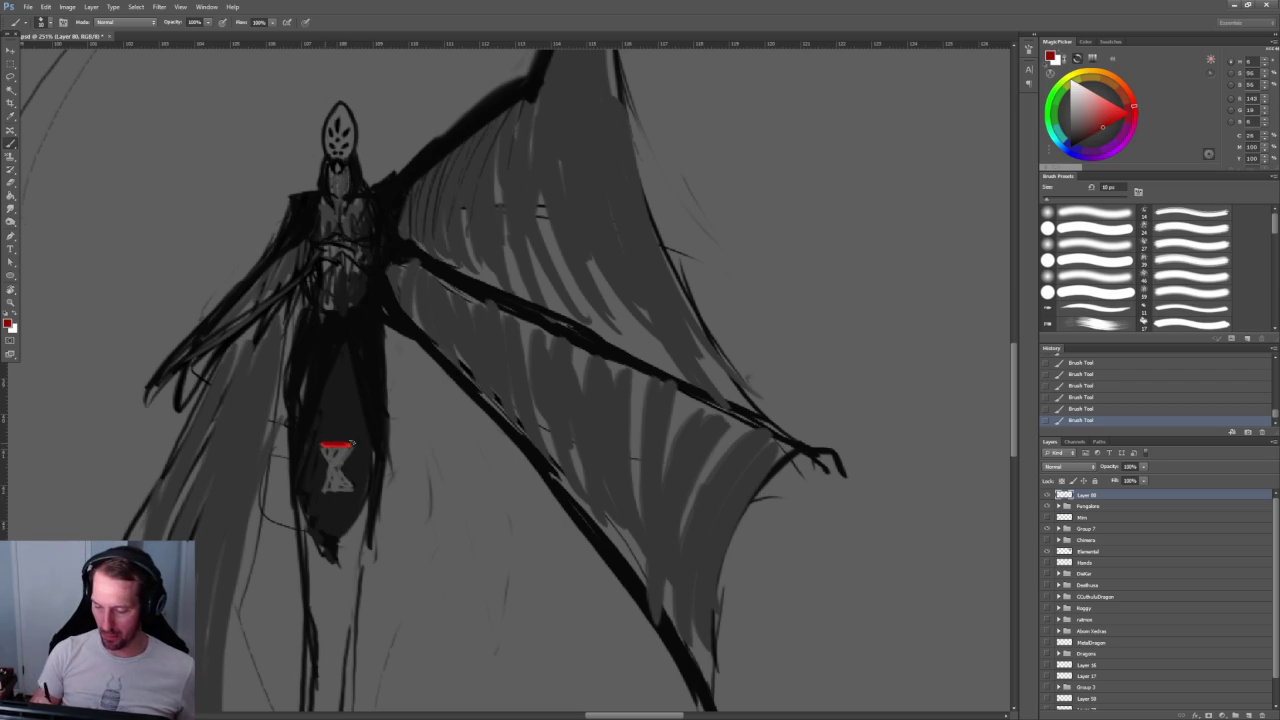
pyautogui.hotkey('ctrl', 'z')
pyautogui.moveTo(322, 446); pyautogui.dragTo(352, 446)
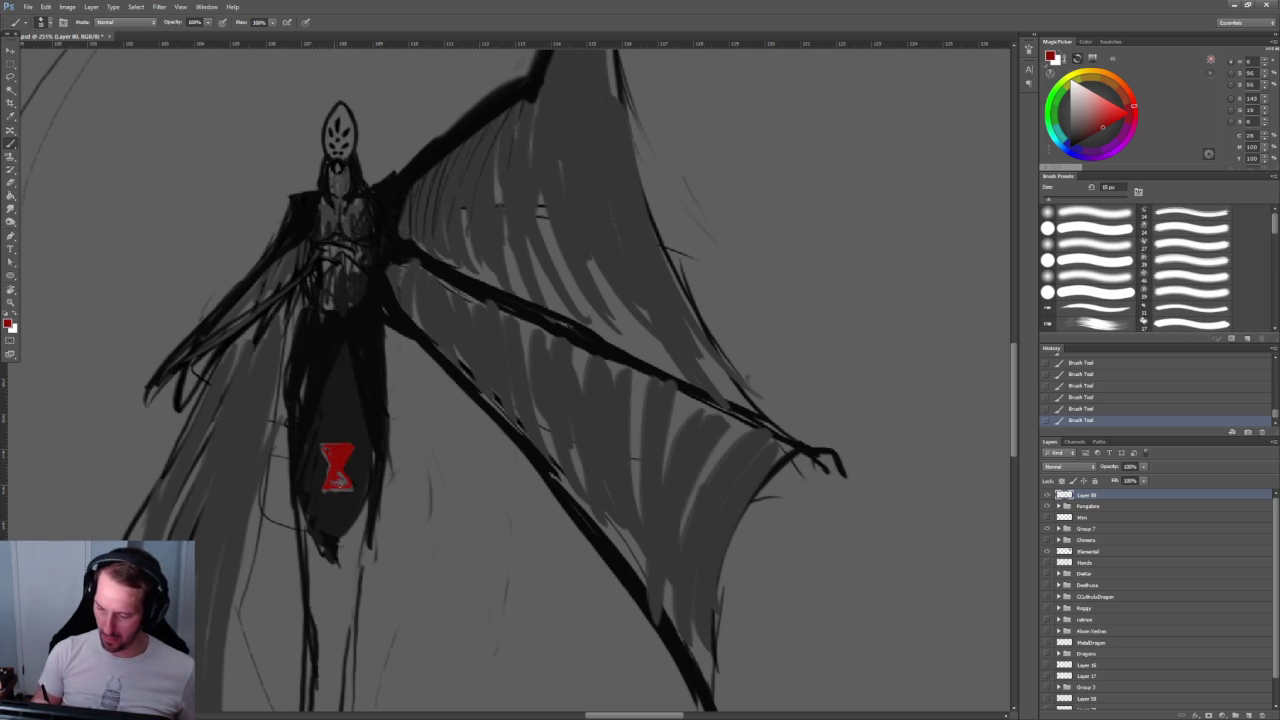
pyautogui.moveTo(616, 323); pyautogui.dragTo(338, 347)
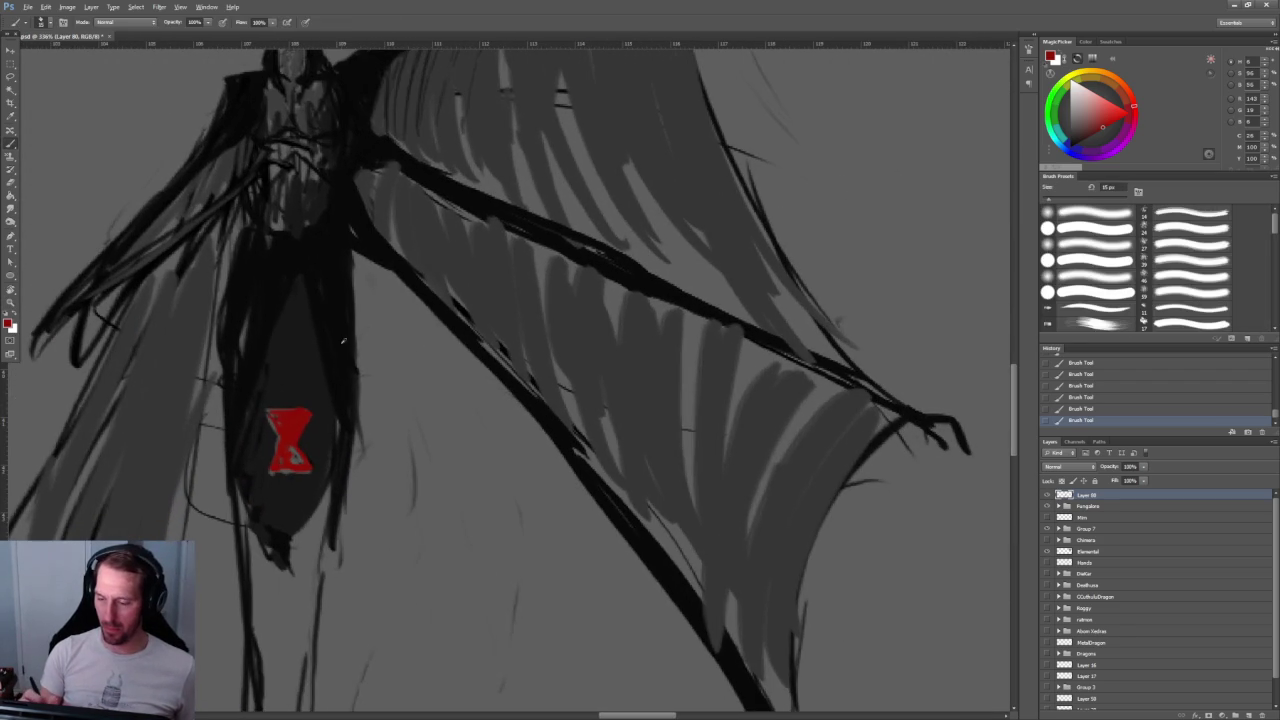
# Step: Reset to black and add thin dark strands below the body's lower tip
pyautogui.press('d')
pyautogui.moveTo(332, 476)
pyautogui.mouseDown()
pyautogui.moveTo(282, 574)
pyautogui.moveTo(355, 358)
pyautogui.moveTo(367, 405)
pyautogui.moveTo(332, 412)
pyautogui.mouseUp()
pyautogui.moveTo(340, 361); pyautogui.dragTo(330, 424)
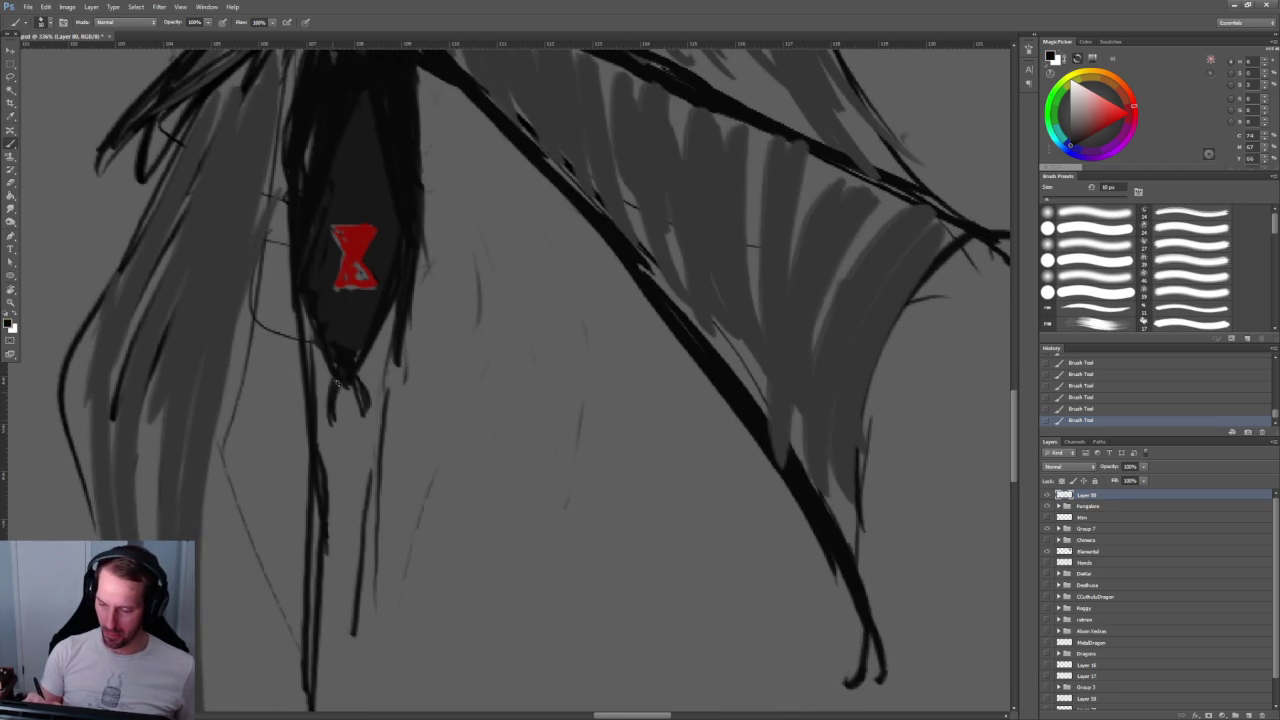
pyautogui.moveTo(345, 375); pyautogui.dragTo(358, 430)
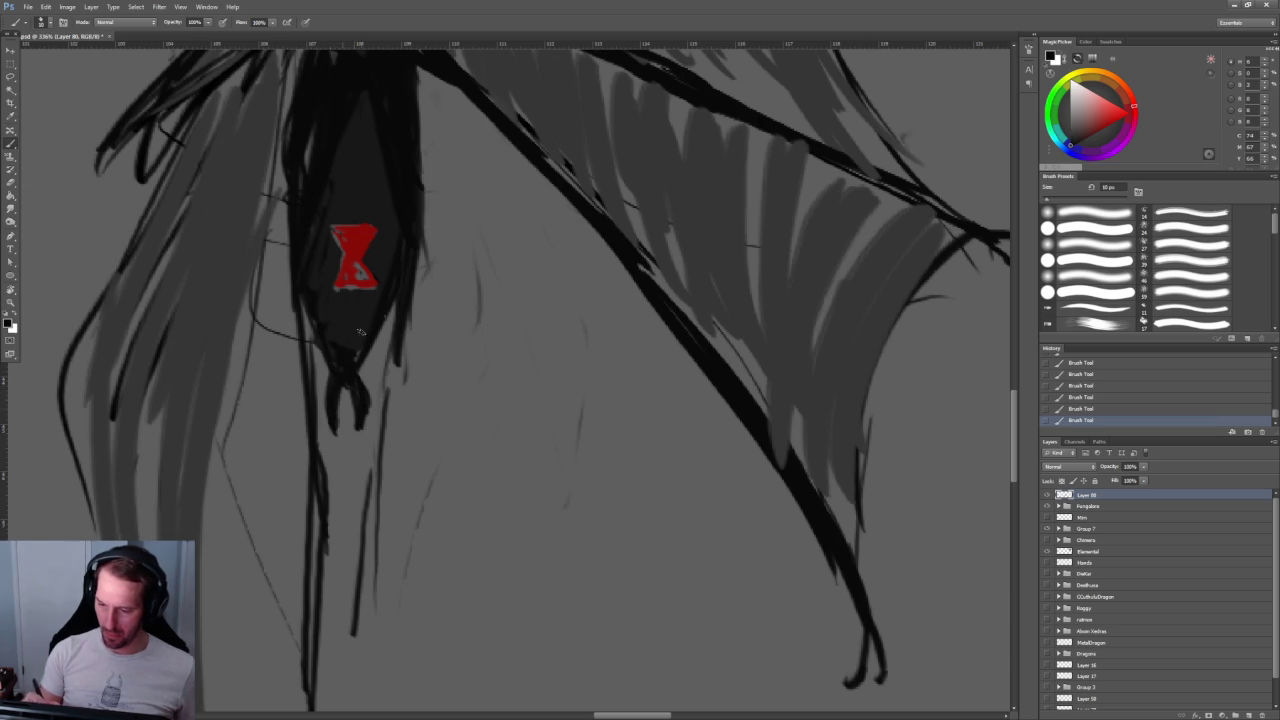
pyautogui.hotkey('ctrl', '0')
pyautogui.scroll(5, 443, 262)
pyautogui.moveTo(428, 352); pyautogui.dragTo(416, 426)
pyautogui.moveTo(433, 316); pyautogui.dragTo(418, 414)
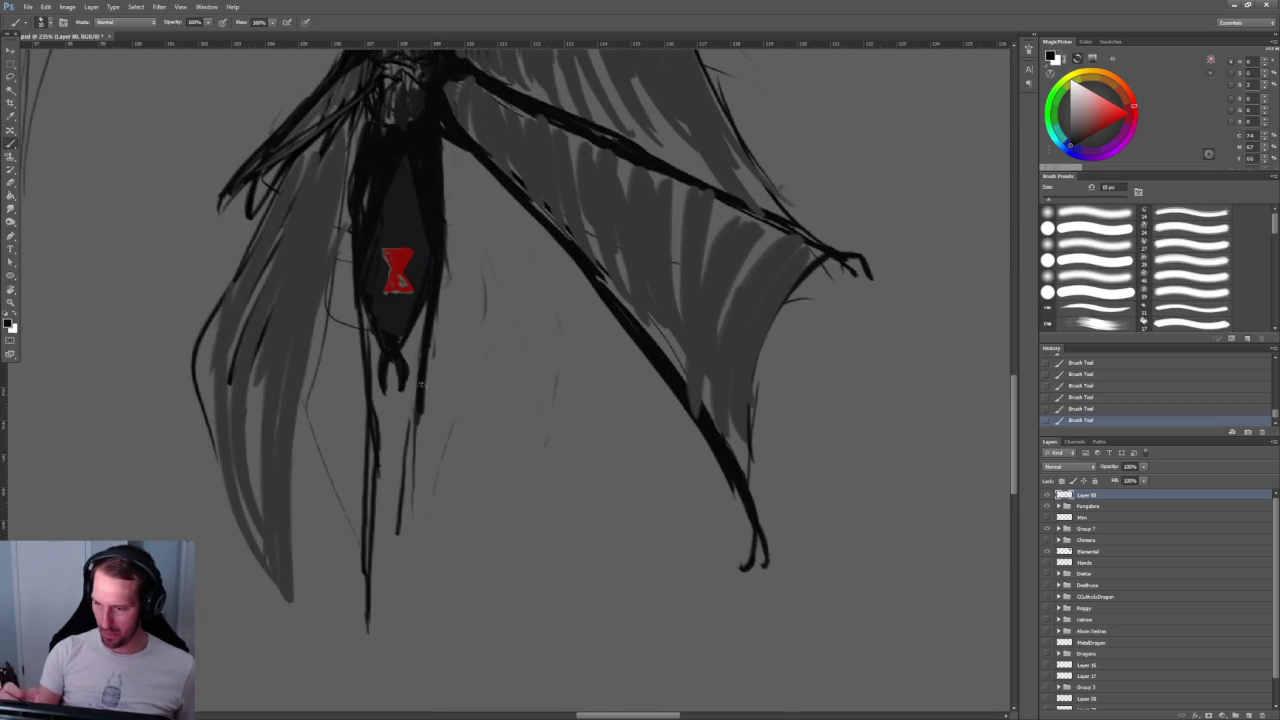
pyautogui.scroll(5, 421, 363)
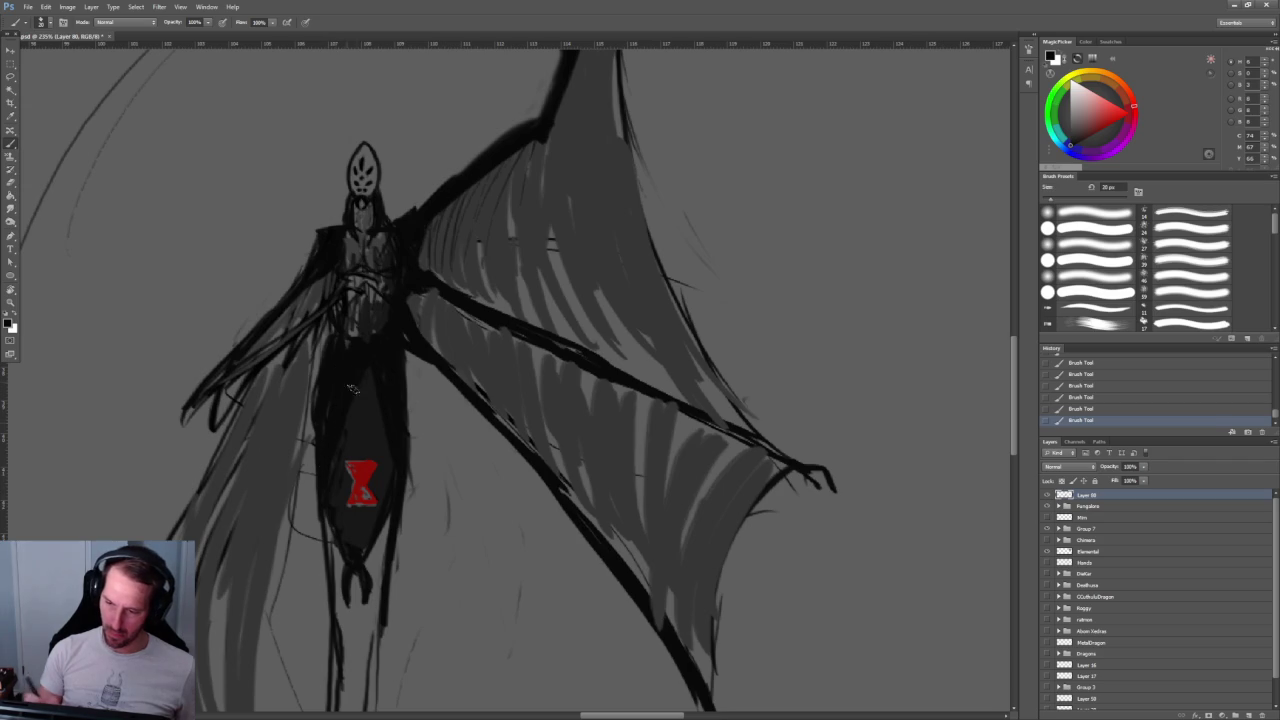
# Step: Dismiss the eraser error and return to the brush with a lighter grey sampled from the canvas
pyautogui.press('e')
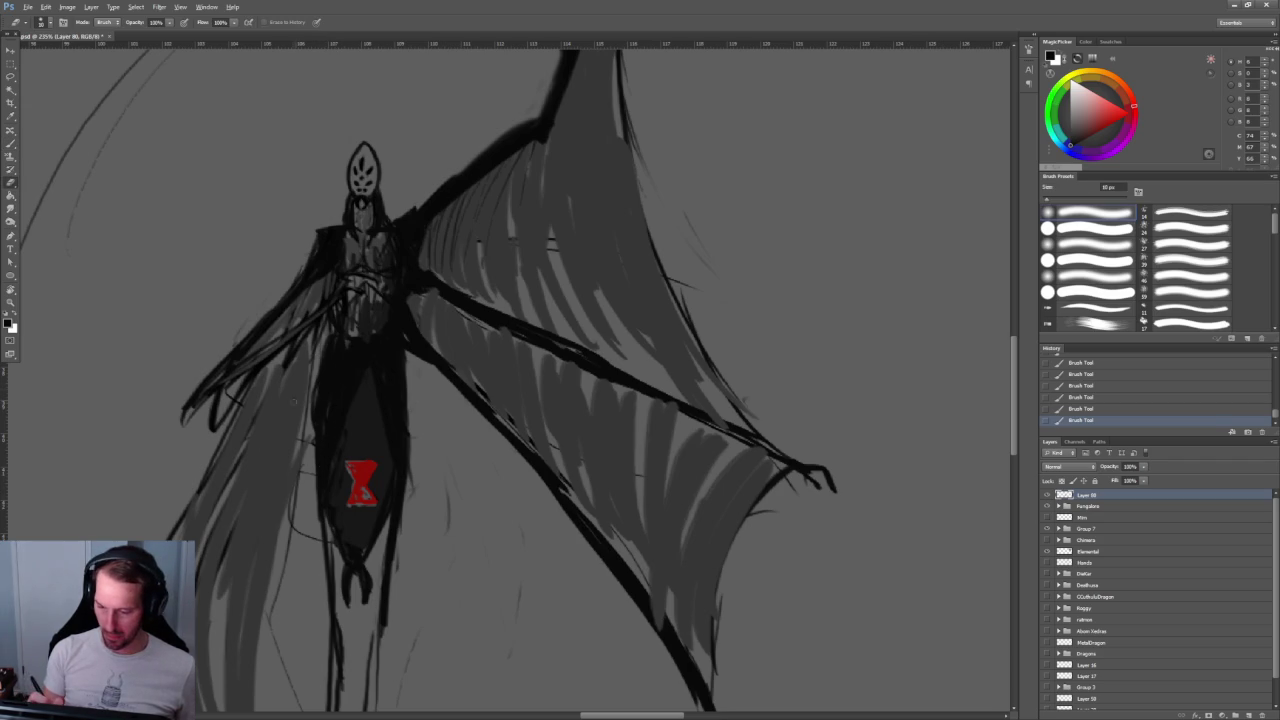
pyautogui.click(295, 400)
pyautogui.press('Return')
pyautogui.press('b')
pyautogui.keyDown('alt'); pyautogui.click(293, 398); pyautogui.keyUp('alt')
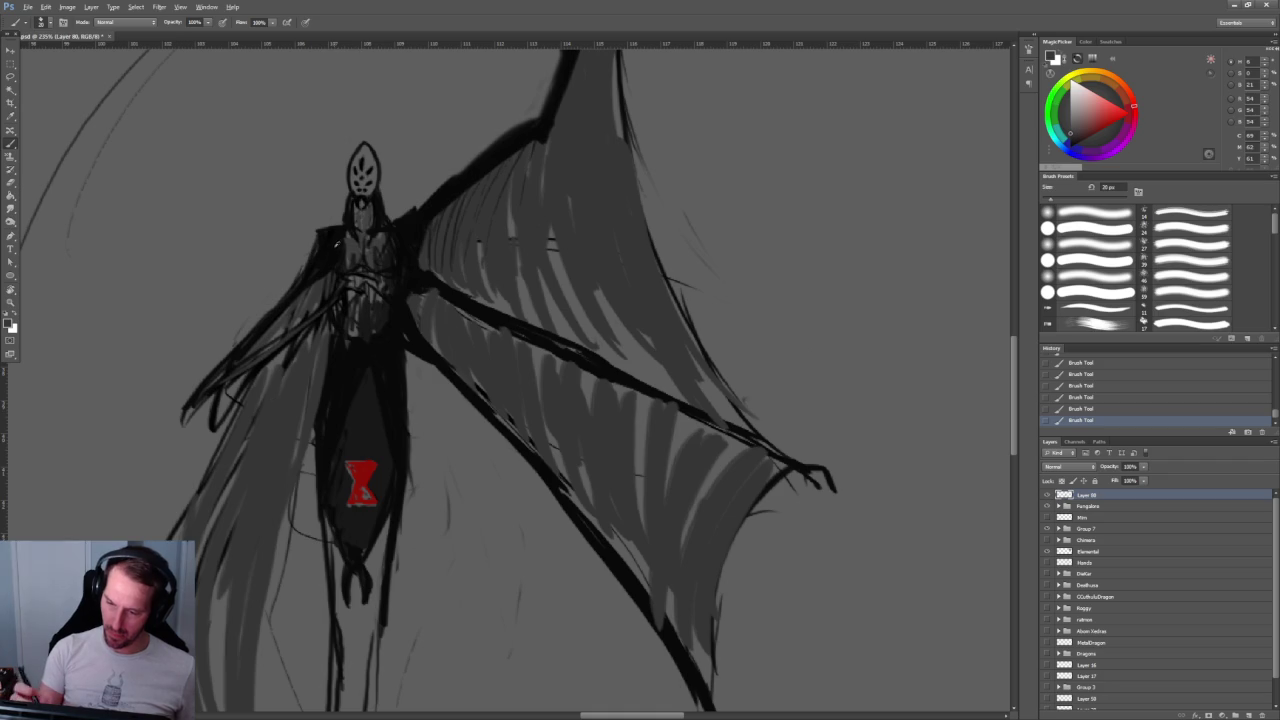
# Step: Add dark strokes along the left wing and body edge, plus a thin line left of the legs
pyautogui.moveTo(336, 243); pyautogui.dragTo(344, 207)
pyautogui.moveTo(300, 335)
pyautogui.mouseDown()
pyautogui.moveTo(248, 396)
pyautogui.moveTo(176, 528)
pyautogui.mouseUp()
pyautogui.scroll(-5, 226, 688)
pyautogui.moveTo(194, 396); pyautogui.dragTo(245, 572)
pyautogui.scroll(3, 248, 502)
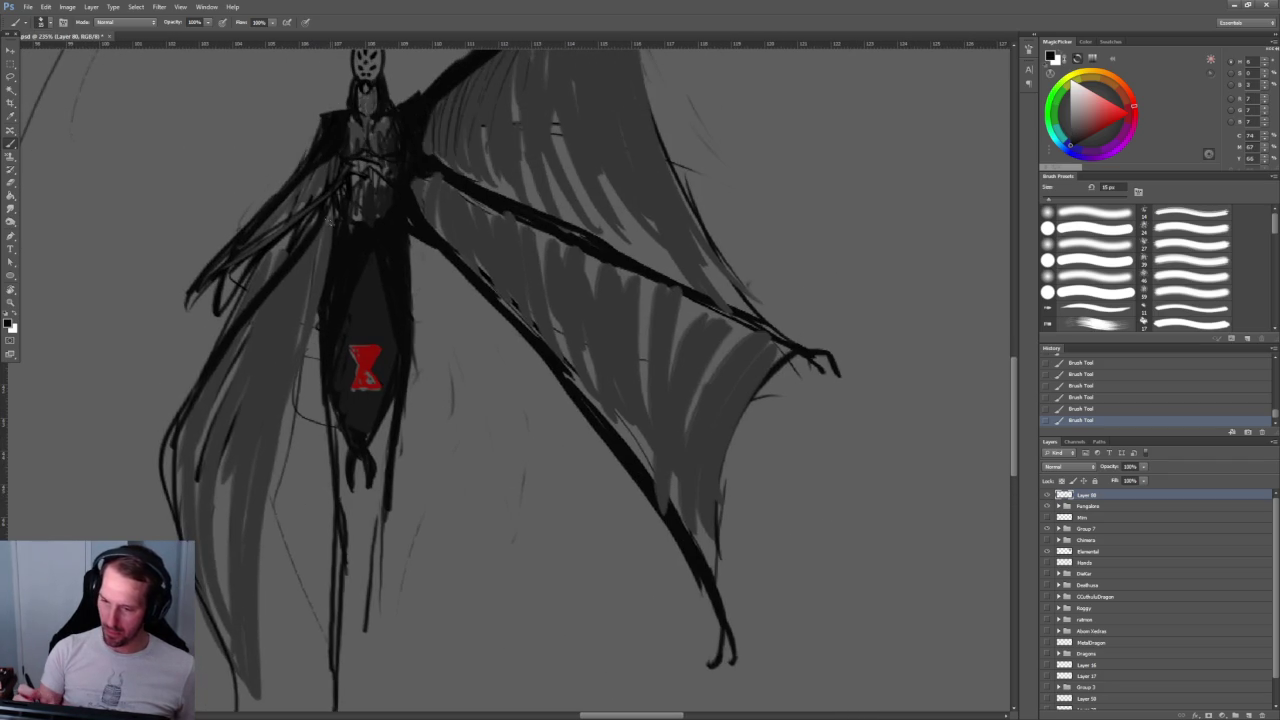
pyautogui.moveTo(330, 224); pyautogui.dragTo(288, 474)
pyautogui.moveTo(301, 370); pyautogui.dragTo(286, 640)
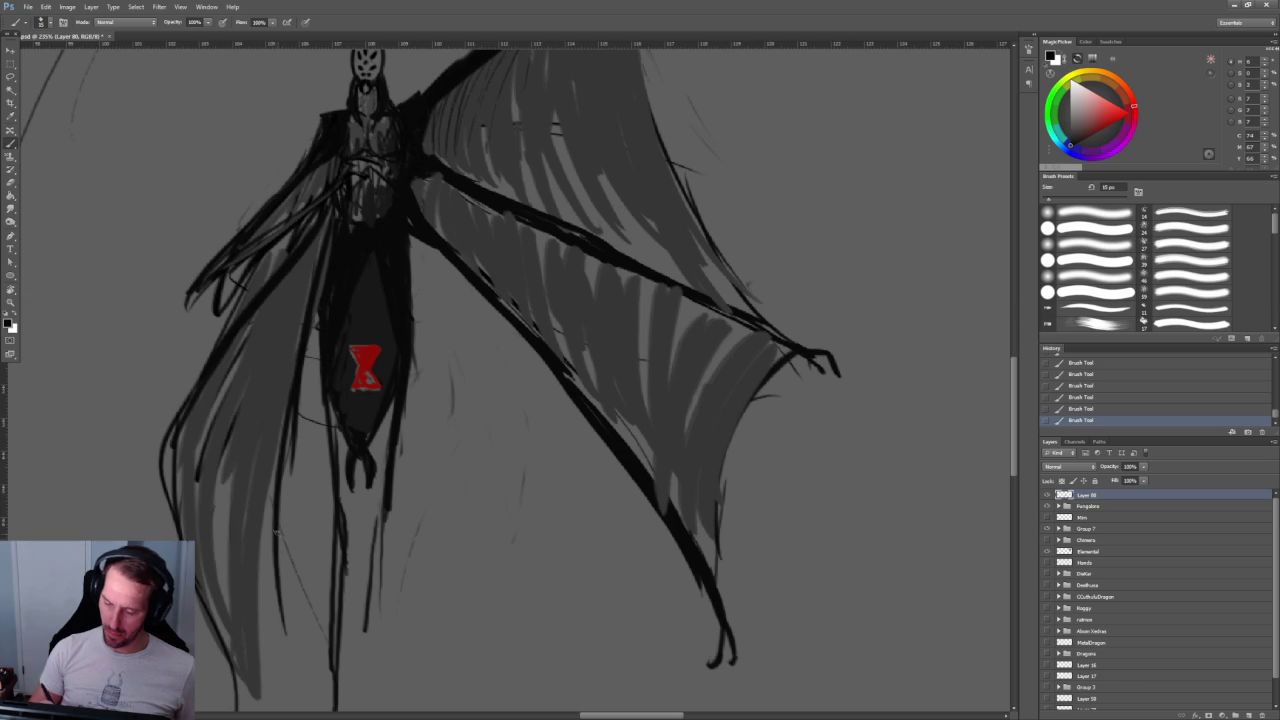
pyautogui.scroll(-1, 276, 533)
pyautogui.scroll(-3, 260, 500)
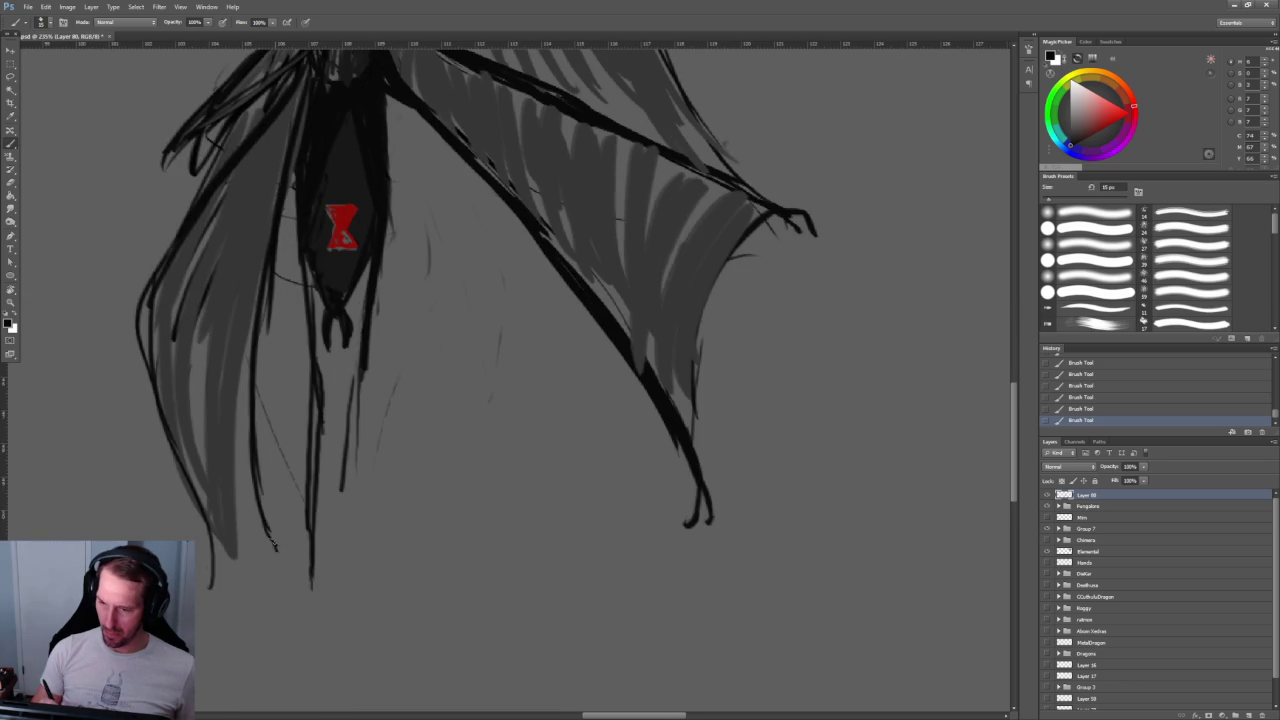
# Step: Strengthen the left arm's wing edge with additional dark strokes
pyautogui.press('h')
pyautogui.moveTo(265, 530); pyautogui.dragTo(270, 470)
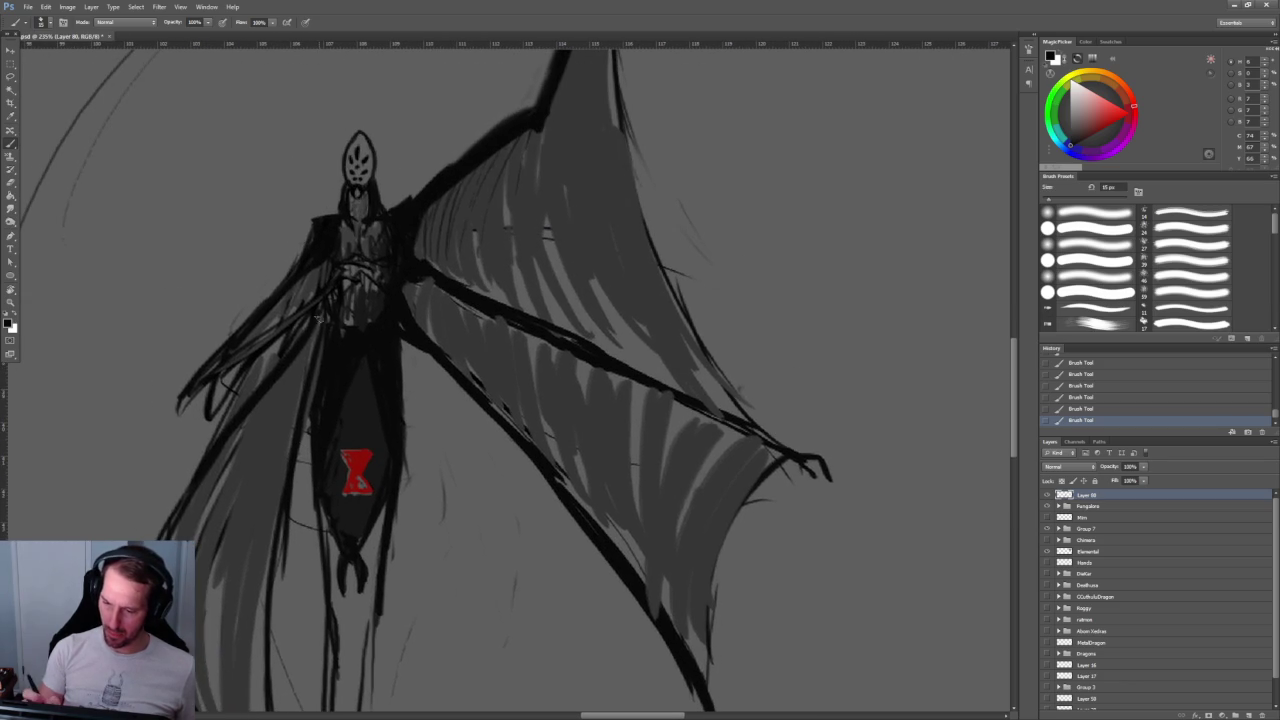
pyautogui.scroll(1, 284, 383)
pyautogui.scroll(2, 260, 400)
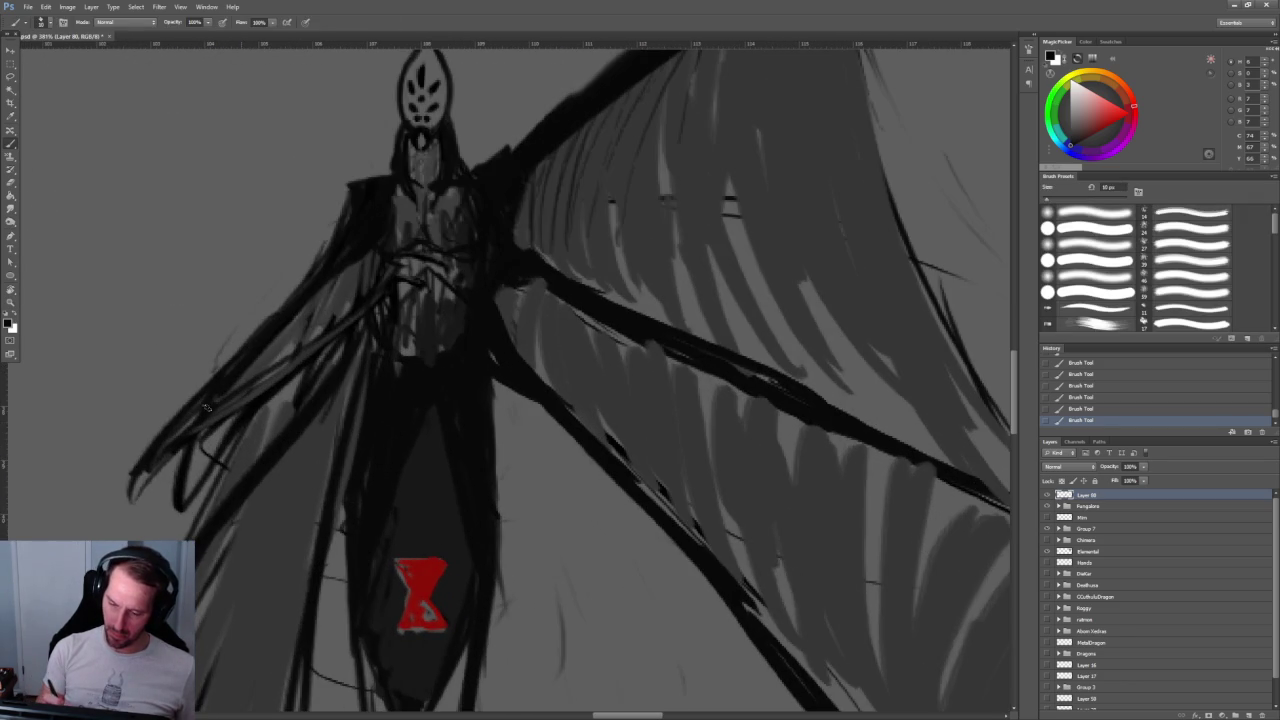
pyautogui.moveTo(202, 402); pyautogui.dragTo(152, 458)
pyautogui.moveTo(284, 376); pyautogui.dragTo(150, 468)
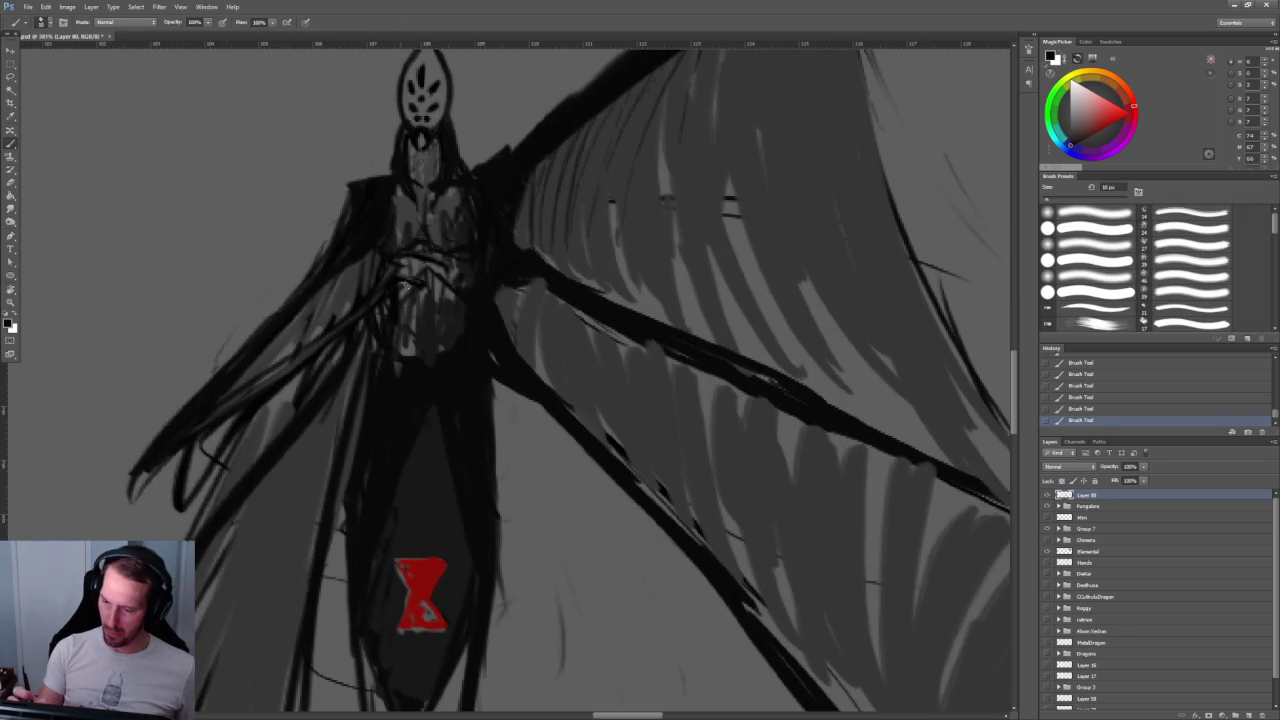
pyautogui.scroll(1, 418, 290)
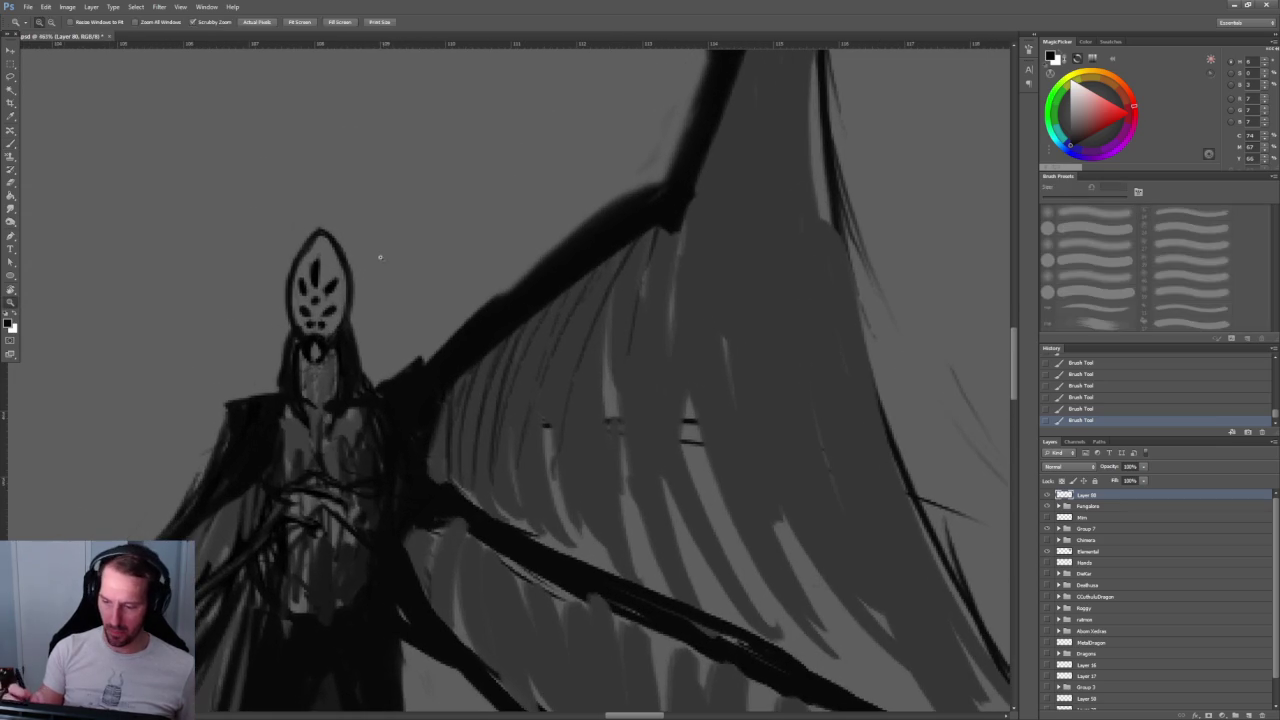
pyautogui.scroll(2, 344, 271)
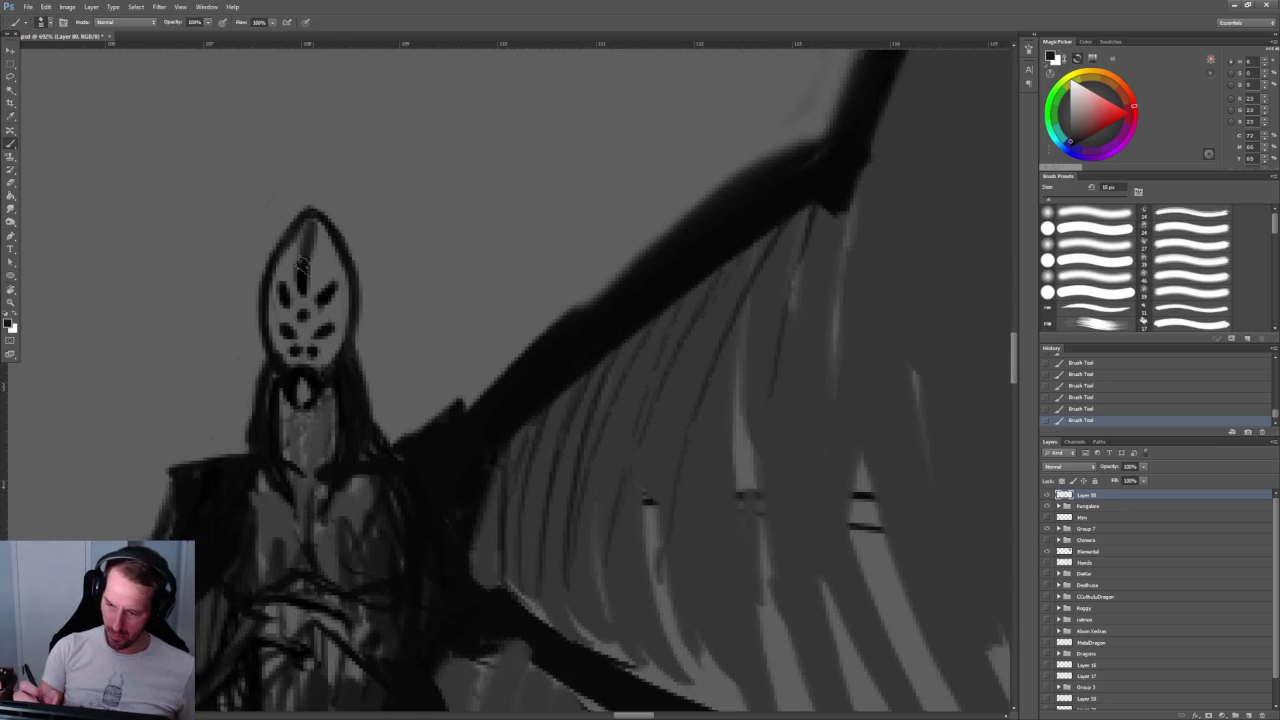
# Step: Paint over the mask's top and old eye markings, then lighten its pointed top with sampled mid-grey
pyautogui.moveTo(318, 250)
pyautogui.mouseDown()
pyautogui.moveTo(322, 292)
pyautogui.moveTo(350, 305)
pyautogui.moveTo(345, 340)
pyautogui.moveTo(340, 290)
pyautogui.mouseUp()
pyautogui.moveTo(315, 215)
pyautogui.mouseDown()
pyautogui.moveTo(340, 315)
pyautogui.moveTo(318, 342)
pyautogui.moveTo(330, 365)
pyautogui.moveTo(300, 335)
pyautogui.moveTo(290, 290)
pyautogui.moveTo(308, 355)
pyautogui.moveTo(290, 310)
pyautogui.moveTo(285, 360)
pyautogui.moveTo(285, 297)
pyautogui.mouseUp()
pyautogui.keyDown('alt'); pyautogui.click(314, 428); pyautogui.keyUp('alt')
pyautogui.moveTo(310, 226)
pyautogui.mouseDown()
pyautogui.moveTo(285, 270)
pyautogui.moveTo(335, 240)
pyautogui.moveTo(330, 270)
pyautogui.moveTo(310, 248)
pyautogui.mouseUp()
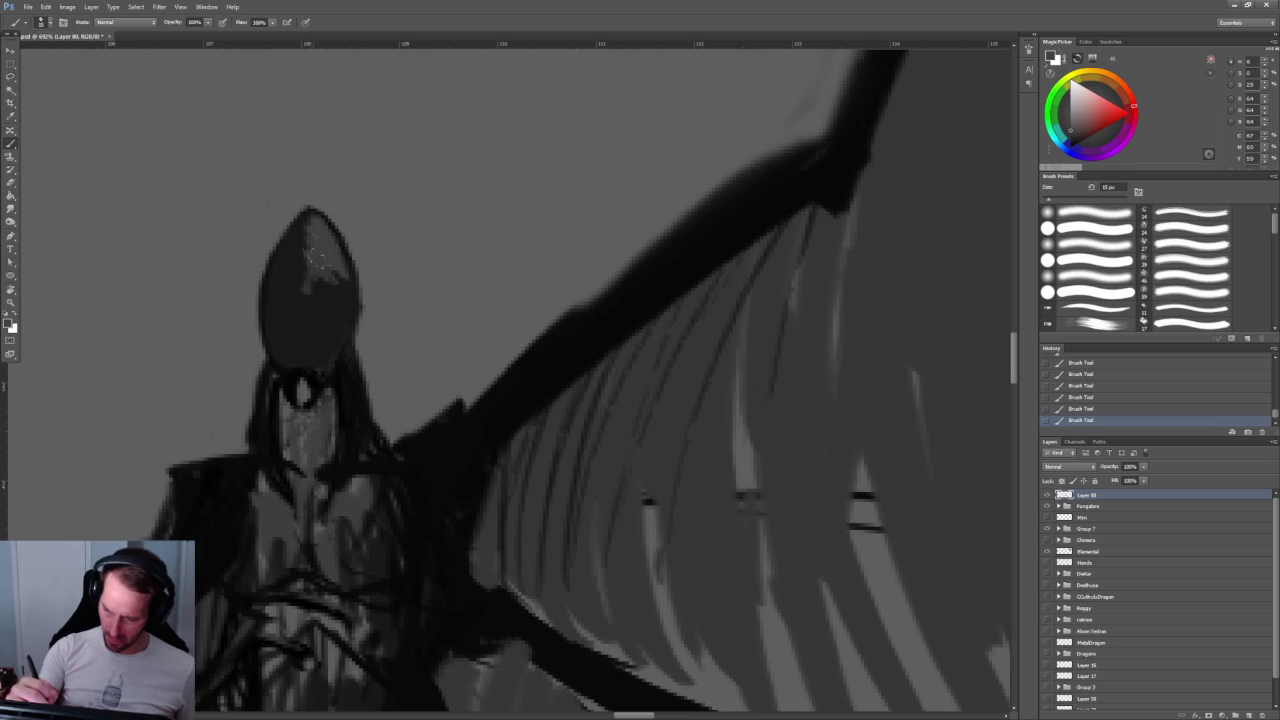
# Step: Add dark markings and a spot to the mask's upper part, comparing with undo and redo
pyautogui.scroll(2, 329, 294)
pyautogui.moveTo(292, 268); pyautogui.dragTo(297, 222)
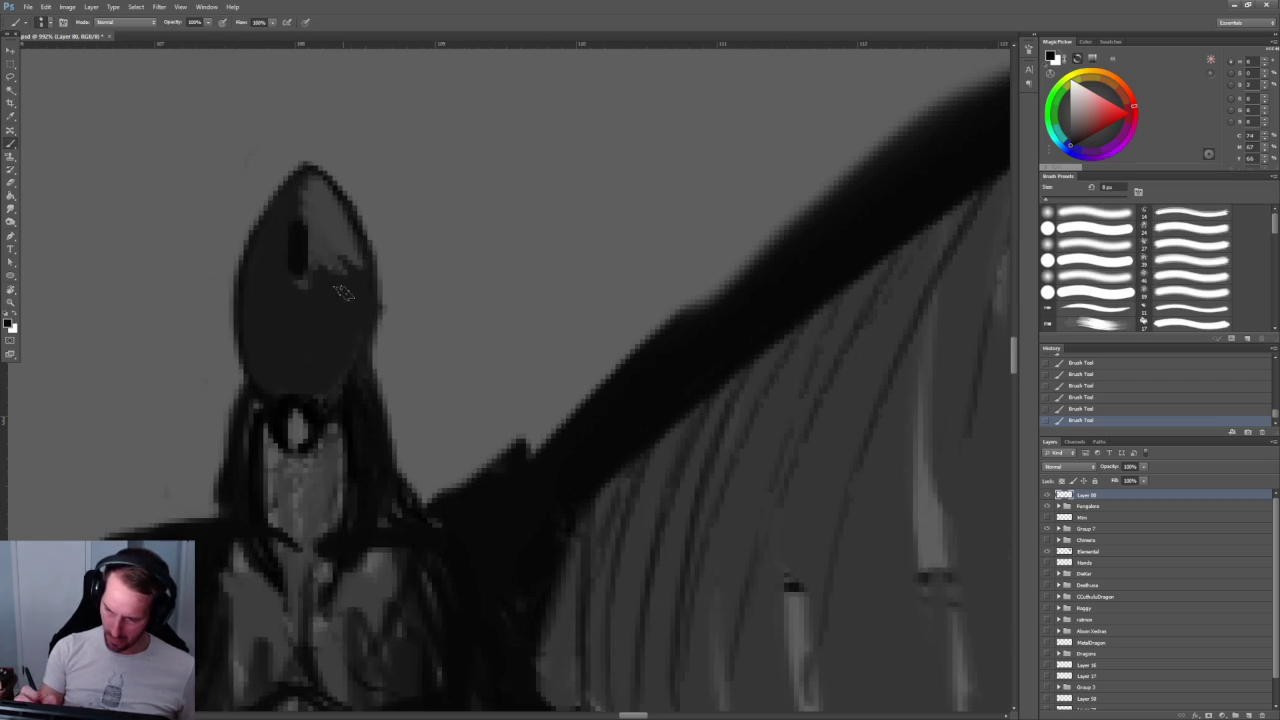
pyautogui.moveTo(343, 265)
pyautogui.mouseDown()
pyautogui.moveTo(320, 300)
pyautogui.moveTo(270, 295)
pyautogui.moveTo(298, 318)
pyautogui.mouseUp()
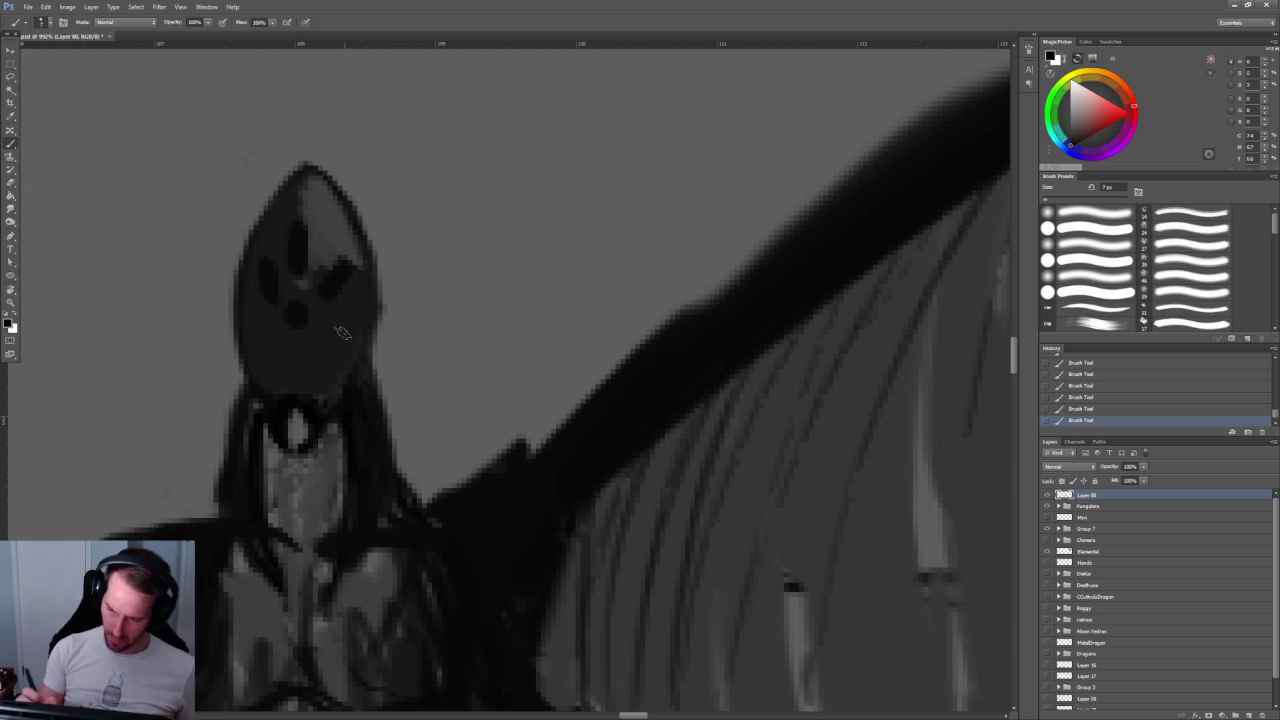
pyautogui.click(327, 329)
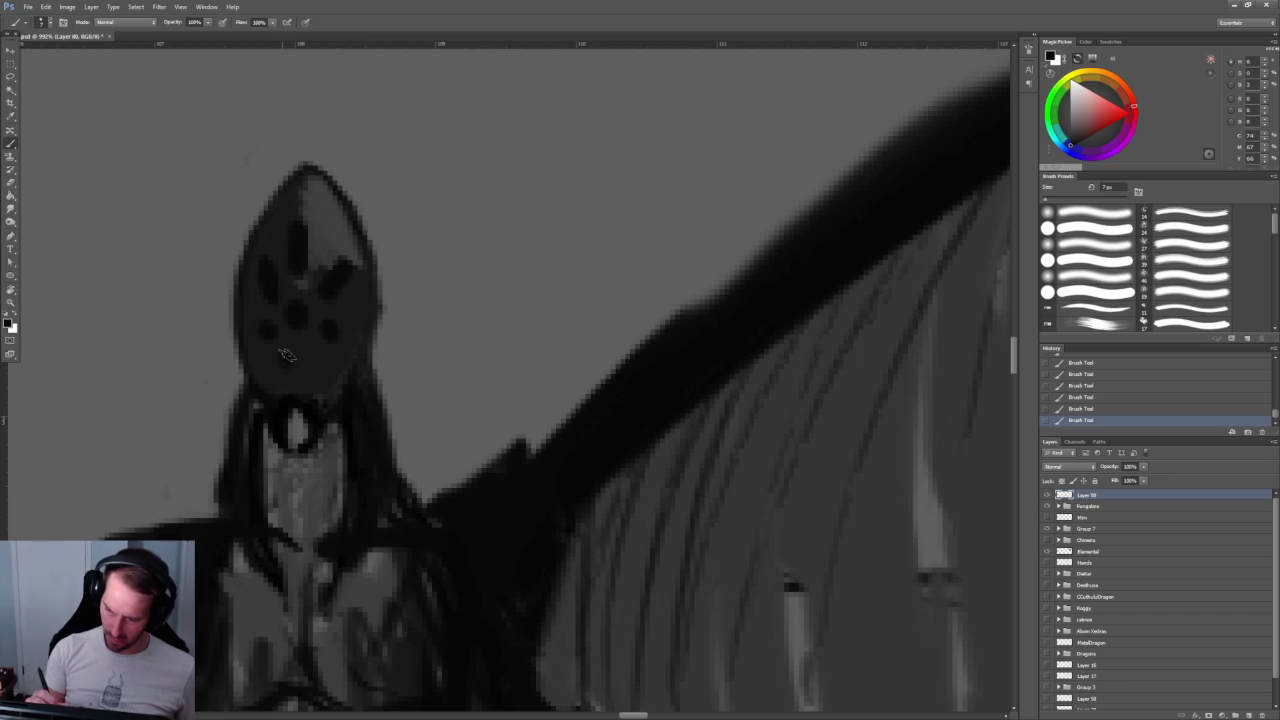
pyautogui.hotkey('ctrl', 'alt', 'z')
# Step: Zoom out to compare the mask with and without its latest strokes, then dot its lower half
pyautogui.hotkey('ctrl', 'alt', 'z')
pyautogui.hotkey('shift', 'ctrl', 'z')
pyautogui.hotkey('shift', 'ctrl', 'z')
pyautogui.press('z')
pyautogui.moveTo(310, 360)
pyautogui.mouseDown()
pyautogui.moveTo(461, 200)
pyautogui.moveTo(486, 206)
pyautogui.mouseUp()
pyautogui.press('b')
pyautogui.hotkey('ctrl', 'alt', 'z')
pyautogui.hotkey('ctrl', 'alt', 'z')
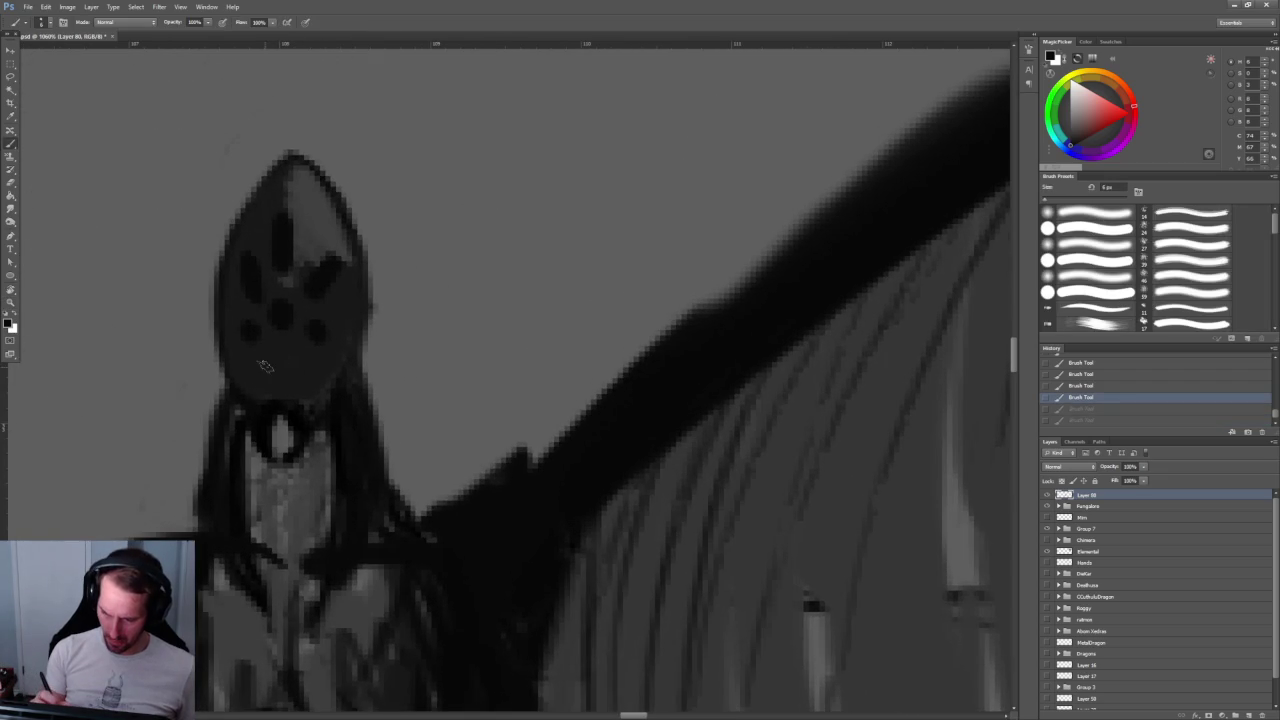
pyautogui.hotkey('shift', 'ctrl', 'z')
pyautogui.hotkey('shift', 'ctrl', 'z')
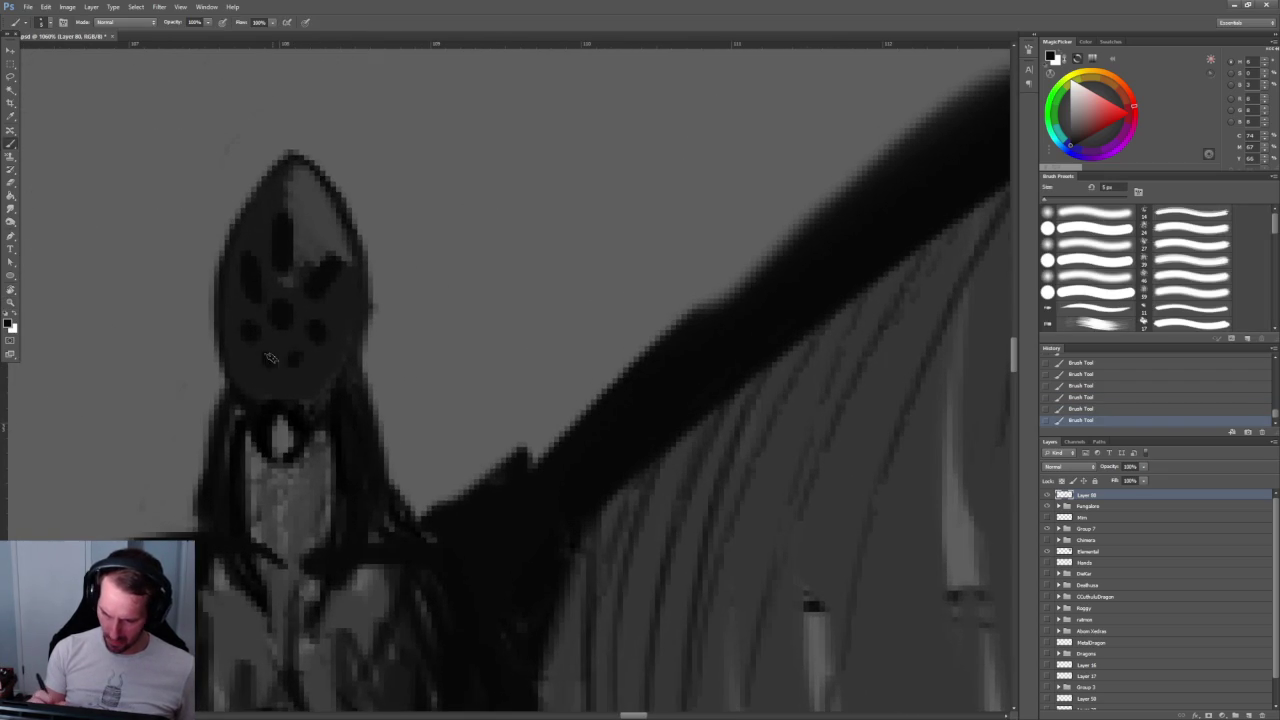
pyautogui.click(270, 360)
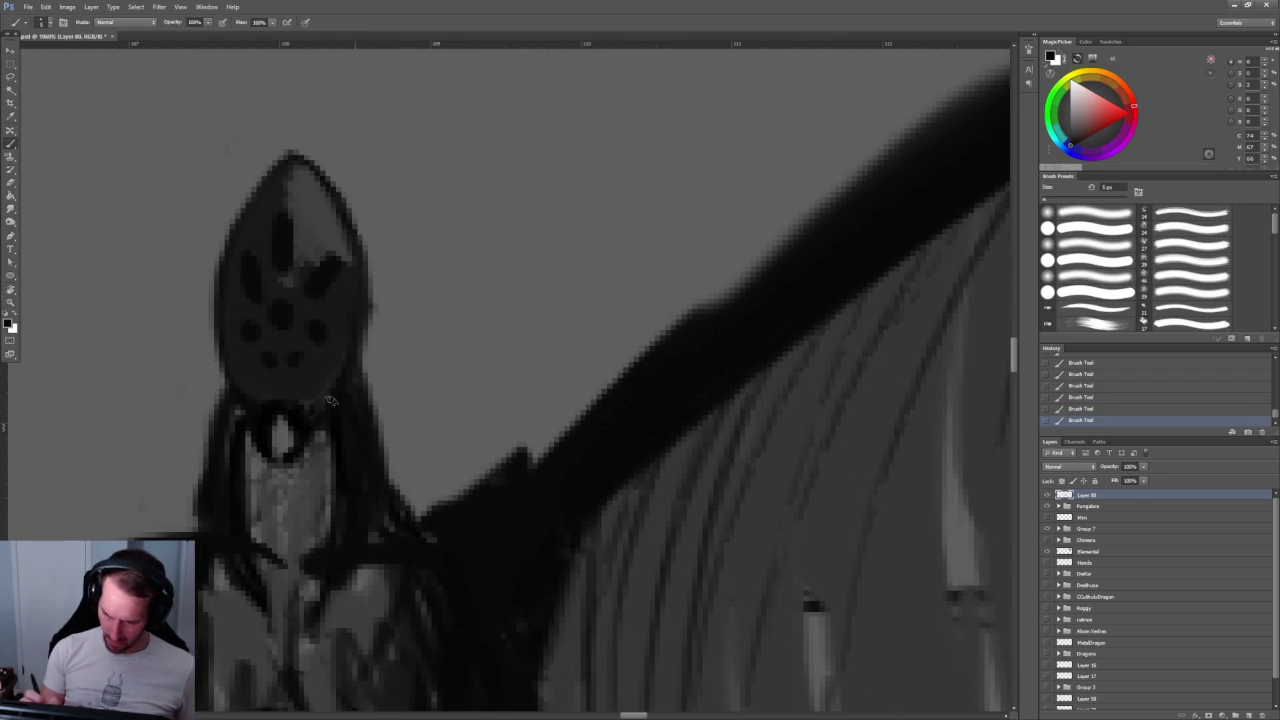
pyautogui.scroll(-1, 345, 340)
pyautogui.scroll(-5, 400, 300)
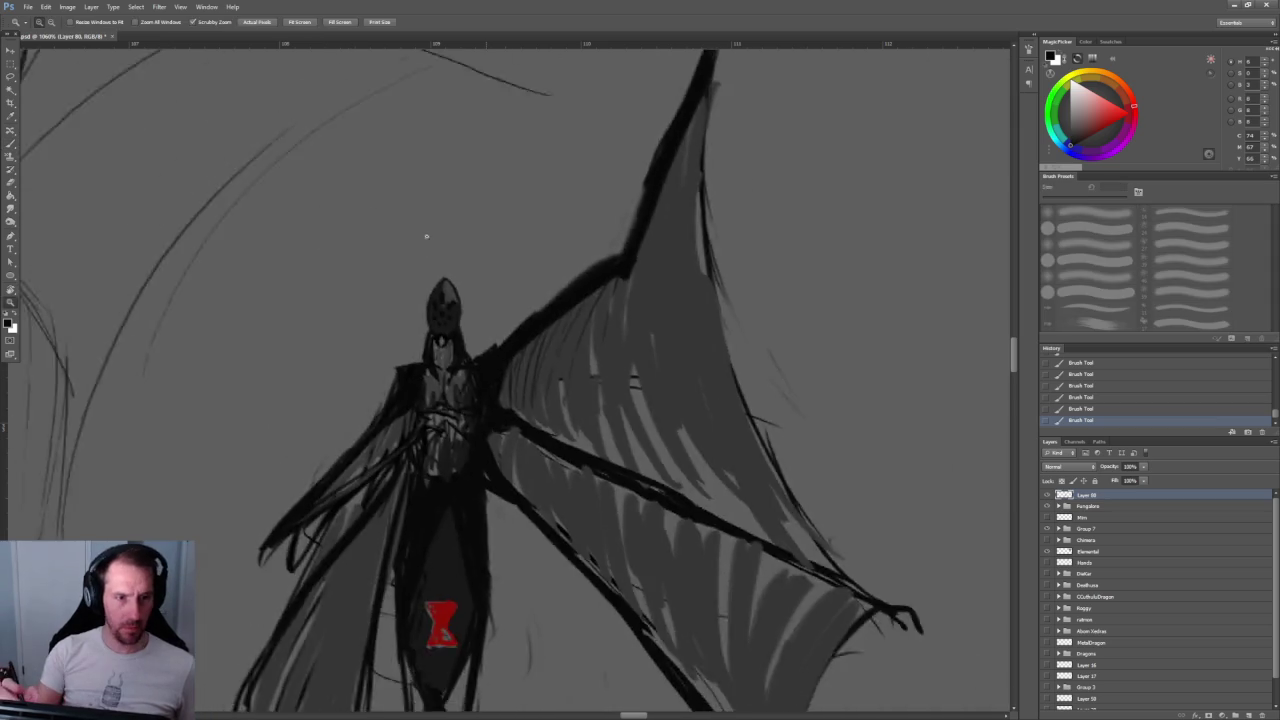
# Step: Switch from the canvas to the Chrome window showing the 'corn spider' Google results
pyautogui.scroll(5, 470, 250)
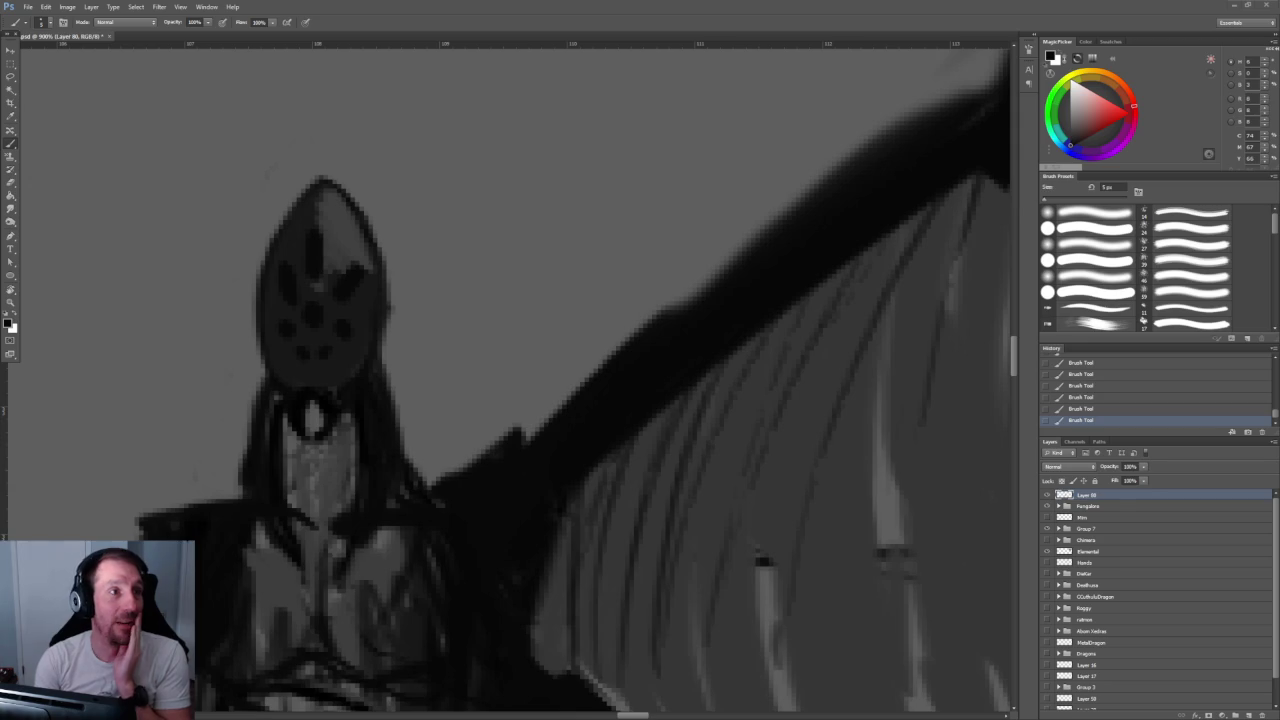
pyautogui.hotkey('alt', 'Tab')
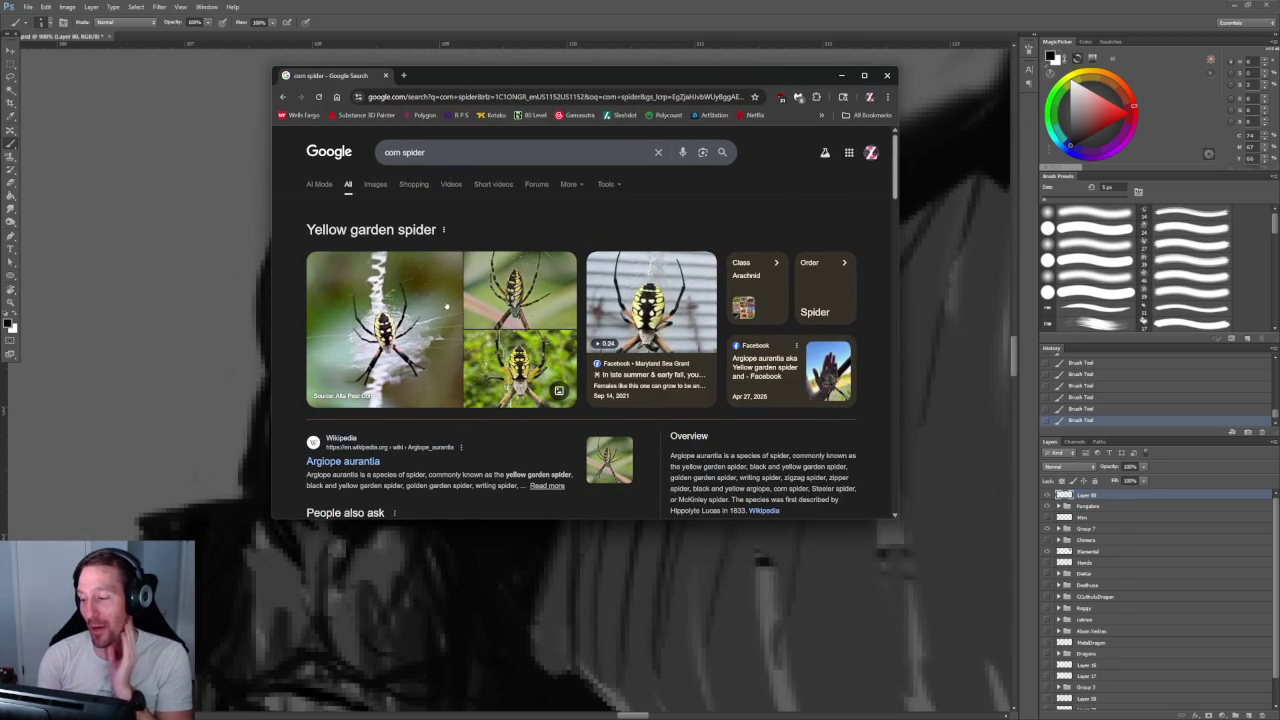
# Step: Scroll the 'corn spider' results and open the Facebook post on the yellow garden spider
pyautogui.scroll(-1, 446, 305)
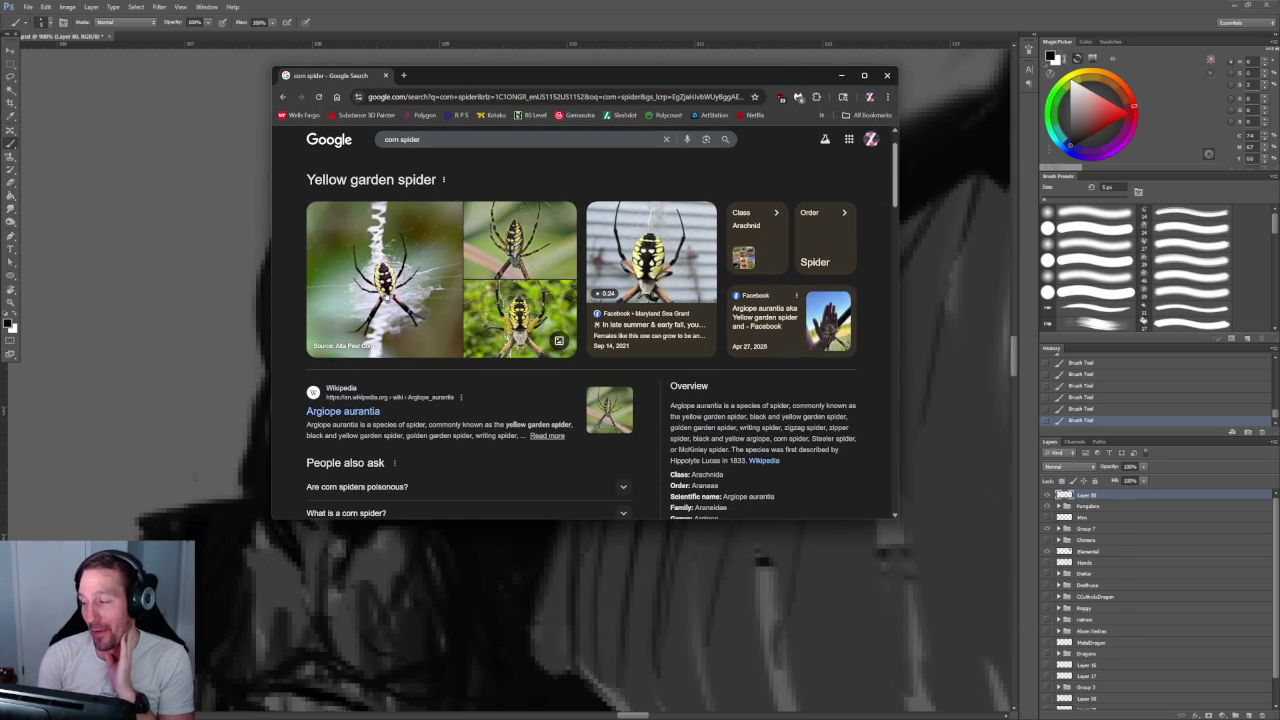
pyautogui.moveTo(828, 372)
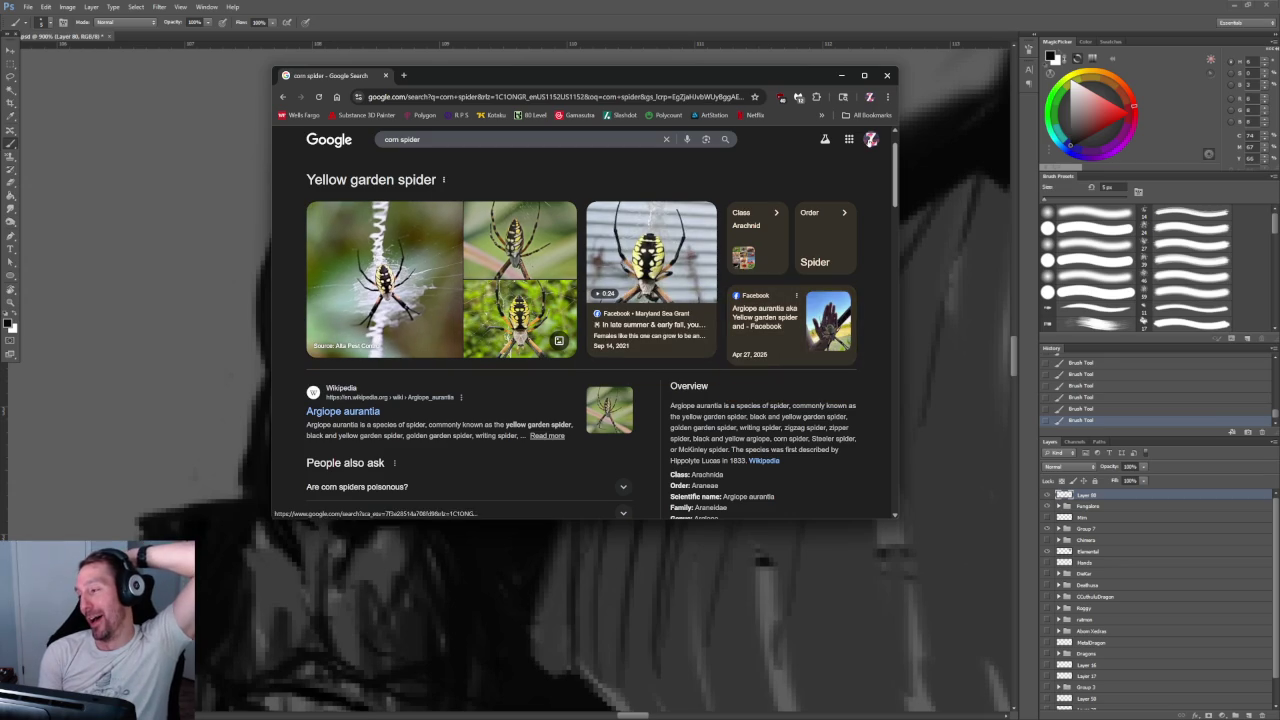
pyautogui.scroll(-2, 573, 276)
pyautogui.scroll(-1, 573, 276)
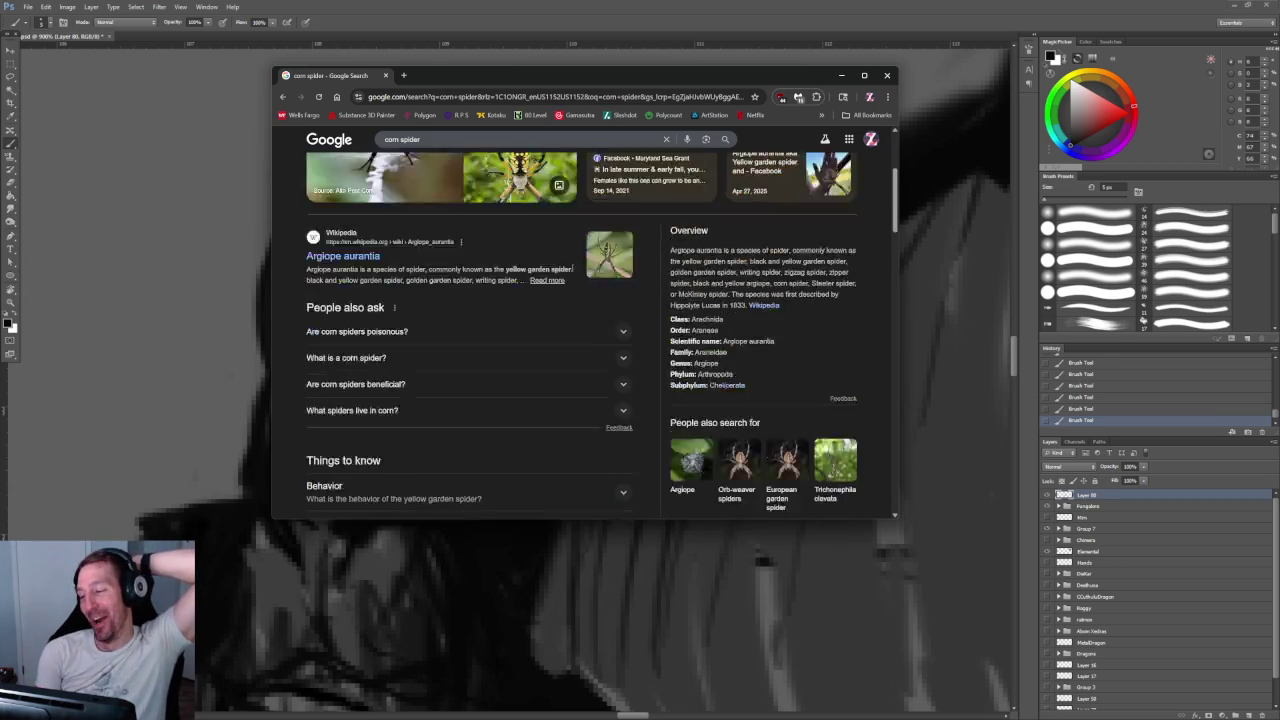
pyautogui.scroll(3, 573, 276)
pyautogui.scroll(-2, 573, 275)
pyautogui.scroll(3, 573, 275)
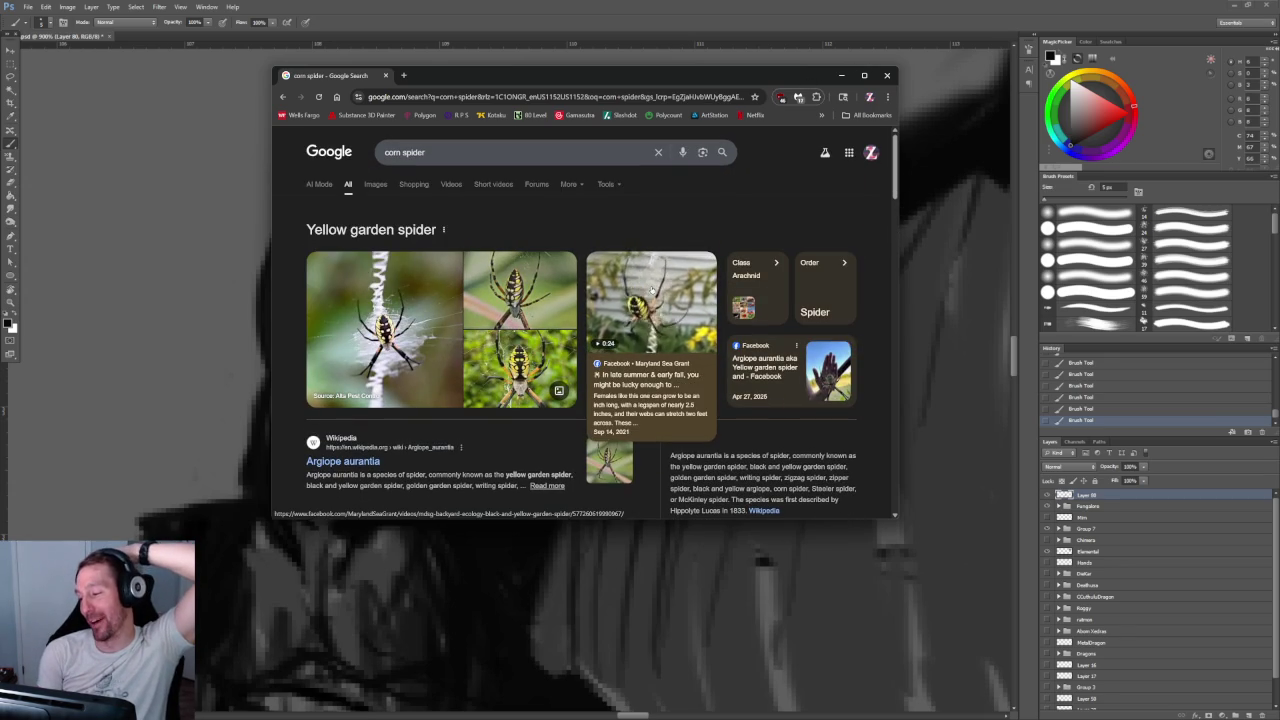
pyautogui.moveTo(792, 390)
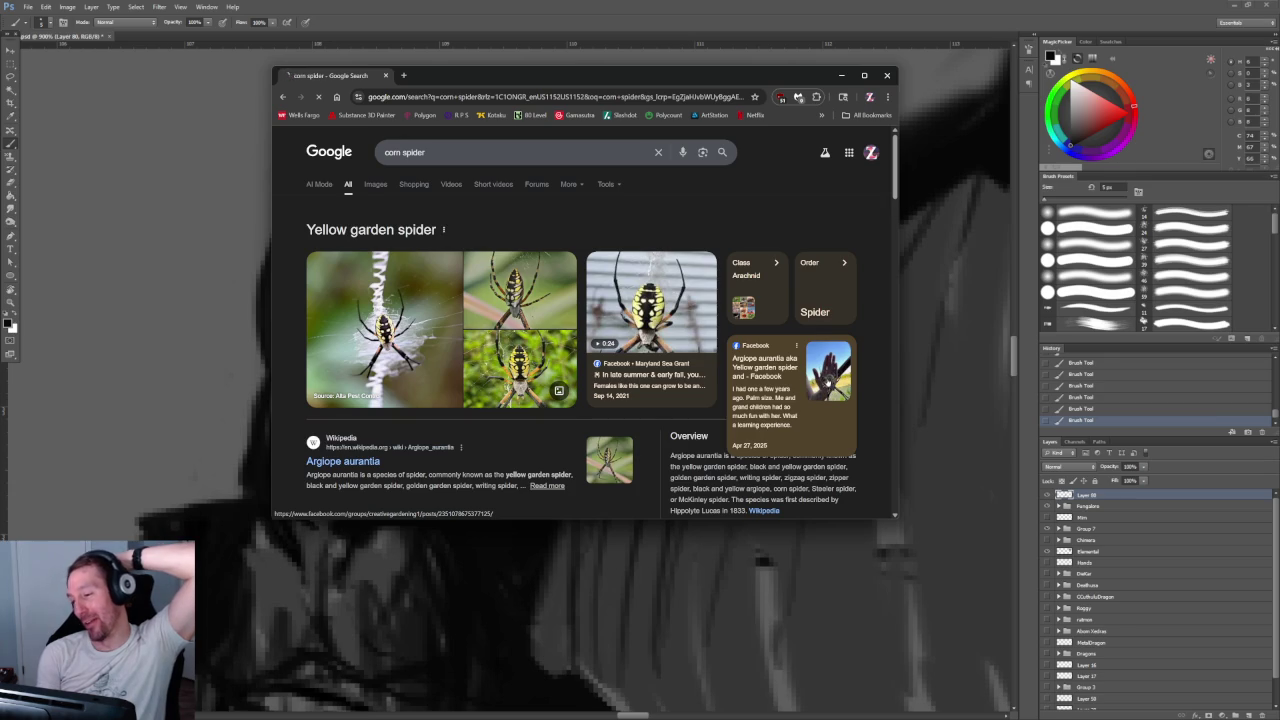
pyautogui.click(828, 383)
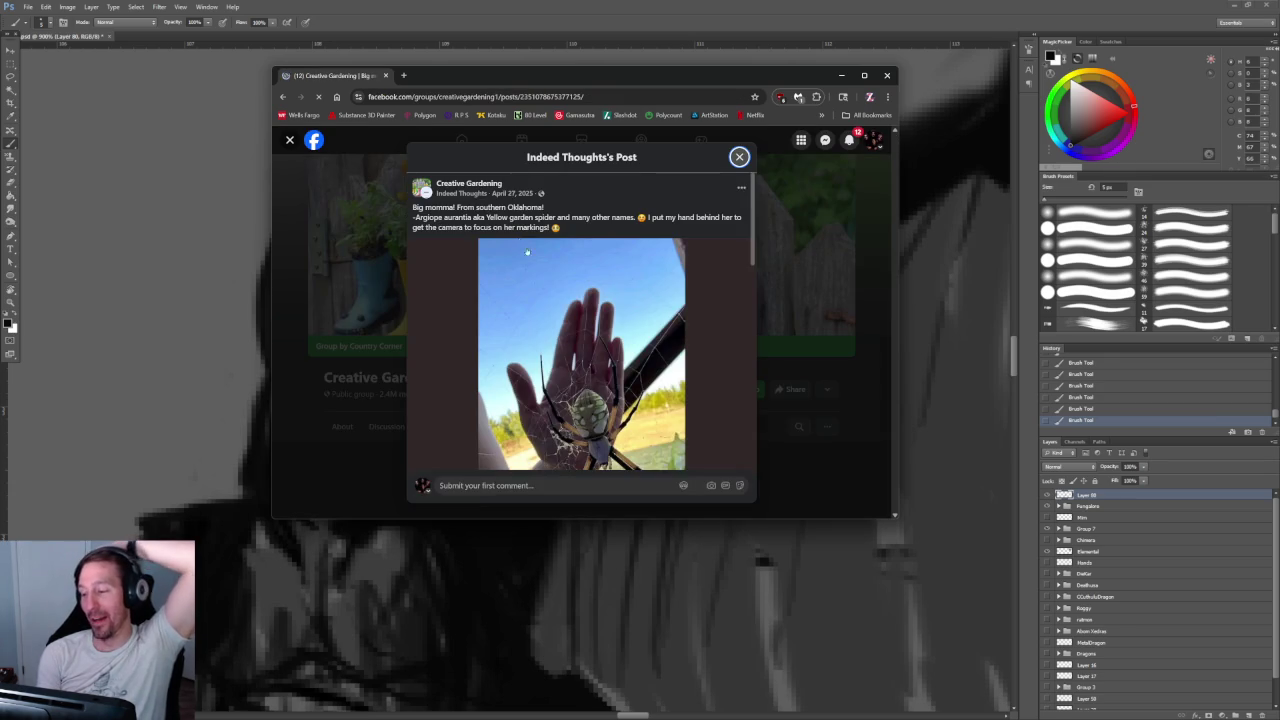
# Step: Scroll through the Facebook spider photo post, then minimize the browser
pyautogui.scroll(-2, 560, 300)
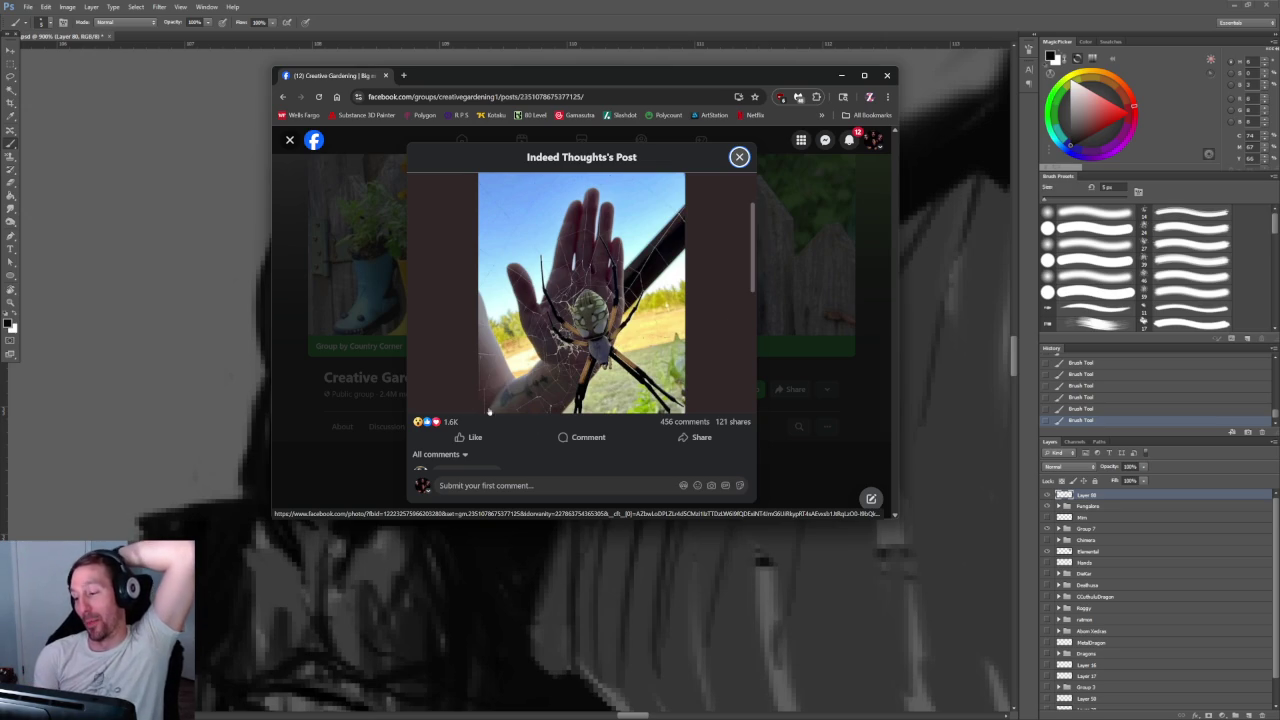
pyautogui.click(842, 76)
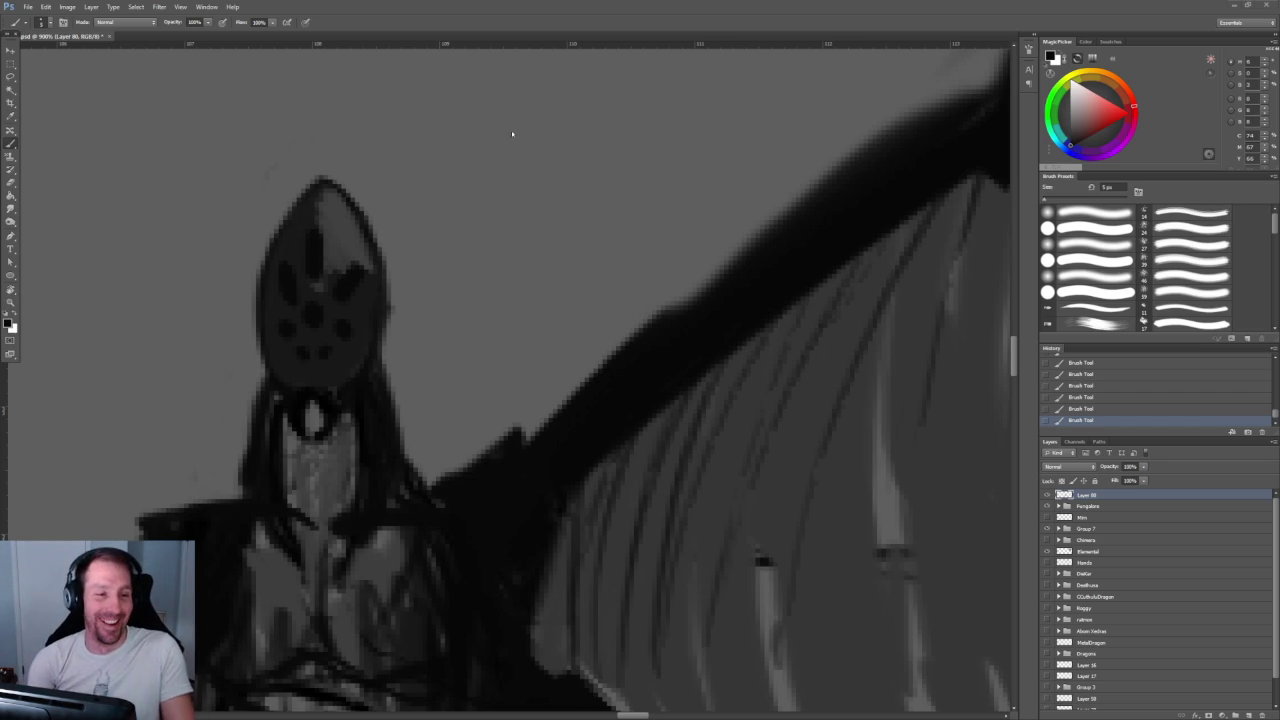
pyautogui.scroll(-1, 446, 230)
pyautogui.scroll(-1, 443, 229)
pyautogui.scroll(-1, 443, 237)
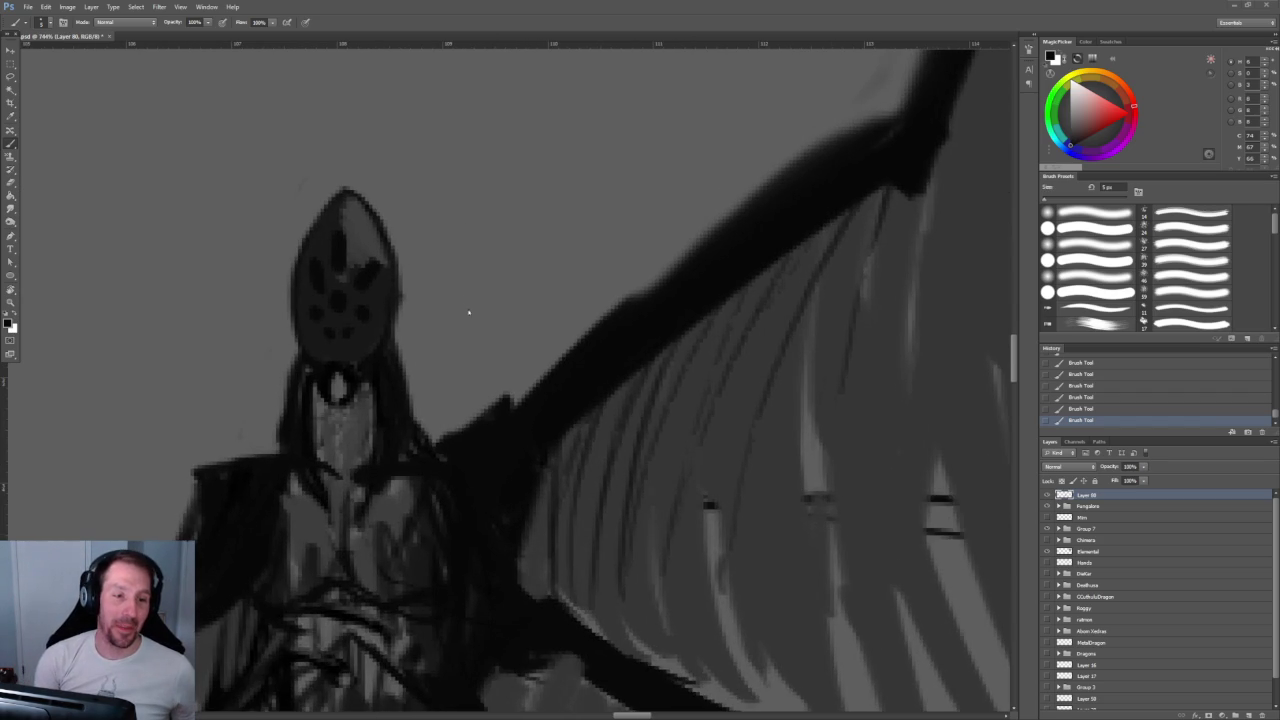
pyautogui.scroll(-1, 487, 190)
pyautogui.scroll(-1, 508, 208)
pyautogui.scroll(-1, 508, 208)
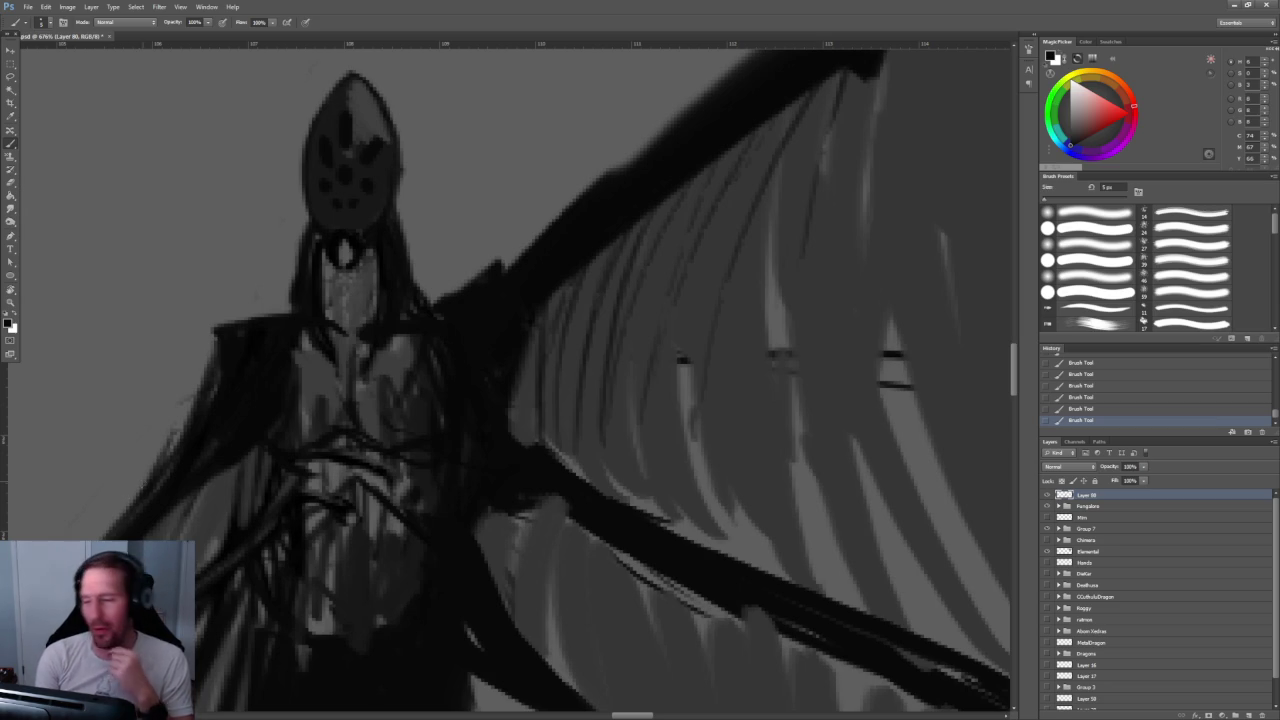
pyautogui.scroll(-2, 260, 410)
pyautogui.scroll(-1, 300, 340)
pyautogui.scroll(1, 335, 280)
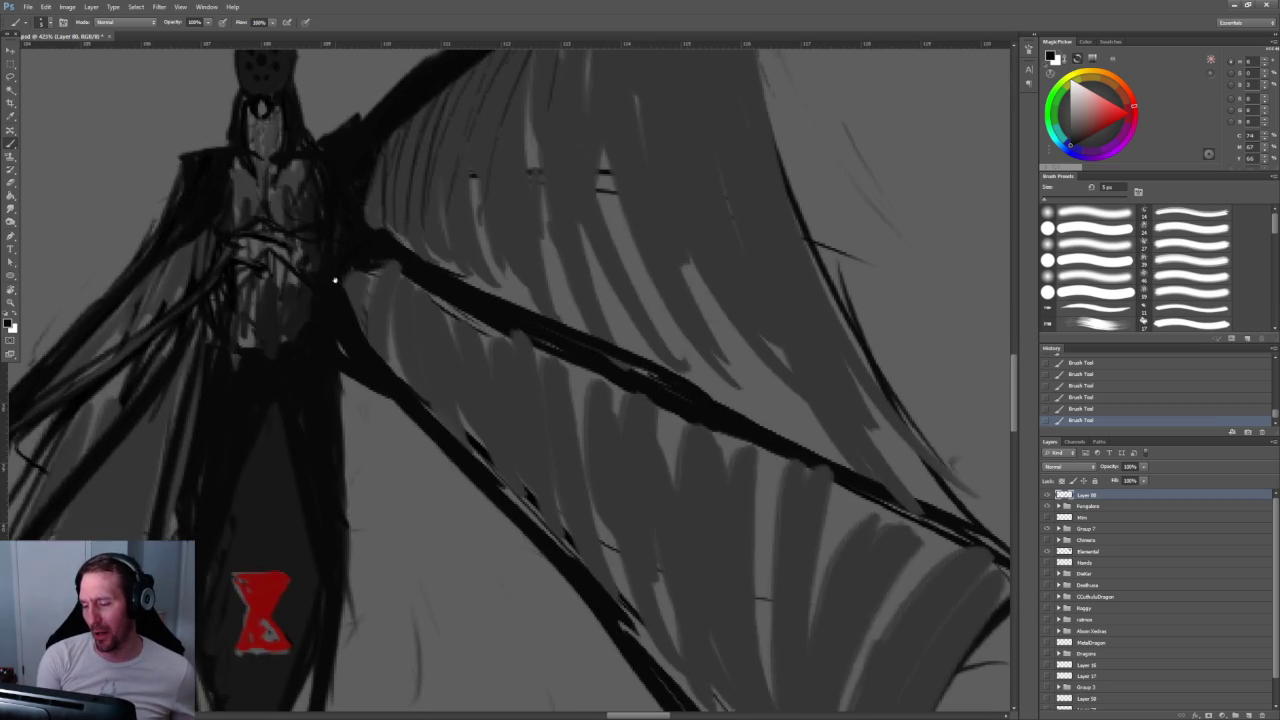
pyautogui.scroll(-2, 284, 378)
pyautogui.scroll(-1, 330, 395)
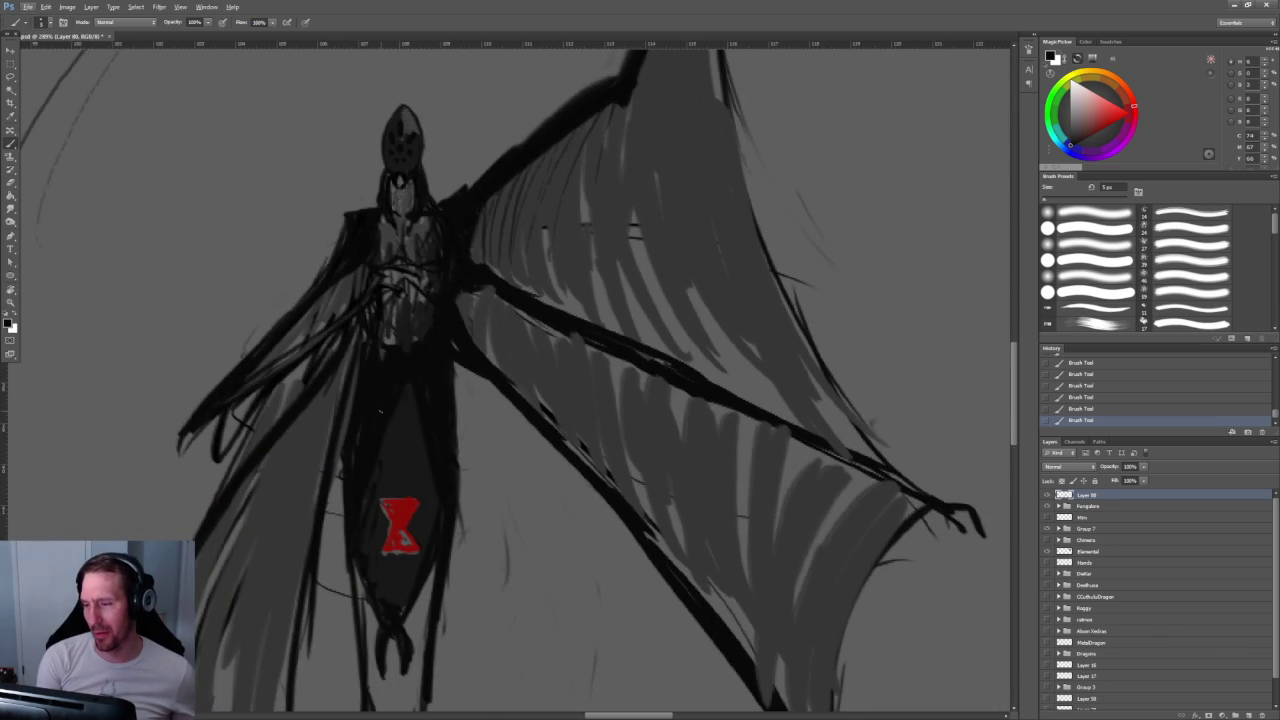
pyautogui.moveTo(379, 411); pyautogui.dragTo(412, 381)
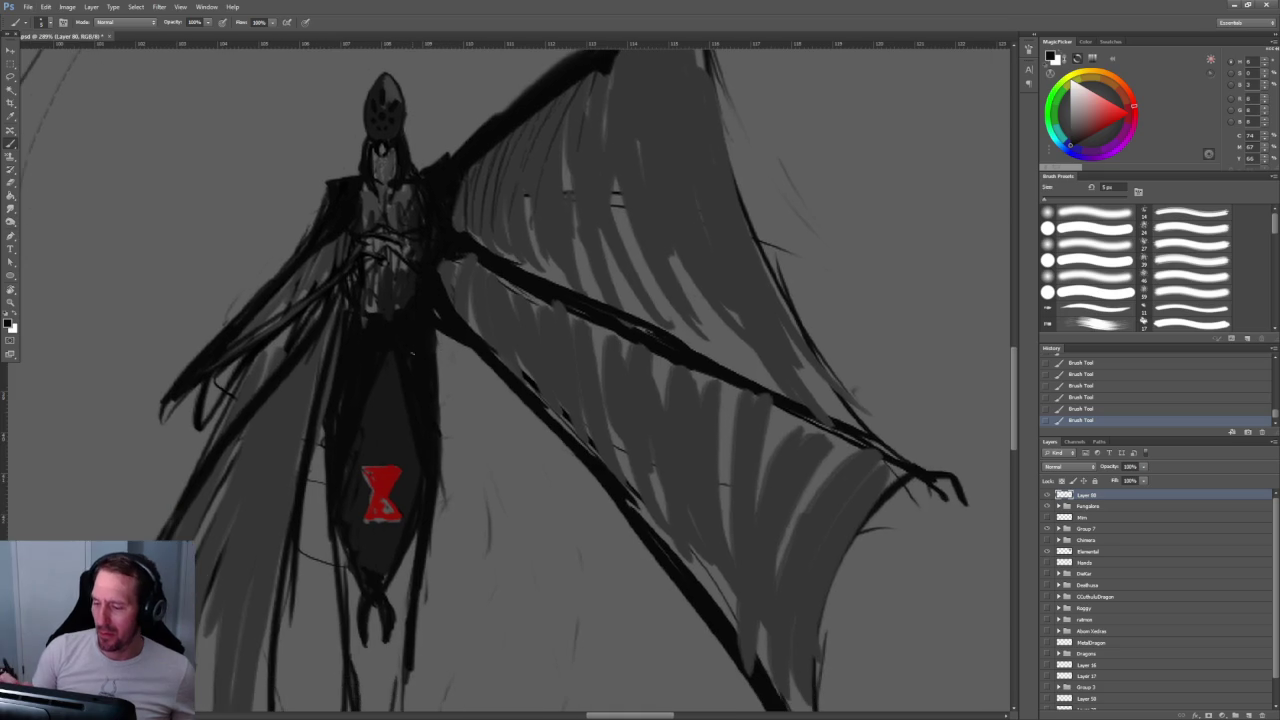
pyautogui.scroll(3, 412, 381)
pyautogui.scroll(2, 410, 370)
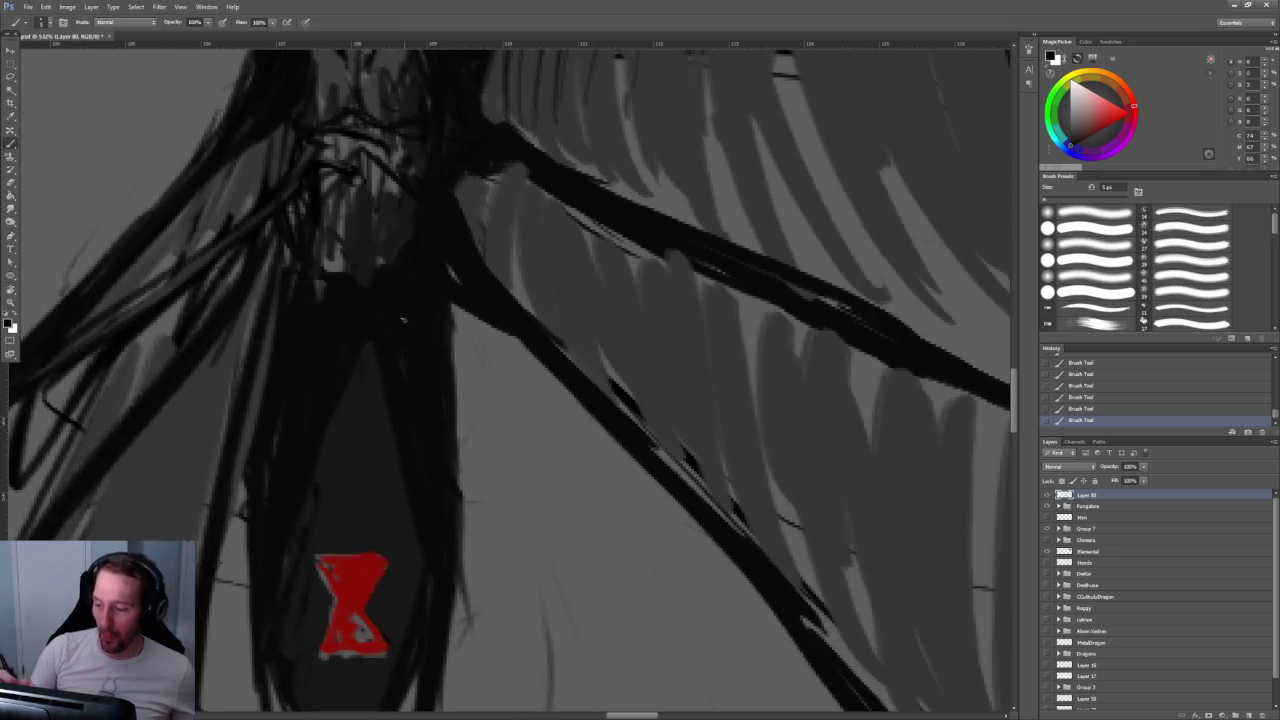
# Step: Pan across the dark abdomen, then sample the hourglass red and paint over its grey specks
pyautogui.press('capslock')
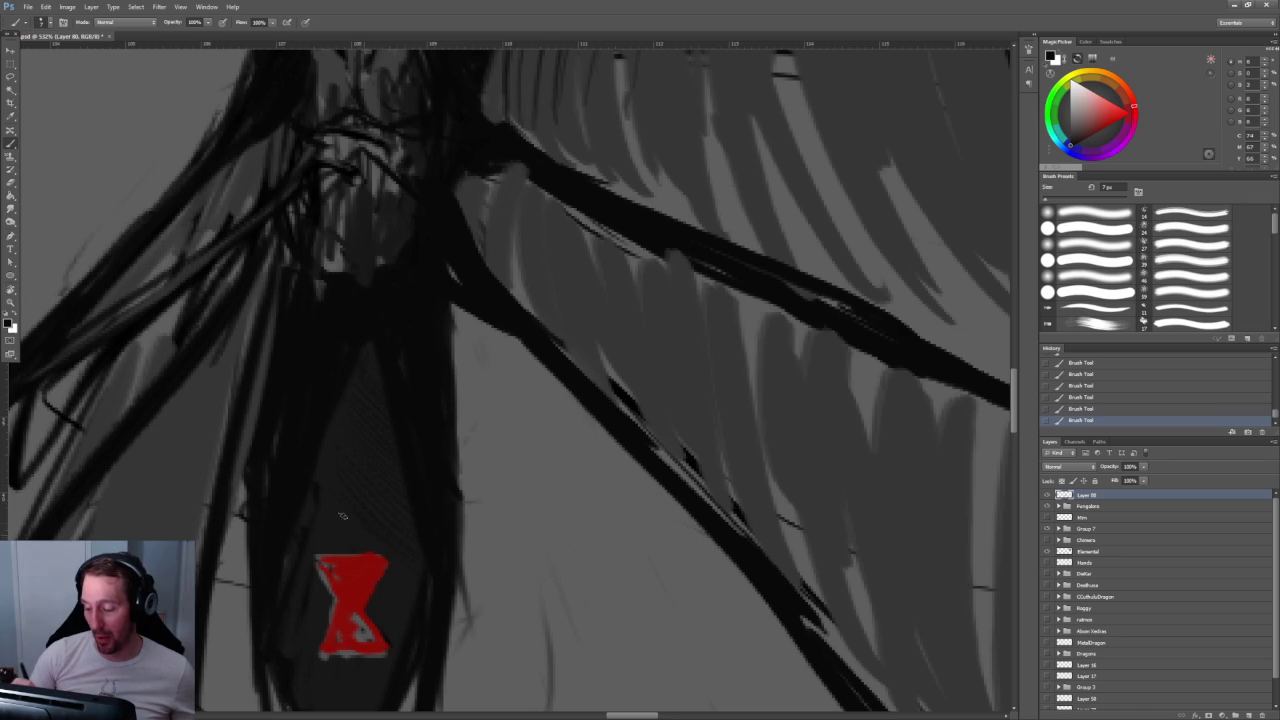
pyautogui.scroll(-3, 480, 571)
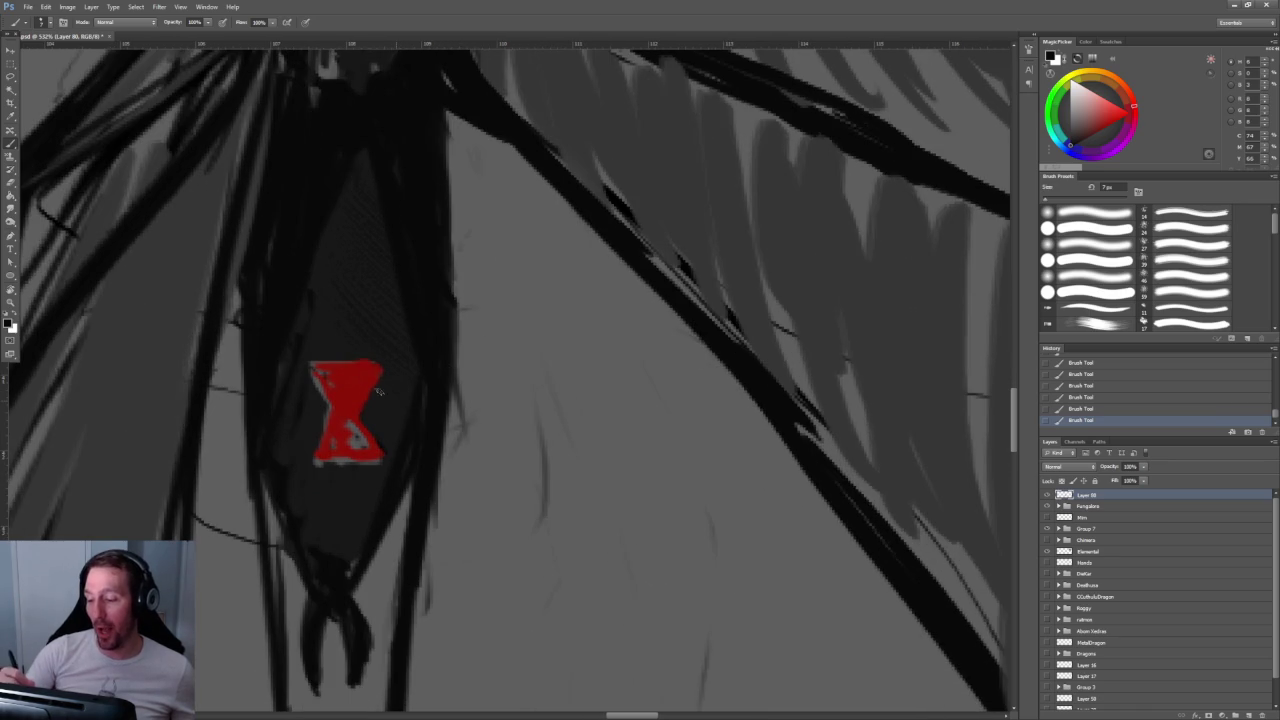
pyautogui.scroll(1, 369, 379)
pyautogui.scroll(1, 369, 379)
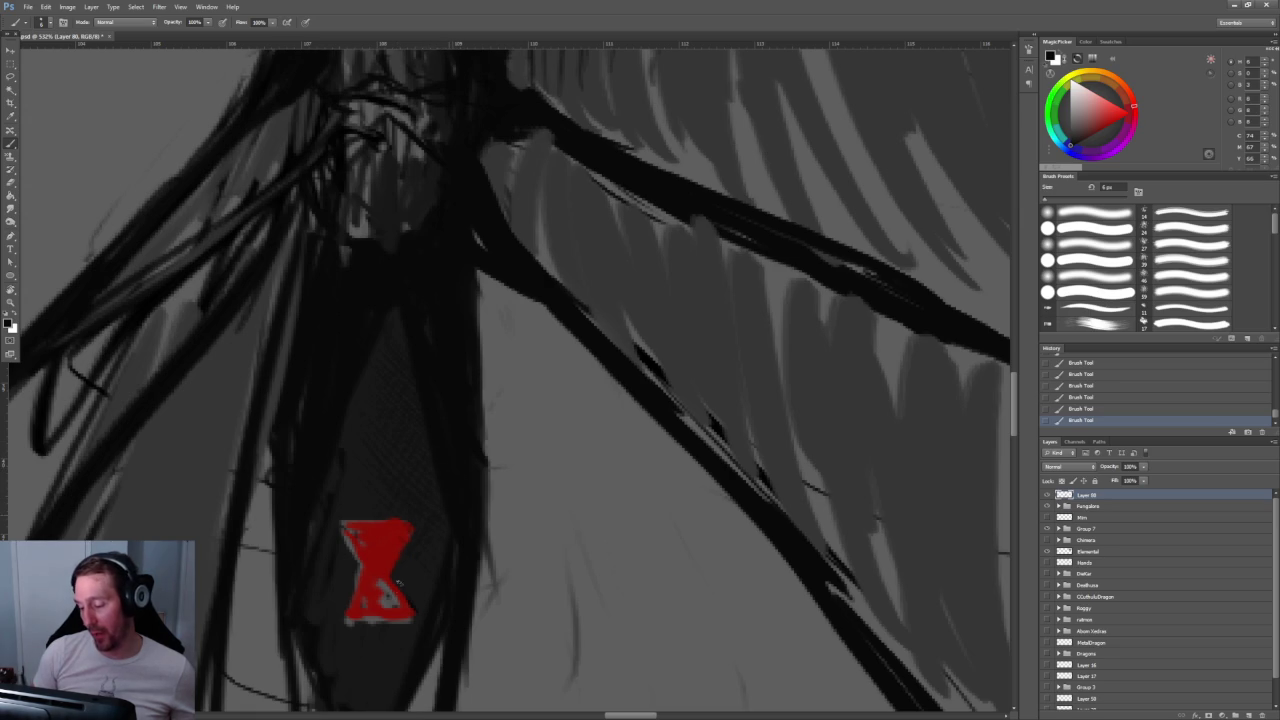
pyautogui.moveTo(450, 546)
pyautogui.mouseDown()
pyautogui.moveTo(480, 509)
pyautogui.moveTo(500, 403)
pyautogui.mouseUp()
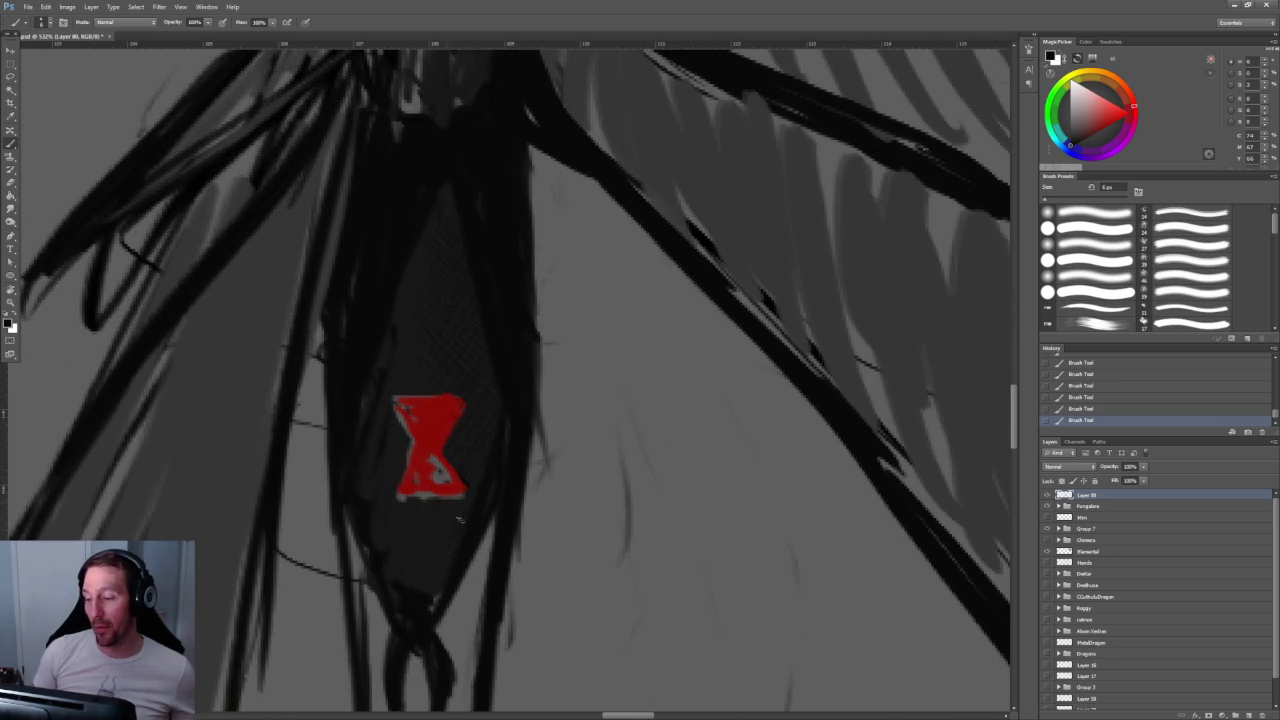
pyautogui.moveTo(516, 312); pyautogui.dragTo(486, 420)
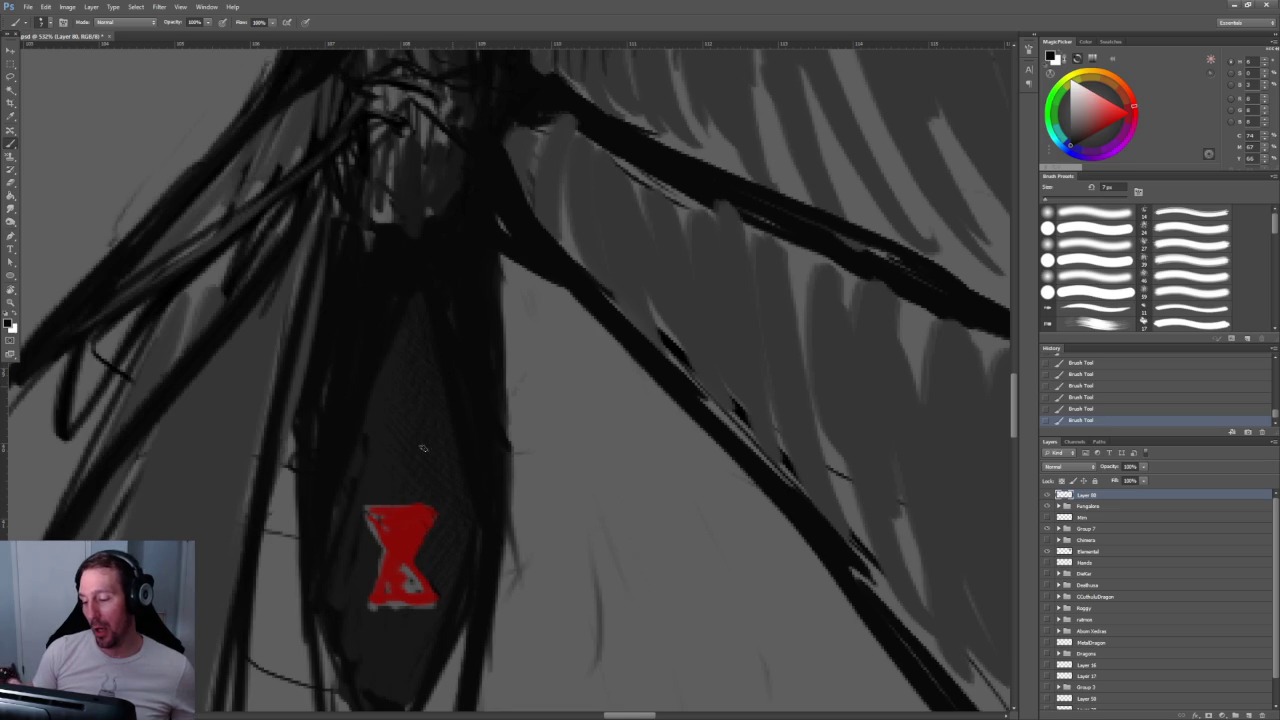
pyautogui.scroll(-2, 504, 453)
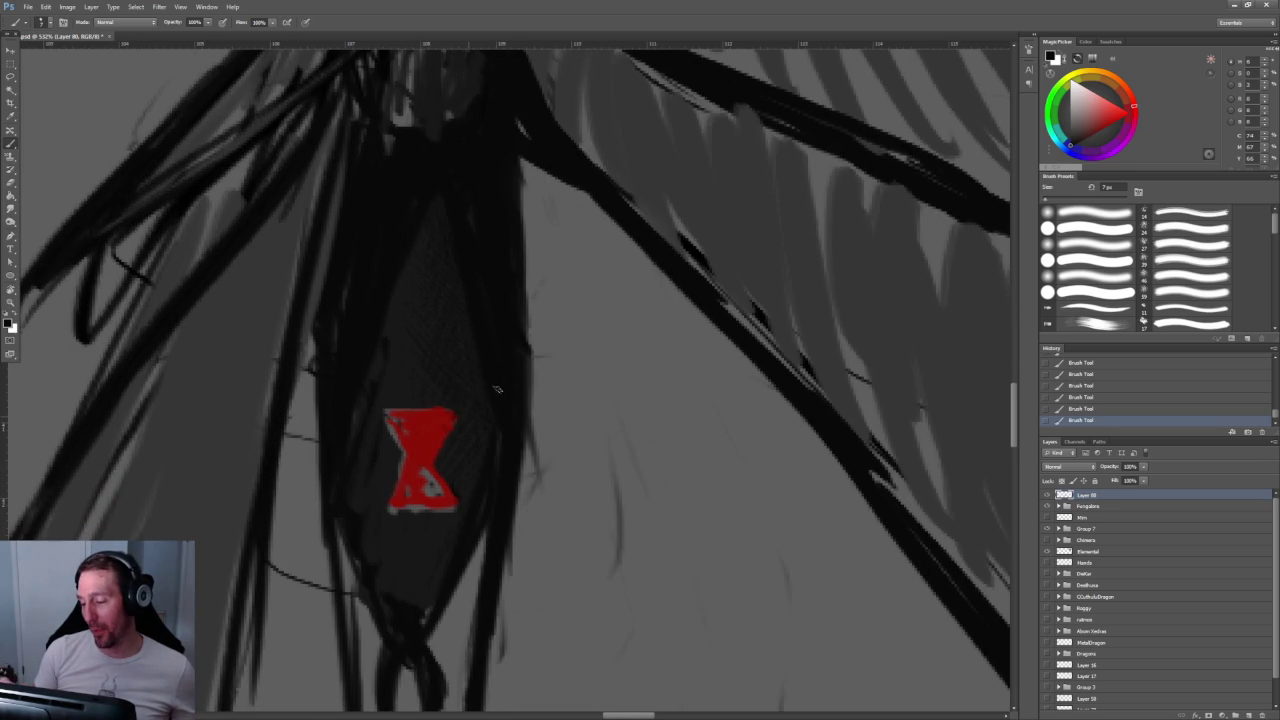
pyautogui.keyDown('alt'); pyautogui.click(416, 446); pyautogui.keyUp('alt')
pyautogui.moveTo(424, 460); pyautogui.dragTo(436, 494)
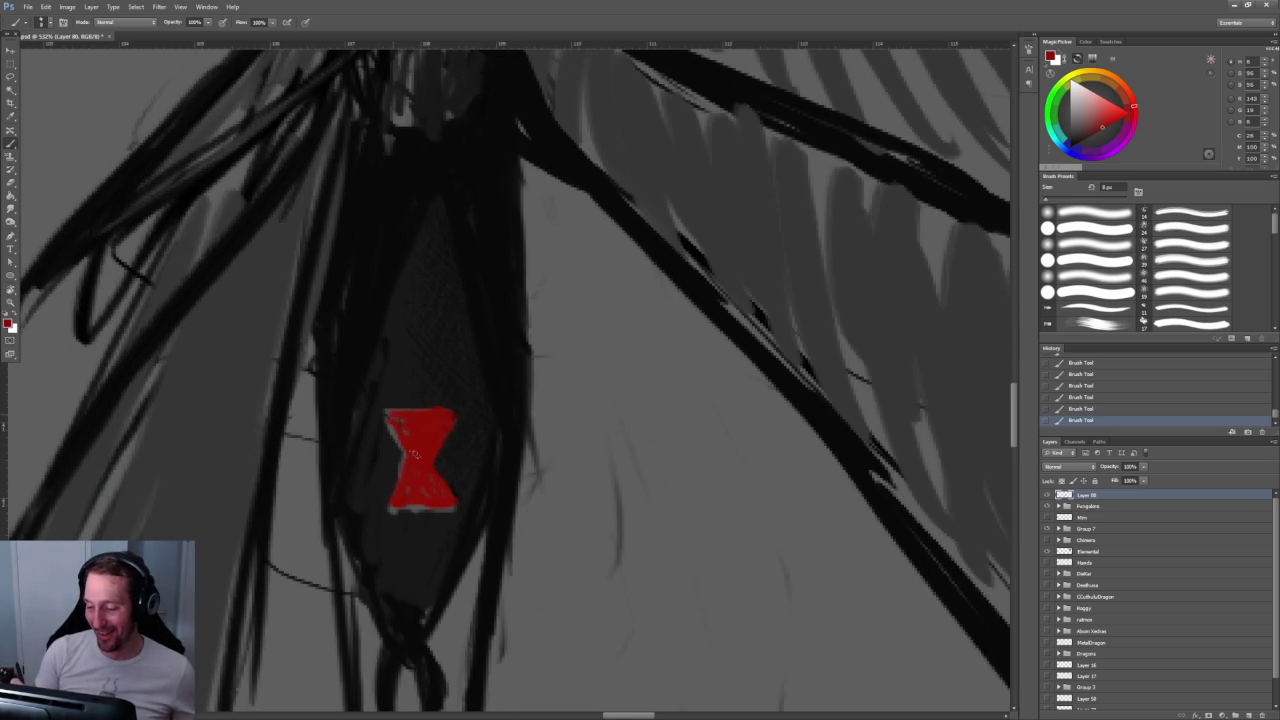
# Step: Add brush texture inside the red hourglass and reset the paint colour to black
pyautogui.moveTo(420, 452)
pyautogui.mouseDown()
pyautogui.moveTo(386, 502)
pyautogui.moveTo(450, 504)
pyautogui.mouseUp()
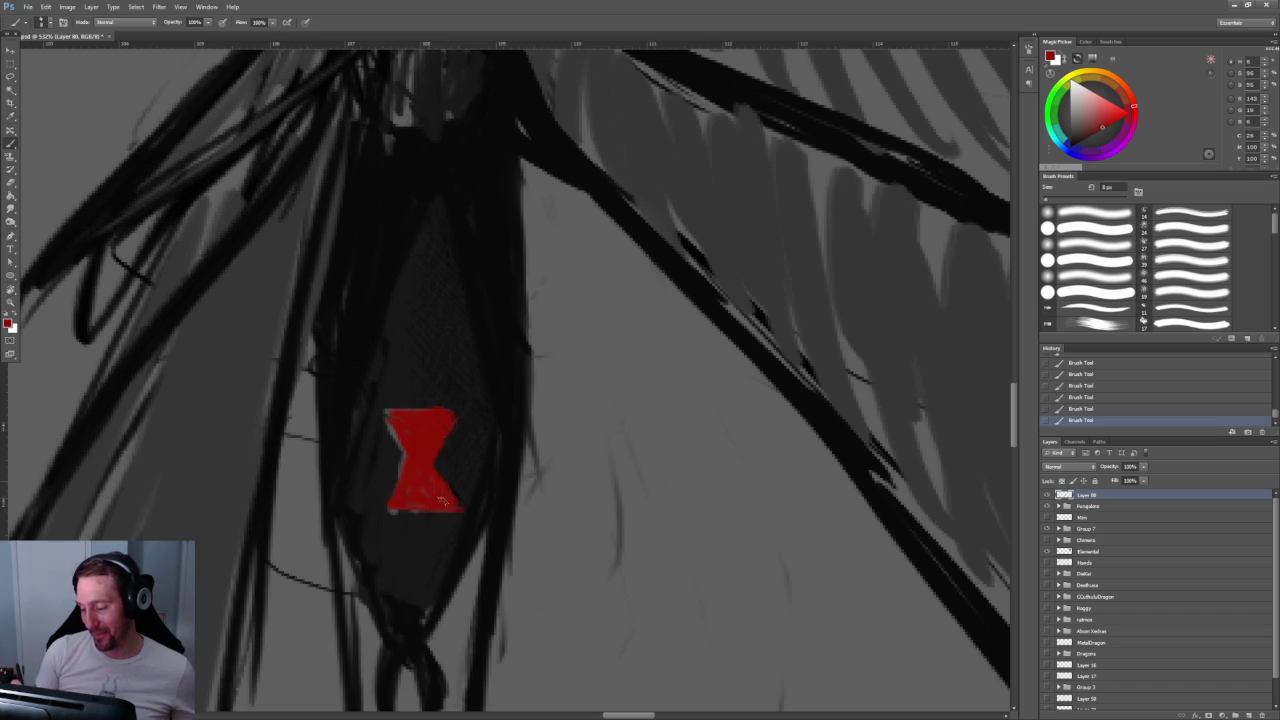
pyautogui.moveTo(449, 331)
pyautogui.mouseDown()
pyautogui.moveTo(437, 348)
pyautogui.moveTo(486, 410)
pyautogui.mouseUp()
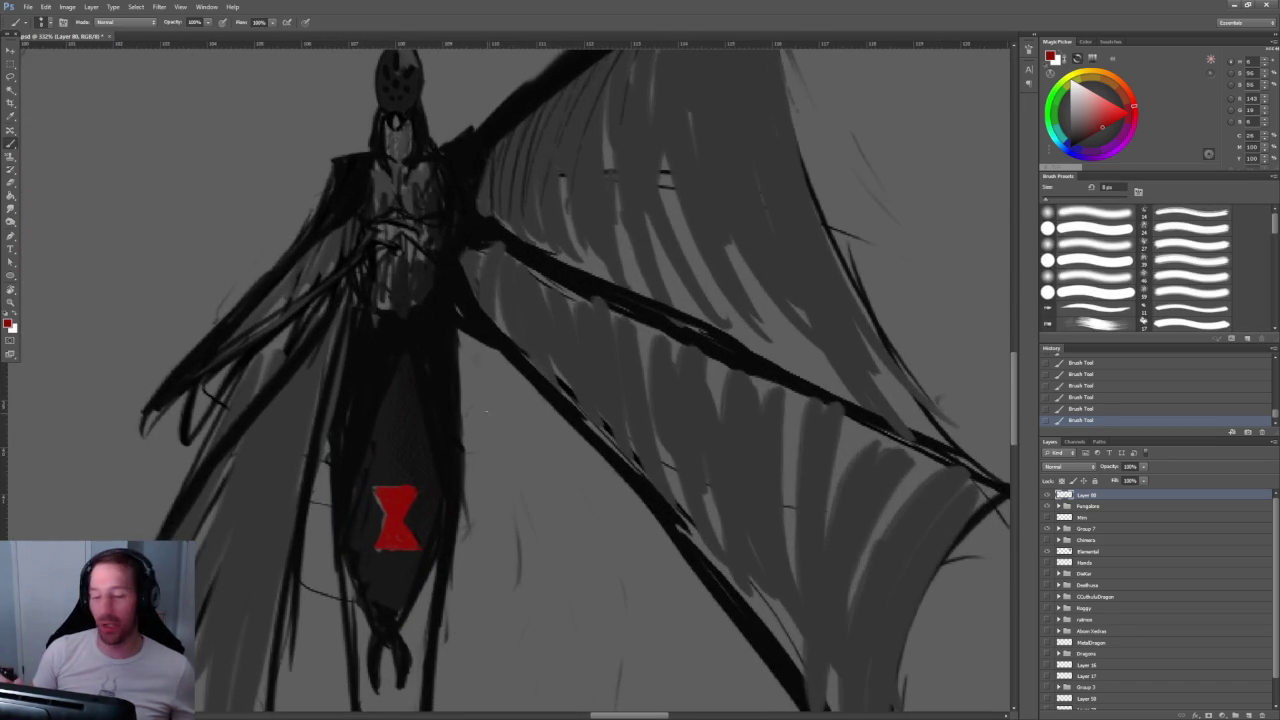
pyautogui.press('d')
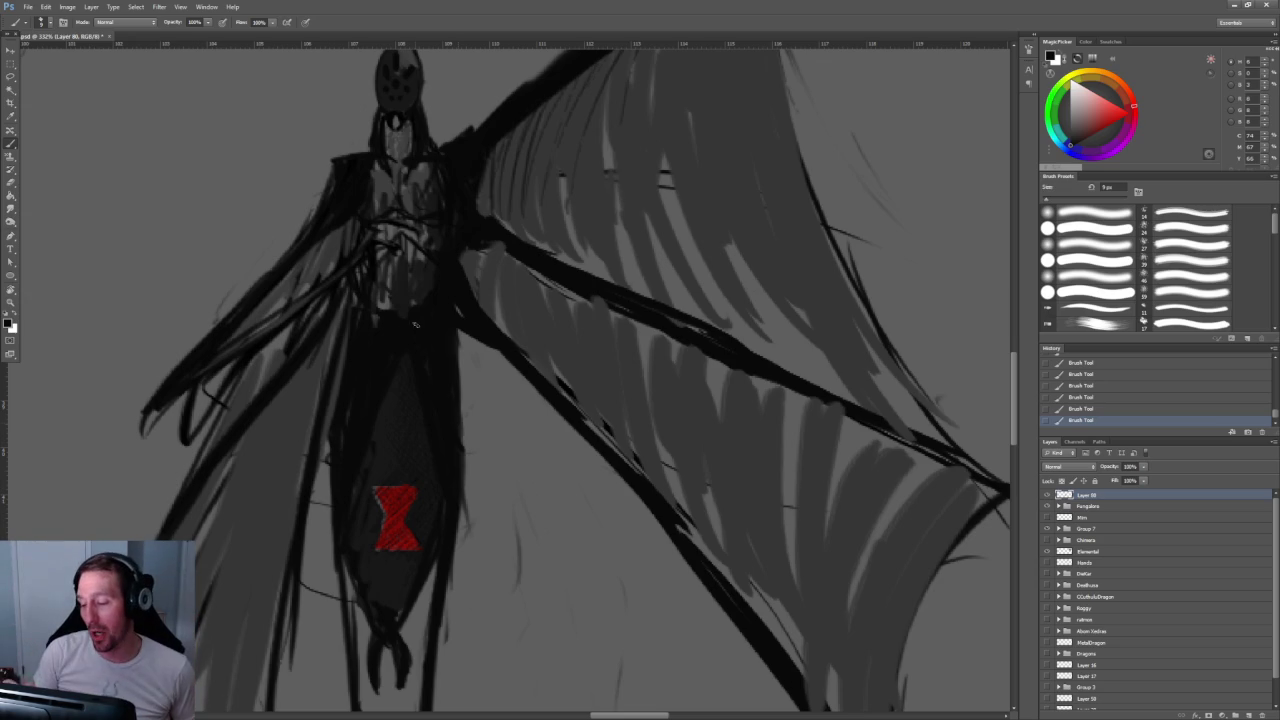
# Step: Sample a dark grey from the creature and bring the upper wing tip into view
pyautogui.moveTo(475, 290); pyautogui.dragTo(495, 343)
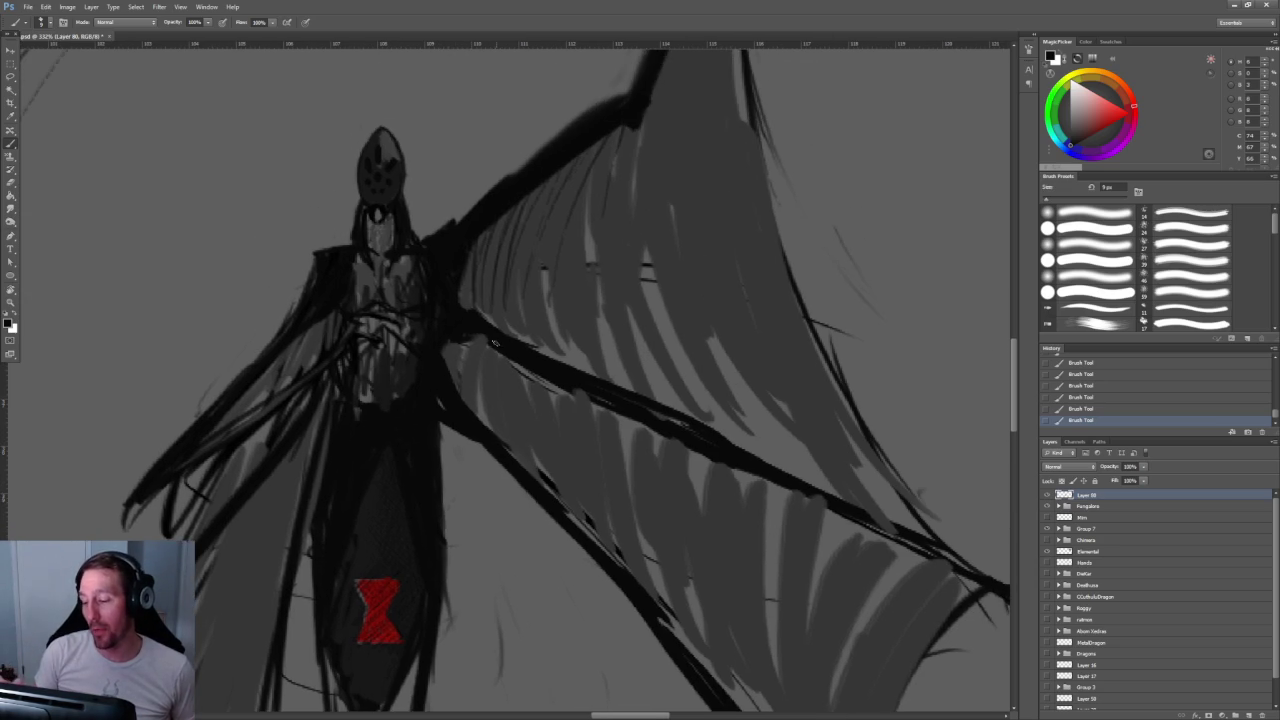
pyautogui.keyDown('alt'); pyautogui.click(447, 333); pyautogui.keyUp('alt')
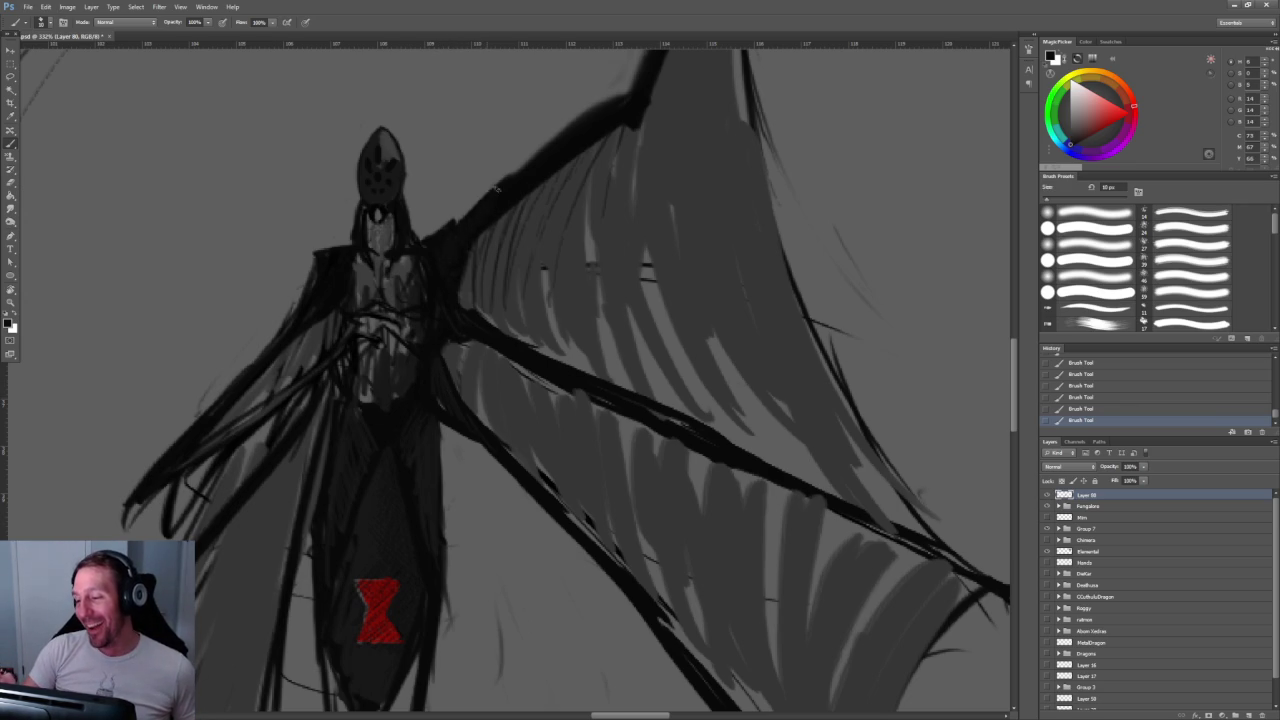
pyautogui.moveTo(615, 103)
pyautogui.mouseDown()
pyautogui.moveTo(600, 318)
pyautogui.moveTo(522, 364)
pyautogui.mouseUp()
# Step: Erase along the upper wing's dark edges to lighten them
pyautogui.press('e')
pyautogui.moveTo(570, 330); pyautogui.dragTo(478, 398)
pyautogui.moveTo(672, 130); pyautogui.dragTo(618, 296)
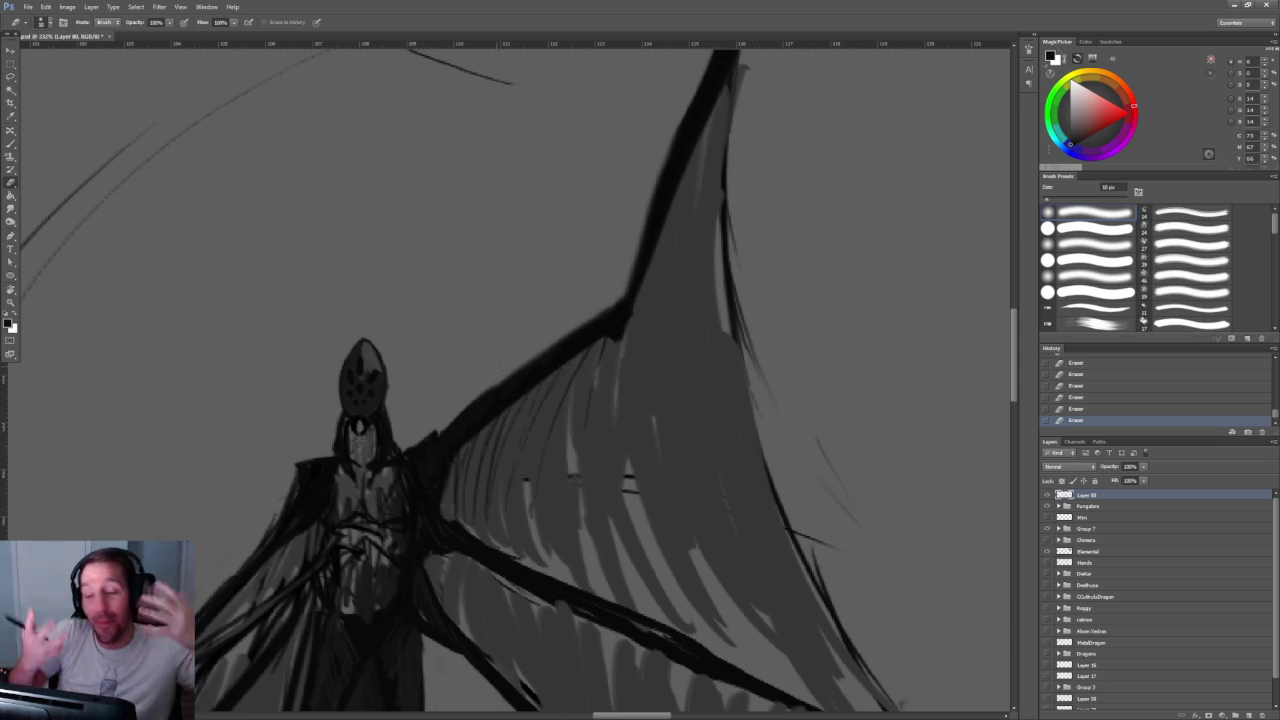
pyautogui.moveTo(293, 480); pyautogui.dragTo(341, 410)
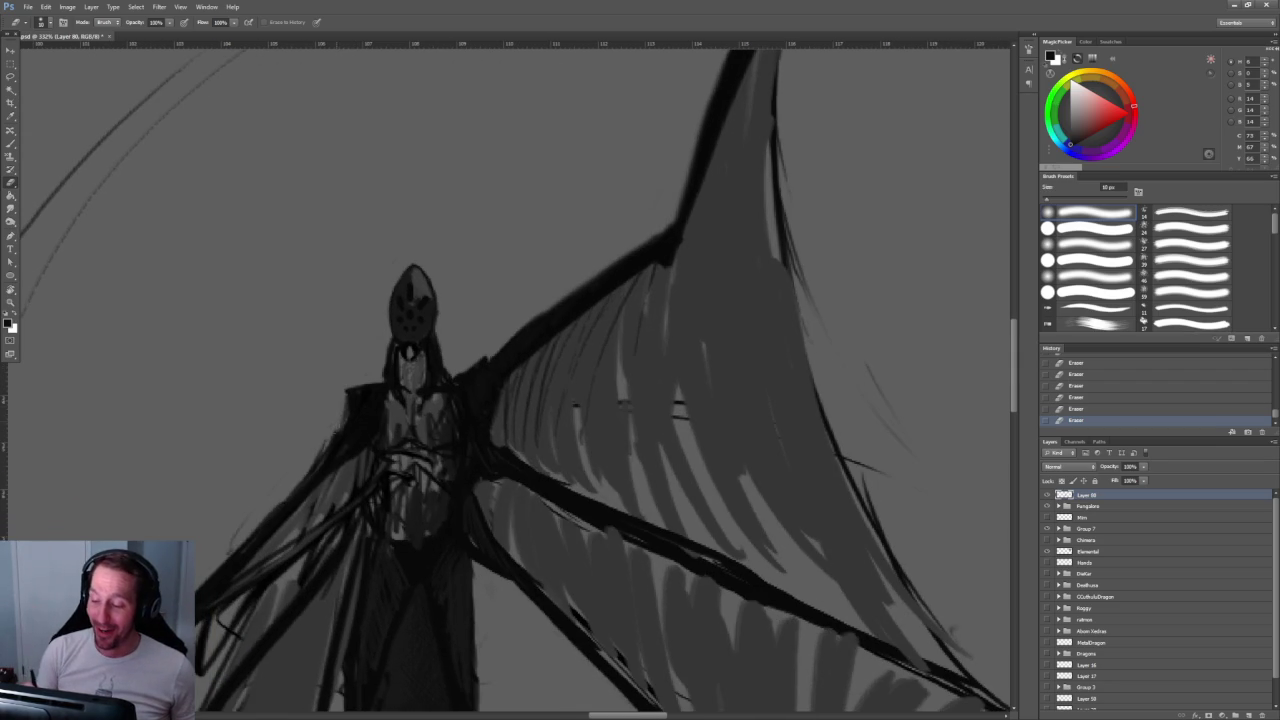
pyautogui.moveTo(431, 547)
pyautogui.mouseDown()
pyautogui.moveTo(505, 457)
pyautogui.moveTo(533, 371)
pyautogui.moveTo(487, 437)
pyautogui.mouseUp()
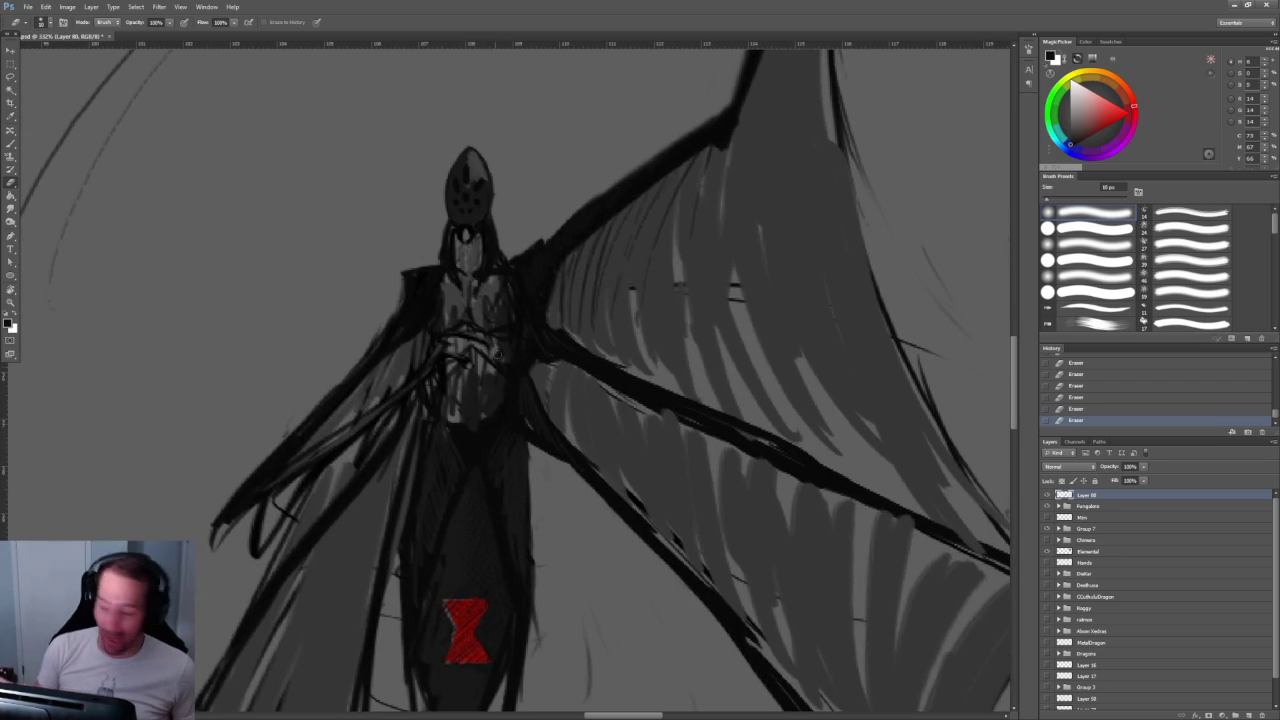
# Step: Paint dark strokes over the shoulders and left arm
pyautogui.press('b')
pyautogui.moveTo(411, 292)
pyautogui.mouseDown()
pyautogui.moveTo(345, 378)
pyautogui.moveTo(370, 360)
pyautogui.moveTo(297, 430)
pyautogui.mouseUp()
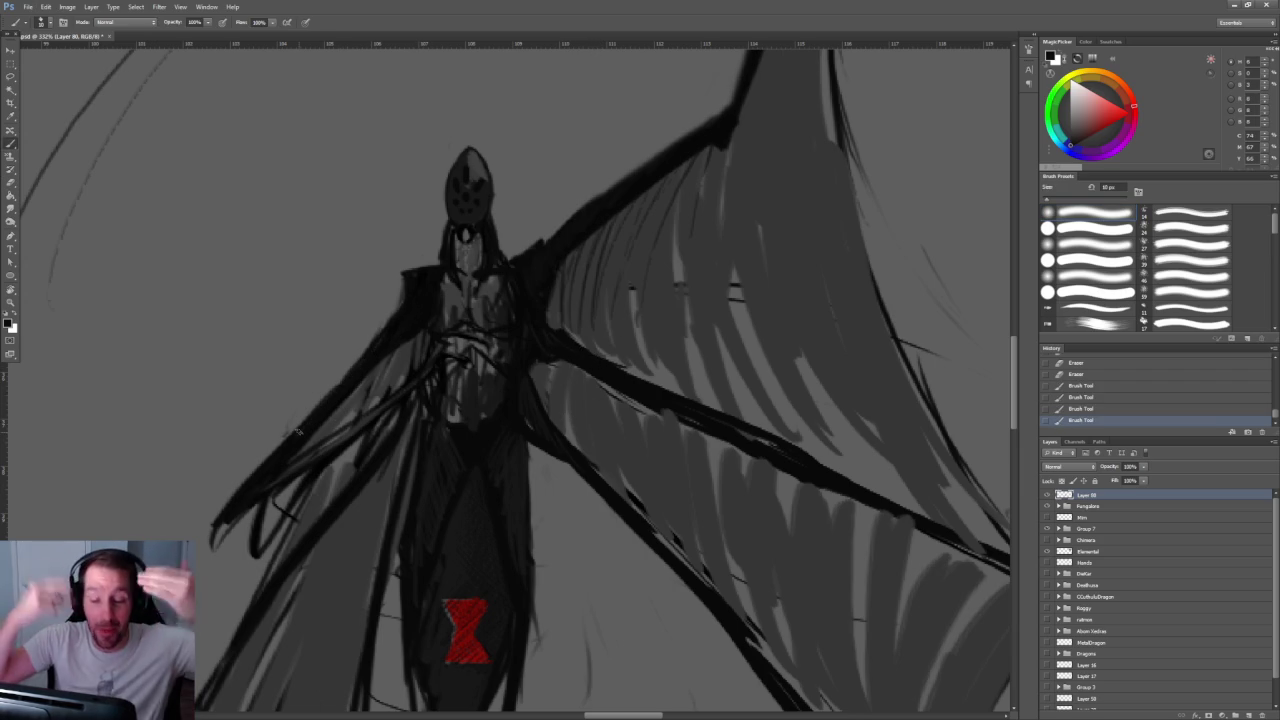
pyautogui.moveTo(405, 278); pyautogui.dragTo(537, 240)
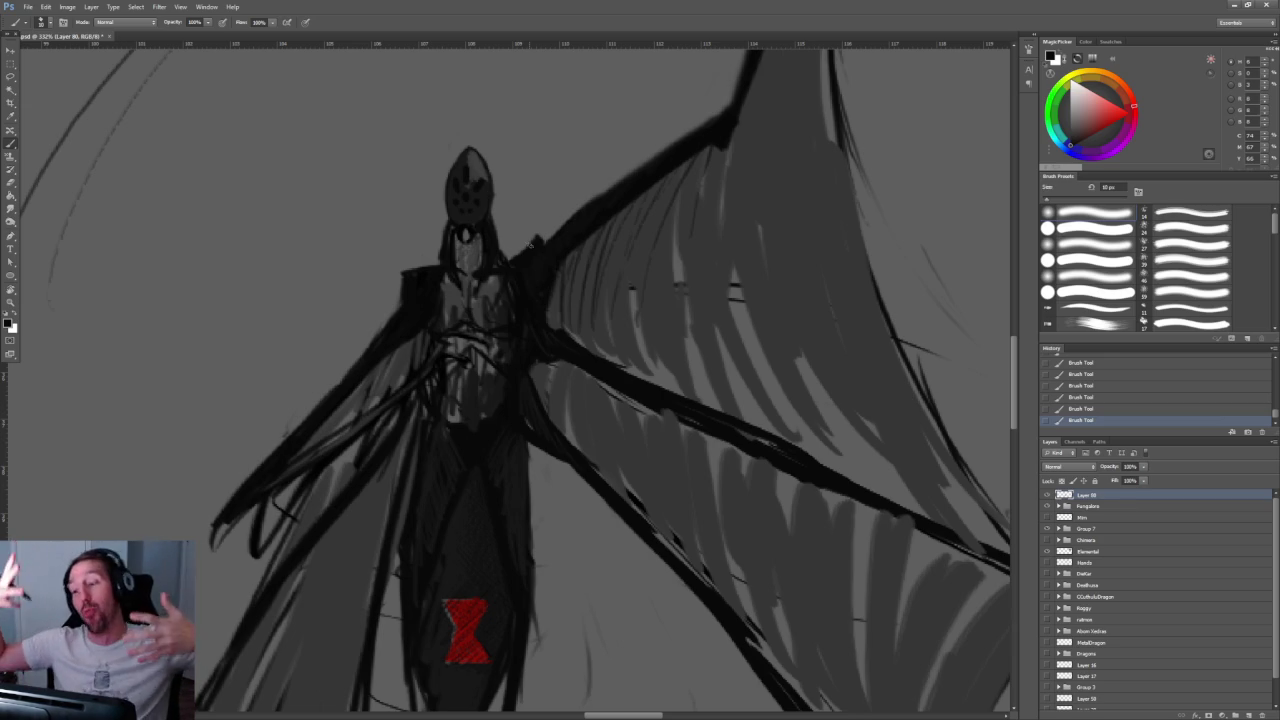
pyautogui.moveTo(475, 193); pyautogui.dragTo(463, 253)
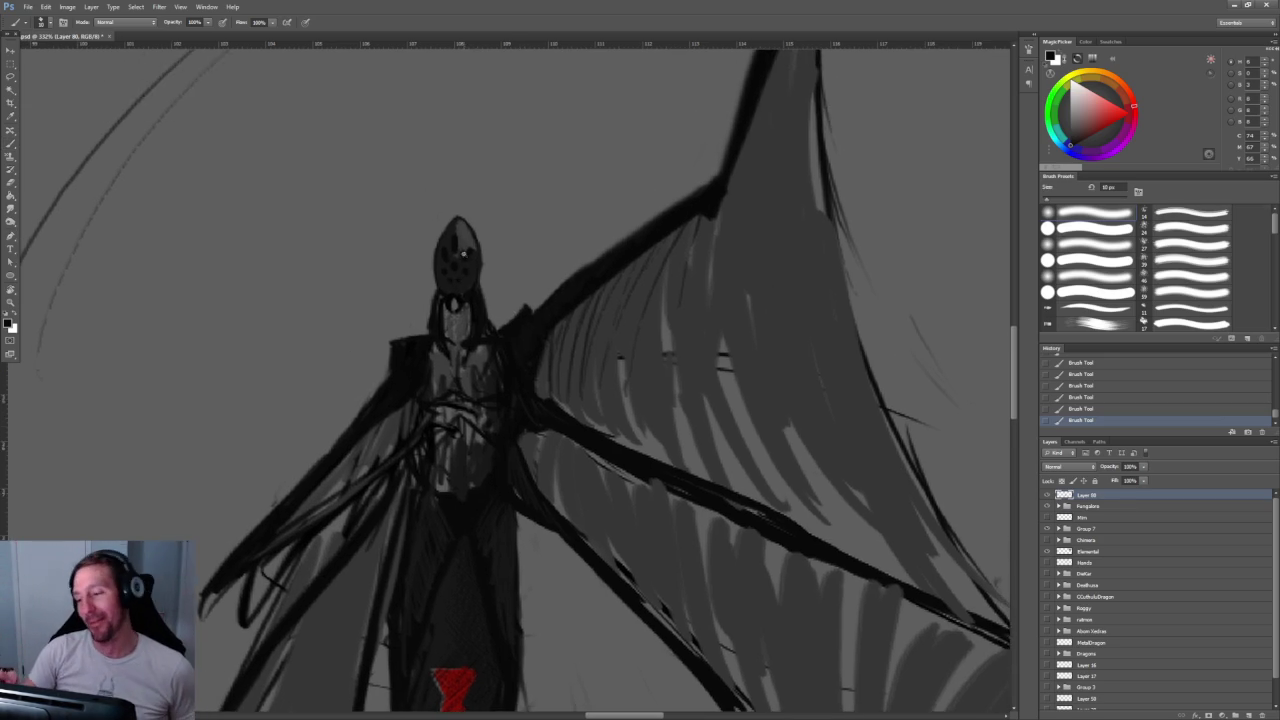
# Step: With a 7 px brush, rework the head's right edge and darken the neck and chest lines
pyautogui.scroll(3, 463, 253)
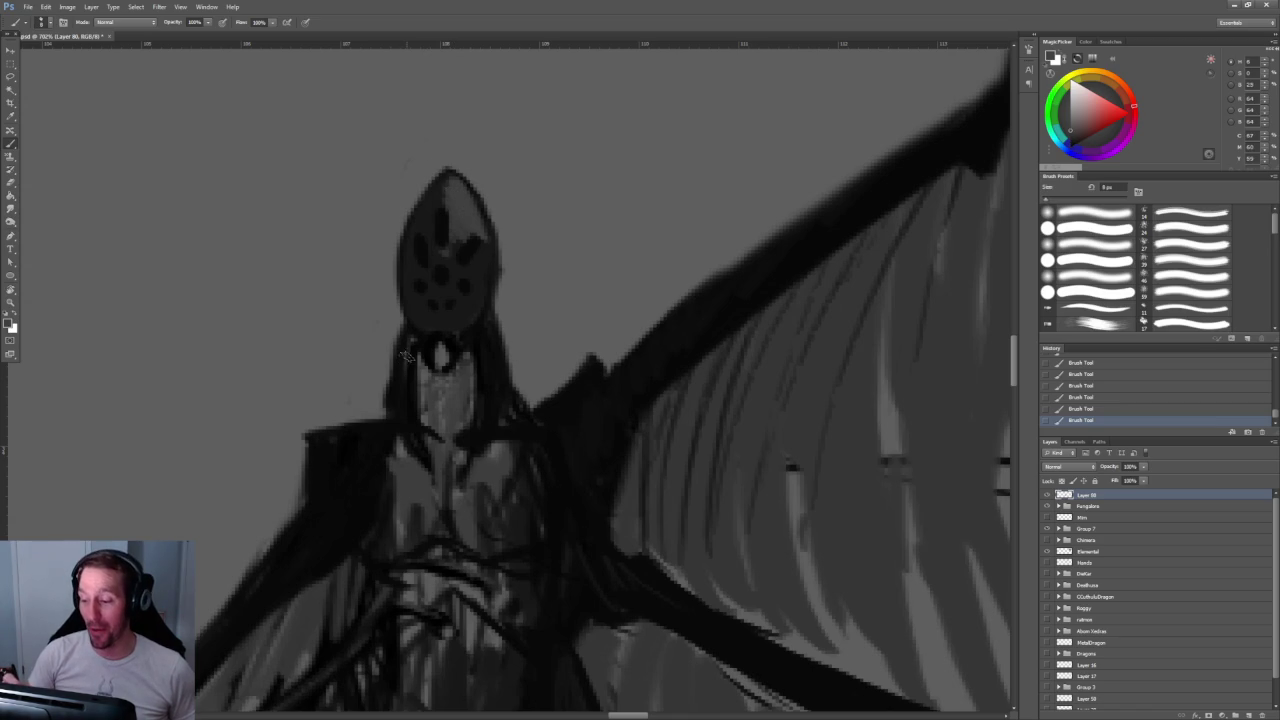
pyautogui.press('[')
pyautogui.press('[')
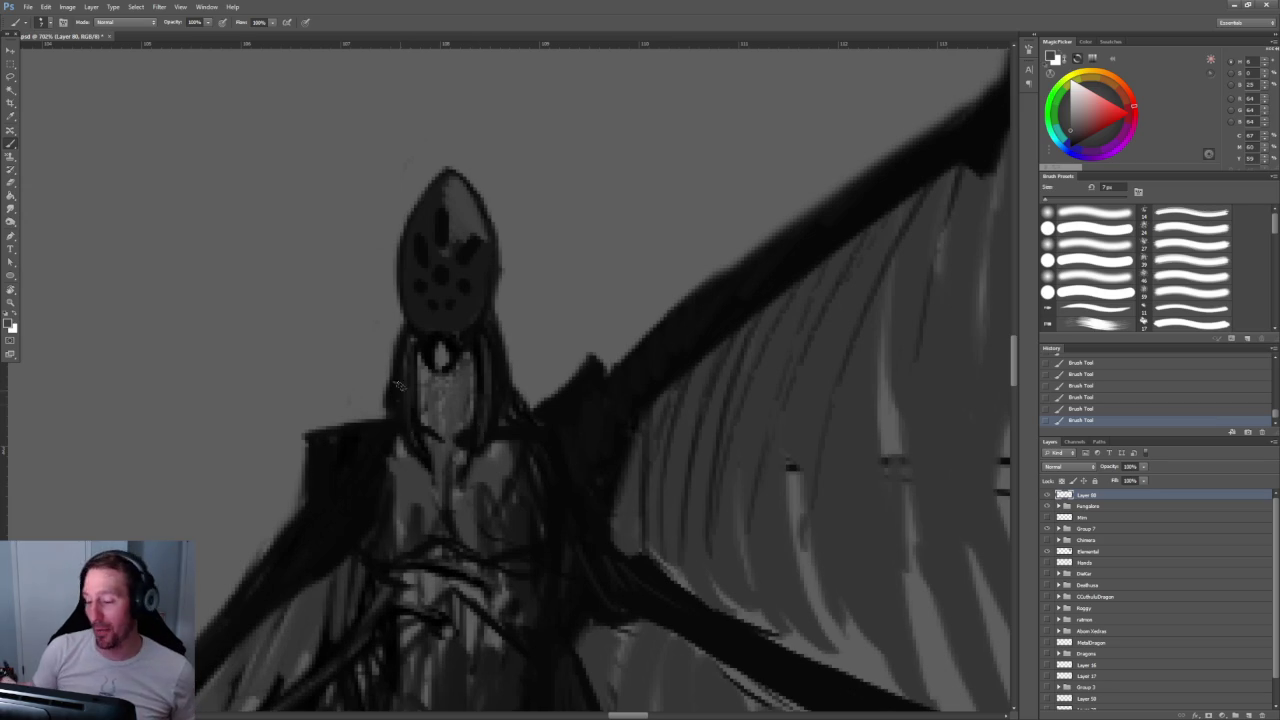
pyautogui.press('e')
pyautogui.moveTo(500, 228); pyautogui.dragTo(497, 290)
pyautogui.press('b')
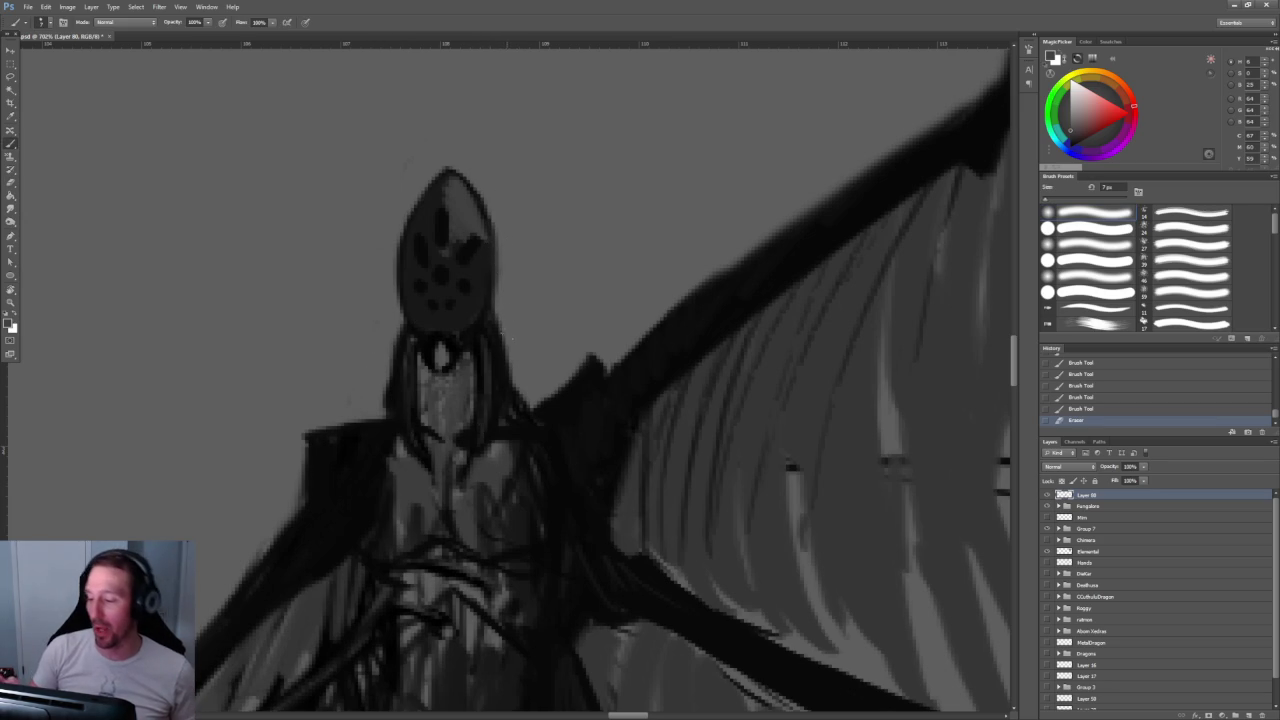
pyautogui.moveTo(490, 225); pyautogui.dragTo(498, 316)
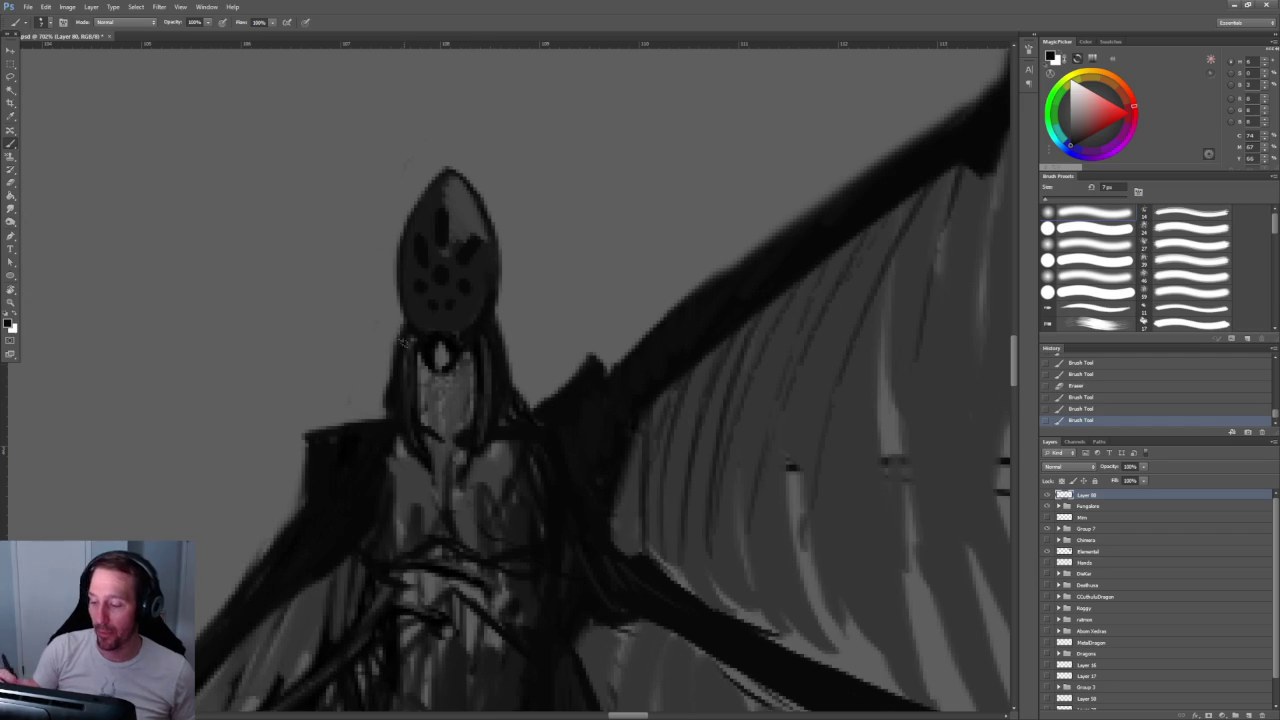
pyautogui.moveTo(422, 350)
pyautogui.mouseDown()
pyautogui.moveTo(419, 380)
pyautogui.moveTo(474, 424)
pyautogui.moveTo(470, 470)
pyautogui.mouseUp()
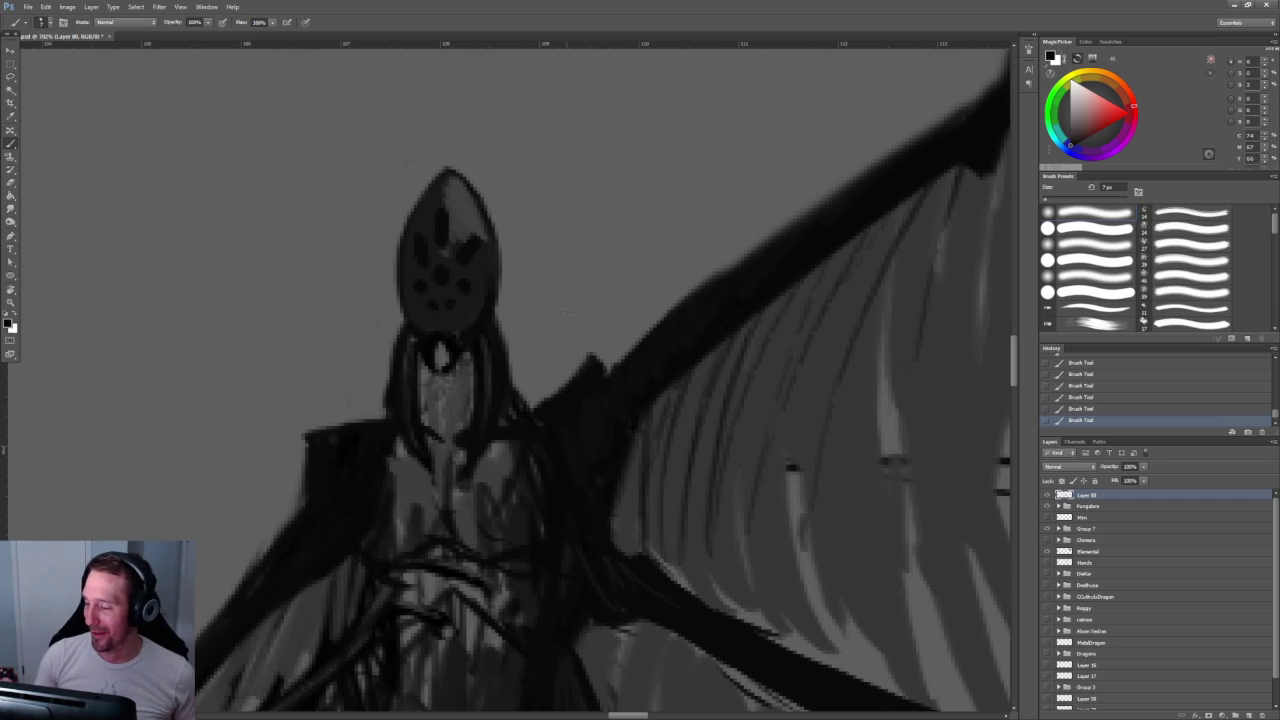
# Step: Erase along the hood's left edge, comparing the result with undo
pyautogui.moveTo(528, 296)
pyautogui.mouseDown()
pyautogui.moveTo(482, 352)
pyautogui.moveTo(490, 394)
pyautogui.moveTo(444, 428)
pyautogui.mouseUp()
pyautogui.press('e')
pyautogui.scroll(-5, 570, 405)
pyautogui.scroll(4, 570, 405)
pyautogui.moveTo(446, 378); pyautogui.dragTo(446, 432)
pyautogui.hotkey('ctrl', 'z')
pyautogui.hotkey('ctrl', 'z')
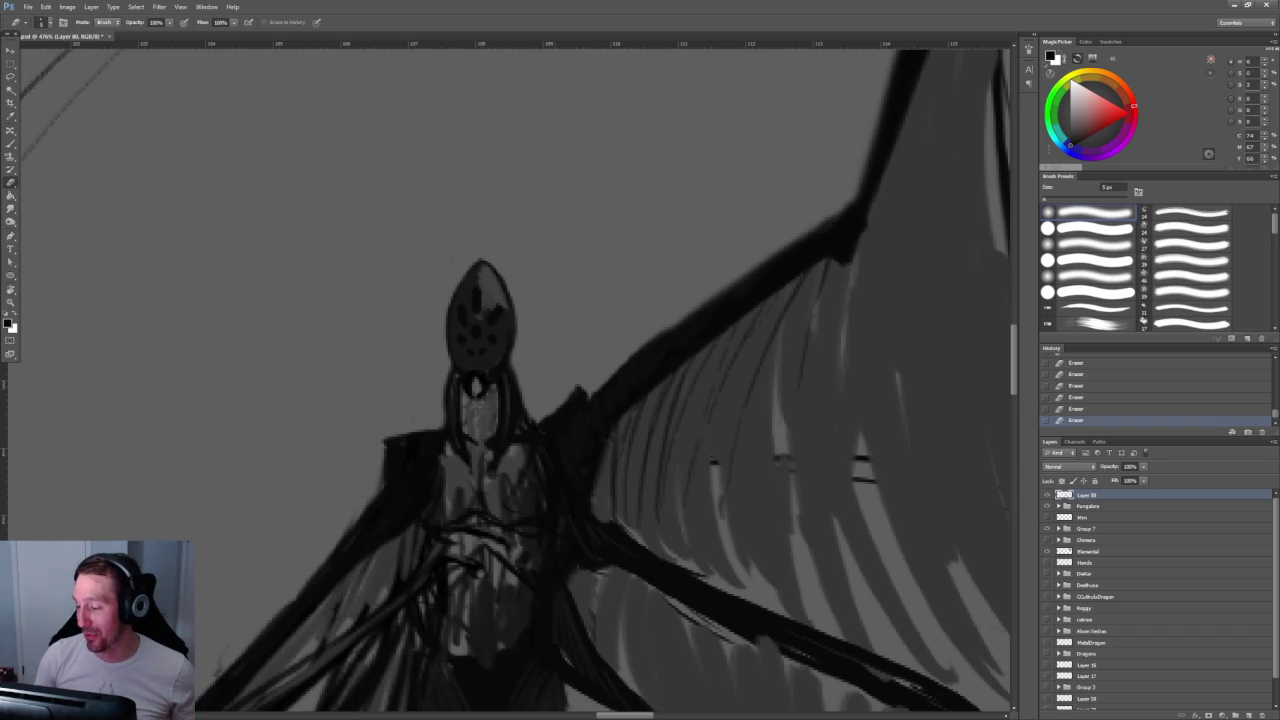
pyautogui.press('b')
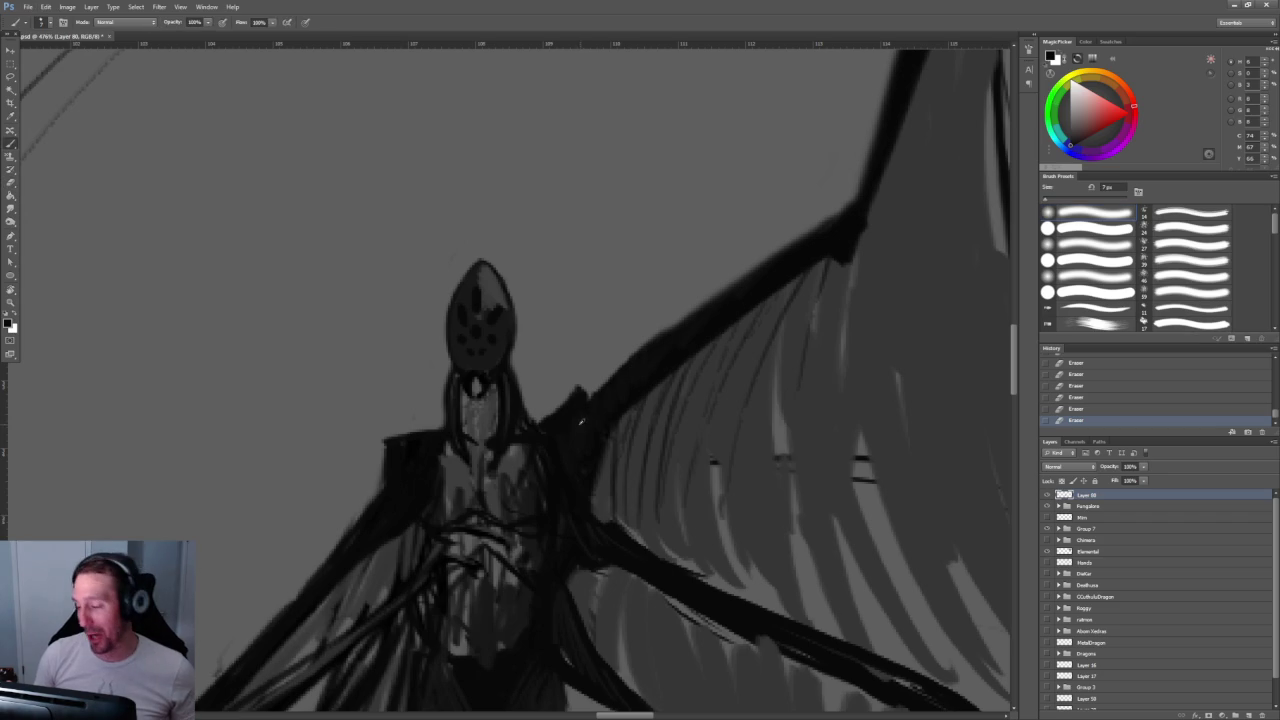
# Step: Pick a lighter grey and paint strokes near the wing joint and on the left shoulder
pyautogui.keyDown('alt'); pyautogui.click(633, 458); pyautogui.keyUp('alt')
pyautogui.moveTo(577, 402)
pyautogui.mouseDown()
pyautogui.moveTo(570, 440)
pyautogui.moveTo(510, 440)
pyautogui.mouseUp()
pyautogui.moveTo(432, 446); pyautogui.dragTo(413, 466)
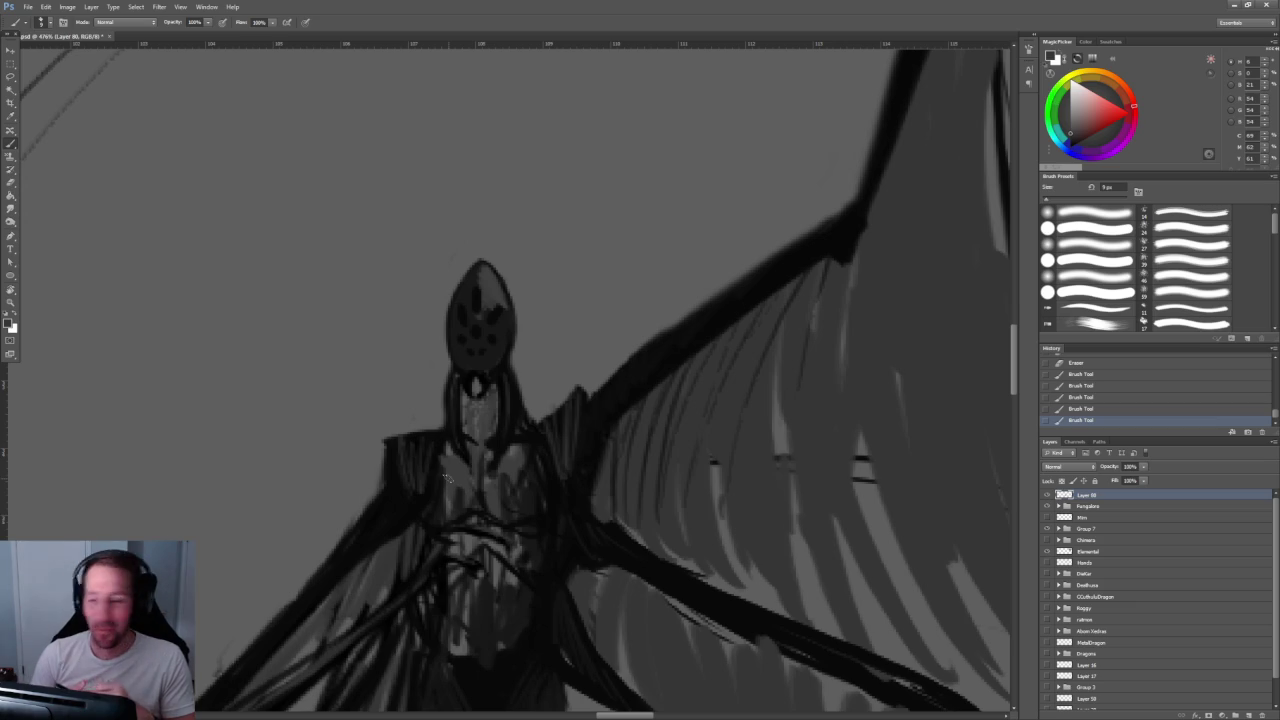
pyautogui.moveTo(590, 395); pyautogui.dragTo(510, 380)
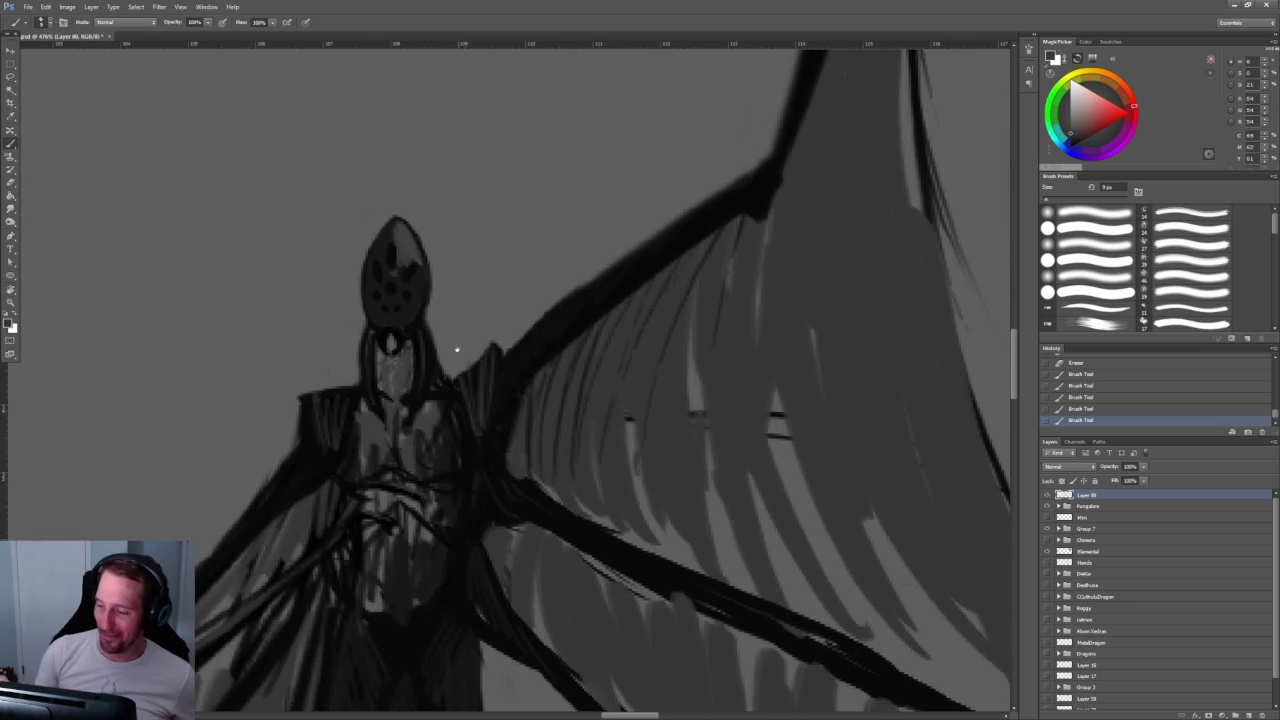
# Step: Draw a thin dark leg below the body, undoing and redrawing a stray stroke
pyautogui.moveTo(425, 400)
pyautogui.mouseDown()
pyautogui.moveTo(425, 345)
pyautogui.moveTo(357, 271)
pyautogui.moveTo(481, 343)
pyautogui.mouseUp()
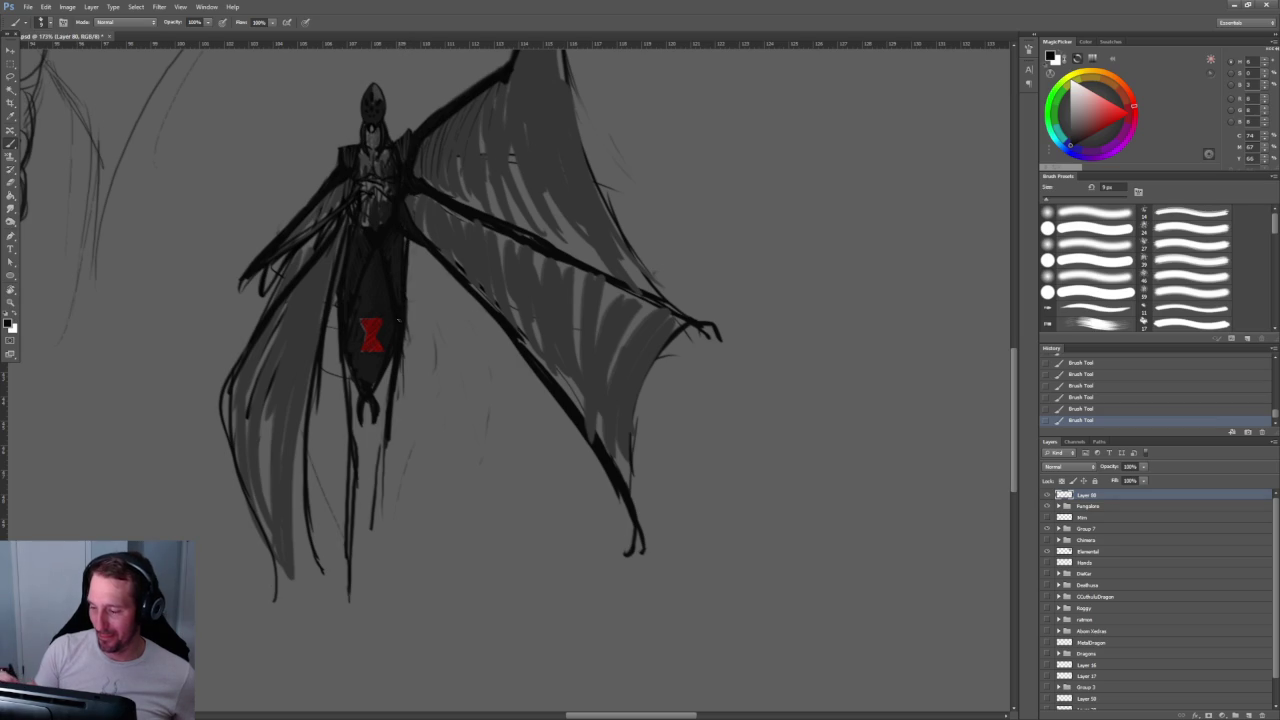
pyautogui.moveTo(407, 350); pyautogui.dragTo(396, 580)
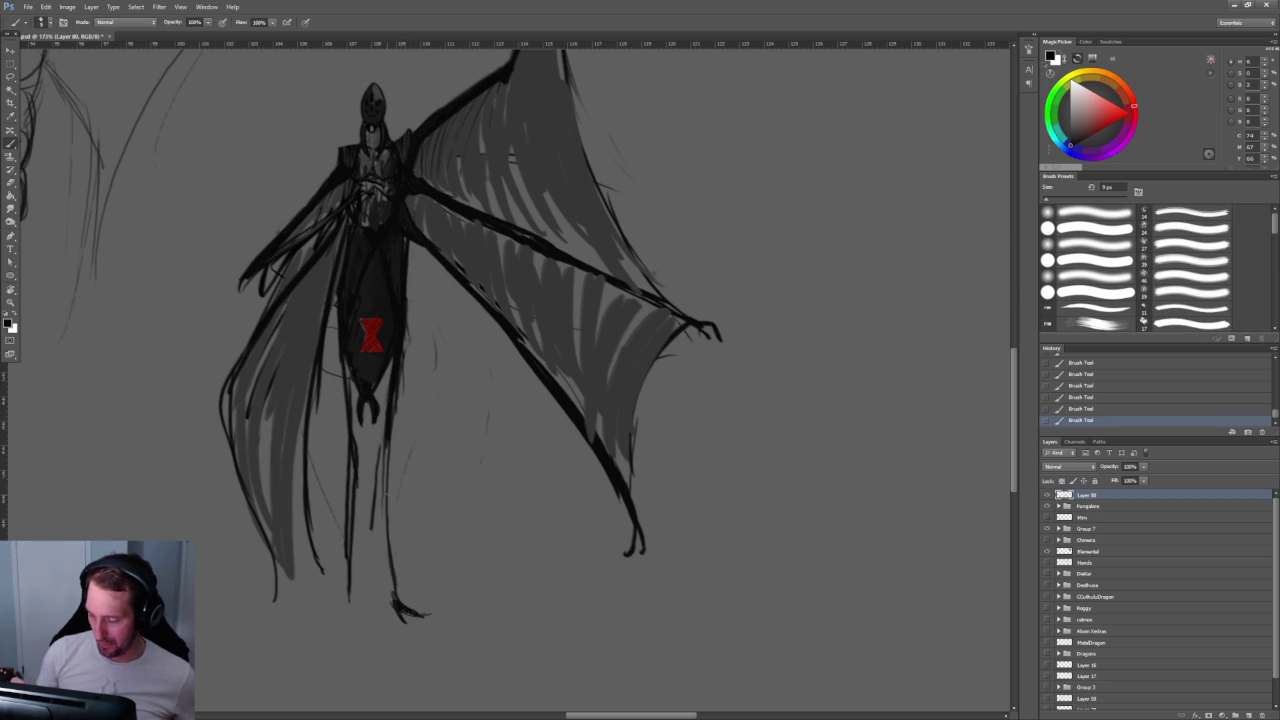
pyautogui.moveTo(394, 442)
pyautogui.mouseDown()
pyautogui.moveTo(392, 516)
pyautogui.moveTo(378, 506)
pyautogui.mouseUp()
pyautogui.hotkey('ctrl', 'z')
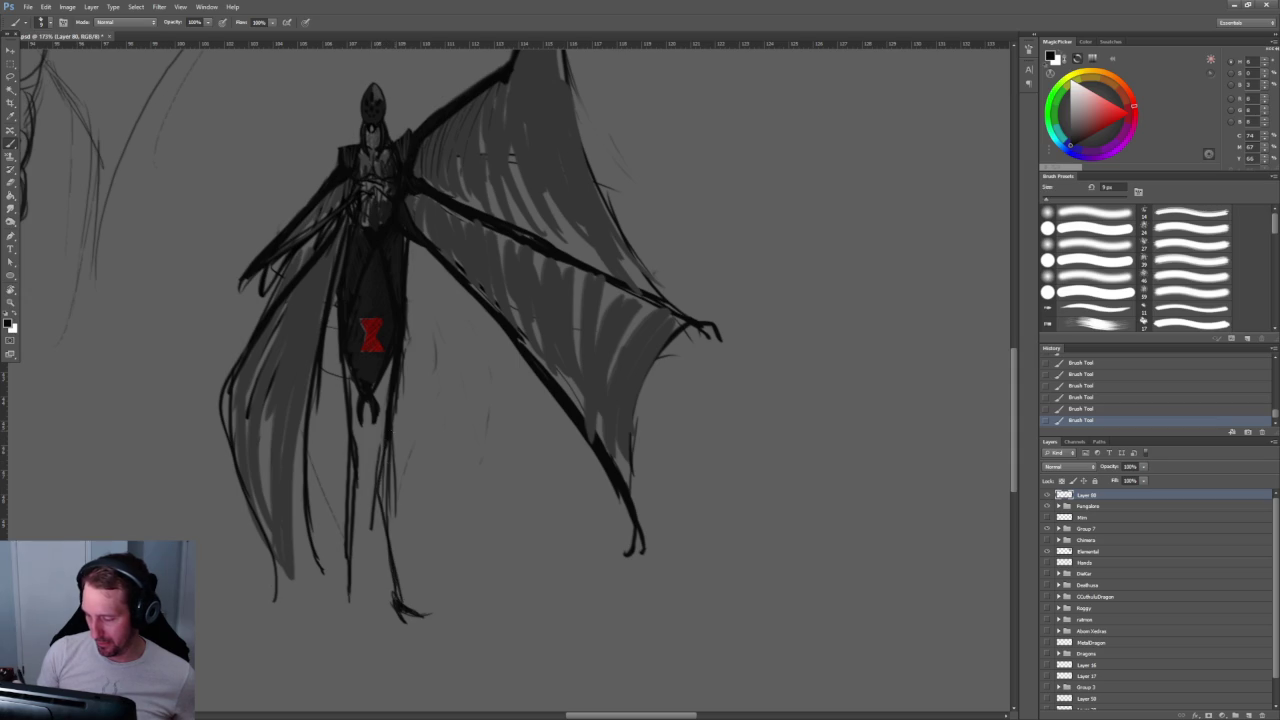
pyautogui.moveTo(392, 436); pyautogui.dragTo(398, 598)
pyautogui.moveTo(392, 448); pyautogui.dragTo(390, 540)
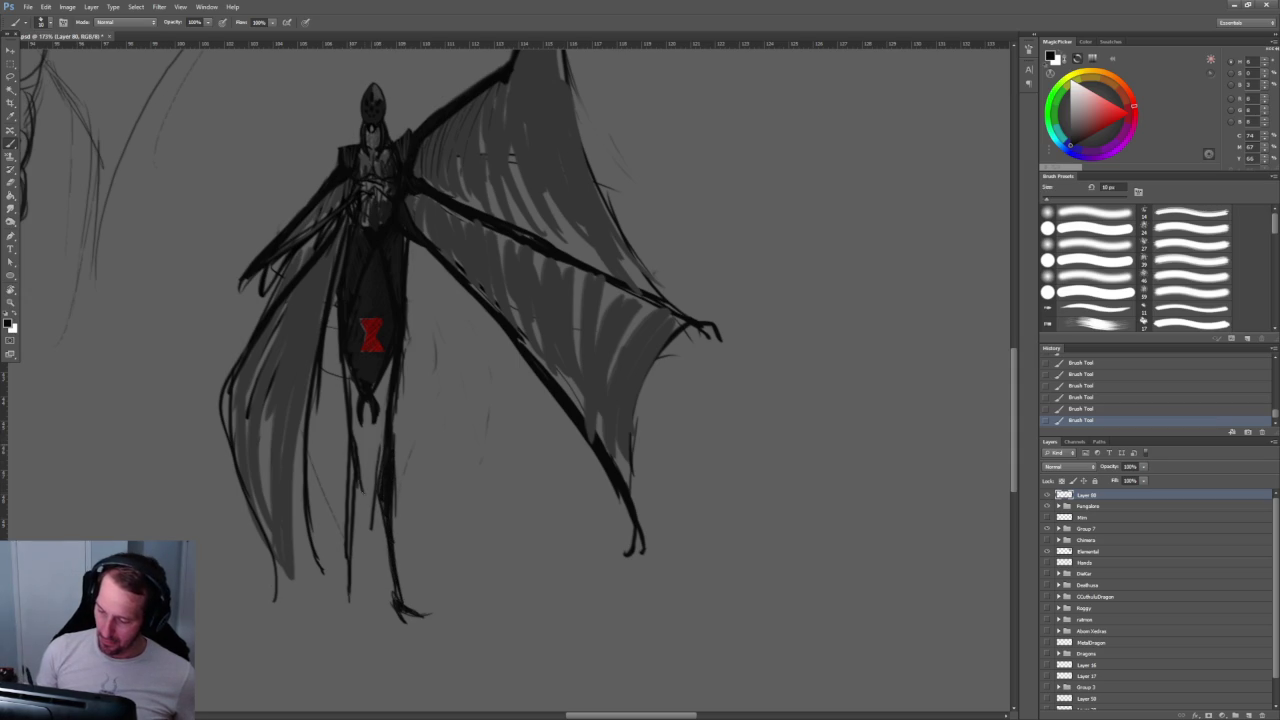
# Step: Thicken the creature's left leg with three more dark strokes
pyautogui.moveTo(358, 494); pyautogui.dragTo(354, 624)
pyautogui.moveTo(350, 450); pyautogui.dragTo(351, 556)
pyautogui.moveTo(356, 484); pyautogui.dragTo(342, 630)
pyautogui.scroll(-2, 558, 398)
pyautogui.scroll(-3, 558, 398)
# Step: Frame the view around the figure and shrink the brush to 9 px for hatching the abdomen
pyautogui.scroll(1, 520, 380)
pyautogui.scroll(4, 497, 371)
pyautogui.press('b')
pyautogui.moveTo(486, 340); pyautogui.dragTo(519, 305)
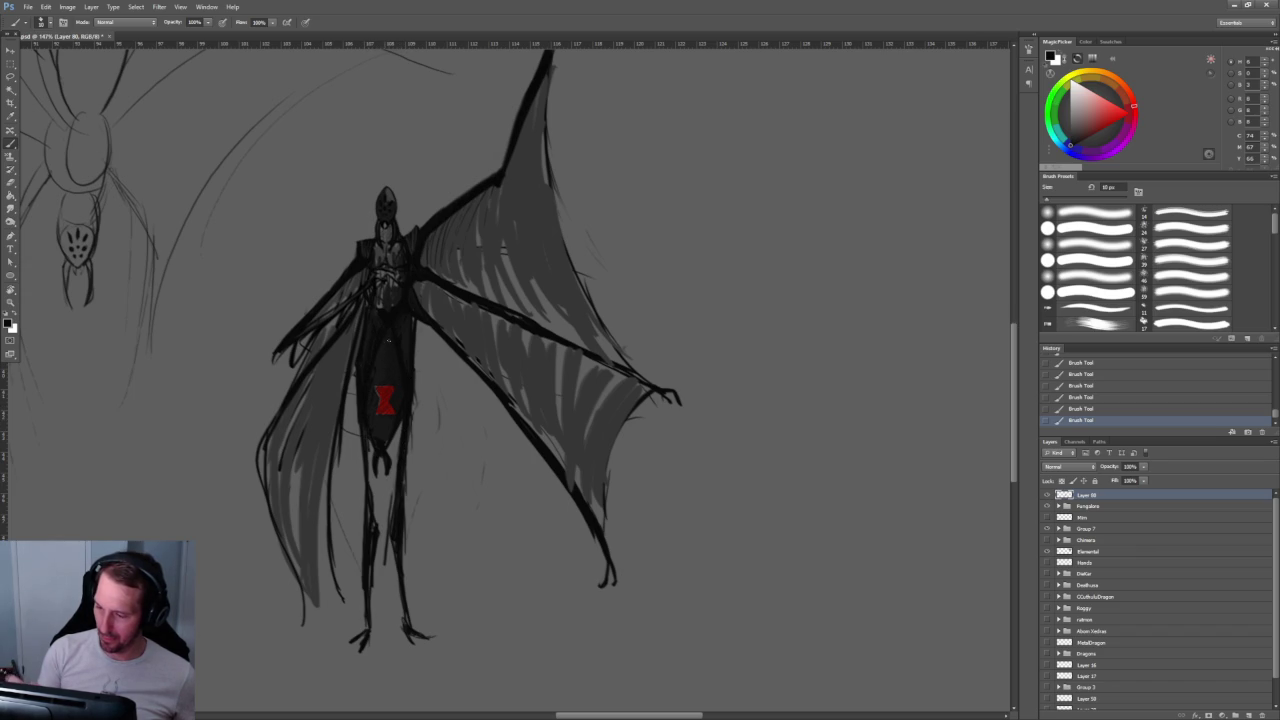
pyautogui.press('[')
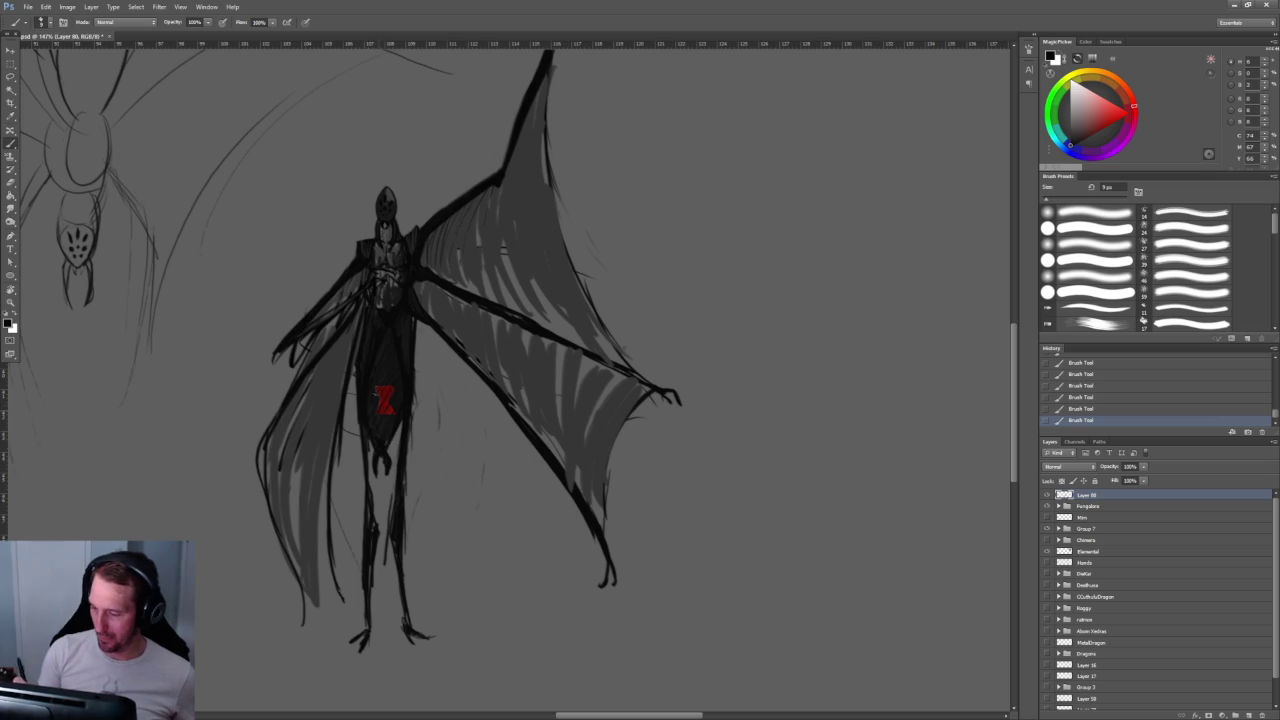
pyautogui.scroll(3, 446, 327)
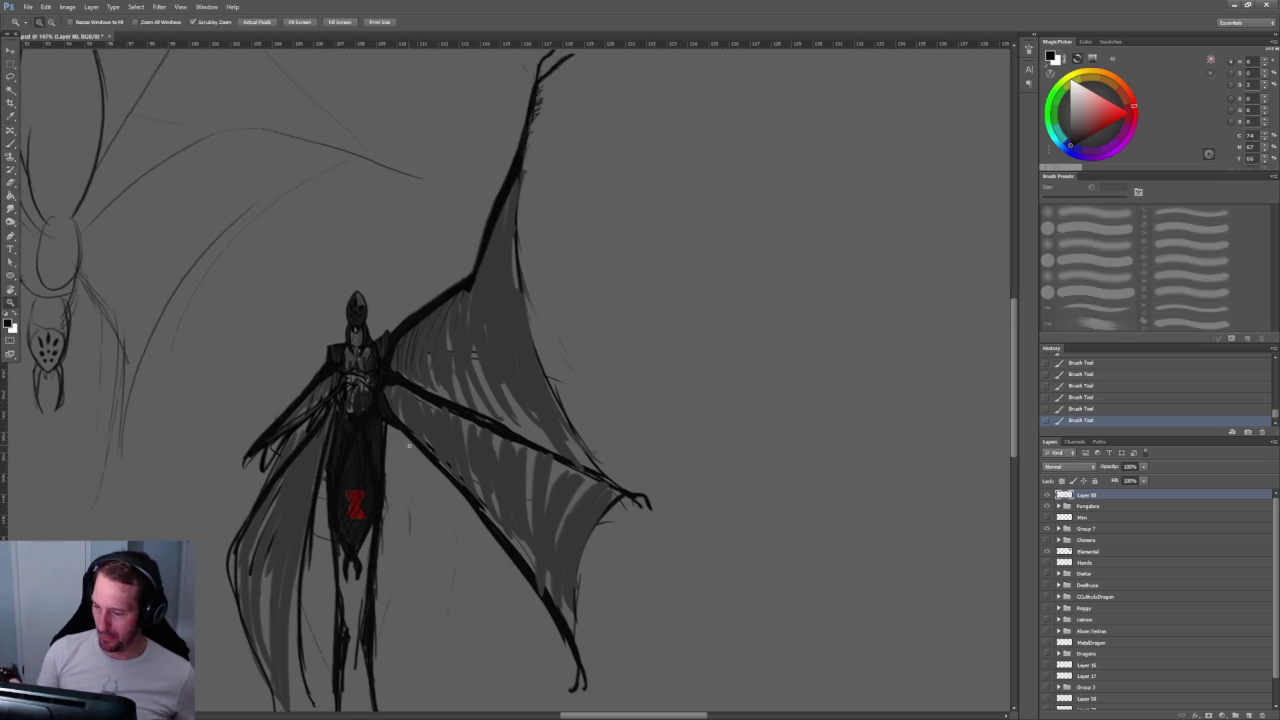
pyautogui.scroll(-2, 380, 297)
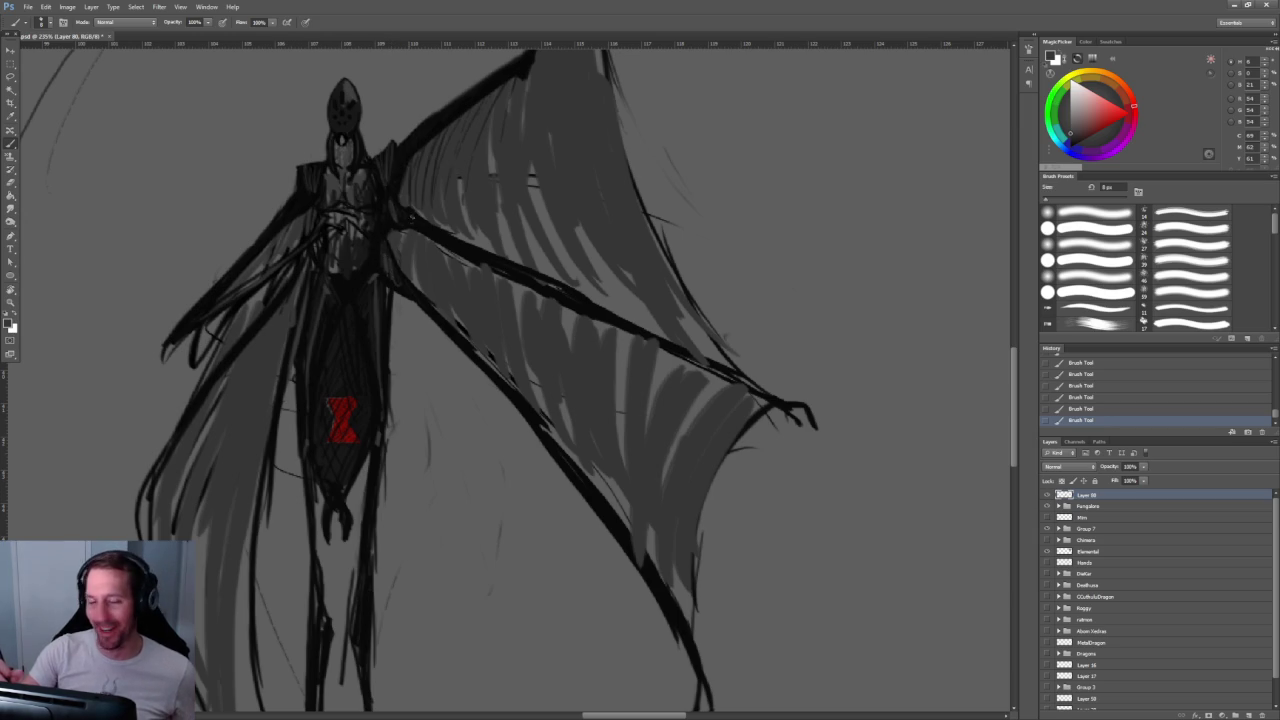
# Step: Pan the view over the figure and enlarge the brush to about 15 px
pyautogui.moveTo(581, 269); pyautogui.dragTo(543, 285)
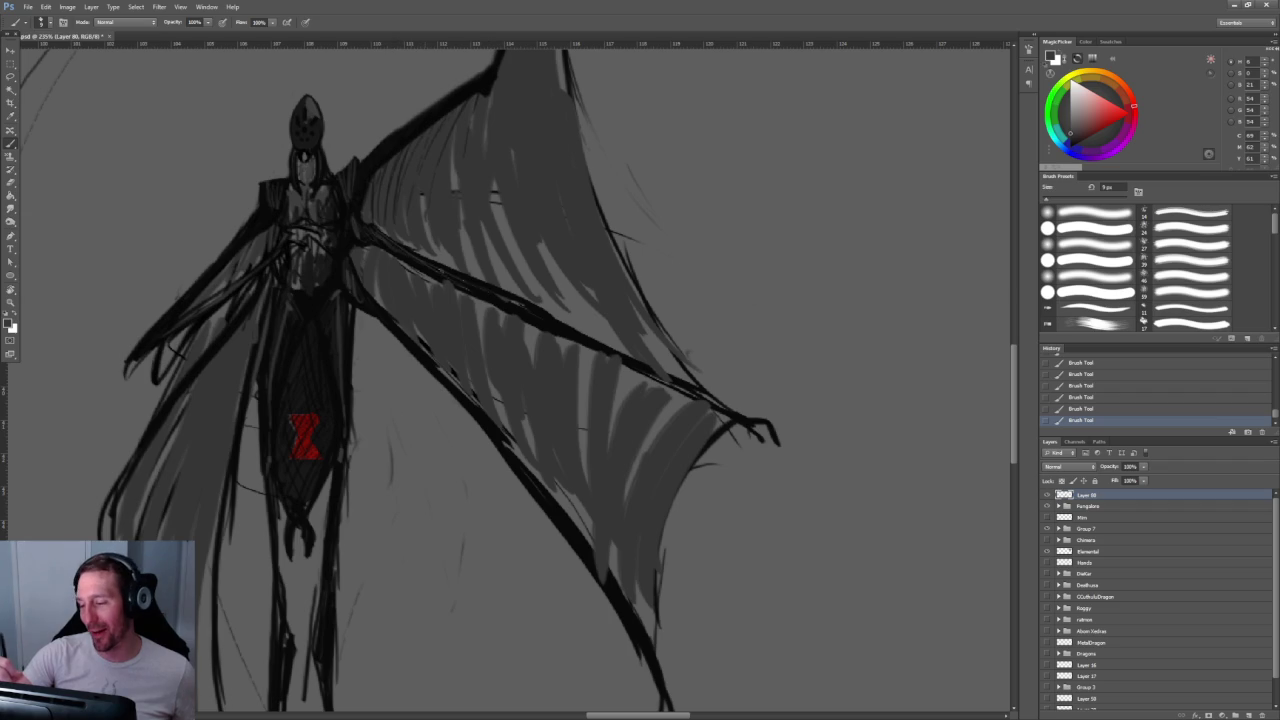
pyautogui.moveTo(491, 229); pyautogui.dragTo(415, 224)
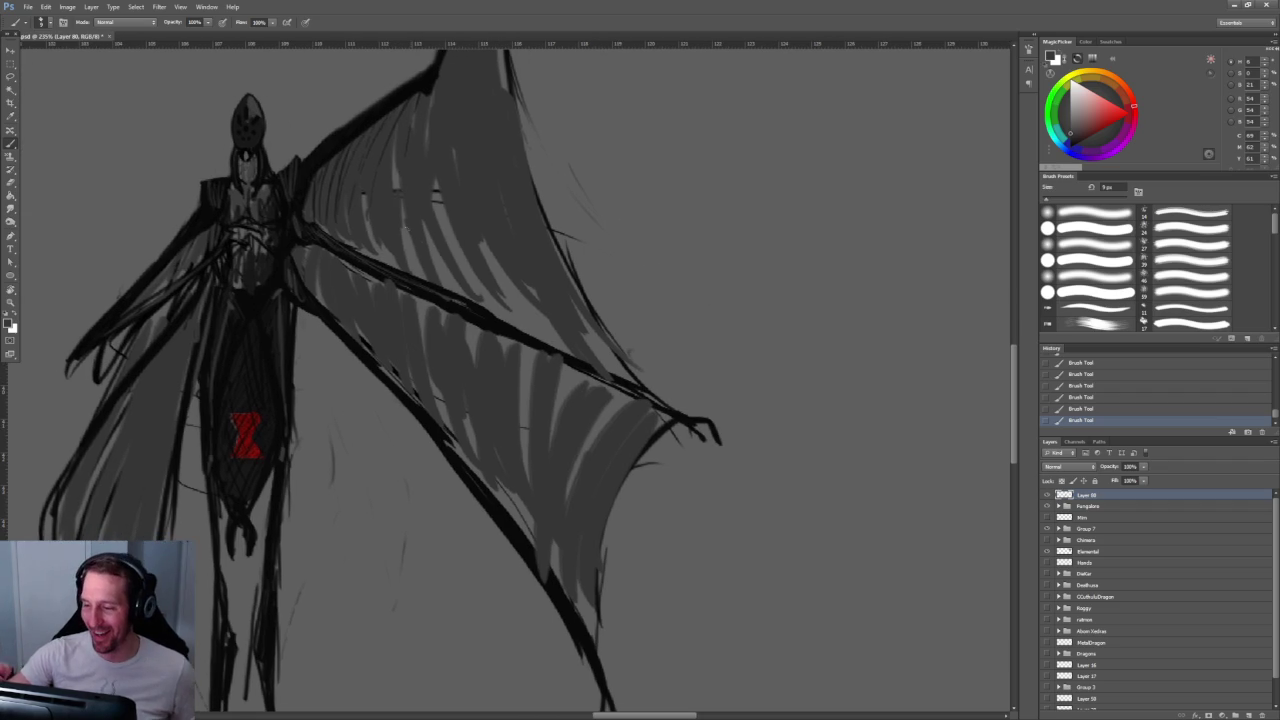
pyautogui.press(']')
pyautogui.press(']')
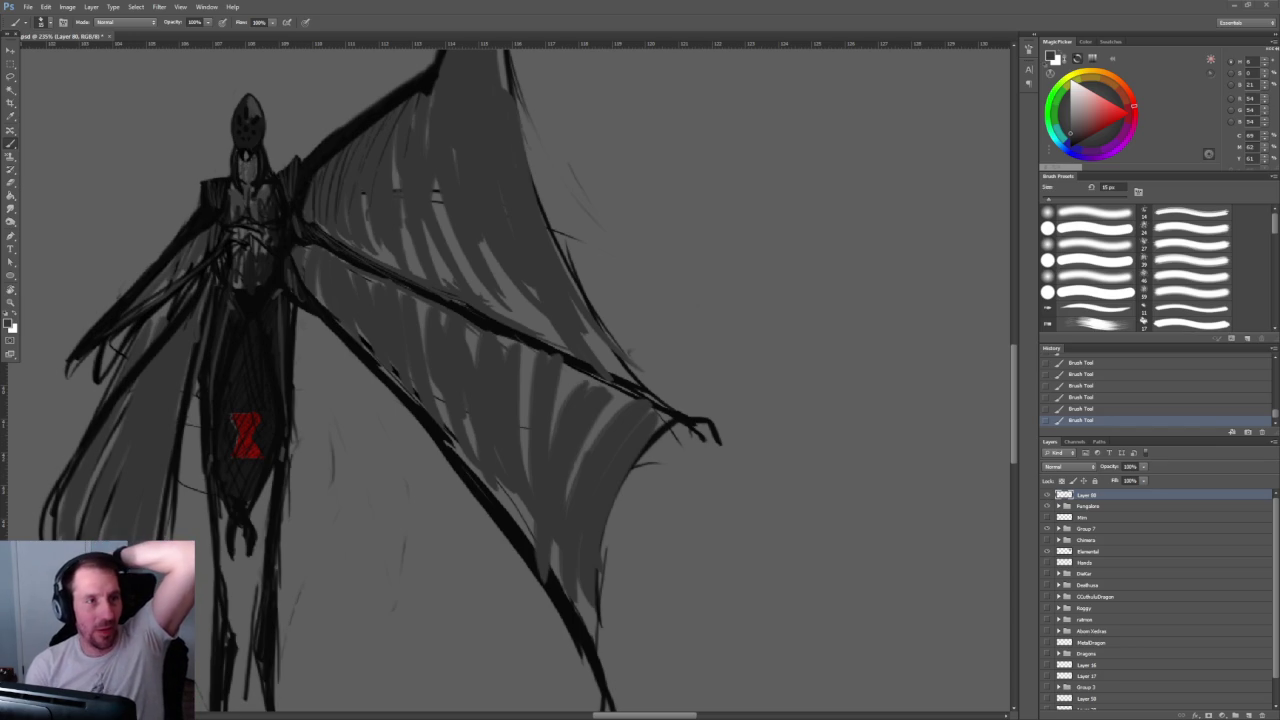
pyautogui.hotkey('alt', 'Tab')
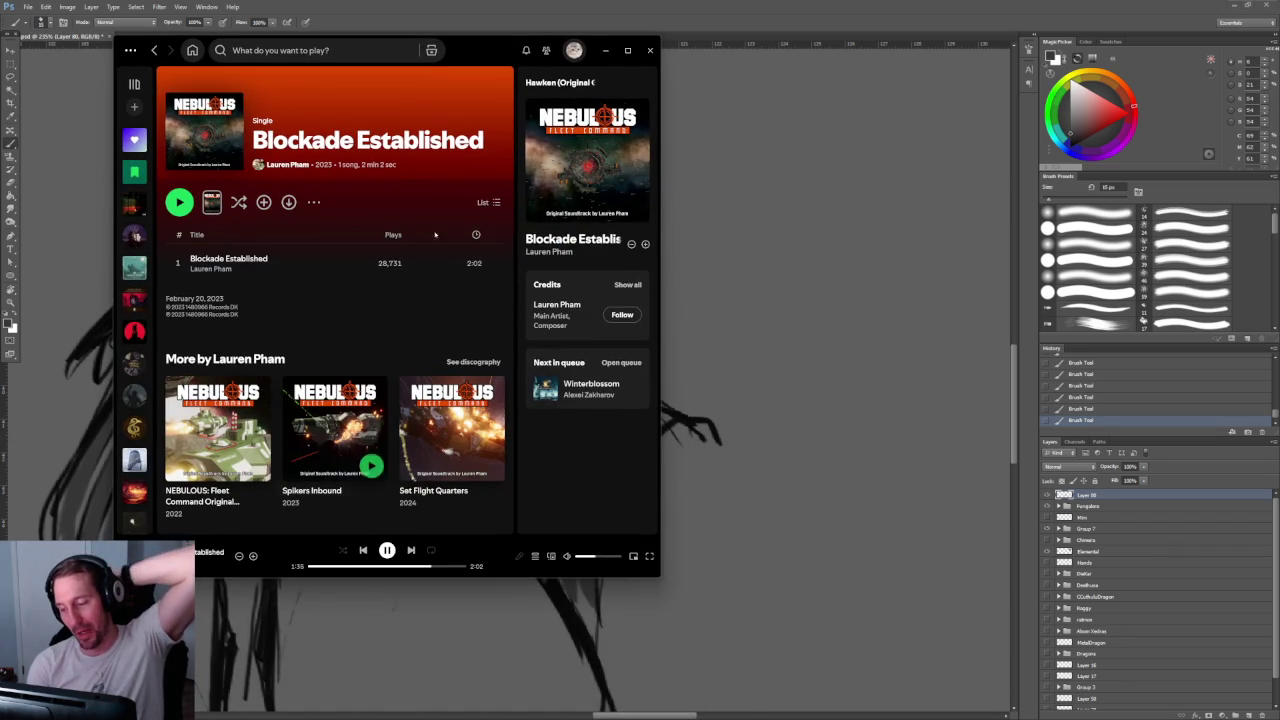
pyautogui.click(605, 50)
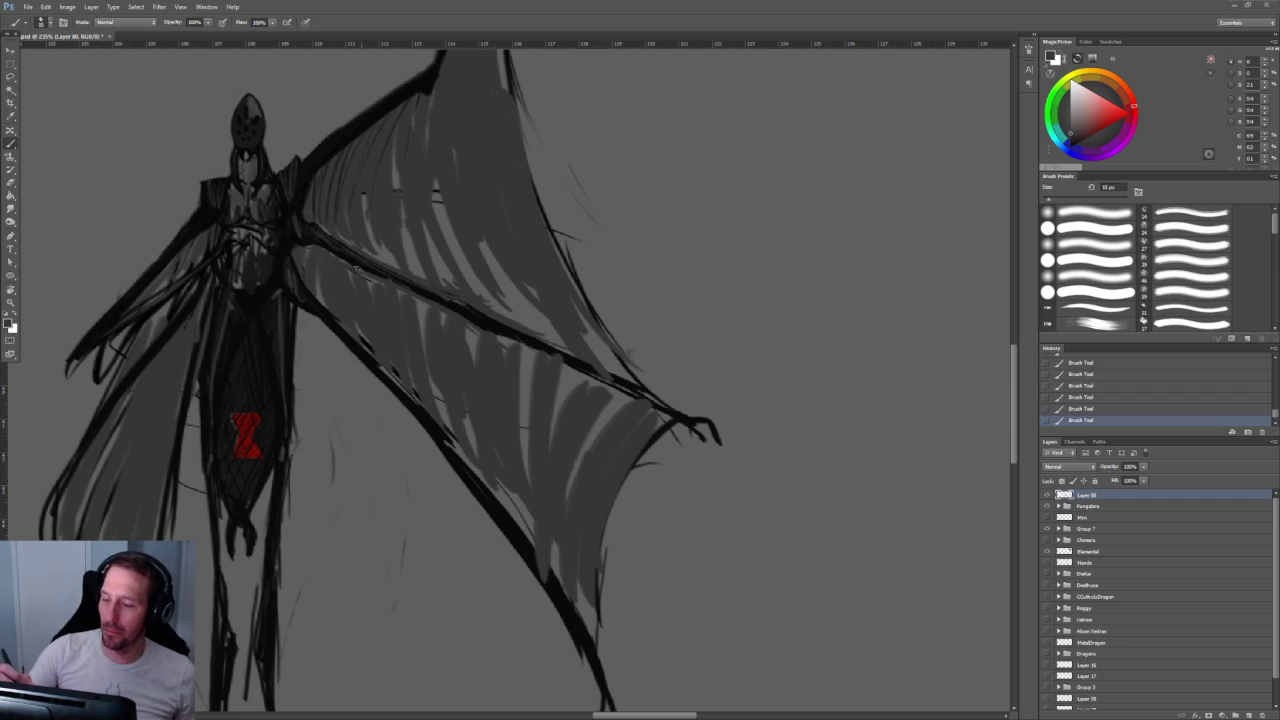
pyautogui.moveTo(320, 211); pyautogui.dragTo(338, 259)
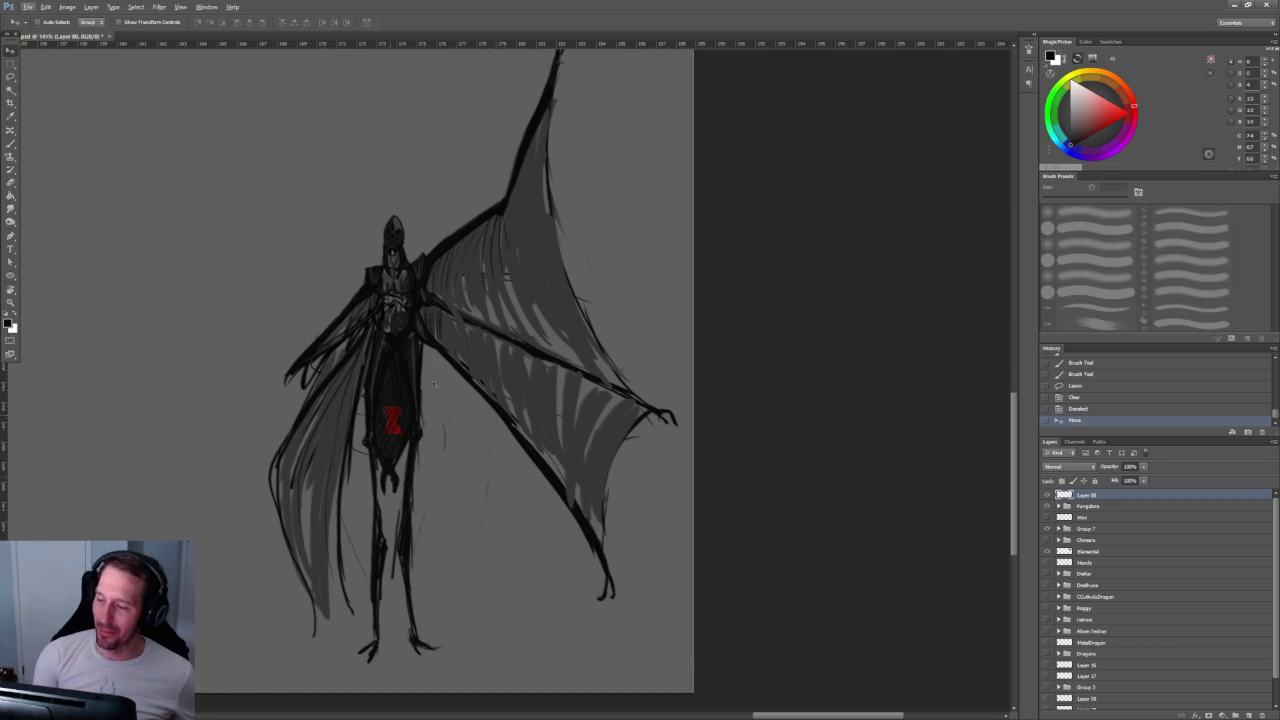
# Step: Sample the helmet's grey, dab three small marks on the helmet, and switch to white
pyautogui.scroll(3, 490, 373)
pyautogui.scroll(2, 347, 238)
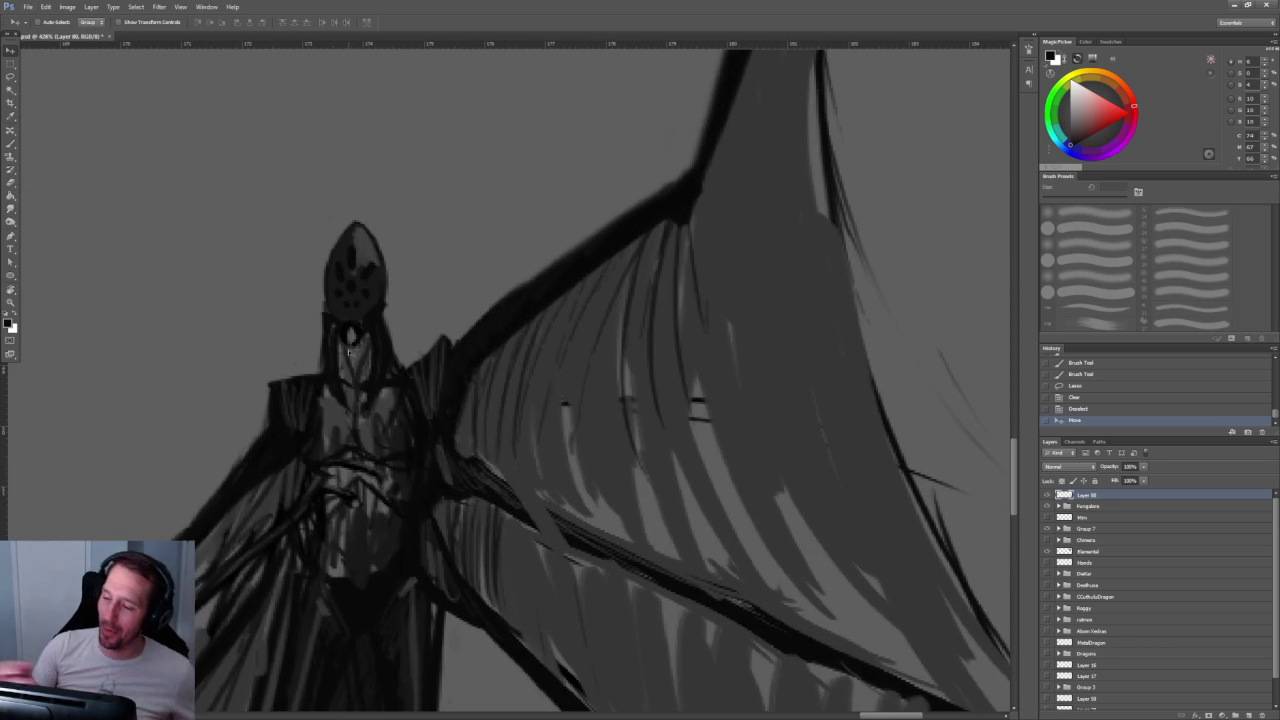
pyautogui.press('b')
pyautogui.keyDown('alt'); pyautogui.click(366, 242); pyautogui.keyUp('alt')
pyautogui.click(378, 278)
pyautogui.click(372, 280)
pyautogui.click(379, 229)
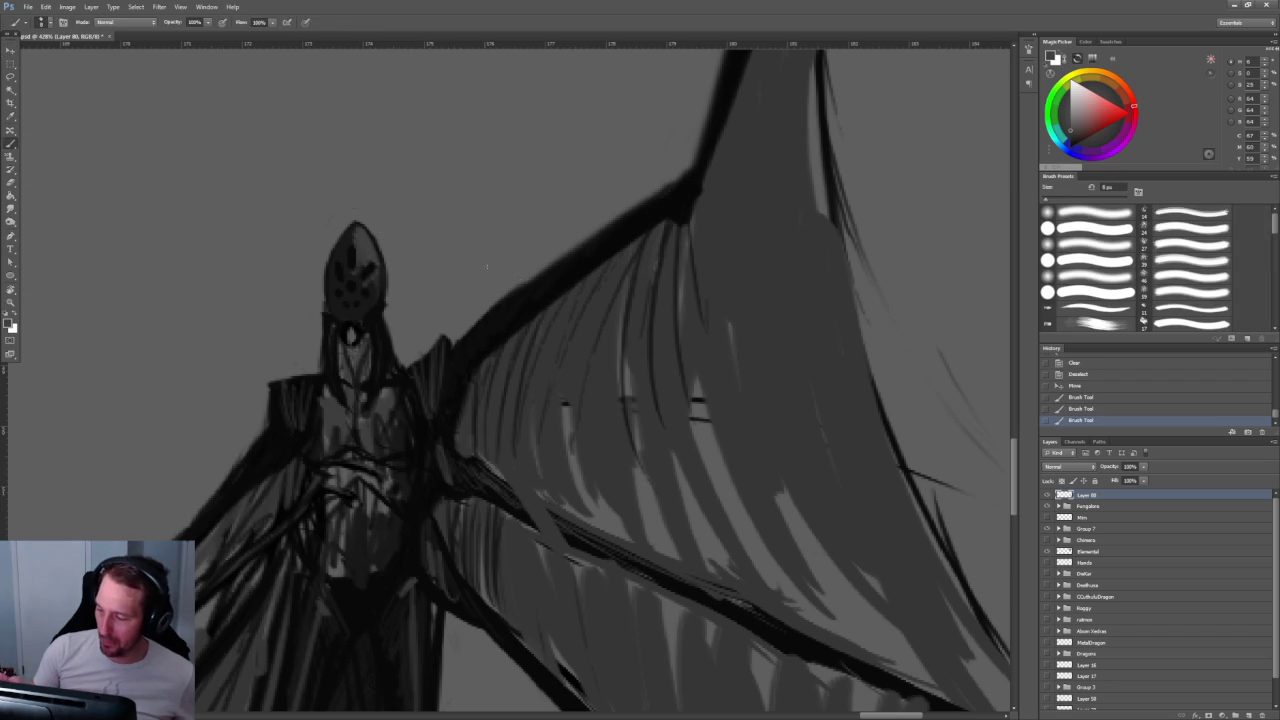
pyautogui.press('x')
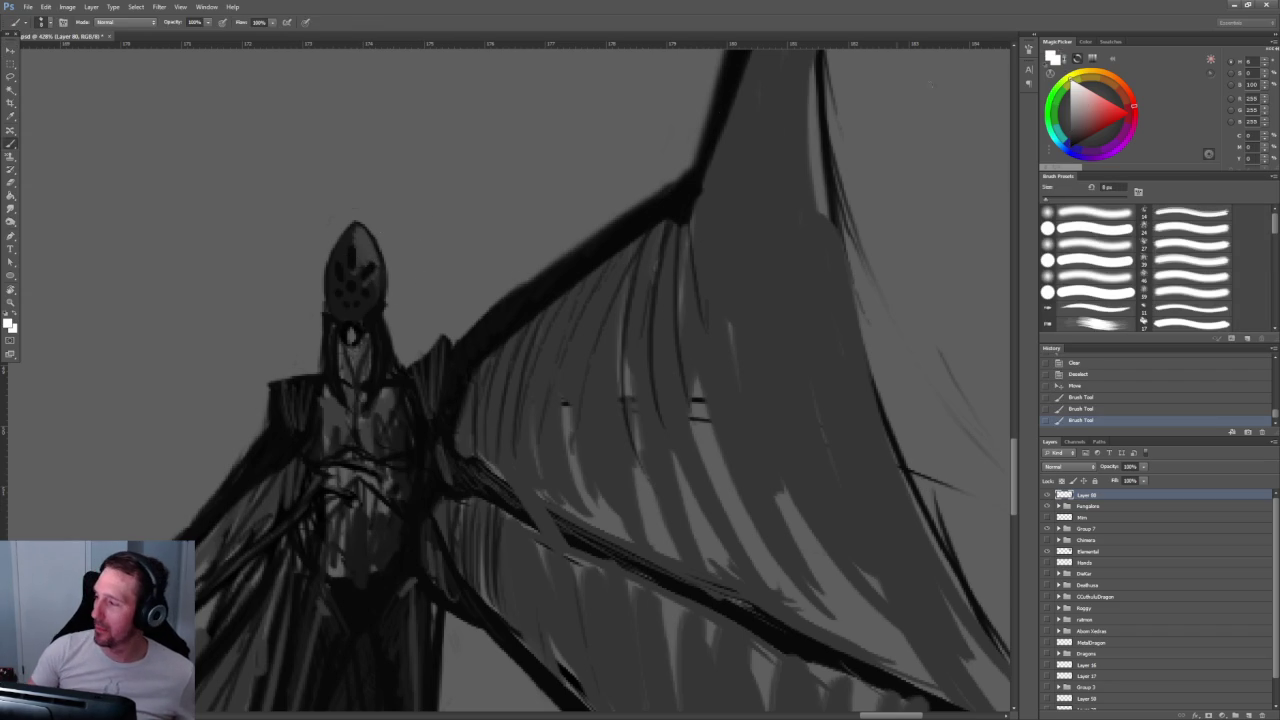
# Step: Paint white glints into two of the helmet's eyes
pyautogui.scroll(5, 360, 275)
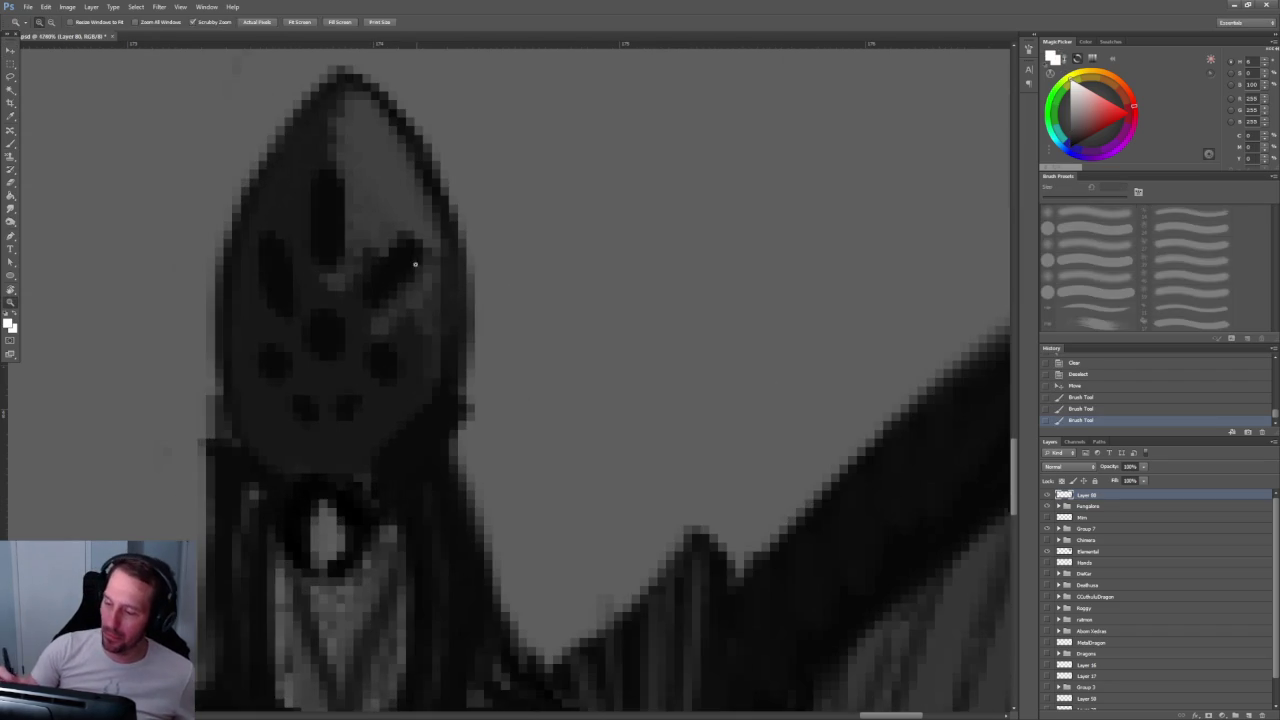
pyautogui.click(386, 357)
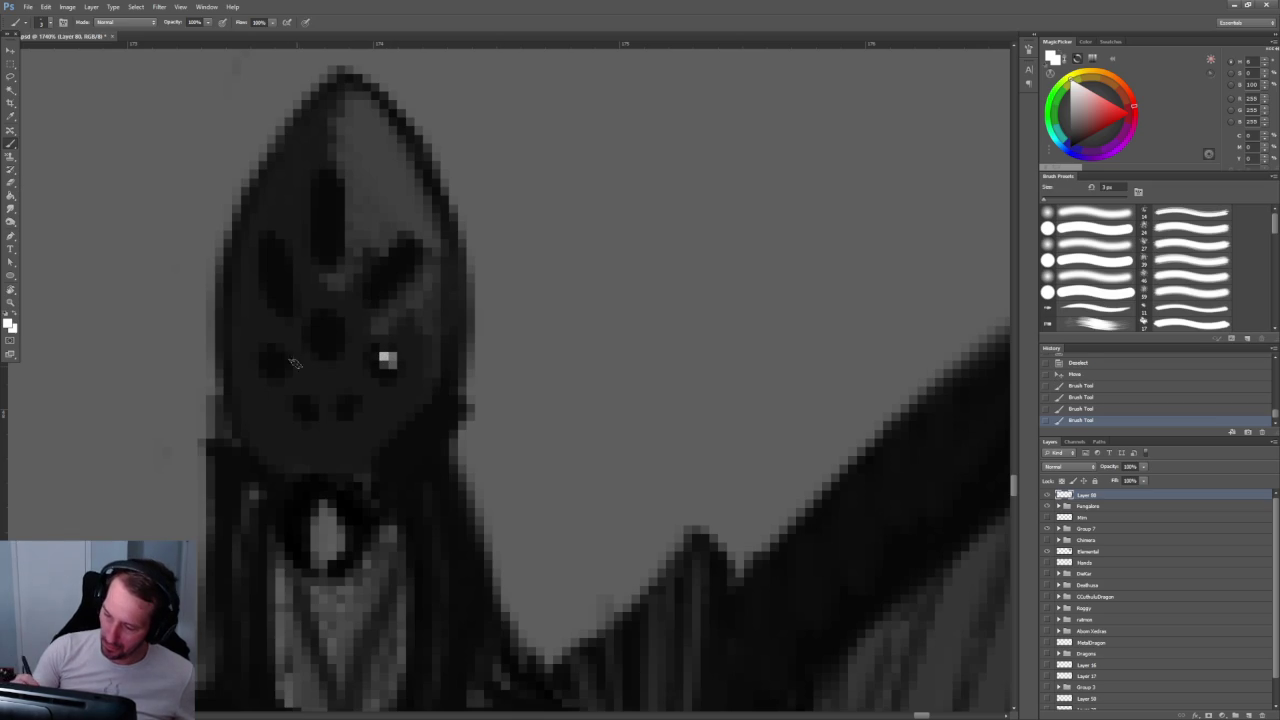
pyautogui.click(331, 326)
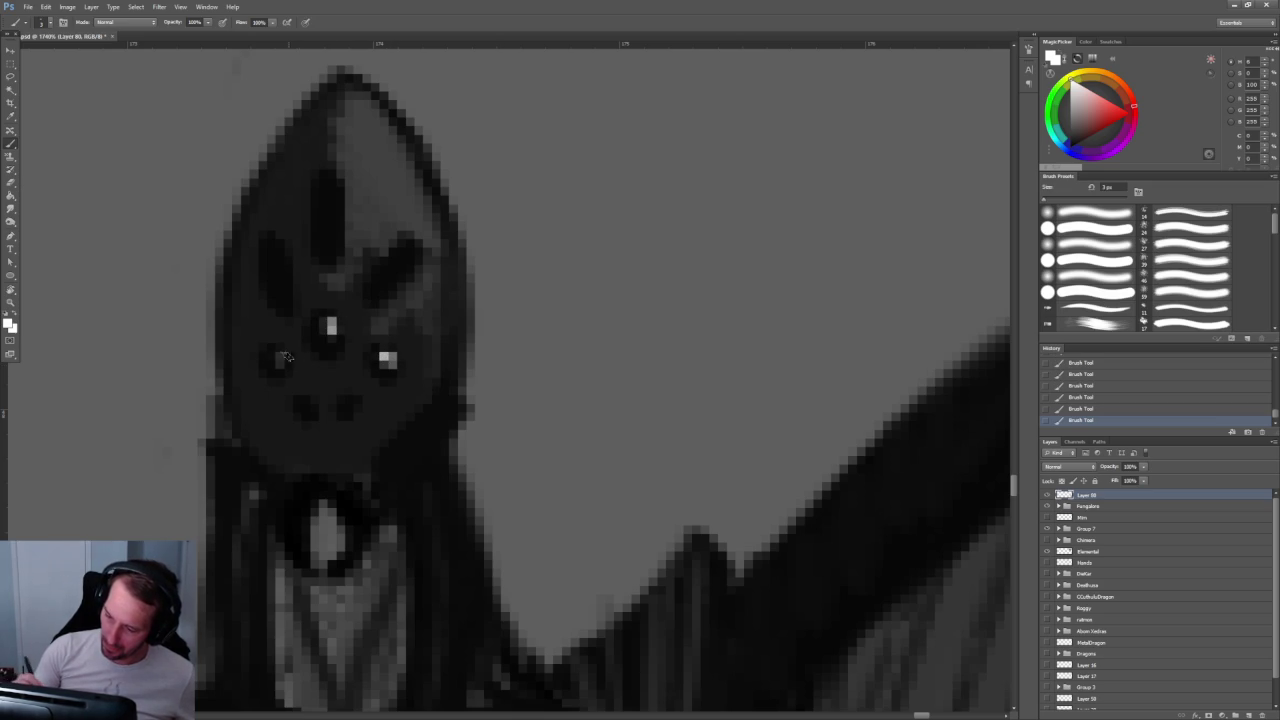
pyautogui.press('z')
pyautogui.moveTo(506, 217); pyautogui.dragTo(441, 141)
pyautogui.moveTo(517, 240); pyautogui.dragTo(600, 245)
# Step: Add three more white glints to a helmet eye, the helmet top and its left side
pyautogui.press('b')
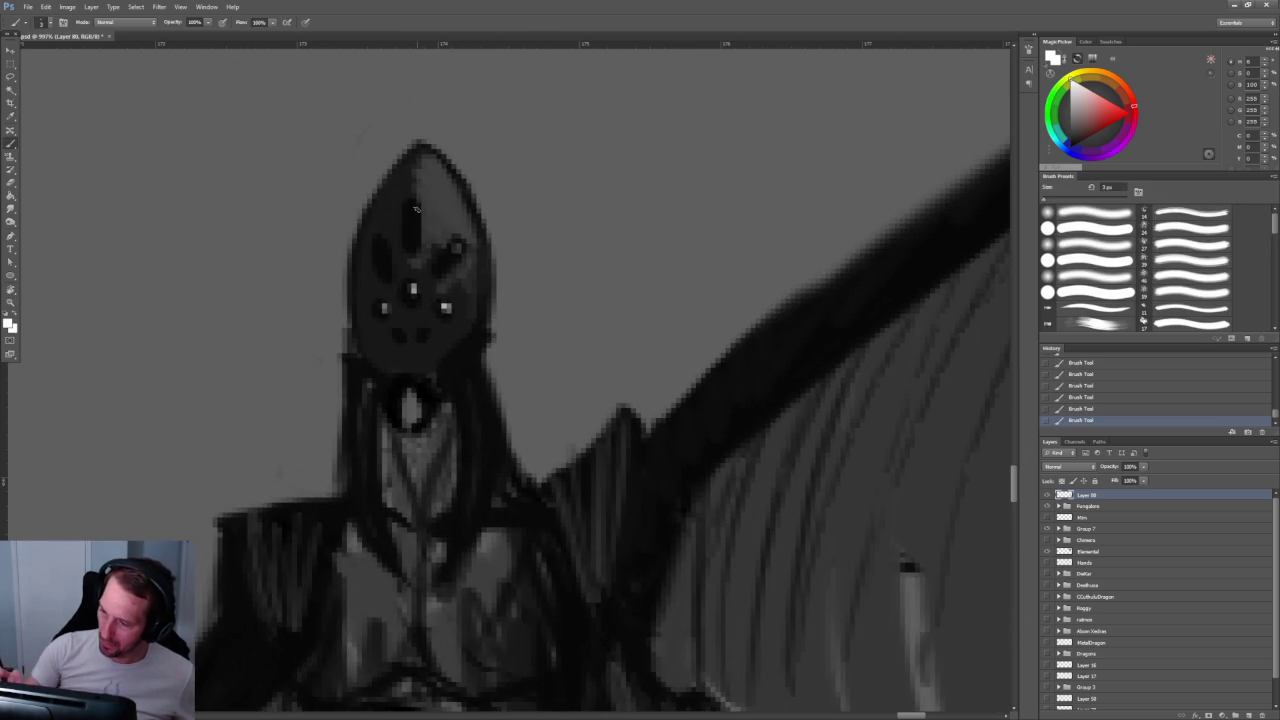
pyautogui.click(456, 248)
pyautogui.click(411, 212)
pyautogui.click(381, 247)
pyautogui.press('z')
pyautogui.moveTo(640, 140)
pyautogui.mouseDown()
pyautogui.moveTo(491, 134)
pyautogui.moveTo(570, 175)
pyautogui.mouseUp()
# Step: Highlight the helmet's lower right and left edges with white strokes, then set the brush to 3 px
pyautogui.press('b')
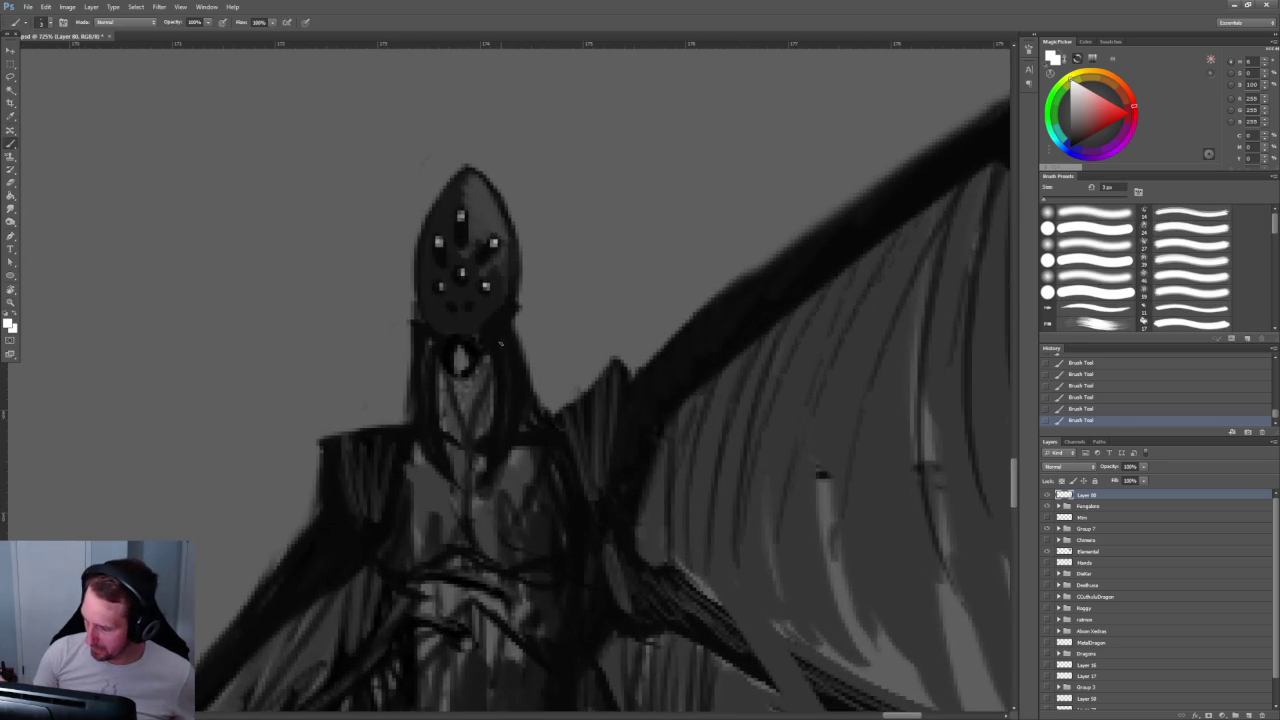
pyautogui.moveTo(512, 333)
pyautogui.mouseDown()
pyautogui.moveTo(498, 346)
pyautogui.moveTo(486, 460)
pyautogui.mouseUp()
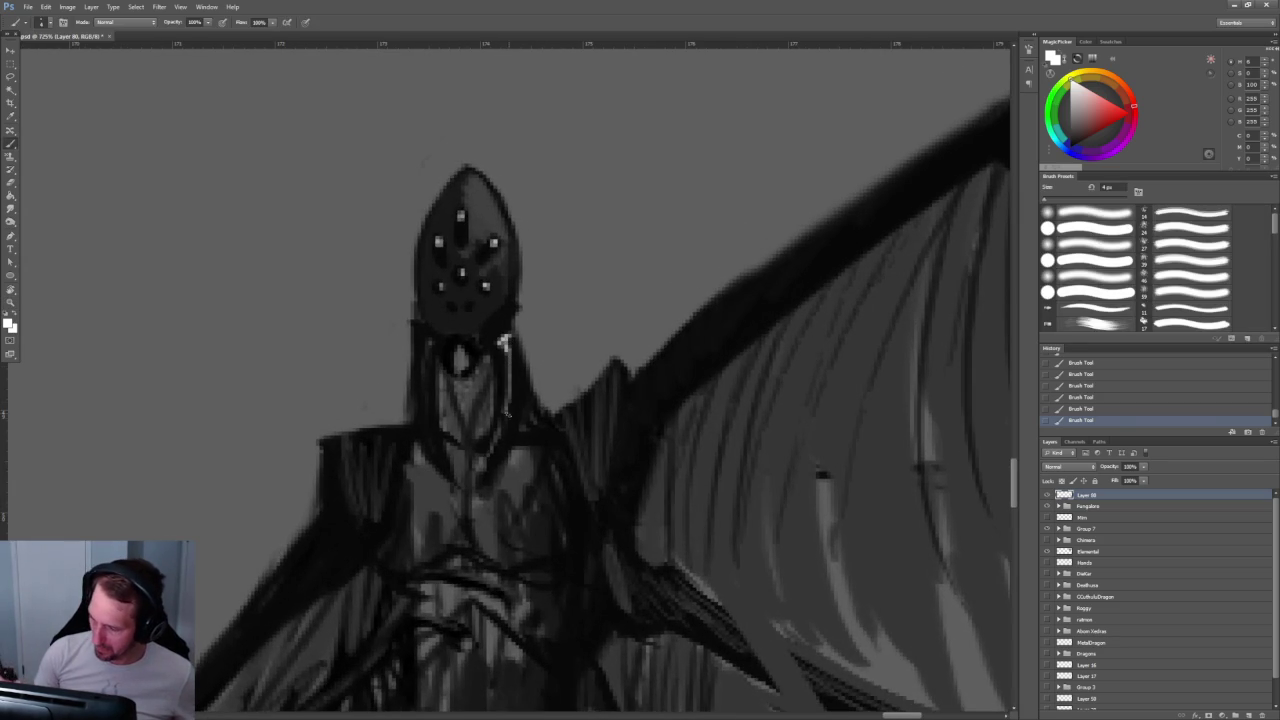
pyautogui.moveTo(430, 330)
pyautogui.mouseDown()
pyautogui.moveTo(418, 342)
pyautogui.moveTo(428, 430)
pyautogui.mouseUp()
pyautogui.press('[')
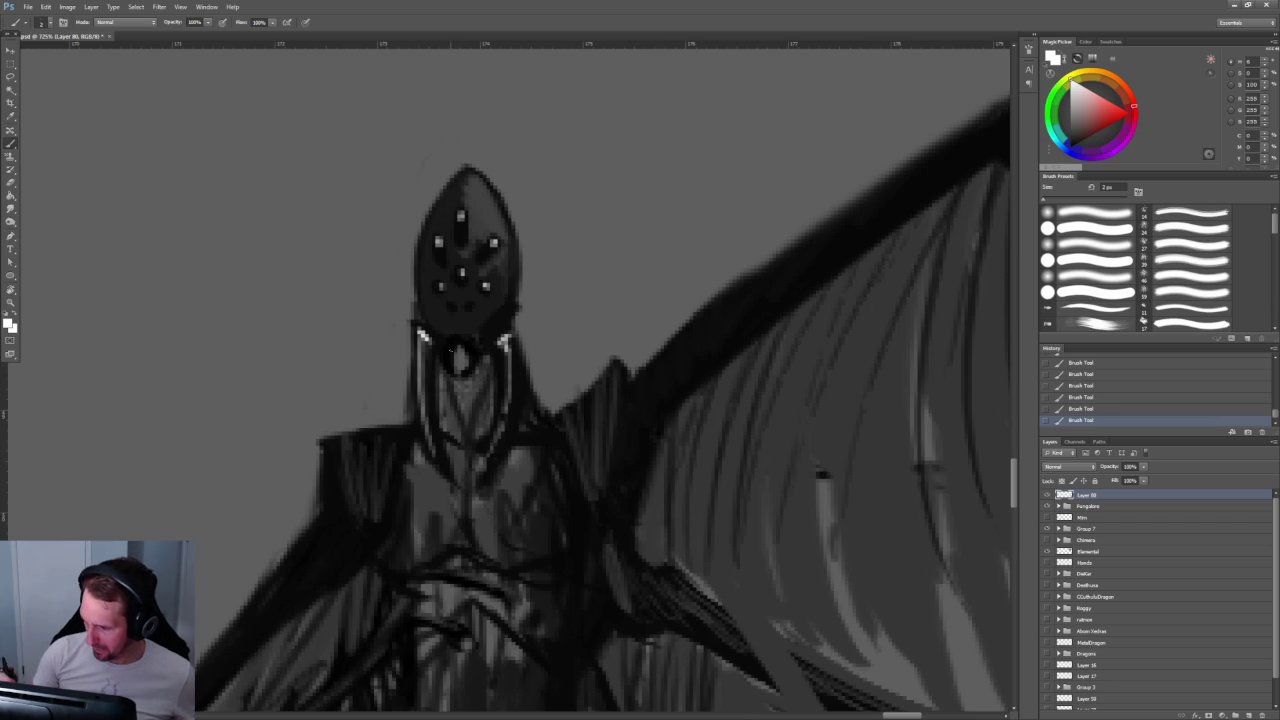
pyautogui.press(']')
pyautogui.press('z')
pyautogui.moveTo(630, 295)
pyautogui.mouseDown()
pyautogui.moveTo(588, 236)
pyautogui.moveTo(650, 238)
pyautogui.mouseUp()
# Step: Switch back to black and paint dark strokes on the right shoulder and across the chest
pyautogui.press('b')
pyautogui.moveTo(590, 415); pyautogui.dragTo(560, 415)
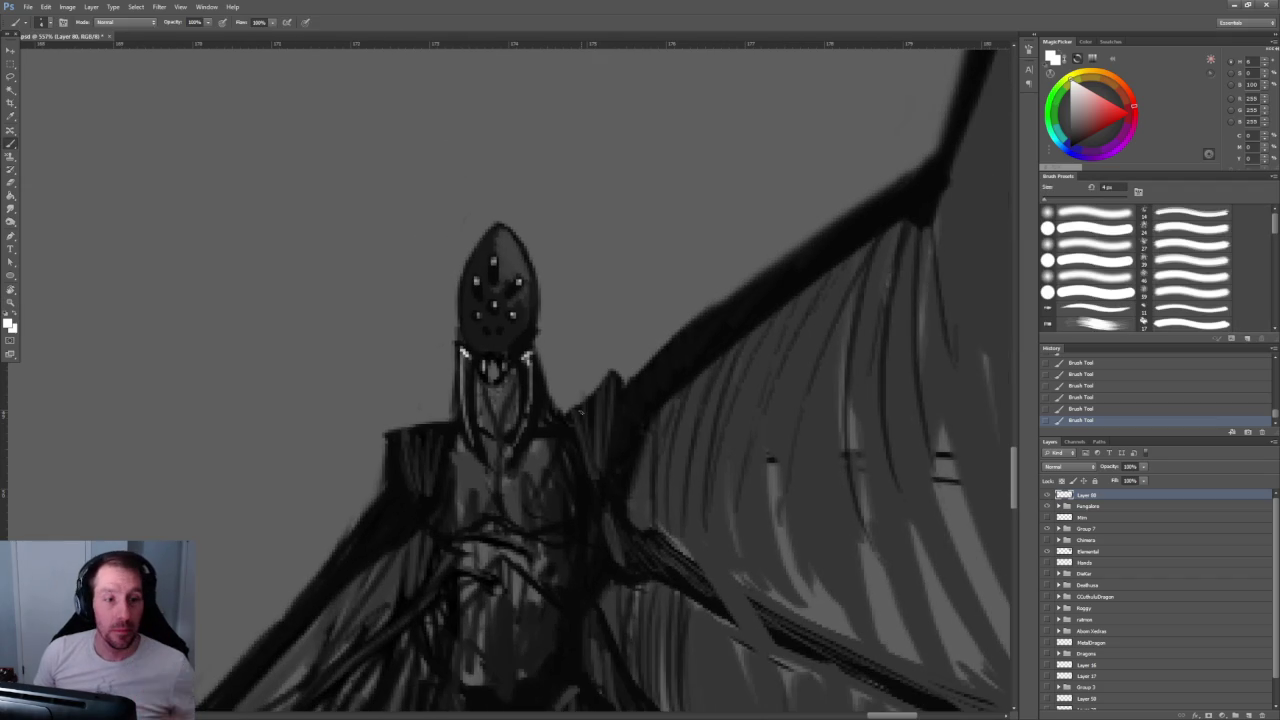
pyautogui.moveTo(680, 366); pyautogui.dragTo(598, 344)
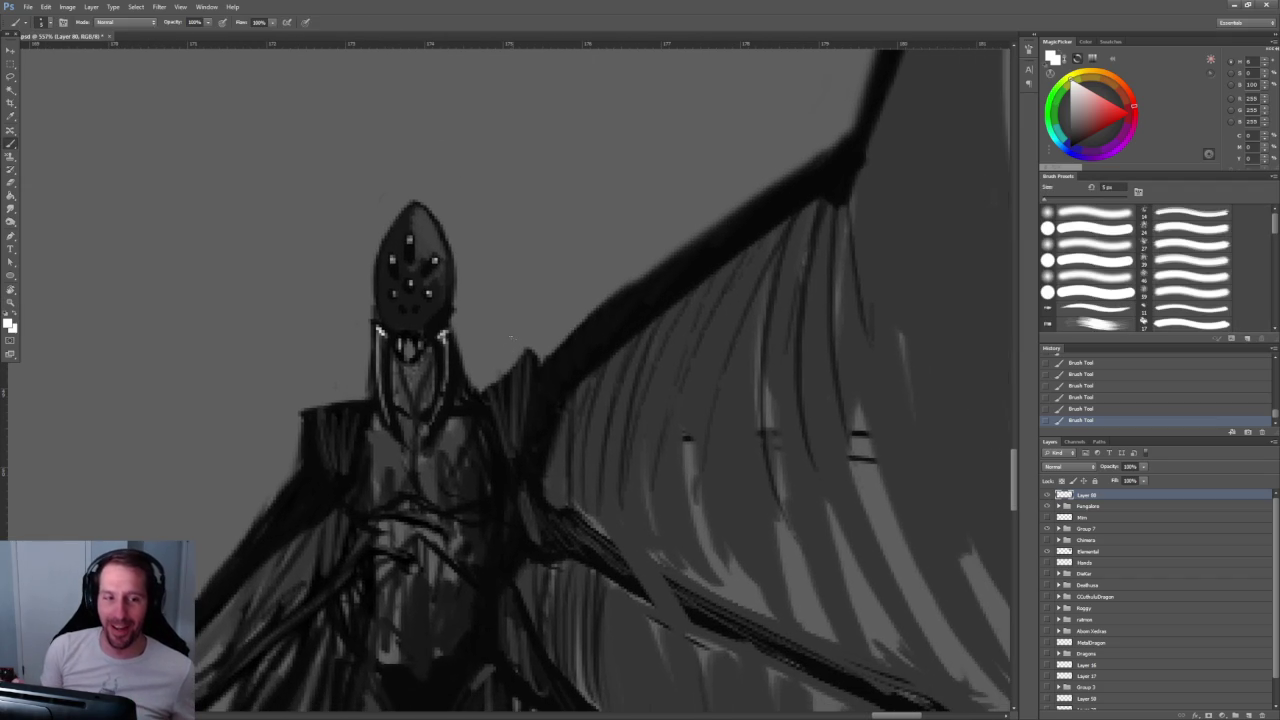
pyautogui.press('x')
pyautogui.moveTo(522, 365)
pyautogui.mouseDown()
pyautogui.moveTo(505, 415)
pyautogui.moveTo(522, 448)
pyautogui.mouseUp()
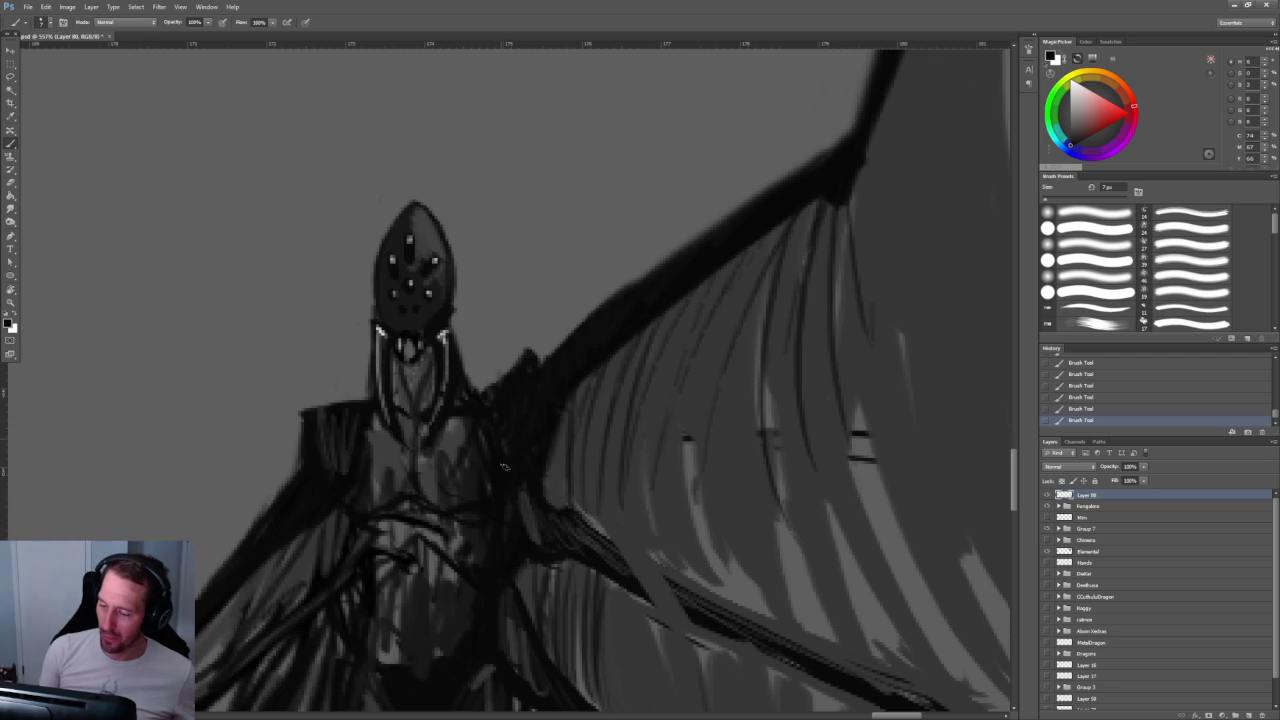
pyautogui.press(']')
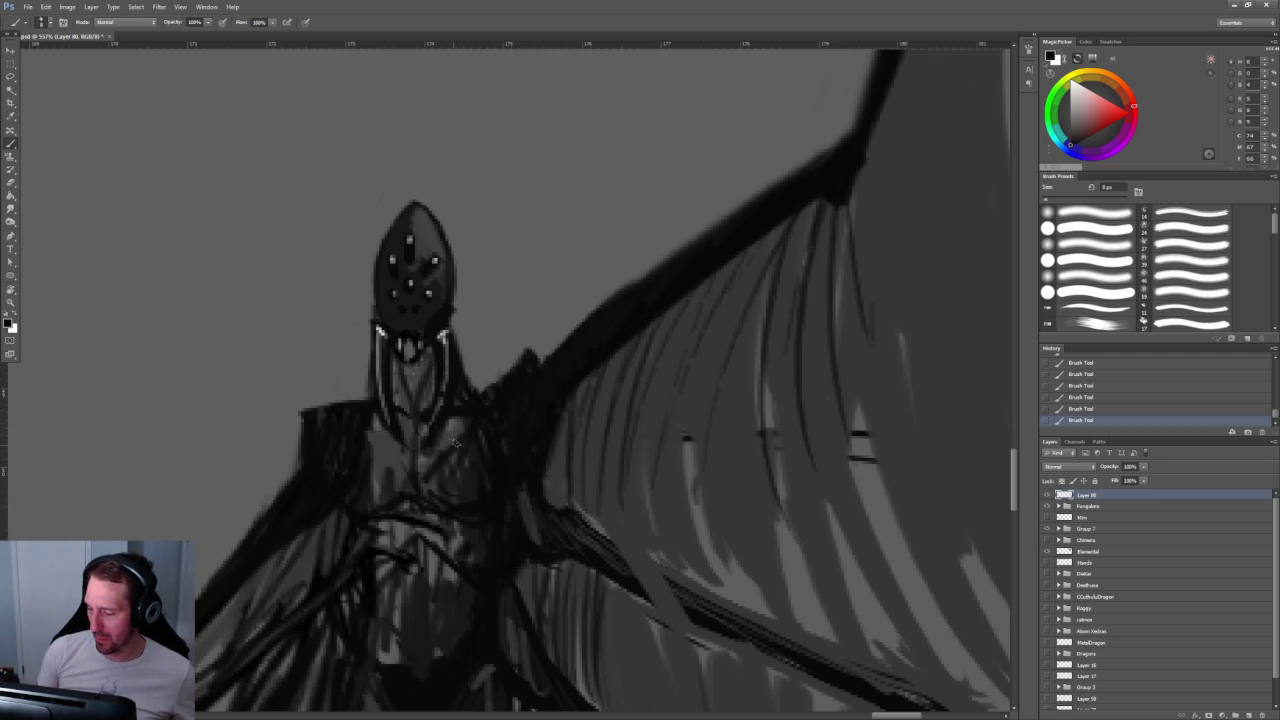
pyautogui.moveTo(474, 419); pyautogui.dragTo(421, 488)
pyautogui.moveTo(357, 416); pyautogui.dragTo(406, 485)
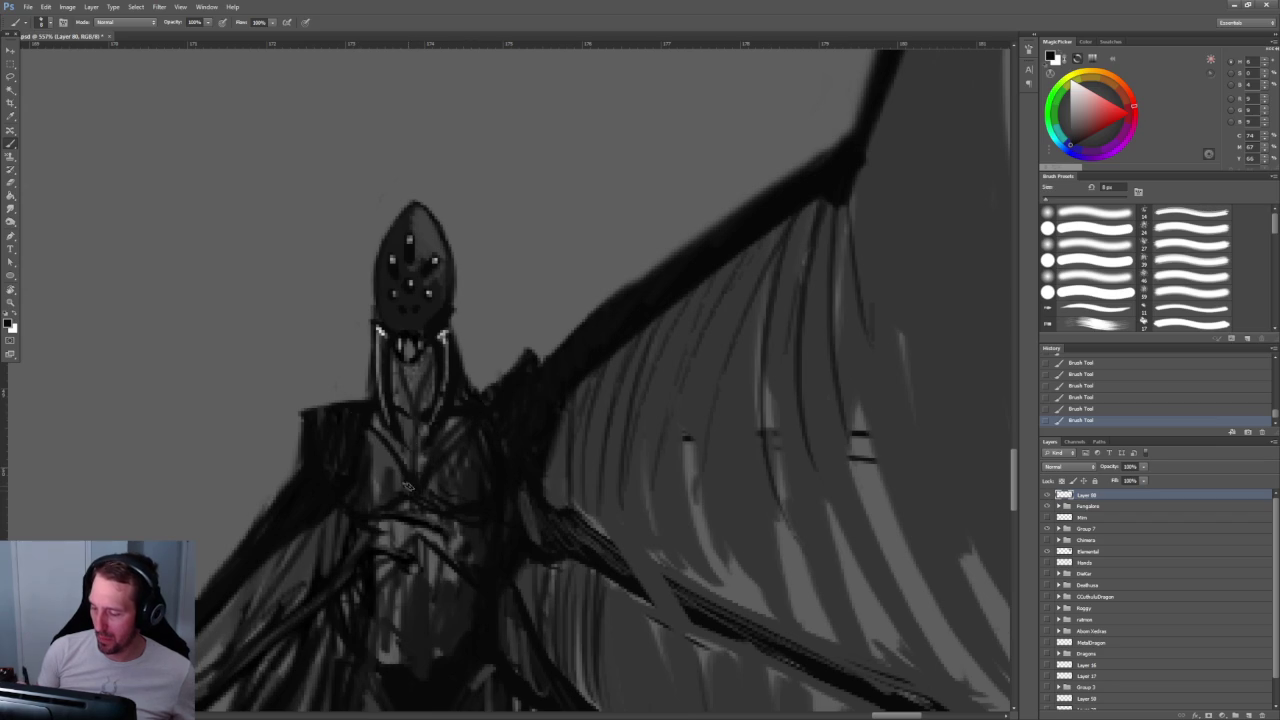
# Step: Darken the creature's neck with two smaller dark strokes
pyautogui.press('[')
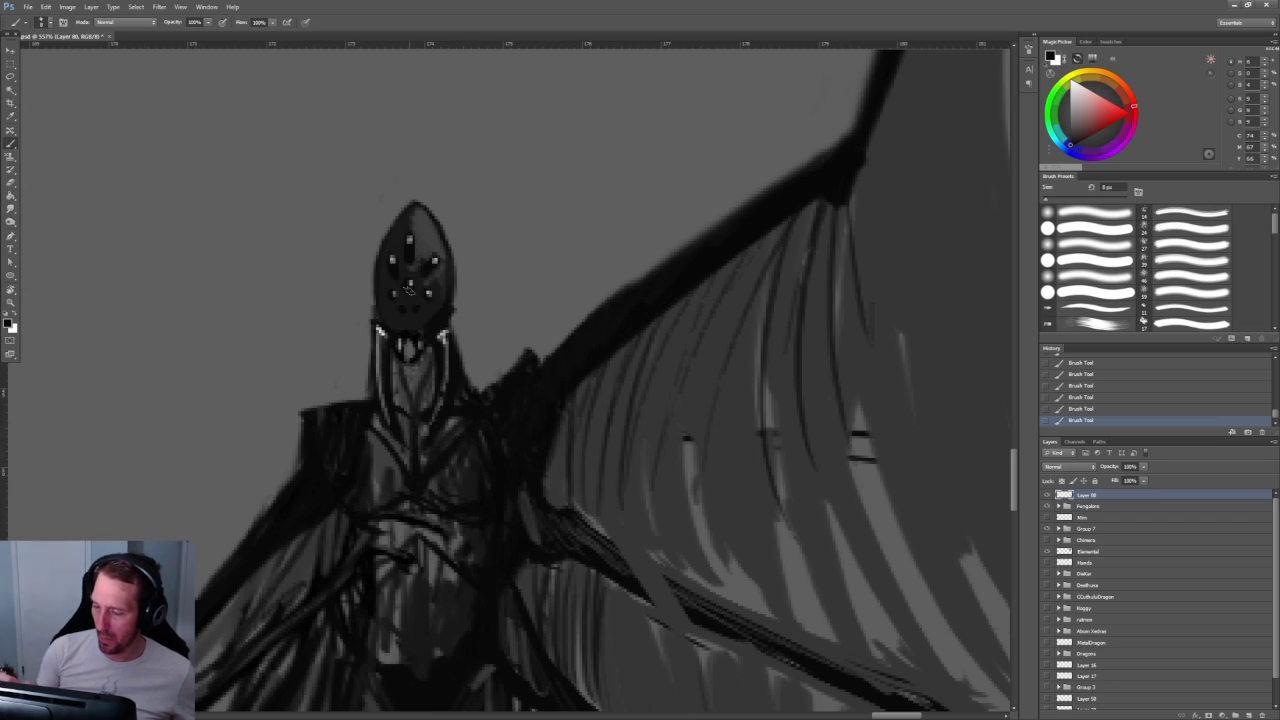
pyautogui.moveTo(396, 366); pyautogui.dragTo(421, 432)
pyautogui.moveTo(515, 438); pyautogui.dragTo(488, 318)
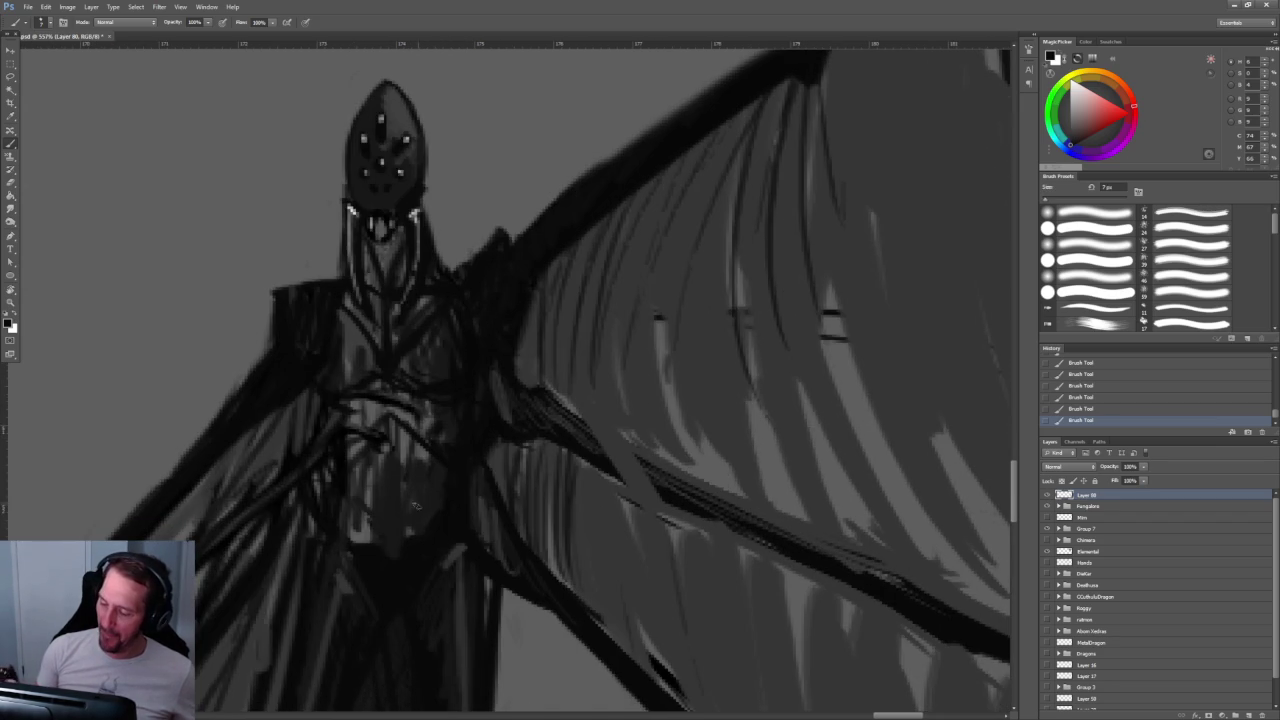
pyautogui.press(']')
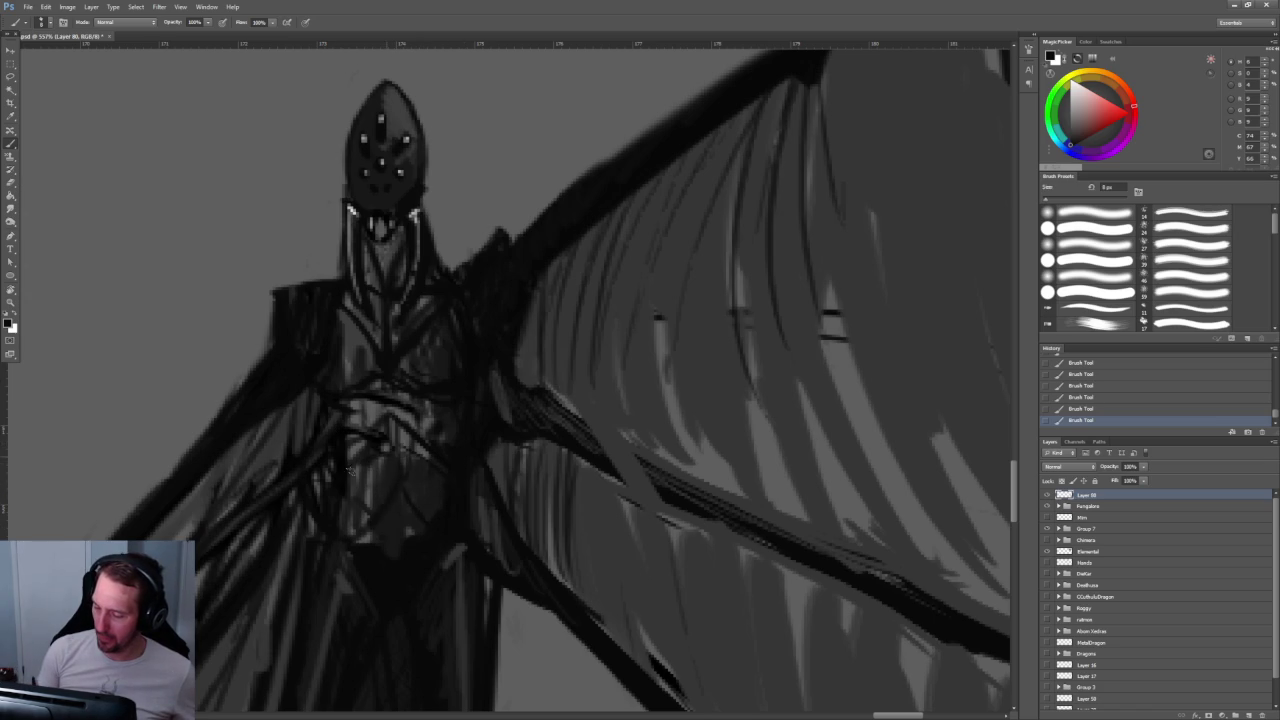
pyautogui.press('z')
pyautogui.moveTo(450, 407)
pyautogui.mouseDown()
pyautogui.moveTo(423, 149)
pyautogui.moveTo(477, 165)
pyautogui.moveTo(330, 170)
pyautogui.mouseUp()
# Step: Lasso and delete the stray line below the right wing
pyautogui.press('l')
pyautogui.moveTo(705, 619); pyautogui.dragTo(508, 293)
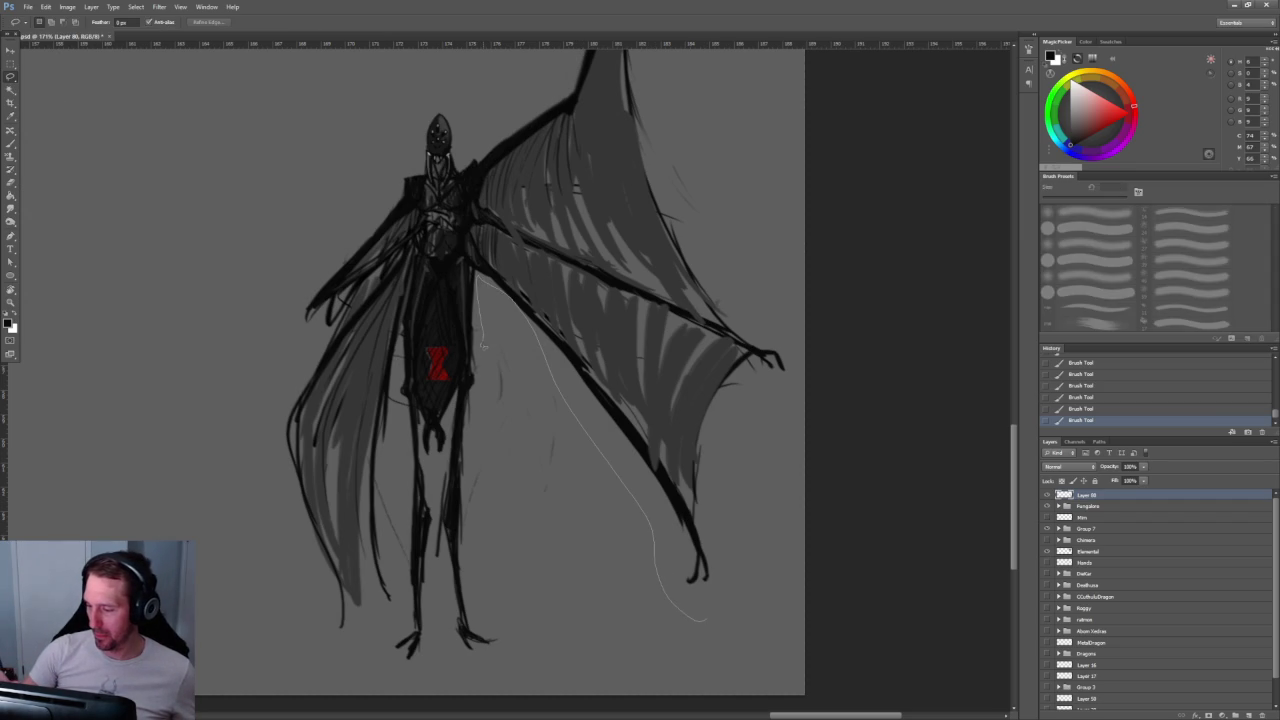
pyautogui.moveTo(466, 535); pyautogui.dragTo(550, 605)
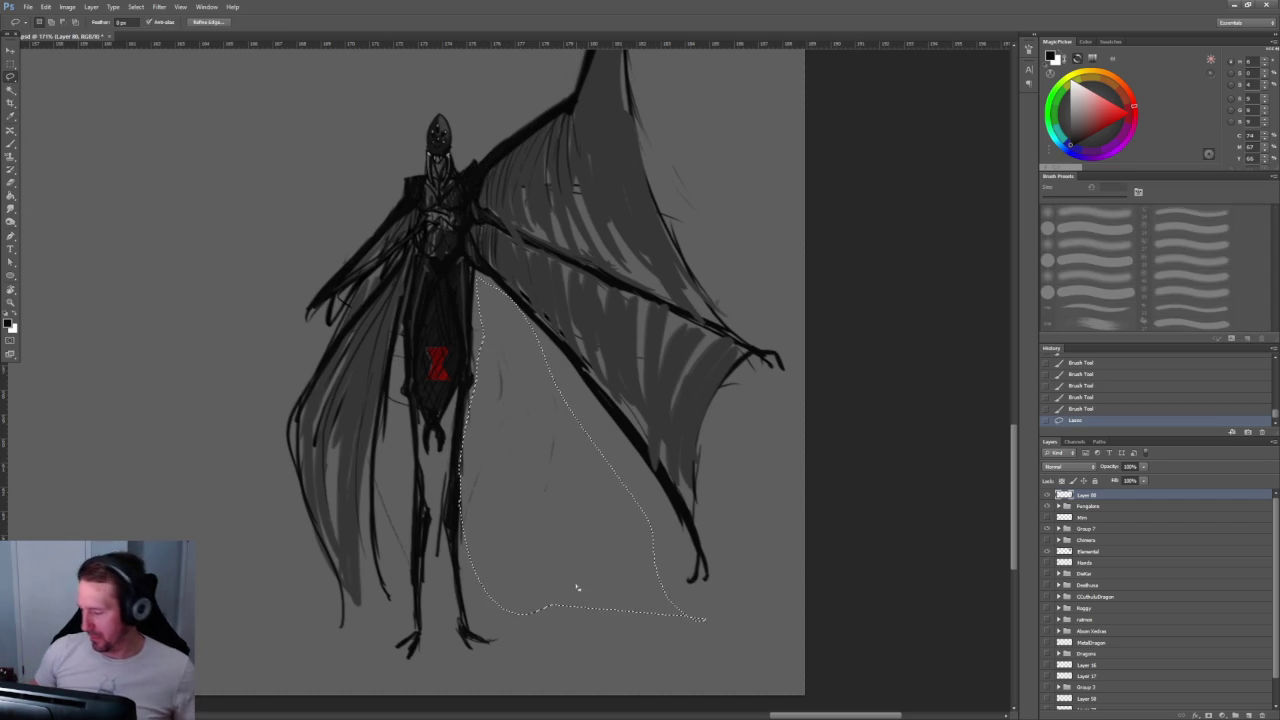
pyautogui.press('Delete')
pyautogui.hotkey('ctrl', 'd')
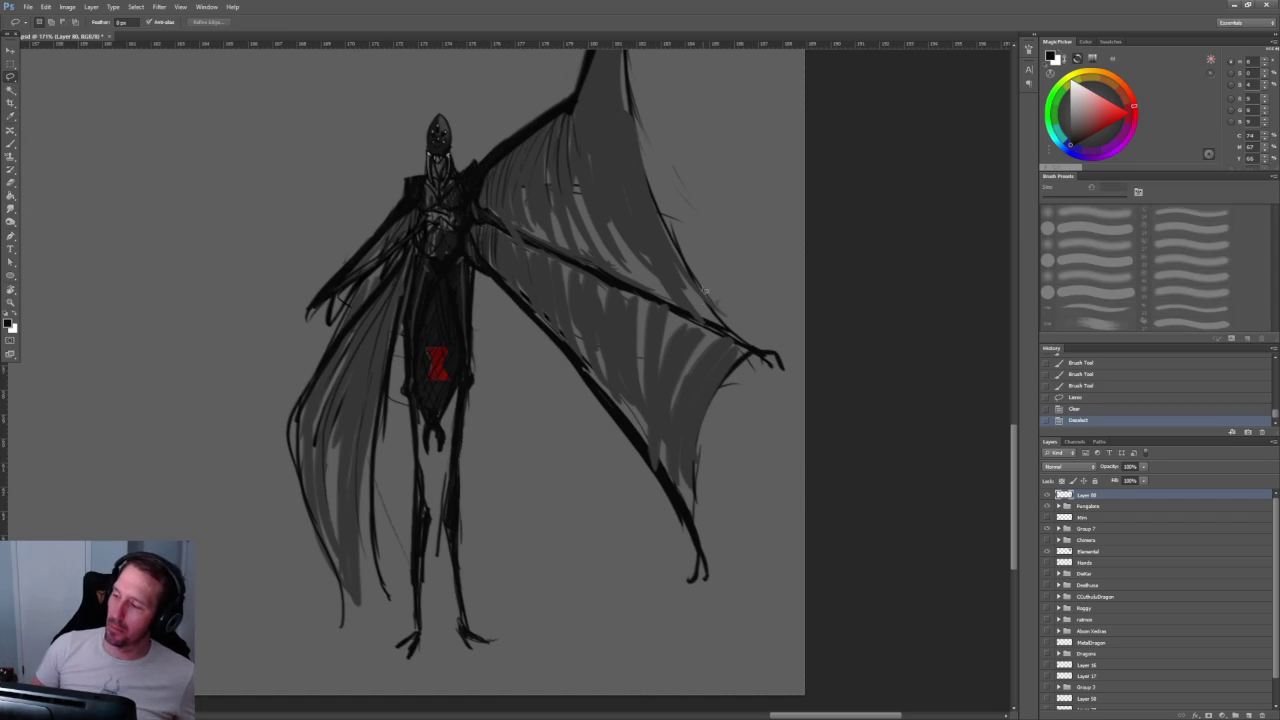
pyautogui.scroll(3, 440, 329)
pyautogui.hscroll(5, 440, 329)
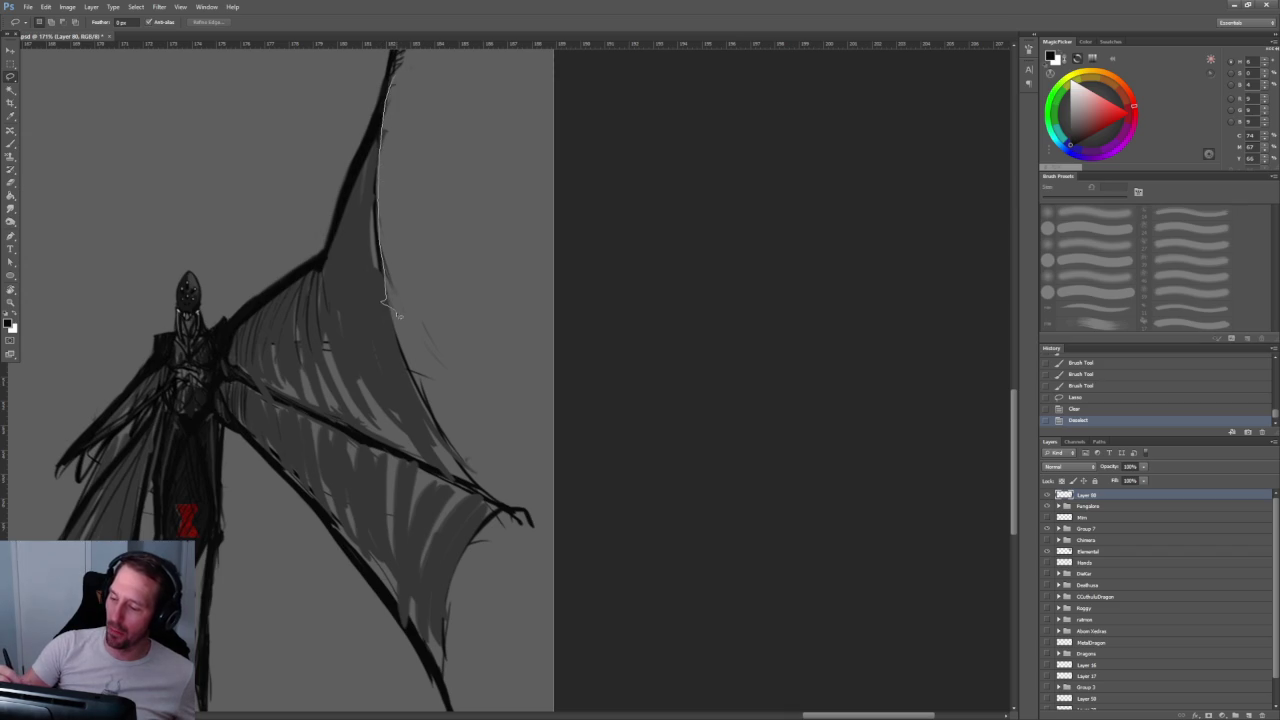
# Step: Clear more stray marks along the right wing's lower edge with lasso selections
pyautogui.moveTo(514, 497); pyautogui.dragTo(549, 482)
pyautogui.press('Delete')
pyautogui.hotkey('ctrl', 'd')
pyautogui.scroll(-3, 643, 371)
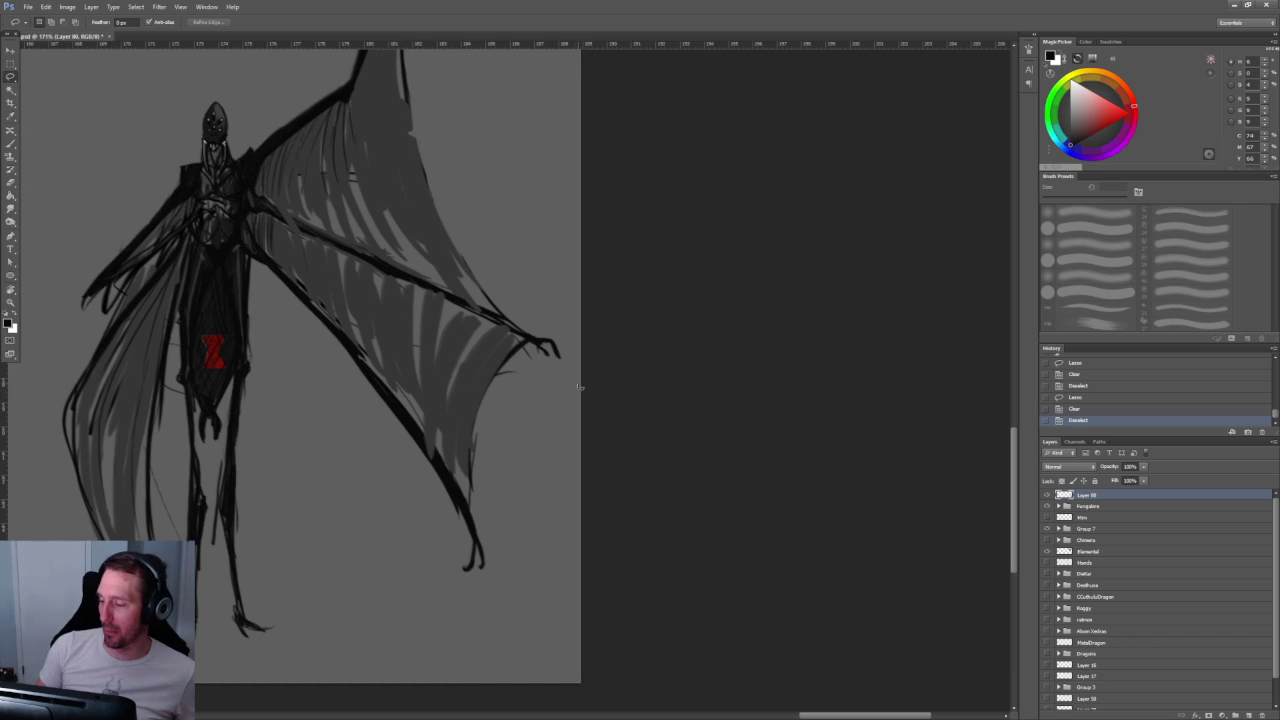
pyautogui.moveTo(478, 441); pyautogui.dragTo(614, 571)
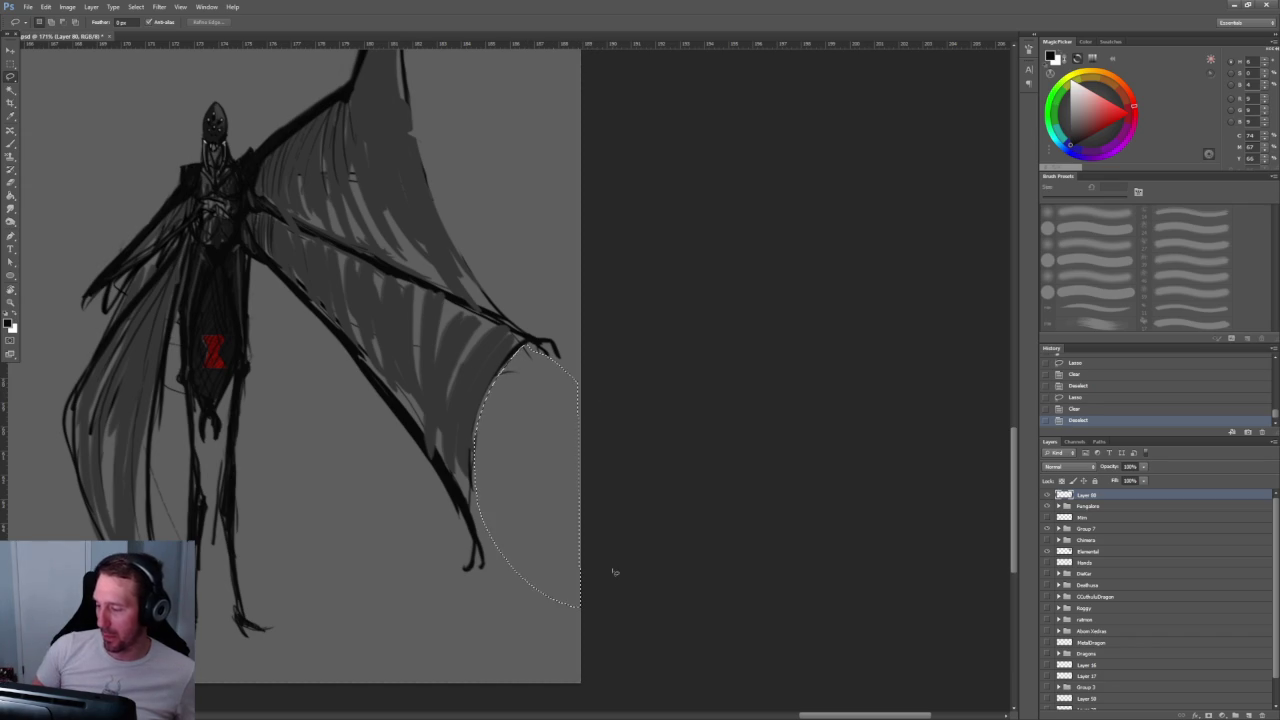
pyautogui.press('Delete')
pyautogui.hotkey('ctrl', 'd')
pyautogui.press('Delete')
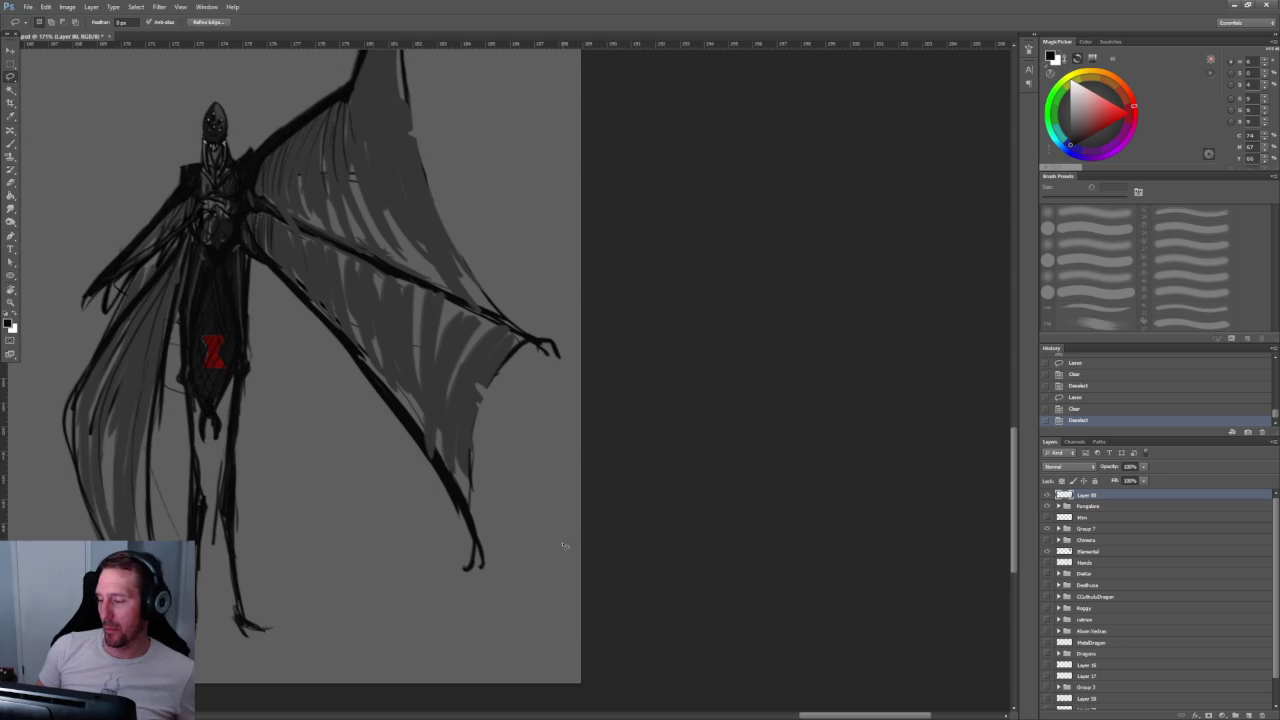
pyautogui.hotkey('ctrl', 'd')
# Step: Zoom back in on the creature's wing and body
pyautogui.press('z')
pyautogui.moveTo(628, 408)
pyautogui.mouseDown()
pyautogui.moveTo(591, 283)
pyautogui.moveTo(611, 283)
pyautogui.mouseUp()
pyautogui.press('l')
pyautogui.scroll(3, 603, 323)
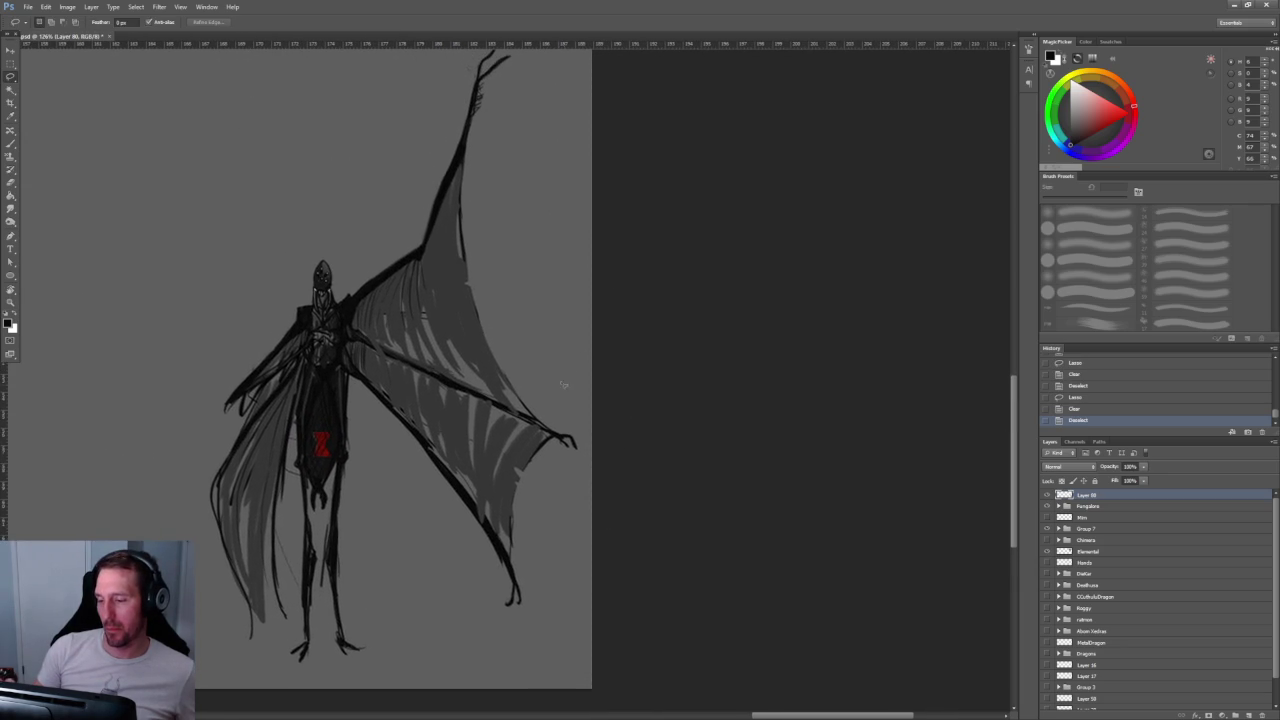
pyautogui.press('z')
pyautogui.moveTo(477, 571)
pyautogui.mouseDown()
pyautogui.moveTo(471, 463)
pyautogui.moveTo(460, 481)
pyautogui.moveTo(472, 481)
pyautogui.mouseUp()
# Step: Sample a grey and paint thin light strokes down the torso
pyautogui.press('b')
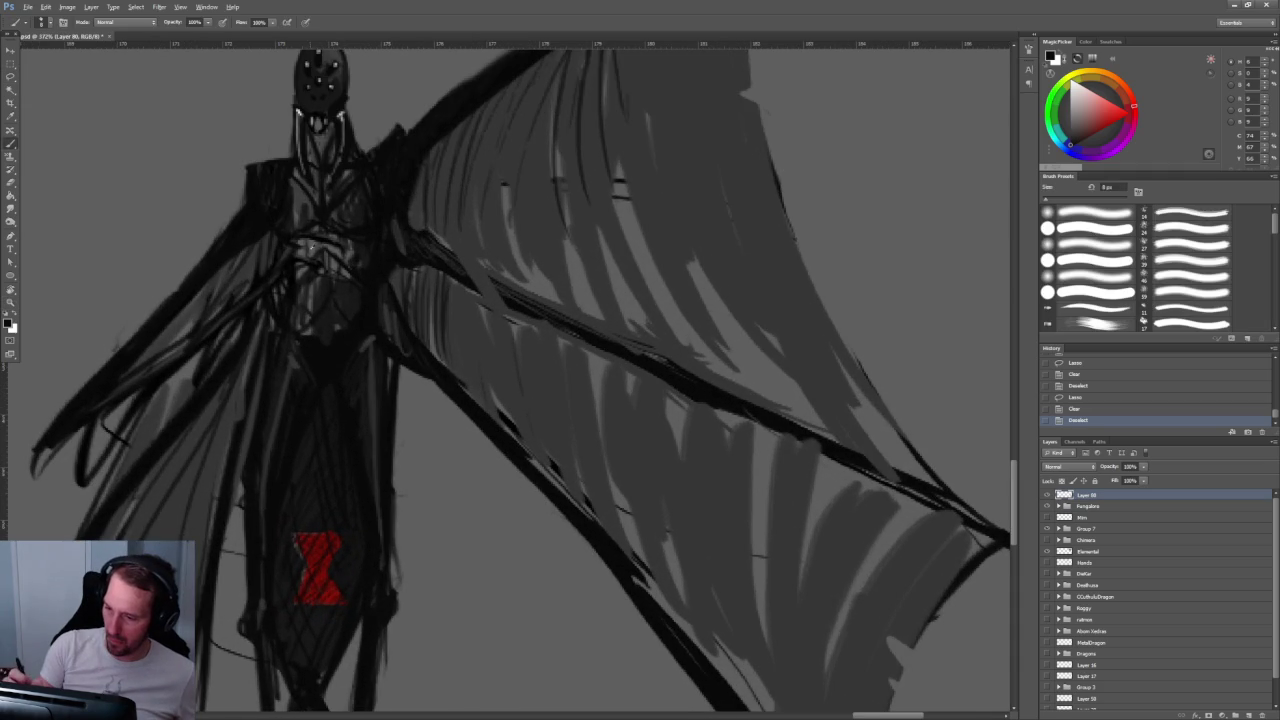
pyautogui.keyDown('alt'); pyautogui.click(316, 243); pyautogui.keyUp('alt')
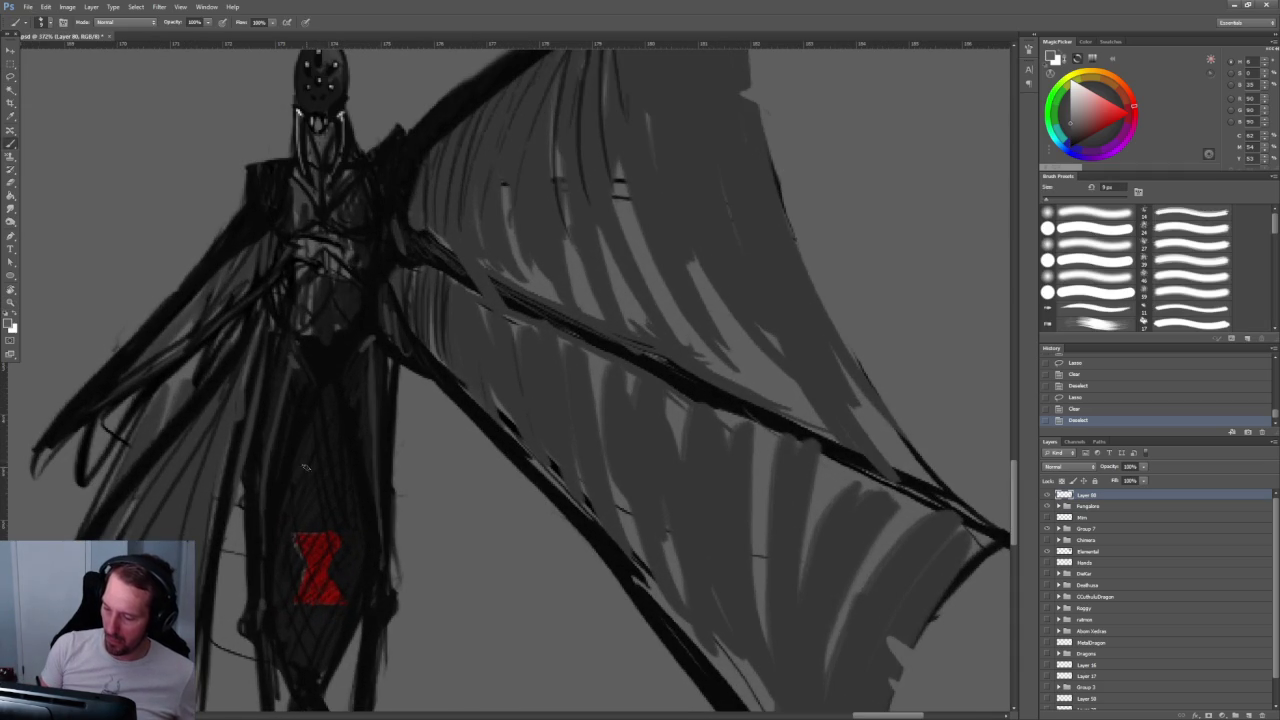
pyautogui.moveTo(306, 481); pyautogui.dragTo(308, 496)
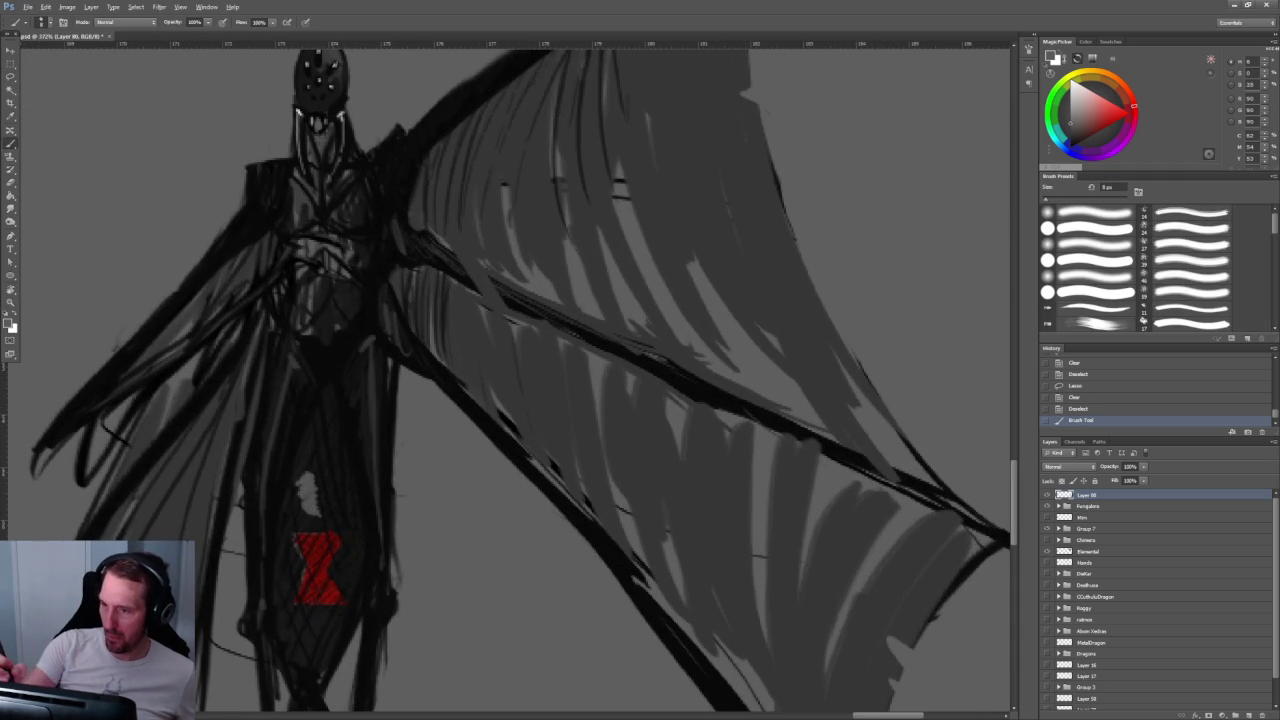
pyautogui.press('[')
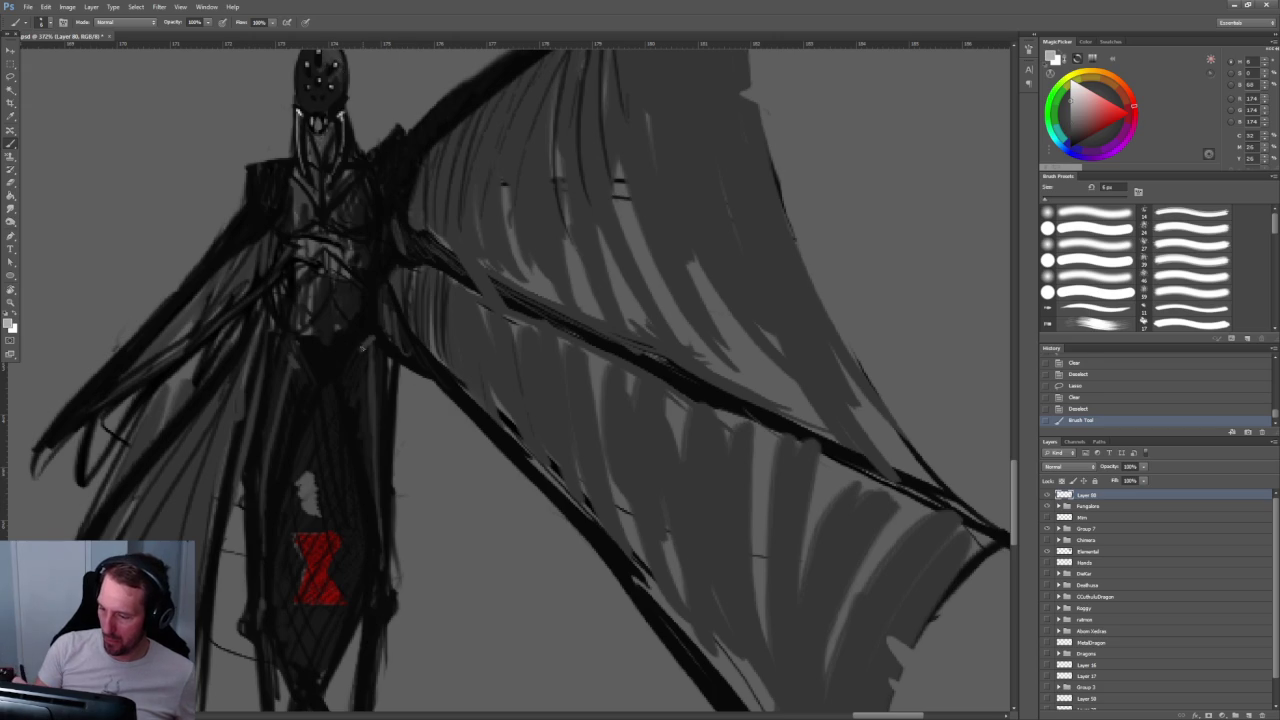
pyautogui.moveTo(368, 344); pyautogui.dragTo(377, 578)
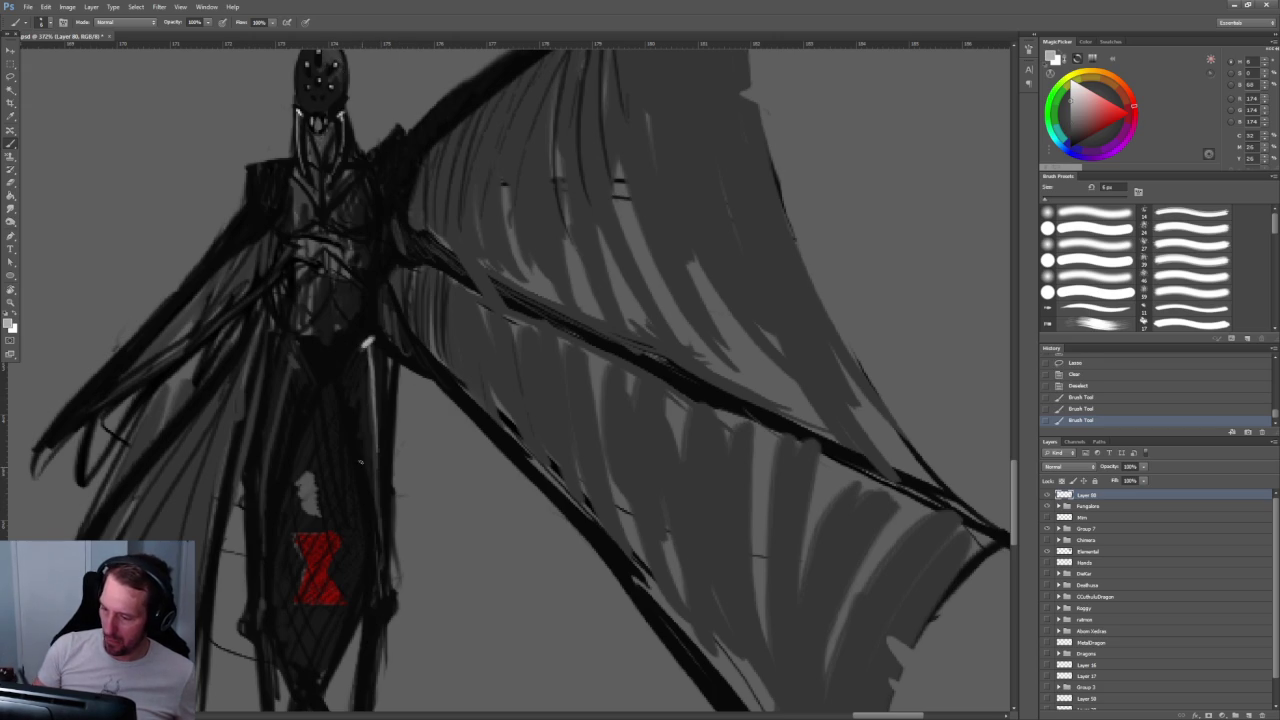
pyautogui.moveTo(288, 342); pyautogui.dragTo(258, 604)
# Step: Pan down to the legs and zoom out to review the whole figure
pyautogui.moveTo(517, 543); pyautogui.dragTo(539, 283)
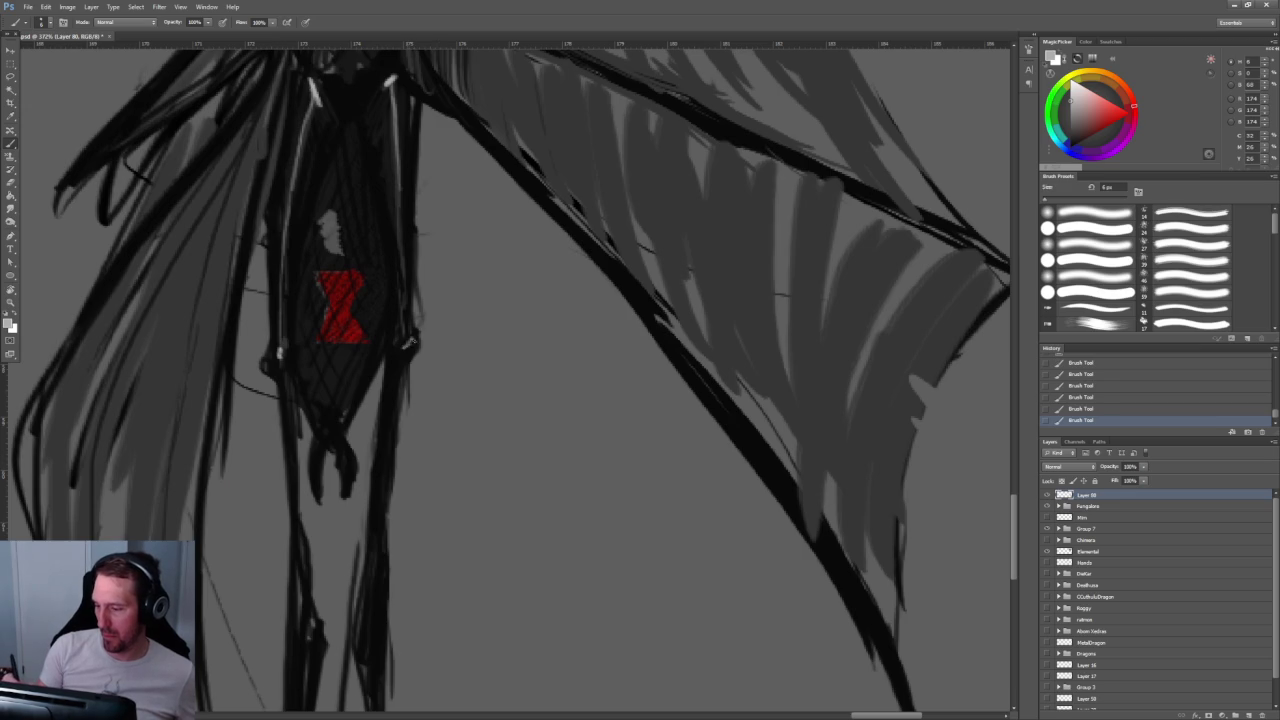
pyautogui.moveTo(395, 627)
pyautogui.mouseDown()
pyautogui.moveTo(376, 318)
pyautogui.moveTo(408, 570)
pyautogui.mouseUp()
pyautogui.moveTo(443, 420); pyautogui.dragTo(368, 297)
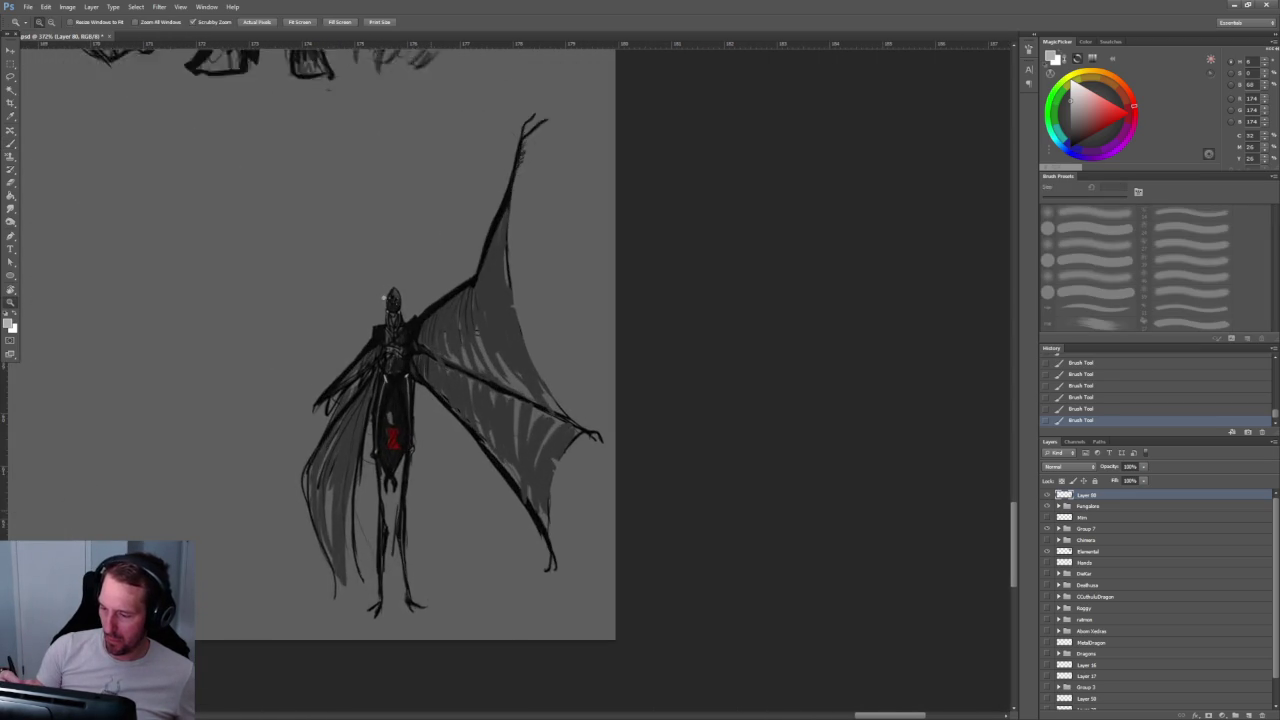
pyautogui.moveTo(430, 415); pyautogui.dragTo(522, 405)
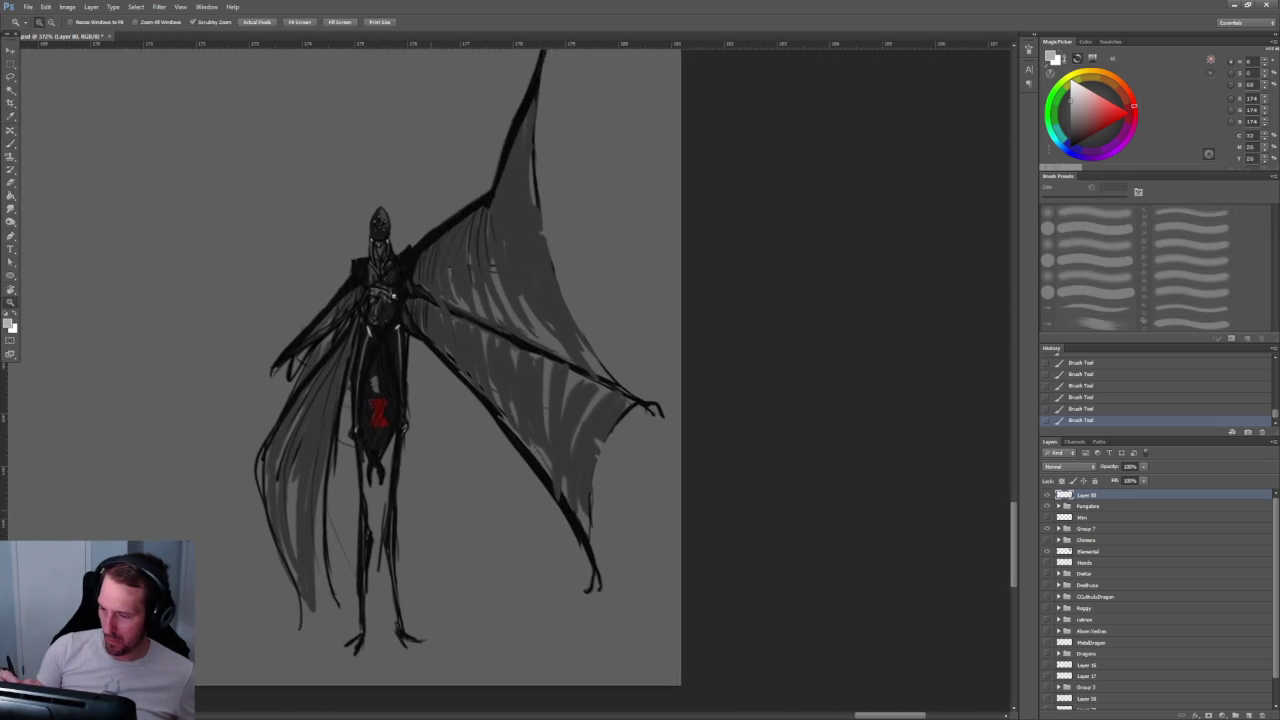
pyautogui.press('b')
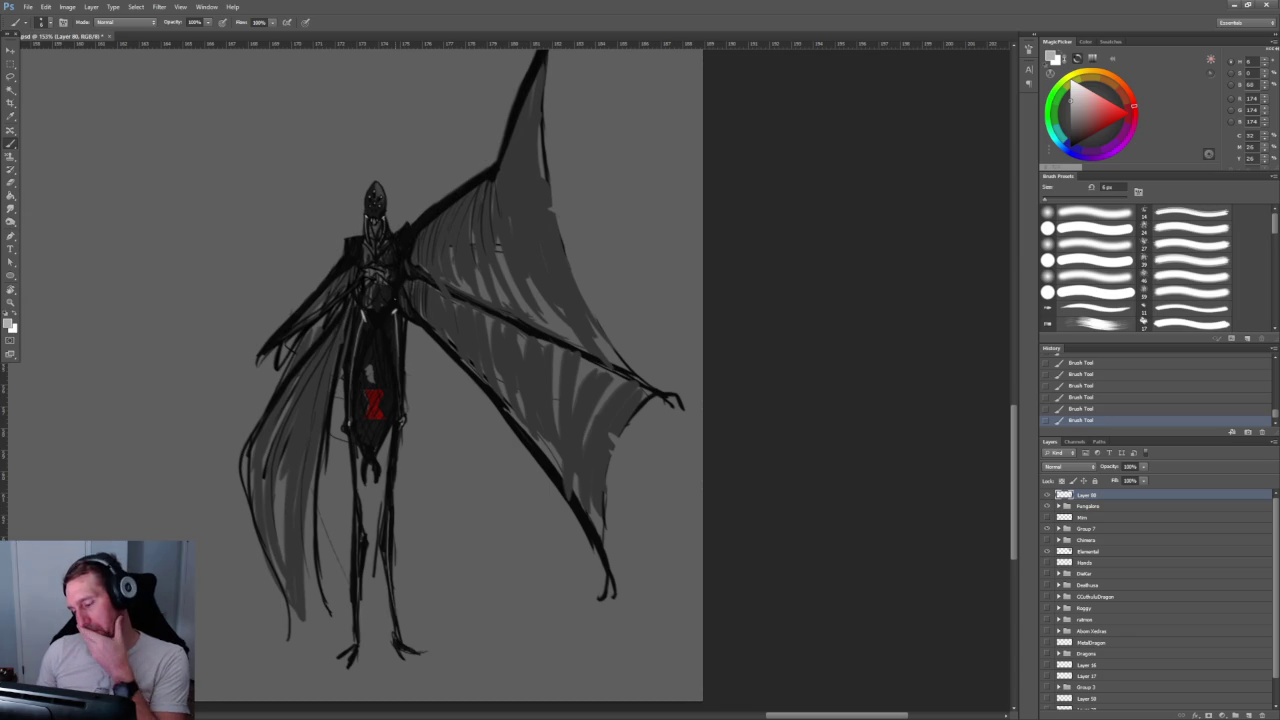
pyautogui.press('e')
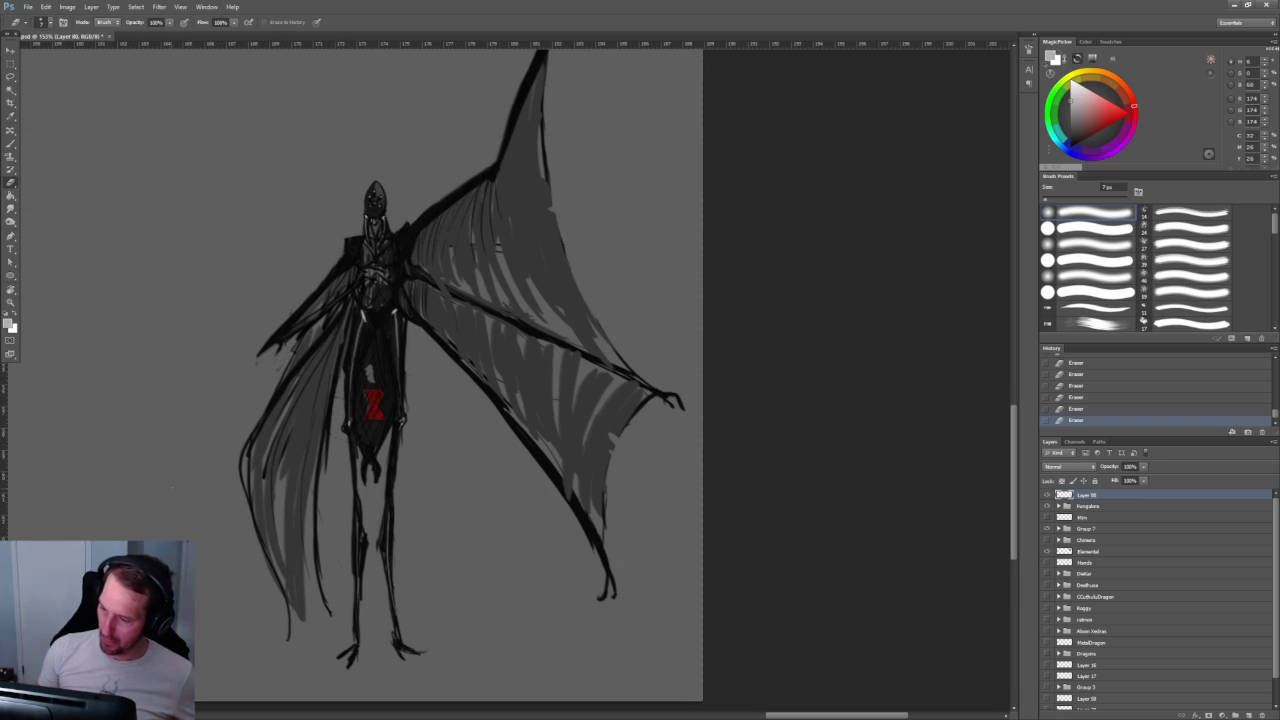
# Step: Erase the faint stroke left of the wing and darken the left wing's upper edge
pyautogui.press('b')
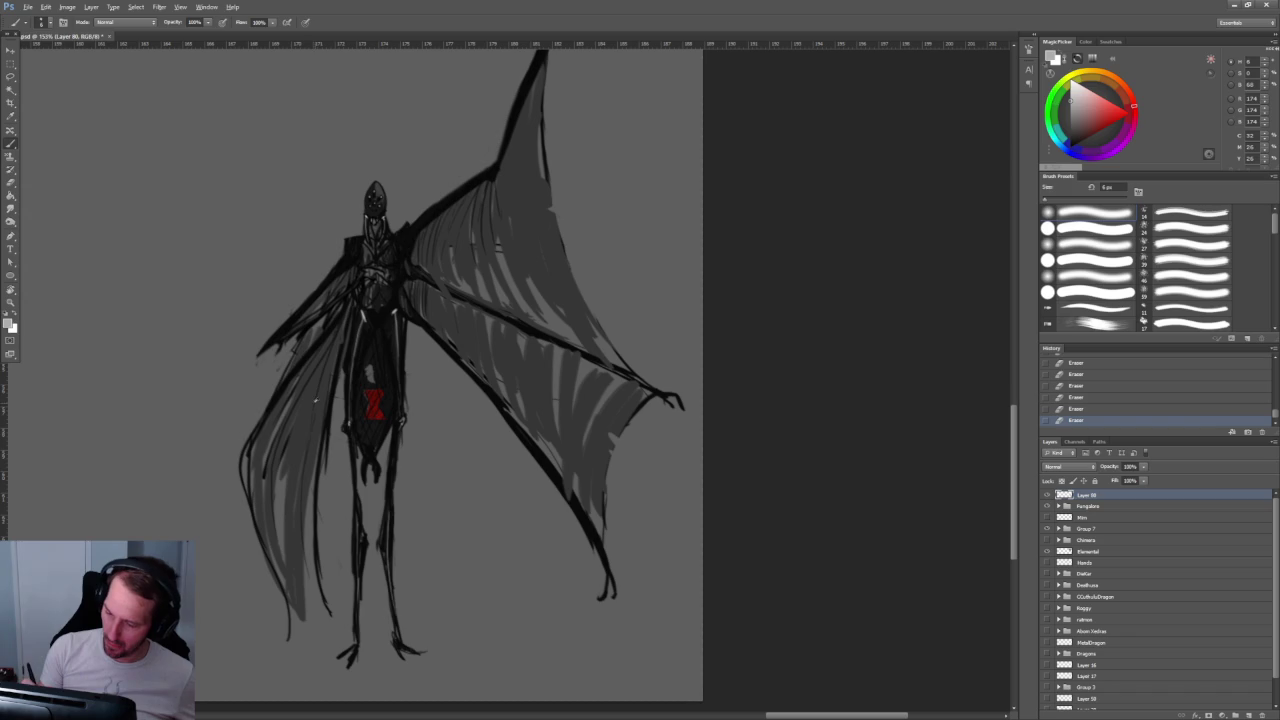
pyautogui.press('x')
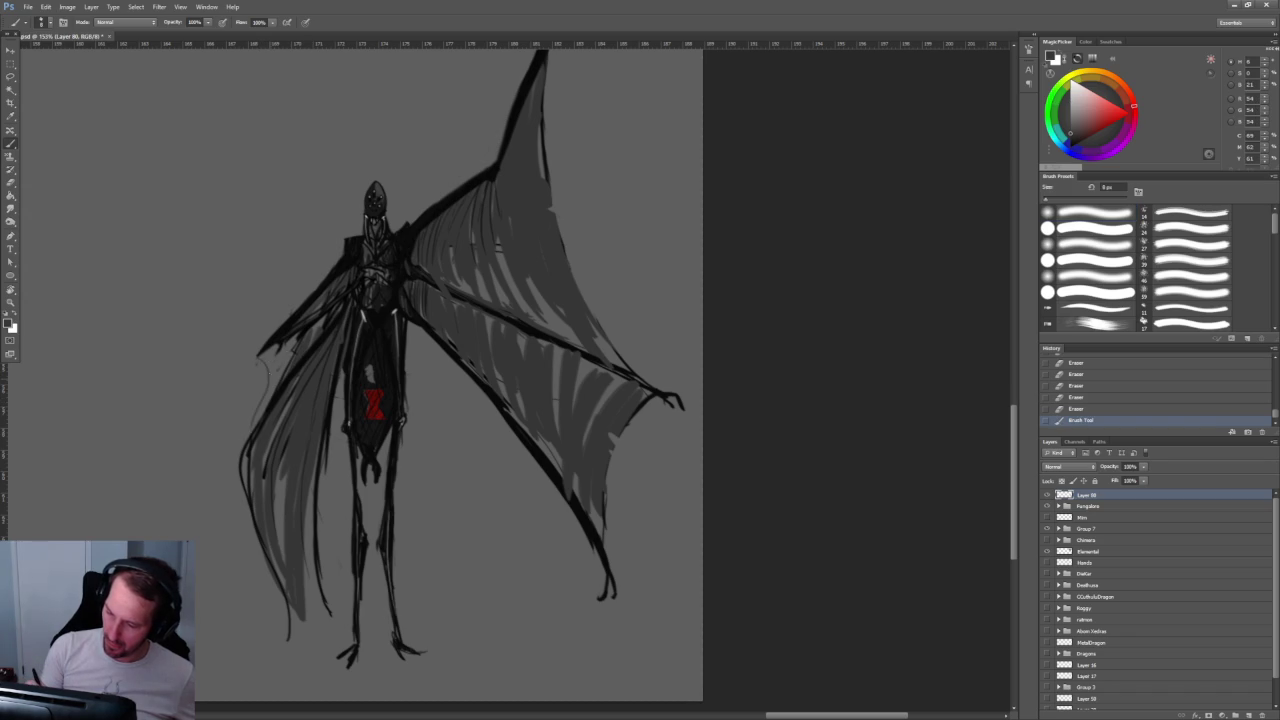
pyautogui.moveTo(252, 425)
pyautogui.mouseDown()
pyautogui.moveTo(262, 360)
pyautogui.moveTo(270, 426)
pyautogui.mouseUp()
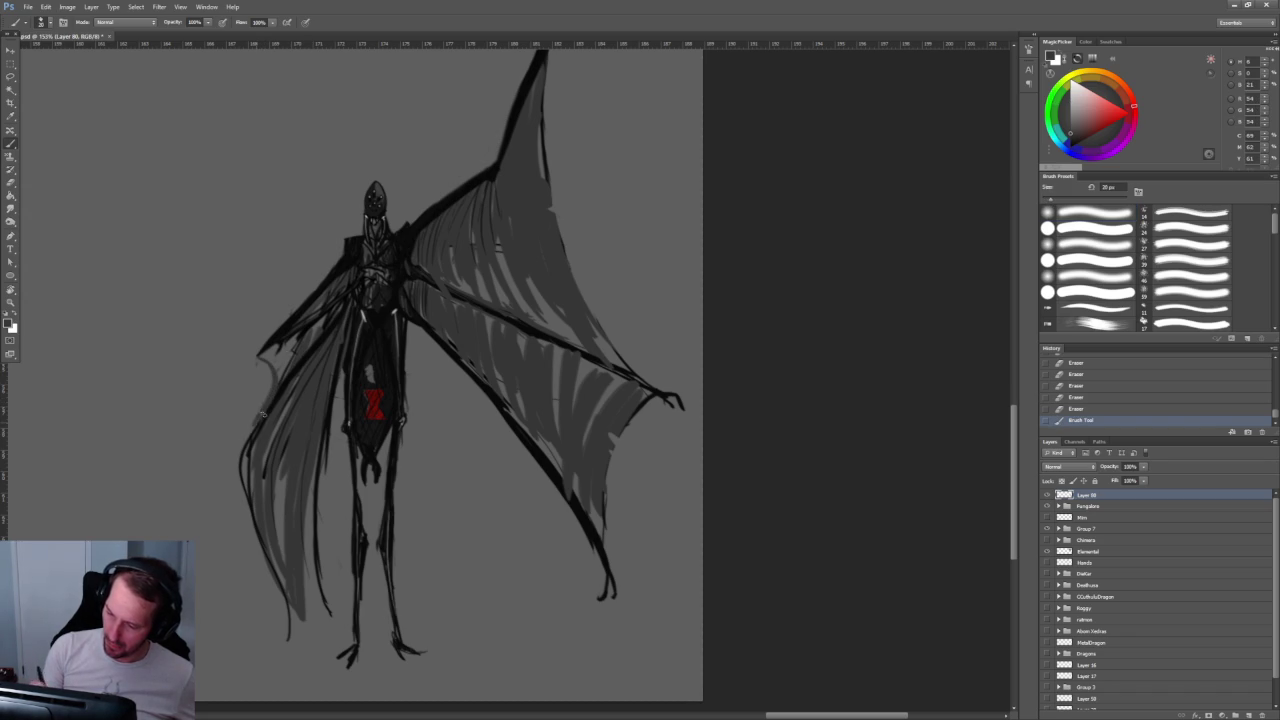
pyautogui.moveTo(324, 322)
pyautogui.mouseDown()
pyautogui.moveTo(278, 350)
pyautogui.moveTo(278, 372)
pyautogui.mouseUp()
pyautogui.moveTo(334, 312); pyautogui.dragTo(605, 253)
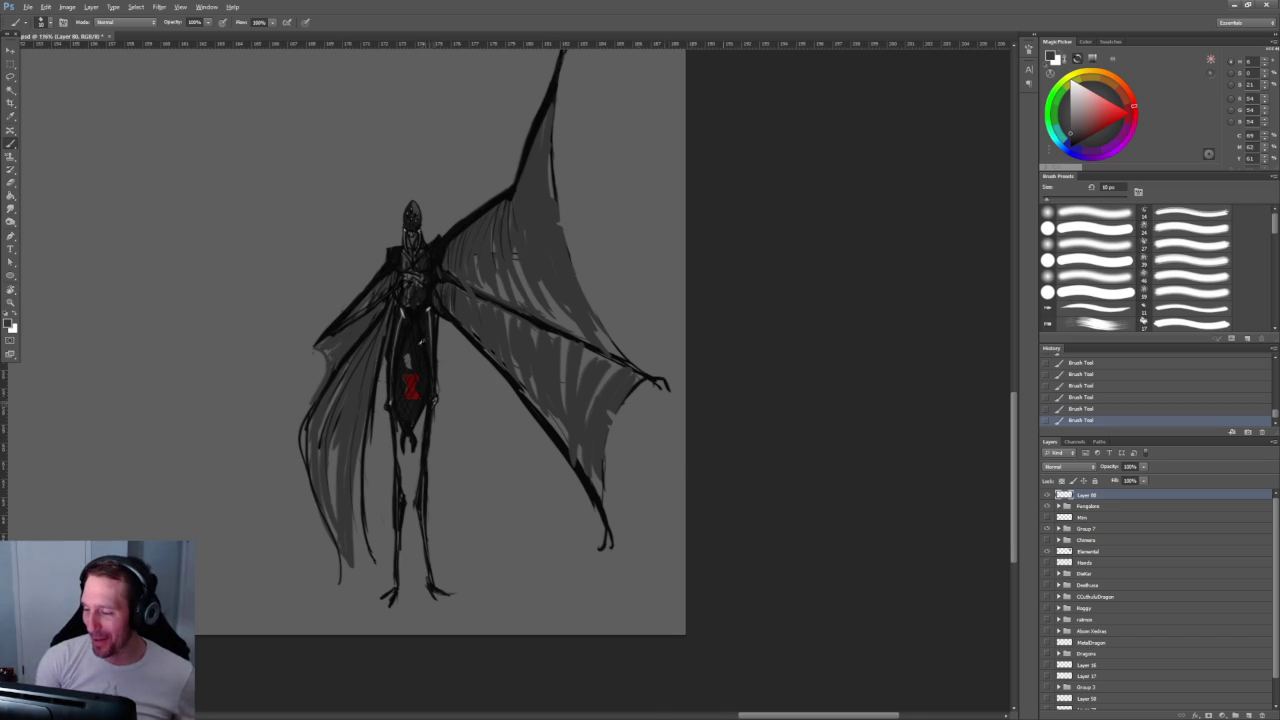
pyautogui.scroll(-5, 413, 378)
pyautogui.scroll(1, 697, 337)
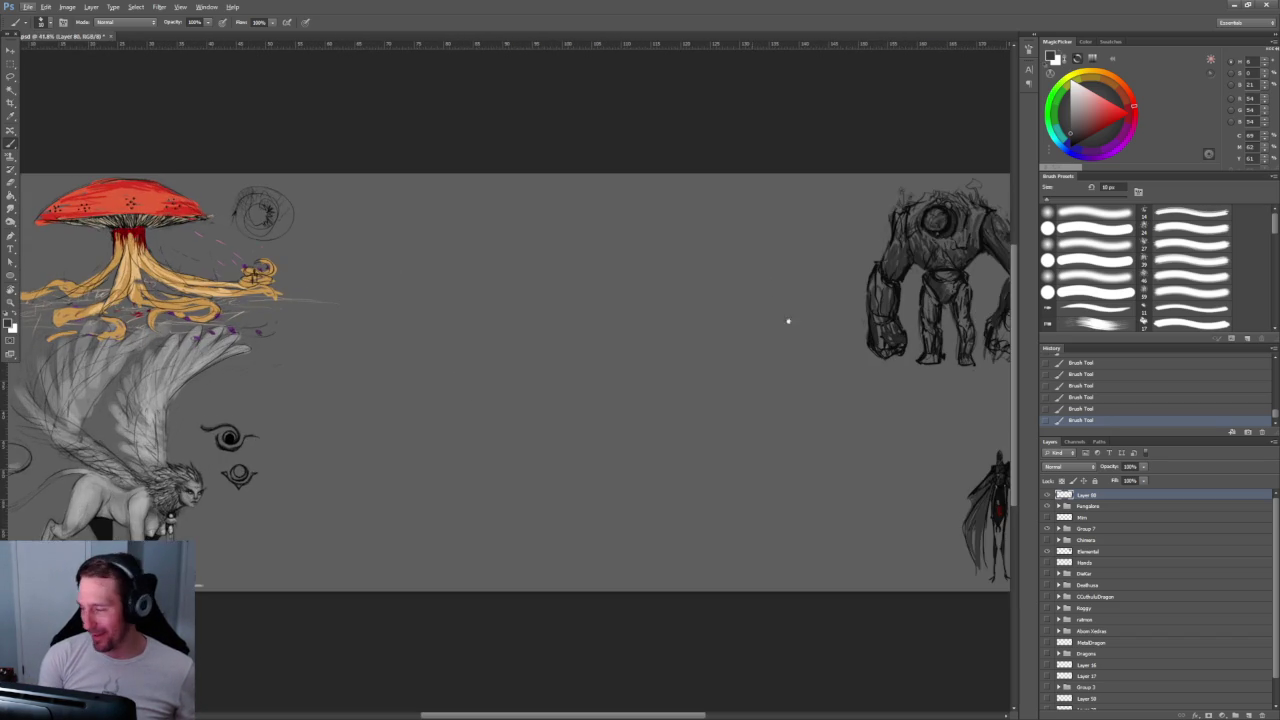
pyautogui.moveTo(697, 337); pyautogui.dragTo(186, 197)
pyautogui.scroll(2, 357, 306)
pyautogui.scroll(2, 357, 309)
pyautogui.scroll(-3, 357, 309)
pyautogui.scroll(3, 357, 309)
pyautogui.moveTo(314, 337); pyautogui.dragTo(519, 306)
pyautogui.scroll(-1, 519, 306)
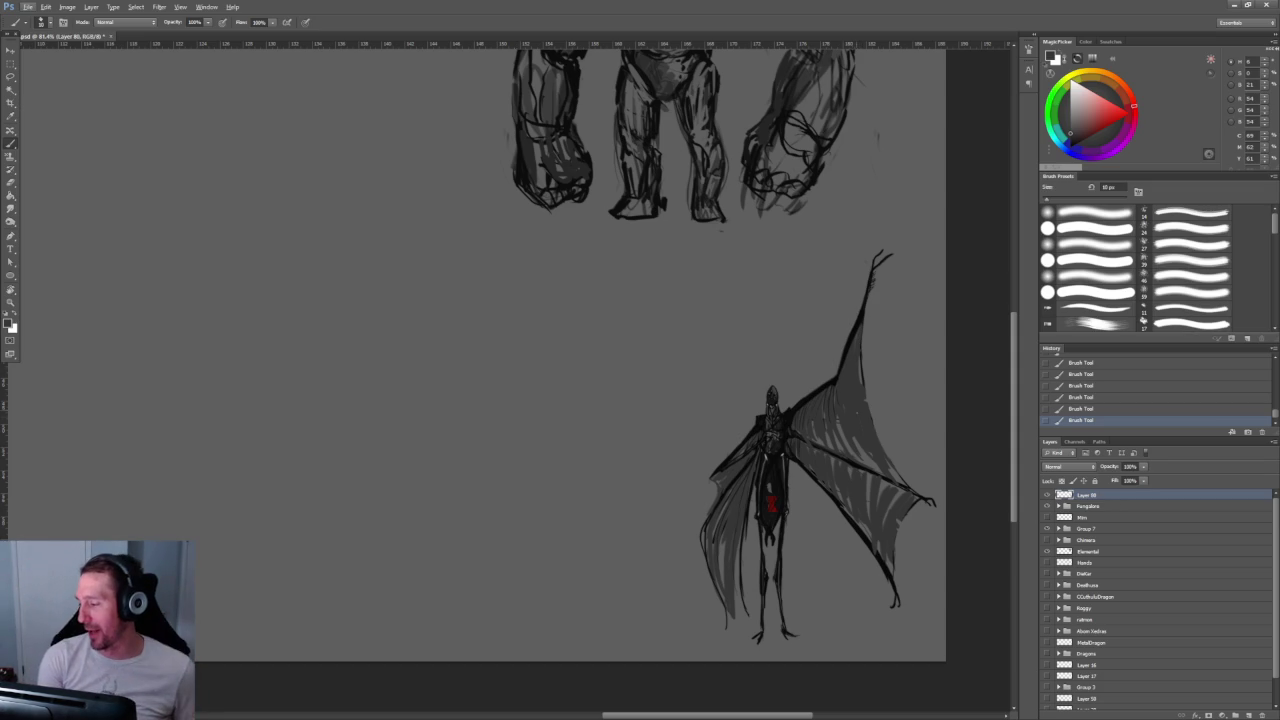
pyautogui.scroll(2, 862, 452)
pyautogui.scroll(2, 862, 452)
pyautogui.scroll(1, 866, 461)
pyautogui.scroll(1, 866, 461)
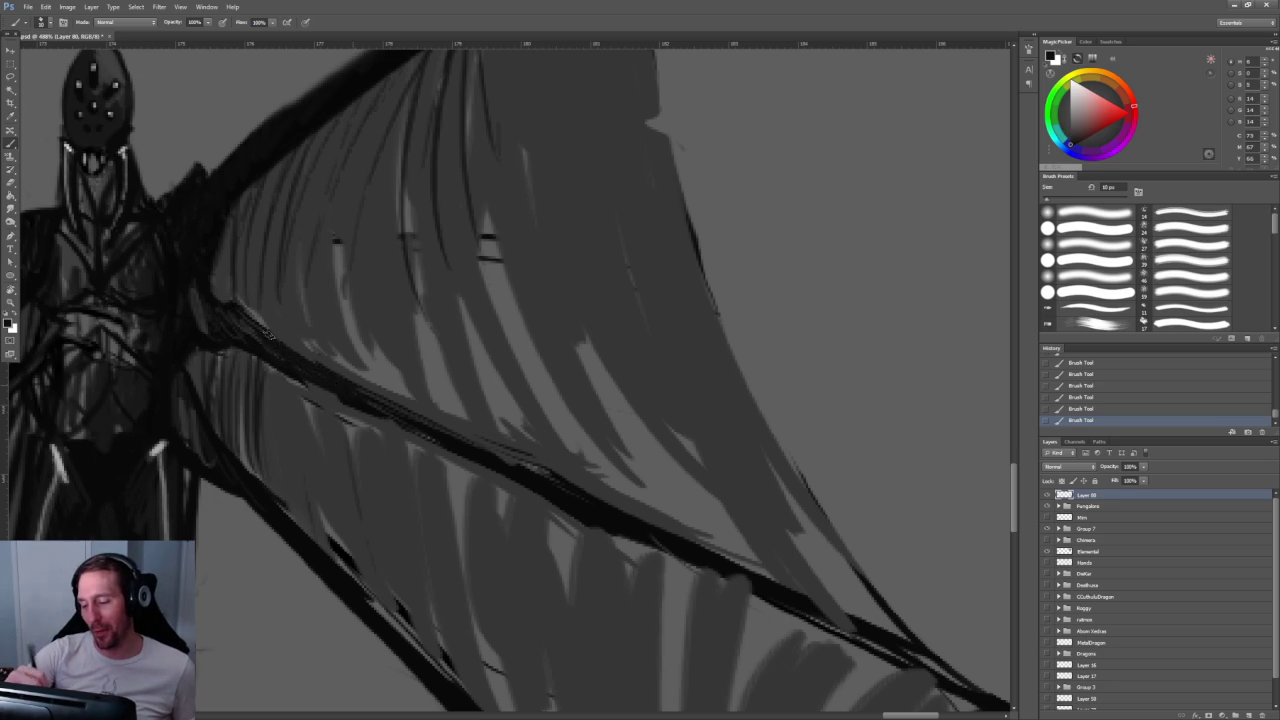
# Step: Zoom in on the right wing tip and sharpen its edge with a crisp dark stroke
pyautogui.press('z')
pyautogui.moveTo(350, 392)
pyautogui.mouseDown()
pyautogui.moveTo(559, 353)
pyautogui.moveTo(363, 297)
pyautogui.moveTo(371, 283)
pyautogui.mouseUp()
pyautogui.press('b')
pyautogui.hotkey('ctrl', '-')
pyautogui.hotkey('ctrl', '-')
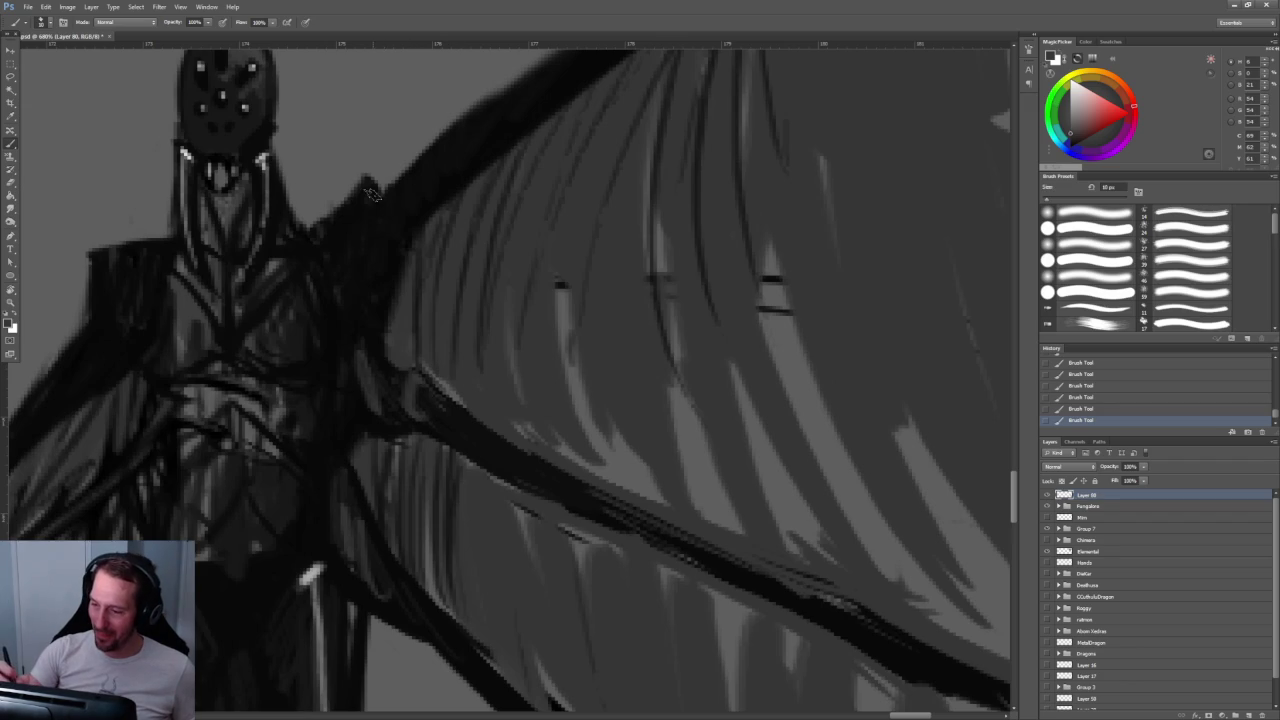
pyautogui.moveTo(385, 253); pyautogui.dragTo(532, 420)
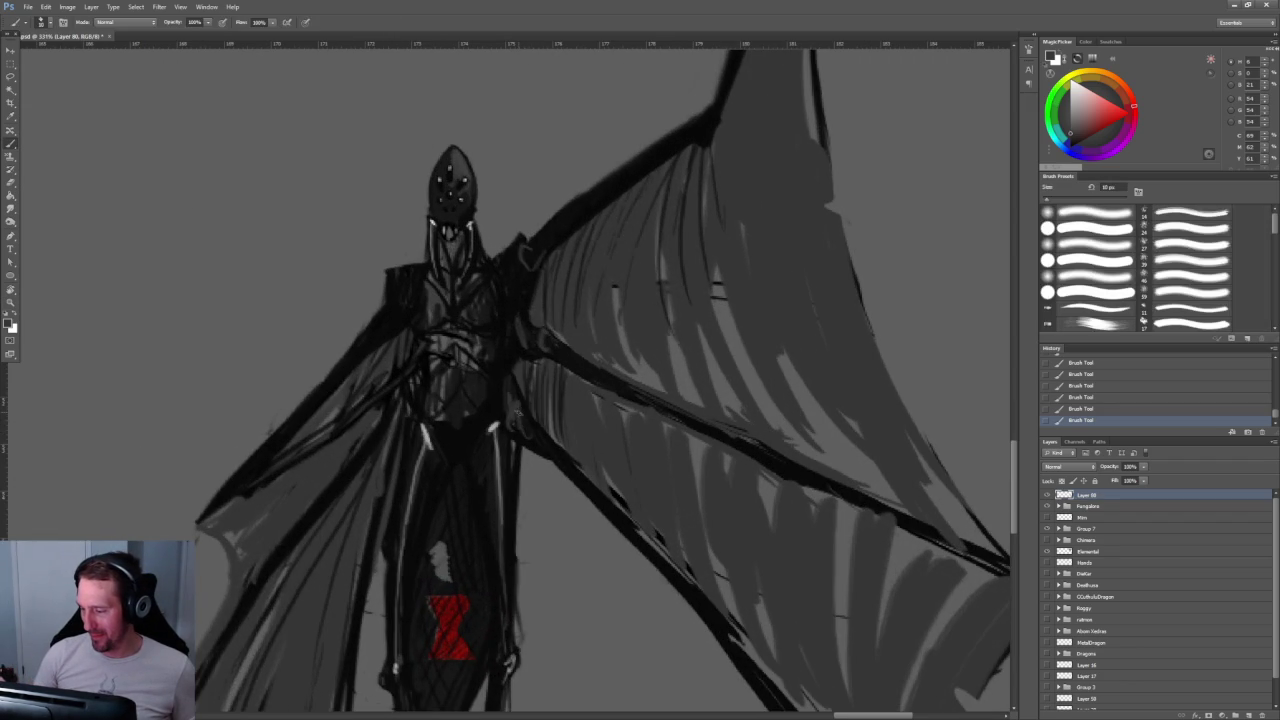
pyautogui.moveTo(524, 420)
pyautogui.mouseDown()
pyautogui.moveTo(670, 582)
pyautogui.moveTo(613, 428)
pyautogui.moveTo(560, 430)
pyautogui.mouseUp()
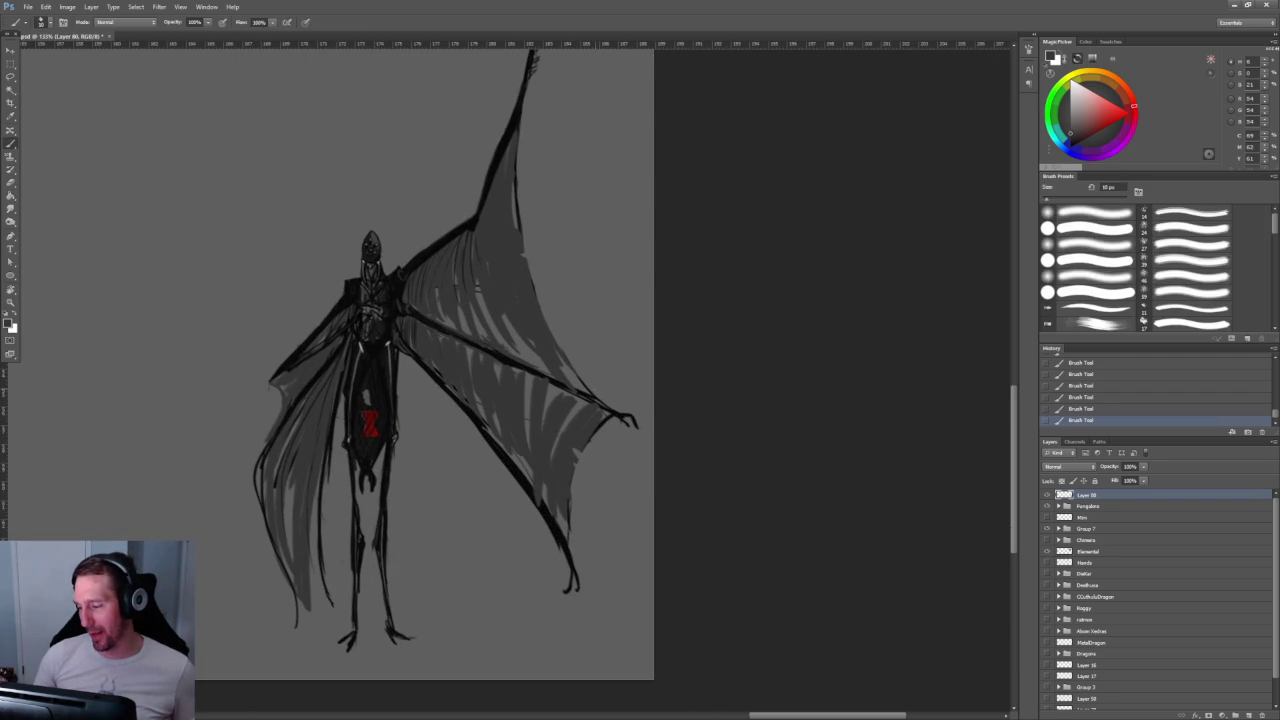
pyautogui.moveTo(579, 449); pyautogui.dragTo(640, 423)
pyautogui.moveTo(550, 452); pyautogui.dragTo(510, 430)
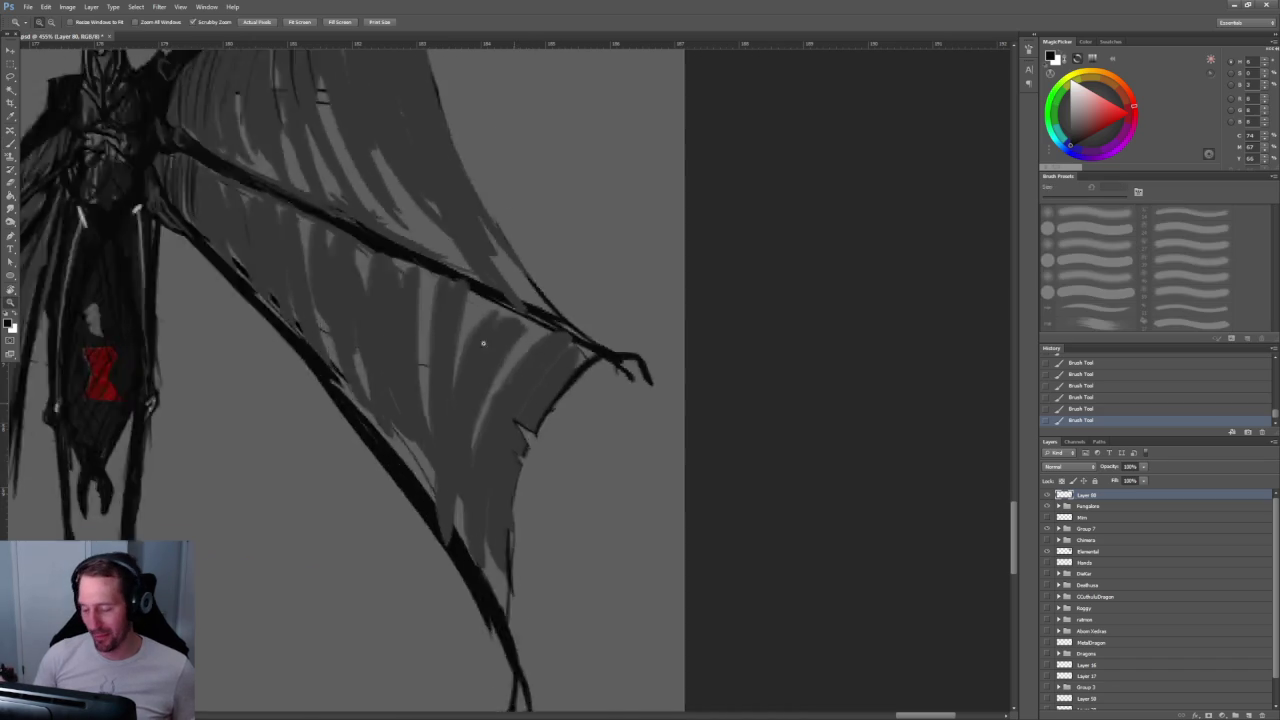
pyautogui.moveTo(519, 502); pyautogui.dragTo(498, 461)
pyautogui.keyDown('ctrl'); pyautogui.click(498, 461); pyautogui.keyUp('ctrl')
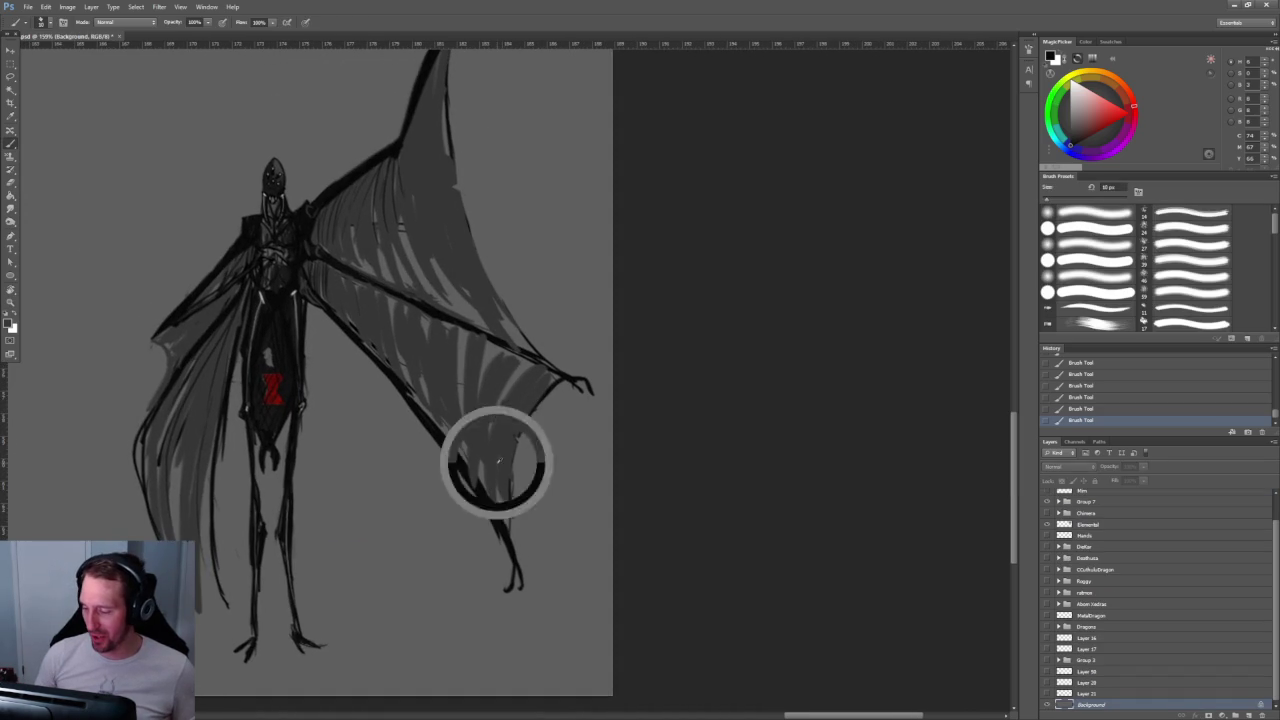
# Step: Sketch a curved outline below the right wing and hatch grey membrane with a 25 px brush
pyautogui.moveTo(497, 535); pyautogui.dragTo(296, 588)
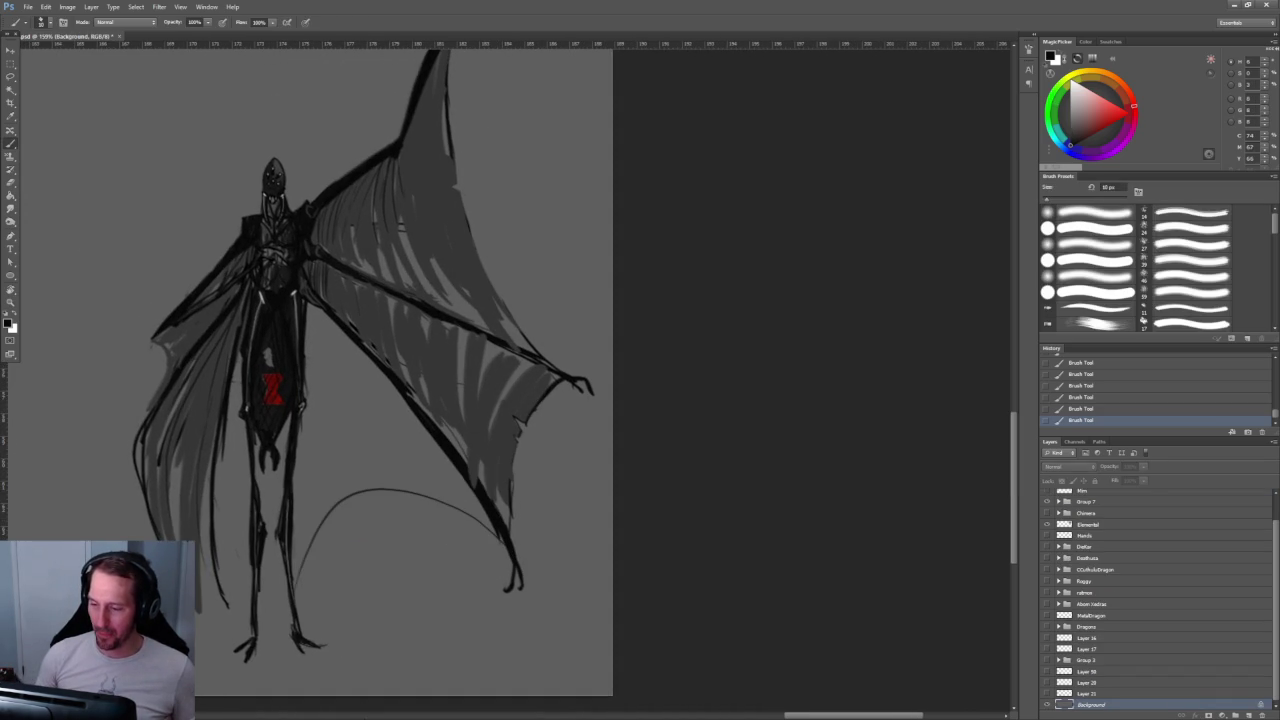
pyautogui.press('[')
pyautogui.press('[')
pyautogui.press('[')
pyautogui.keyDown('alt'); pyautogui.click(320, 325); pyautogui.keyUp('alt')
pyautogui.moveTo(313, 320)
pyautogui.mouseDown()
pyautogui.moveTo(324, 377)
pyautogui.moveTo(372, 364)
pyautogui.mouseUp()
pyautogui.moveTo(310, 420)
pyautogui.mouseDown()
pyautogui.moveTo(360, 380)
pyautogui.moveTo(366, 398)
pyautogui.mouseUp()
pyautogui.moveTo(314, 460)
pyautogui.mouseDown()
pyautogui.moveTo(368, 418)
pyautogui.moveTo(302, 510)
pyautogui.moveTo(430, 477)
pyautogui.mouseUp()
pyautogui.moveTo(490, 515)
pyautogui.mouseDown()
pyautogui.moveTo(412, 482)
pyautogui.moveTo(326, 500)
pyautogui.mouseUp()
pyautogui.moveTo(302, 542); pyautogui.dragTo(346, 490)
pyautogui.moveTo(352, 482); pyautogui.dragTo(414, 470)
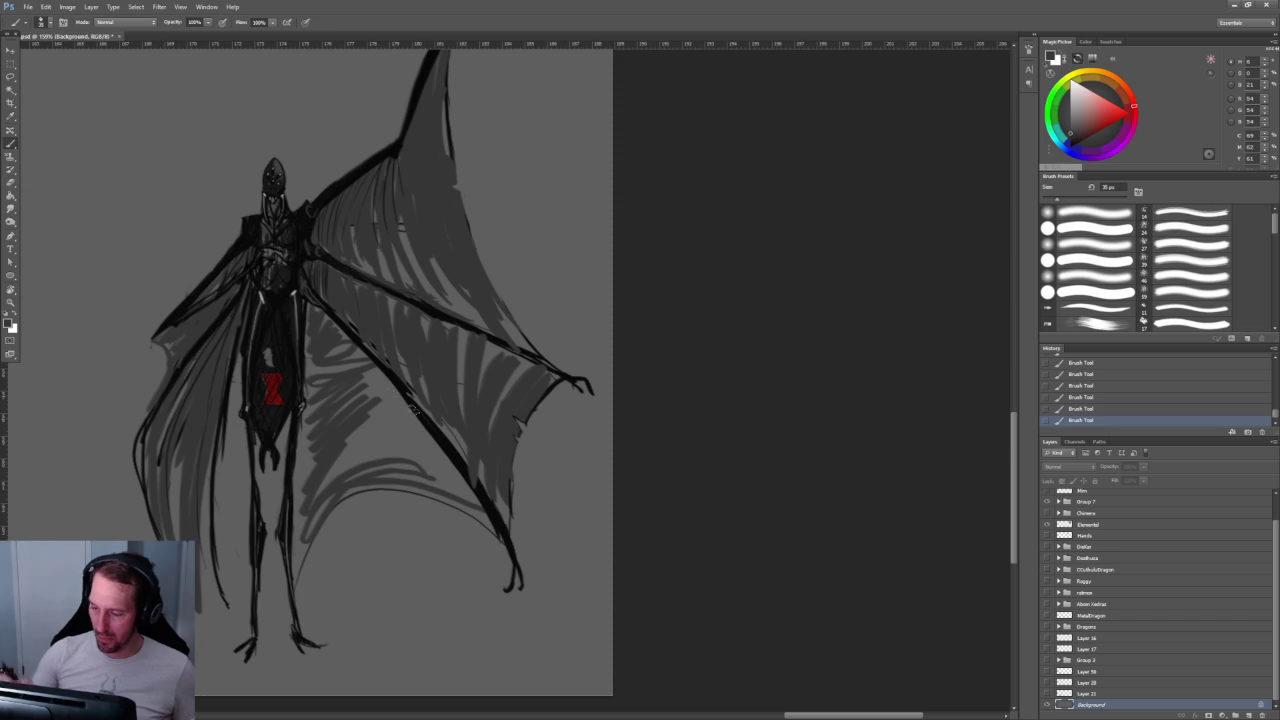
# Step: Fill the membrane above the curve and darken the wing's inner edge and strut
pyautogui.moveTo(417, 470); pyautogui.dragTo(372, 474)
pyautogui.moveTo(428, 438); pyautogui.dragTo(352, 476)
pyautogui.moveTo(405, 410); pyautogui.dragTo(332, 472)
pyautogui.moveTo(385, 372); pyautogui.dragTo(332, 414)
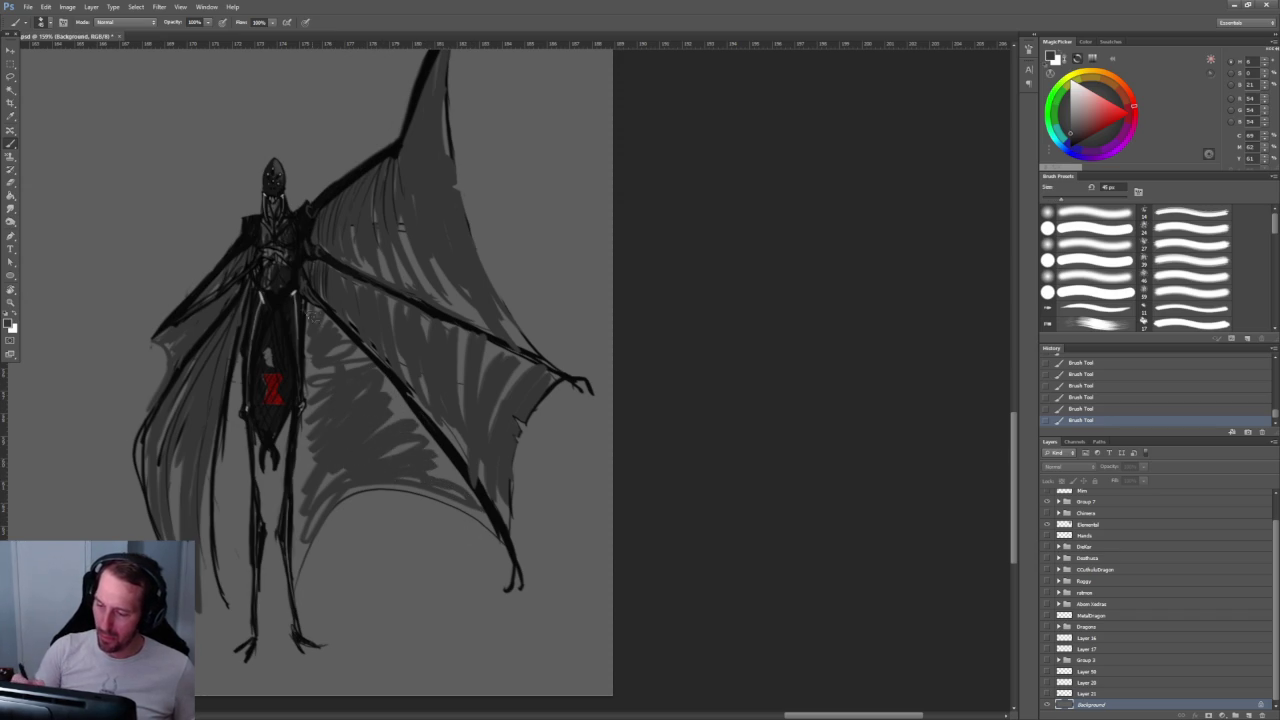
pyautogui.moveTo(315, 318); pyautogui.dragTo(300, 545)
pyautogui.moveTo(318, 308); pyautogui.dragTo(470, 505)
pyautogui.moveTo(375, 388); pyautogui.dragTo(462, 489)
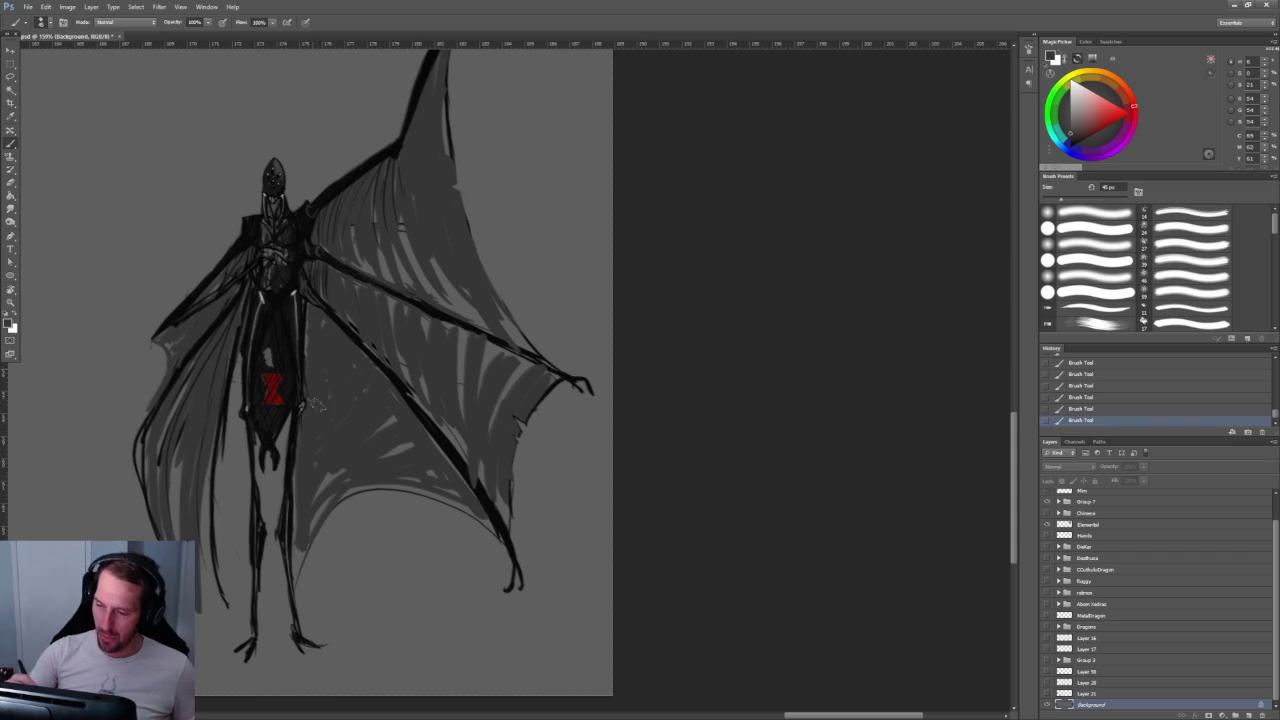
# Step: Replace the grey stroke beside the left leg with darker marks using a 35 px brush
pyautogui.moveTo(240, 530); pyautogui.dragTo(218, 582)
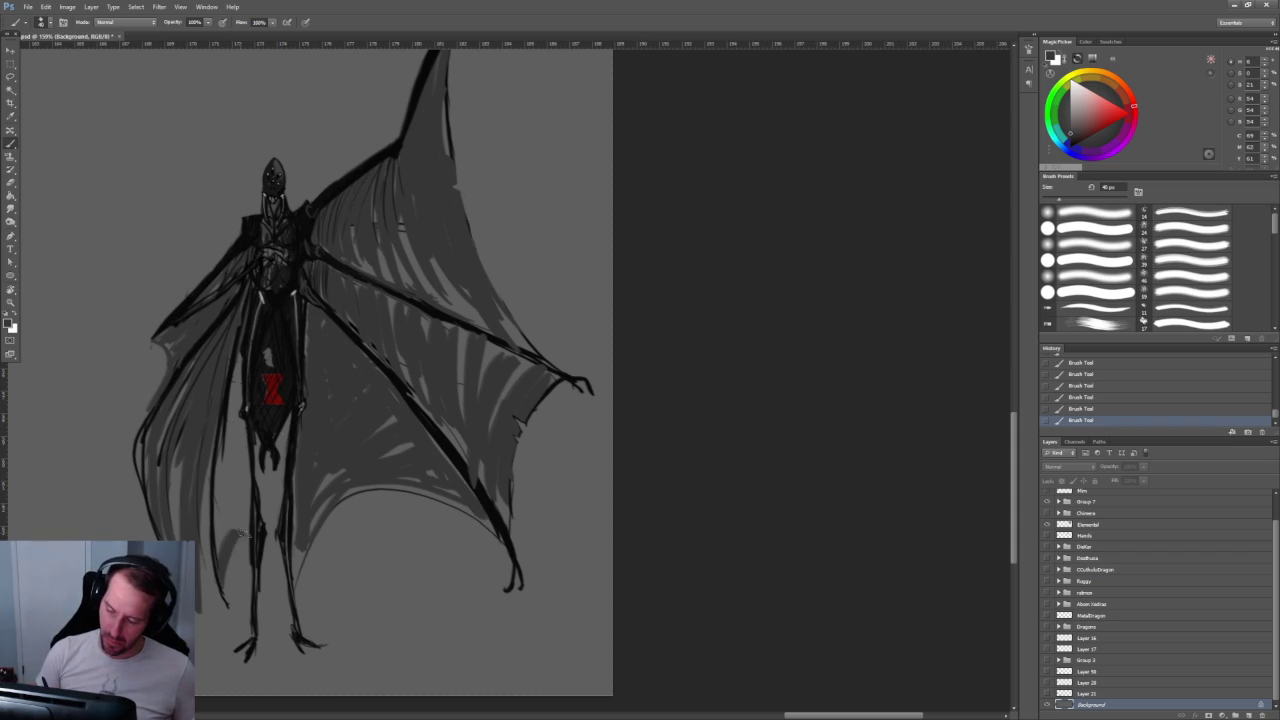
pyautogui.hotkey('ctrl', 'z')
pyautogui.press('[')
pyautogui.moveTo(236, 508)
pyautogui.mouseDown()
pyautogui.moveTo(220, 584)
pyautogui.moveTo(248, 552)
pyautogui.mouseUp()
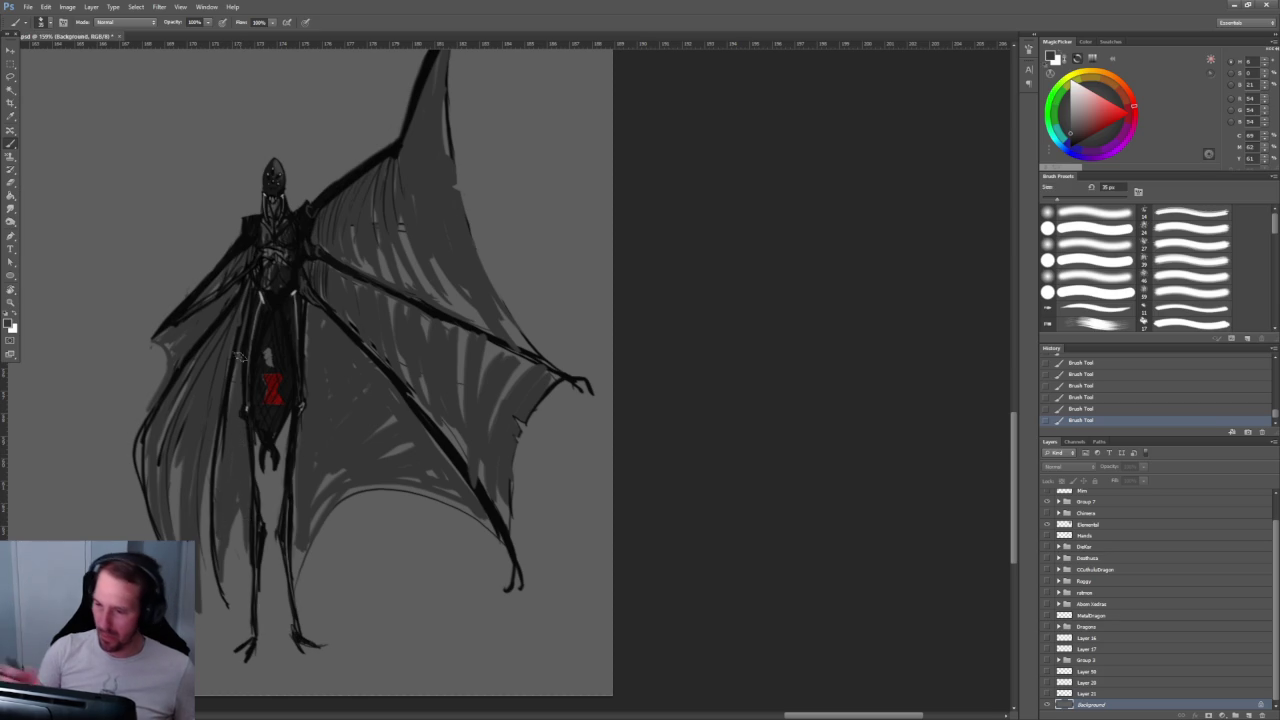
pyautogui.press('z')
pyautogui.moveTo(634, 257)
pyautogui.mouseDown()
pyautogui.moveTo(597, 199)
pyautogui.moveTo(700, 210)
pyautogui.mouseUp()
# Step: Zoom in on the head and wing and sample a lighter grey paint colour
pyautogui.press('b')
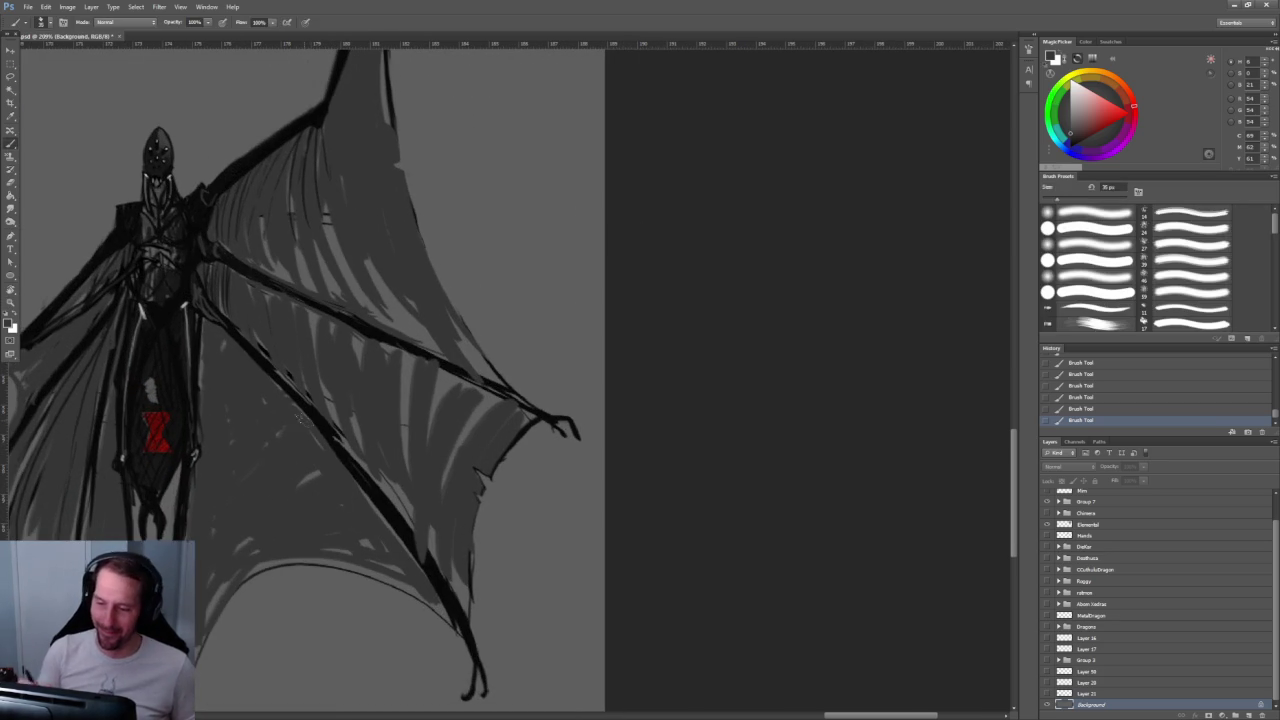
pyautogui.keyDown('alt'); pyautogui.click(268, 415); pyautogui.keyUp('alt')
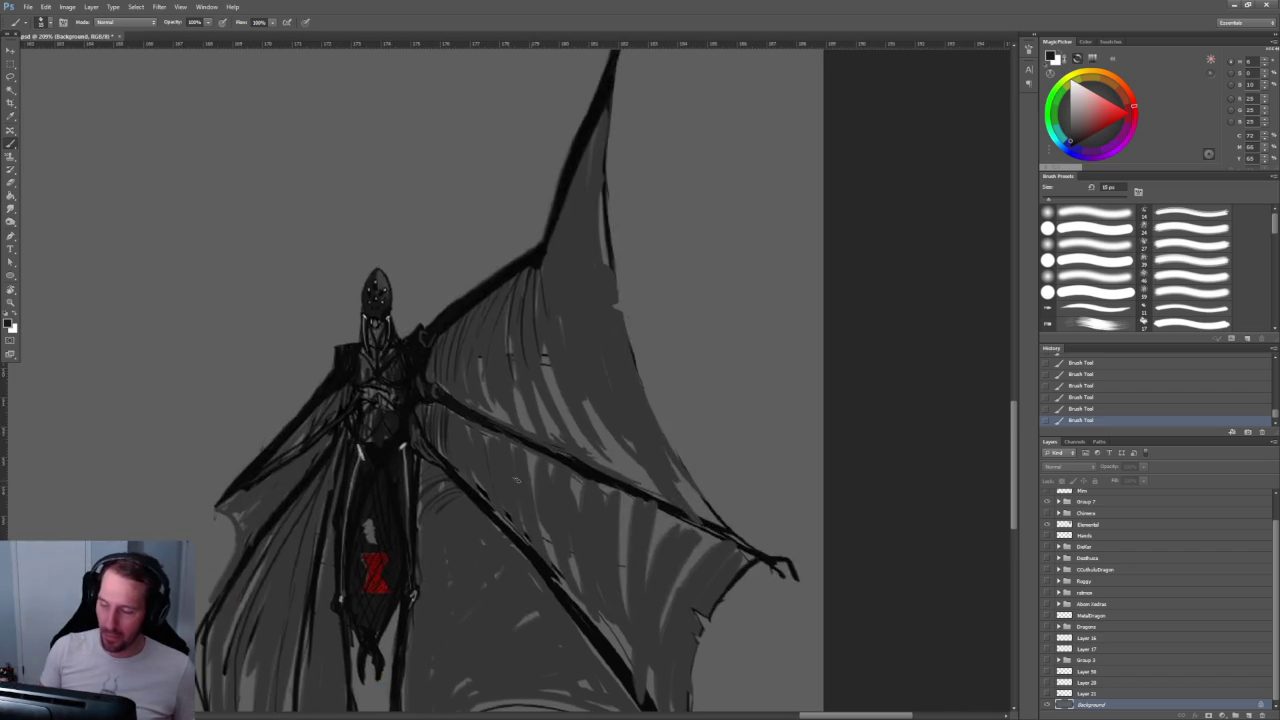
pyautogui.moveTo(222, 368); pyautogui.dragTo(330, 163)
pyautogui.keyDown('alt'); pyautogui.click(324, 176); pyautogui.keyUp('alt')
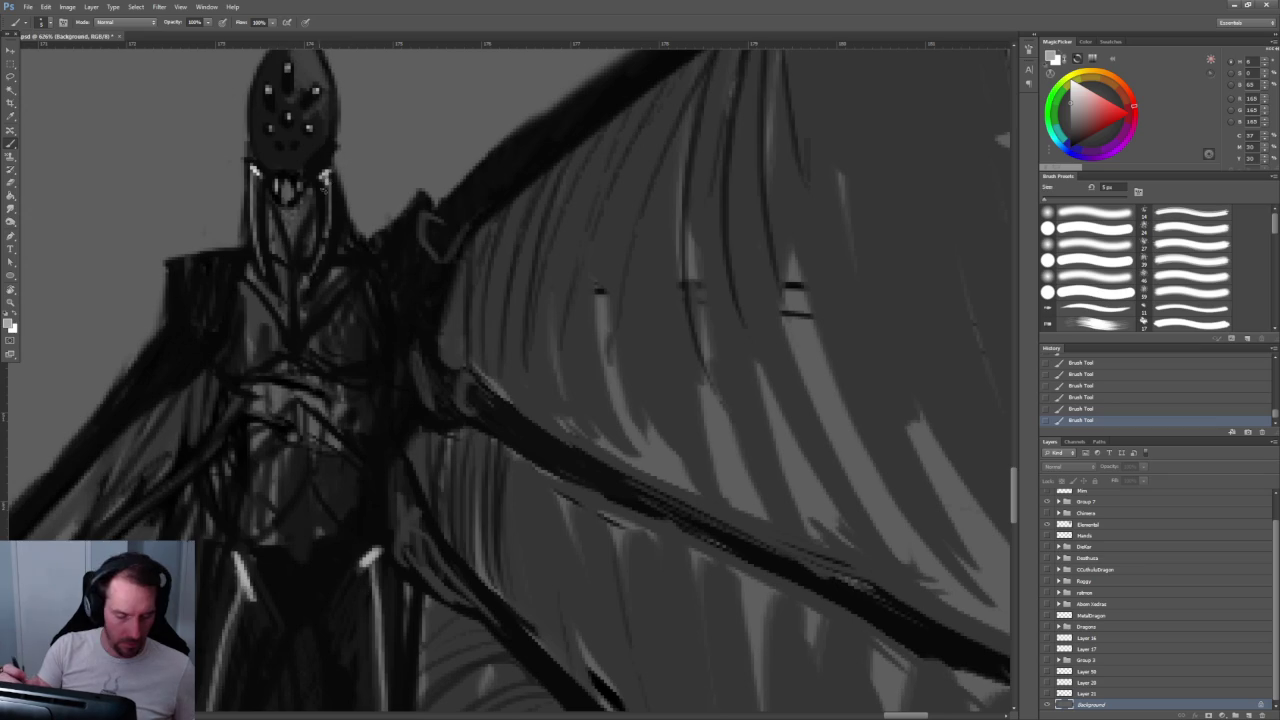
# Step: Sample a light grey, step back the neck strokes, and redo them on the top sketch layer
pyautogui.keyDown('alt'); pyautogui.click(325, 172); pyautogui.keyUp('alt')
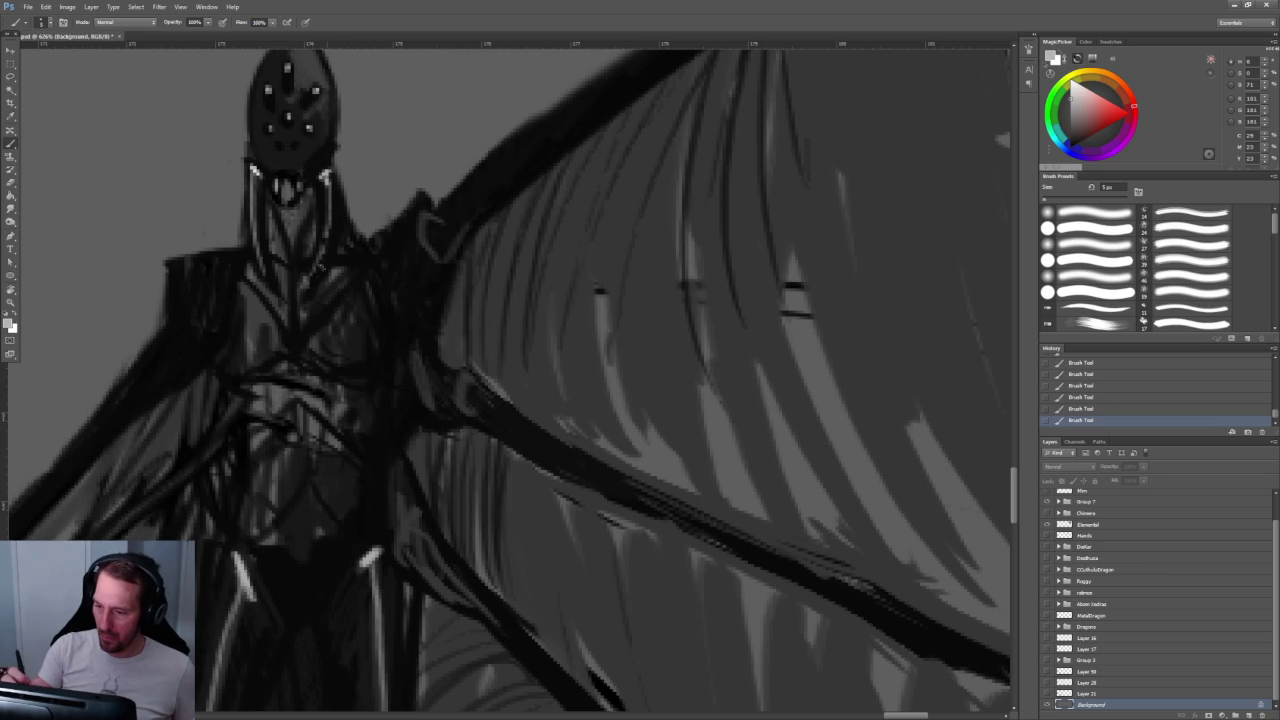
pyautogui.hotkey('ctrl', 'alt', 'z')
pyautogui.hotkey('ctrl', 'alt', 'z')
pyautogui.hotkey('ctrl', 'alt', 'z')
pyautogui.hotkey('ctrl', 'alt', 'z')
pyautogui.hotkey('ctrl', 'alt', 'z')
pyautogui.hotkey('ctrl', 'alt', 'z')
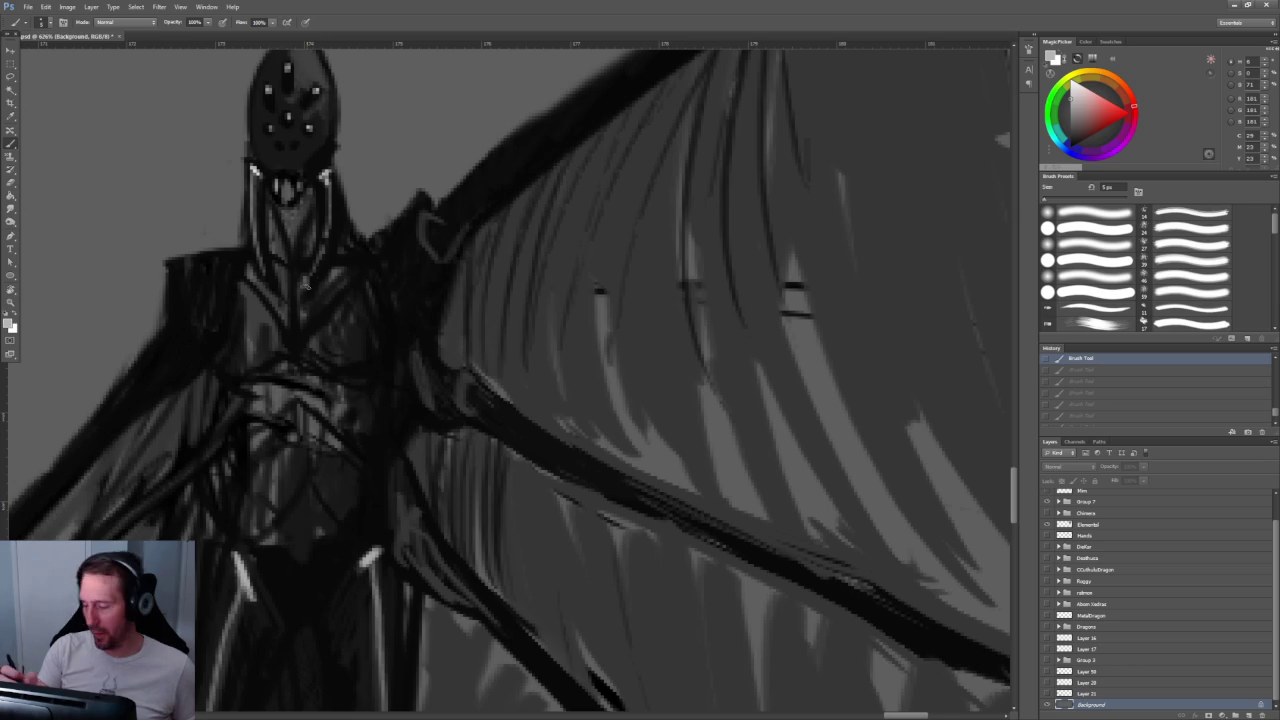
pyautogui.hotkey('ctrl', 'shift', 'alt', 'n')
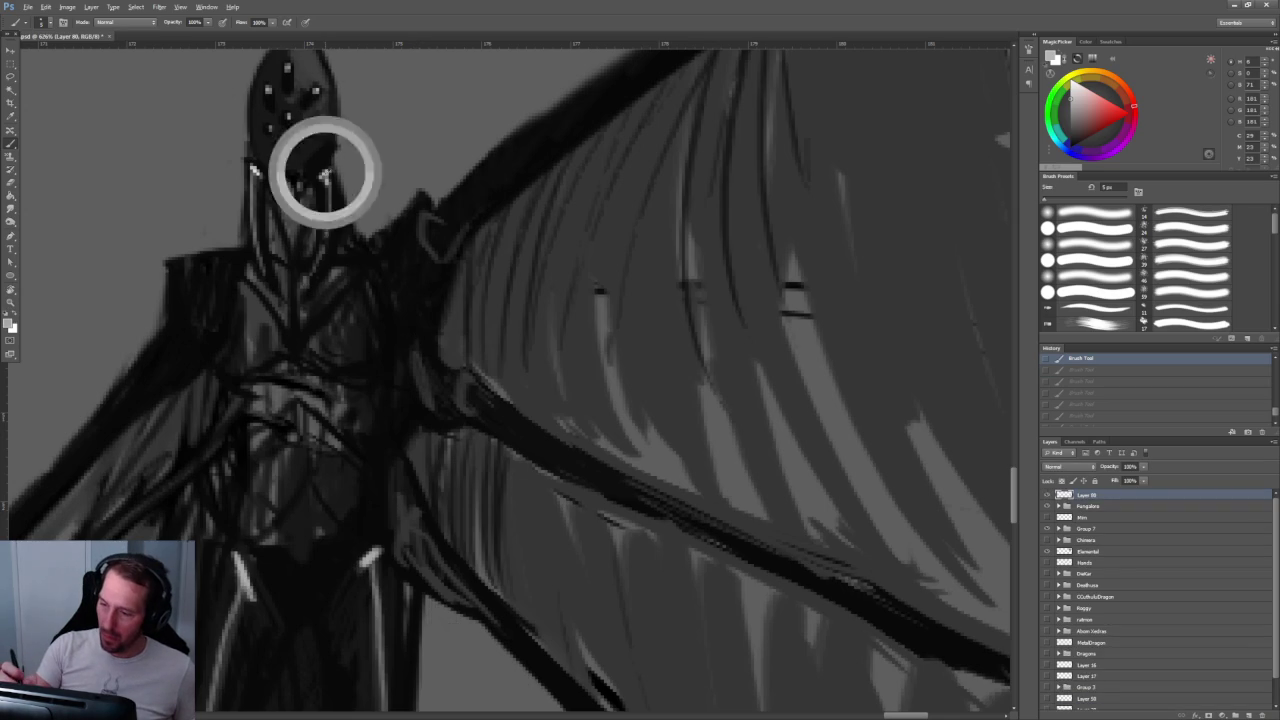
pyautogui.hotkey('ctrl', 'shift', 'z')
pyautogui.hotkey('ctrl', 'shift', 'z')
pyautogui.hotkey('ctrl', 'shift', 'z')
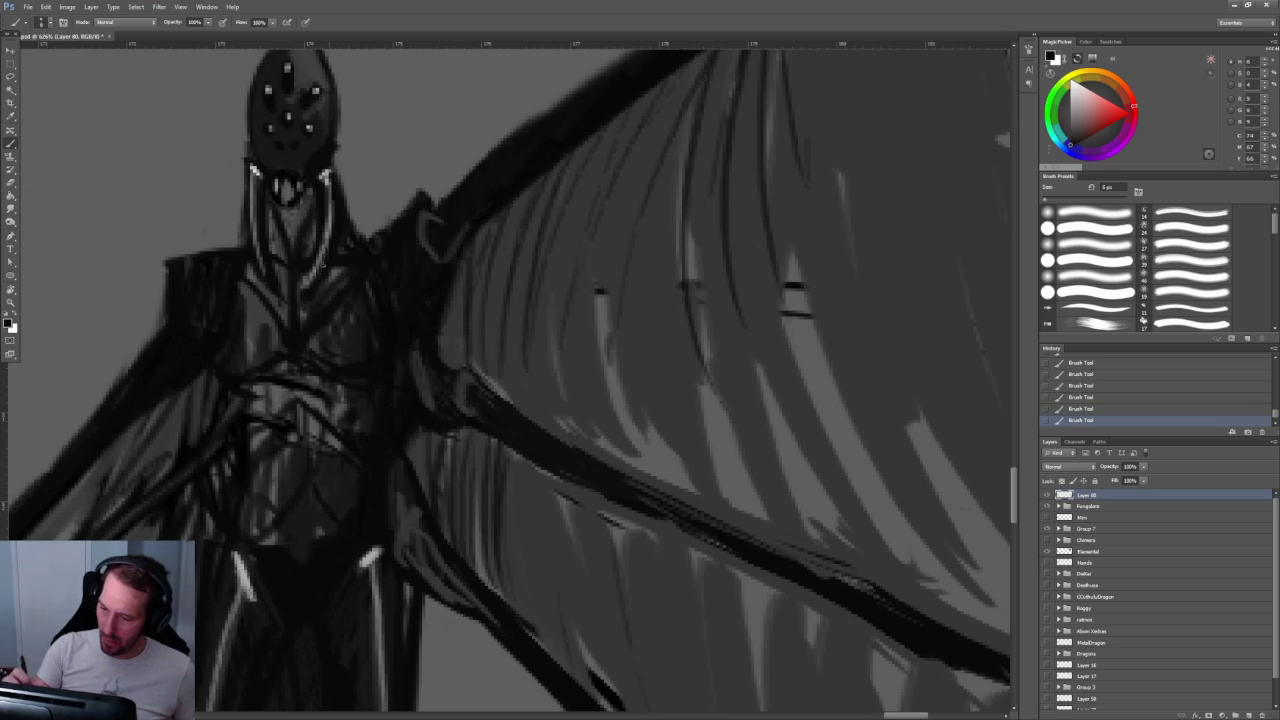
# Step: Sample a wing grey and shade the creature's left side and left leg
pyautogui.scroll(-5, 362, 228)
pyautogui.scroll(2, 460, 129)
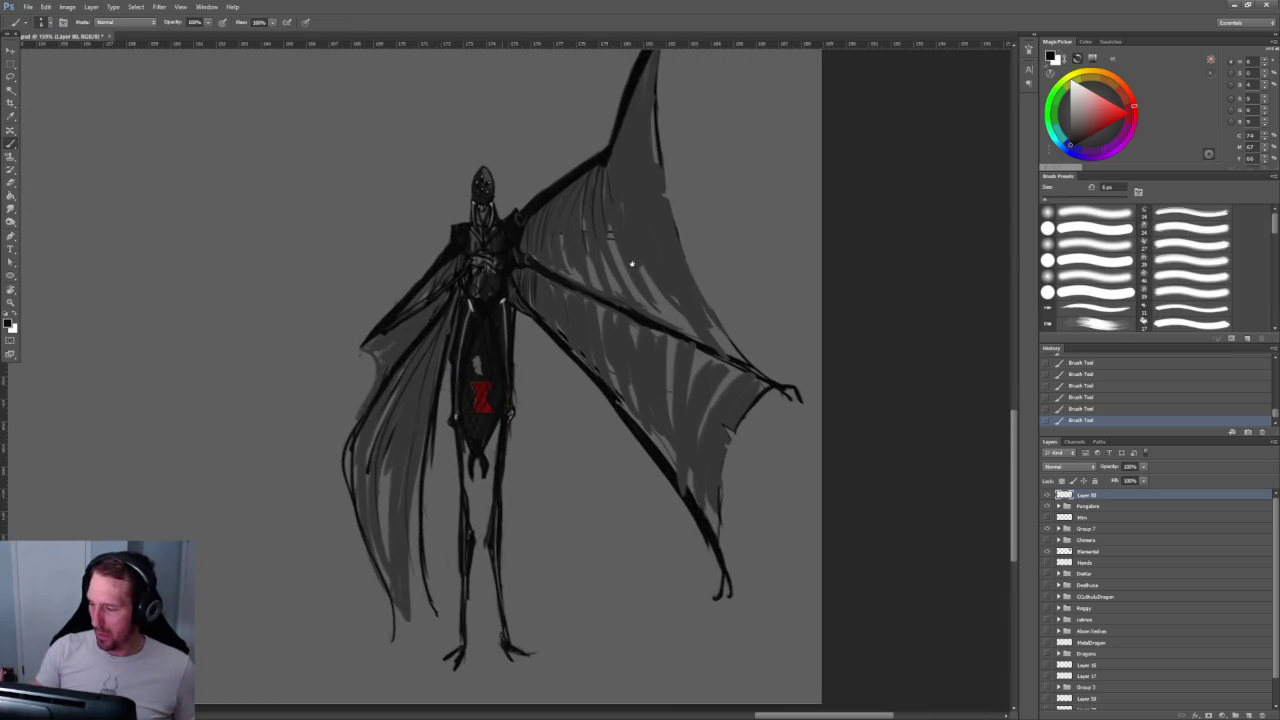
pyautogui.scroll(1, 500, 143)
pyautogui.keyDown('alt'); pyautogui.click(340, 187); pyautogui.keyUp('alt')
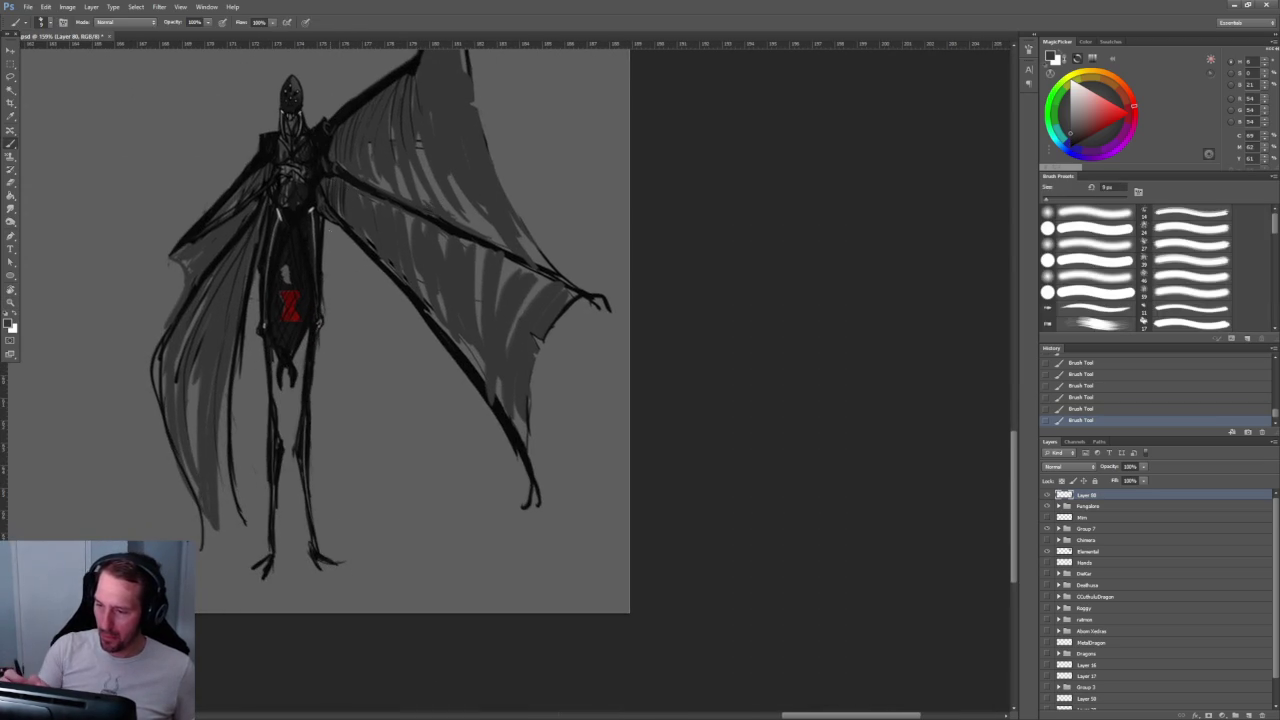
pyautogui.moveTo(241, 520); pyautogui.dragTo(270, 505)
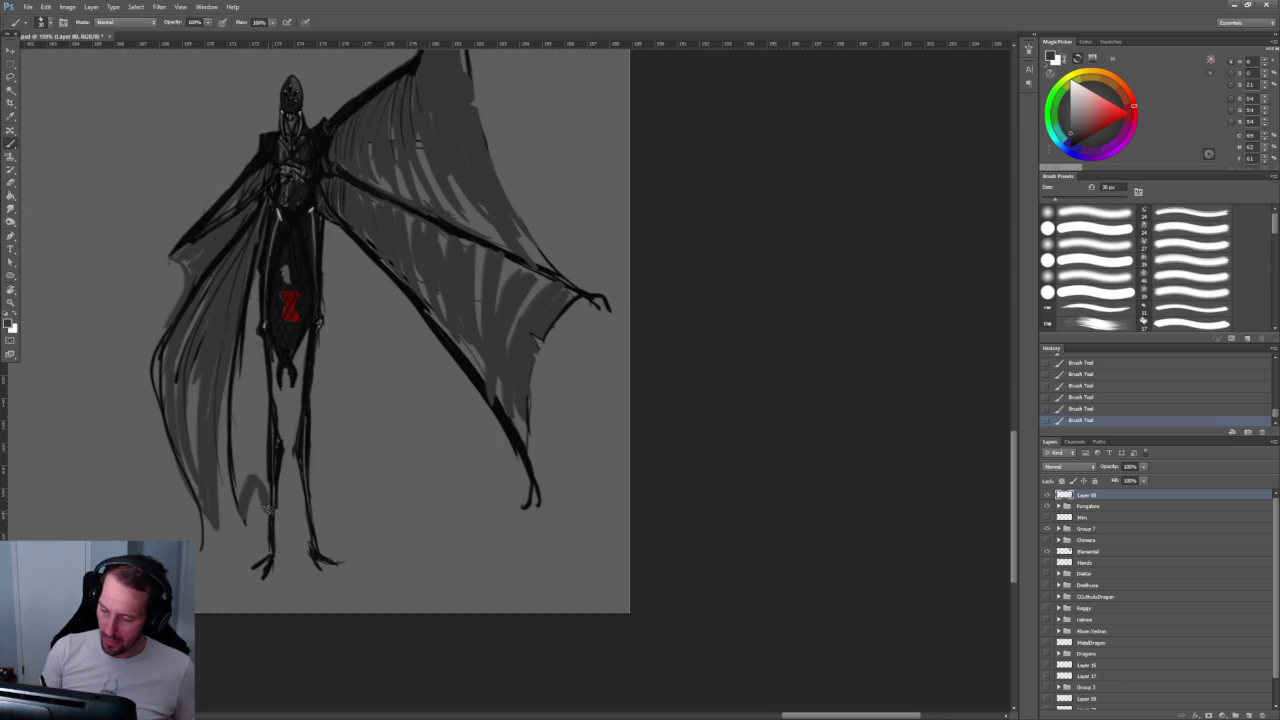
pyautogui.moveTo(254, 269)
pyautogui.mouseDown()
pyautogui.moveTo(248, 372)
pyautogui.moveTo(262, 428)
pyautogui.mouseUp()
pyautogui.moveTo(262, 384); pyautogui.dragTo(266, 494)
pyautogui.moveTo(265, 338); pyautogui.dragTo(248, 460)
pyautogui.moveTo(252, 360); pyautogui.dragTo(243, 480)
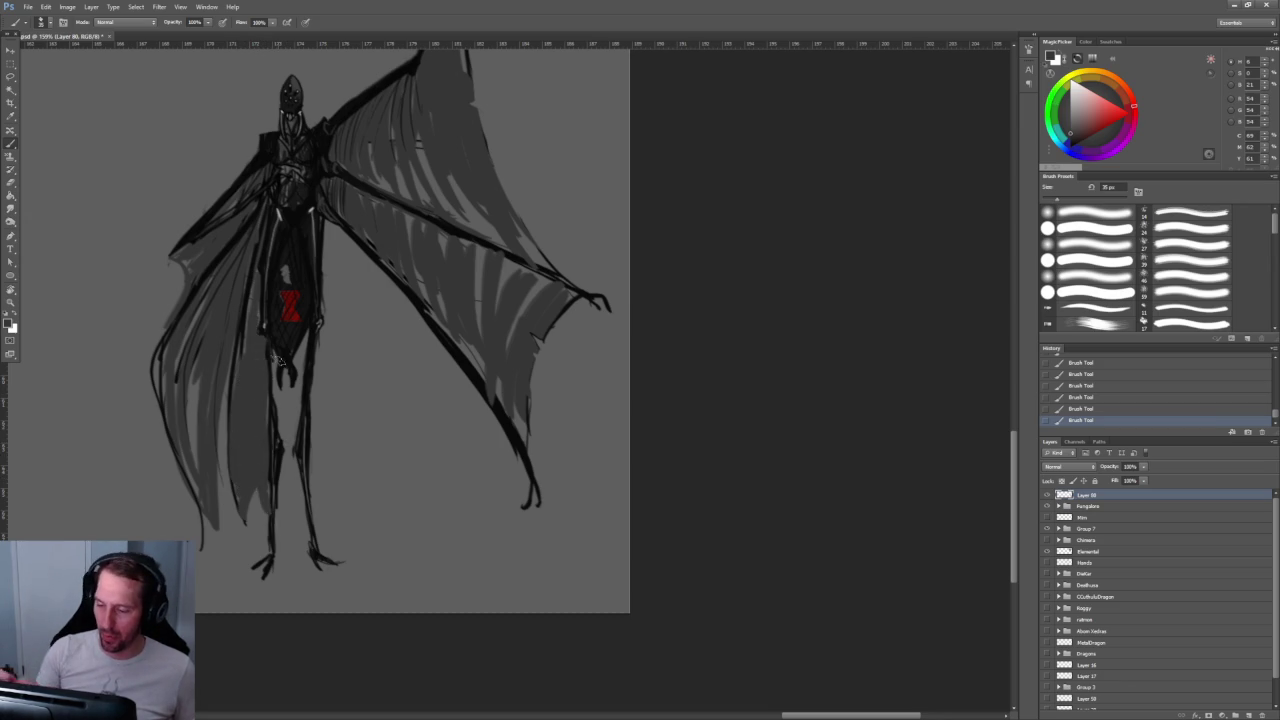
# Step: Draw a flatter grey arc from the feet and widen the grey beside the leg with a 40 px brush
pyautogui.moveTo(315, 515)
pyautogui.mouseDown()
pyautogui.moveTo(362, 428)
pyautogui.moveTo(518, 440)
pyautogui.mouseUp()
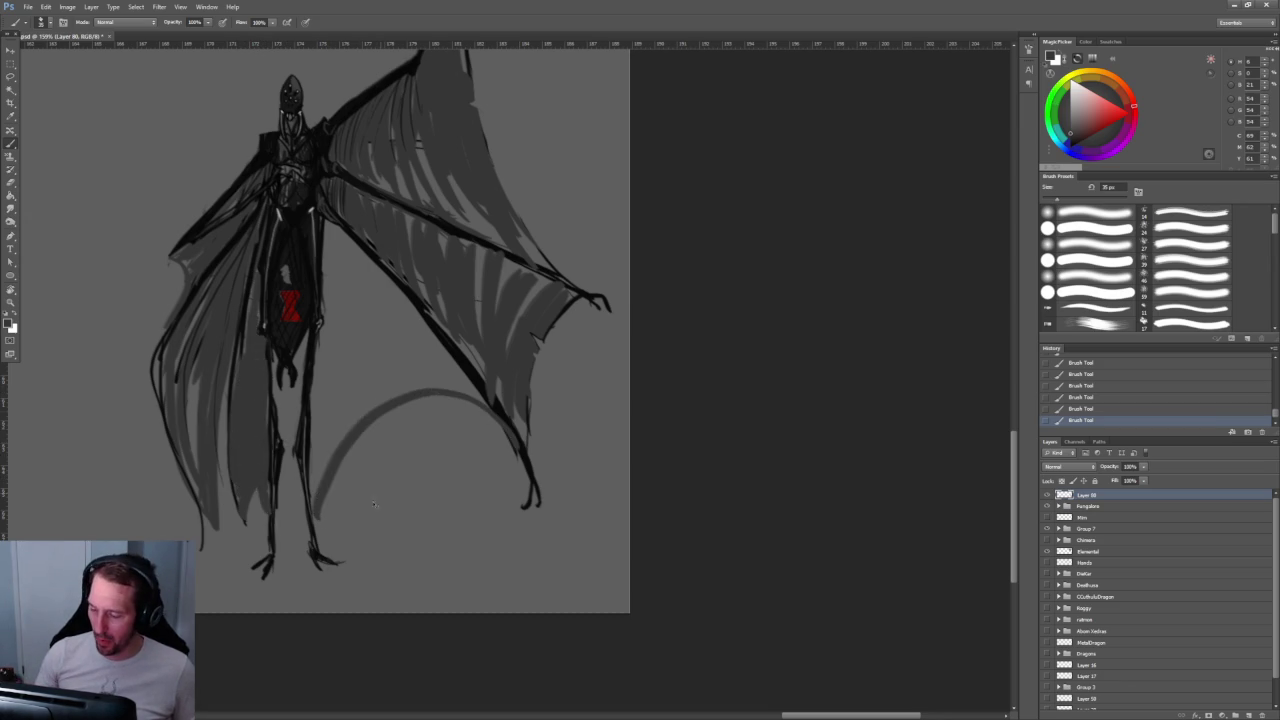
pyautogui.hotkey('ctrl', 'z')
pyautogui.moveTo(316, 512); pyautogui.dragTo(476, 398)
pyautogui.press(']')
pyautogui.moveTo(330, 218)
pyautogui.mouseDown()
pyautogui.moveTo(321, 505)
pyautogui.moveTo(336, 222)
pyautogui.mouseUp()
pyautogui.moveTo(330, 465)
pyautogui.mouseDown()
pyautogui.moveTo(341, 232)
pyautogui.moveTo(368, 415)
pyautogui.mouseUp()
# Step: Fill and darken the membrane between the body and right wing, then touch up the leg edge
pyautogui.moveTo(344, 245)
pyautogui.mouseDown()
pyautogui.moveTo(362, 395)
pyautogui.moveTo(395, 340)
pyautogui.moveTo(447, 372)
pyautogui.moveTo(440, 358)
pyautogui.mouseUp()
pyautogui.moveTo(386, 276)
pyautogui.mouseDown()
pyautogui.moveTo(484, 402)
pyautogui.moveTo(378, 410)
pyautogui.moveTo(335, 460)
pyautogui.mouseUp()
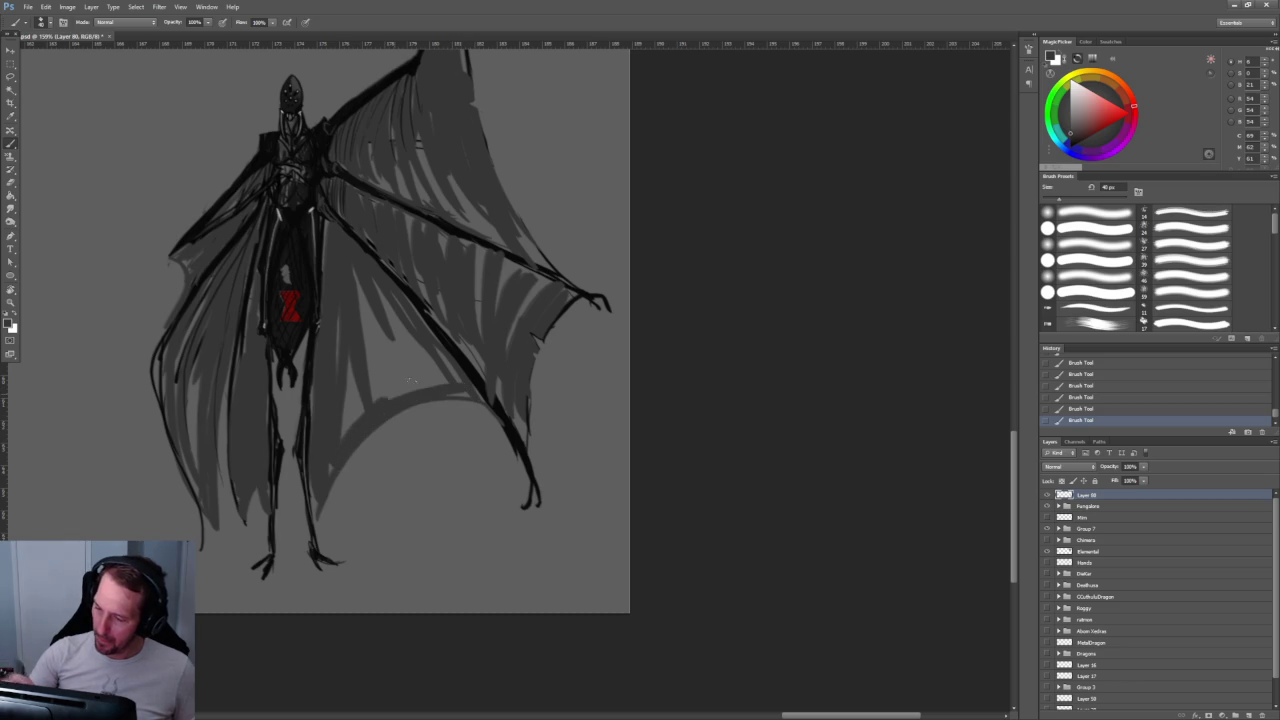
pyautogui.moveTo(374, 405); pyautogui.dragTo(438, 360)
pyautogui.moveTo(345, 438); pyautogui.dragTo(432, 356)
pyautogui.moveTo(345, 415)
pyautogui.mouseDown()
pyautogui.moveTo(395, 325)
pyautogui.moveTo(360, 338)
pyautogui.mouseUp()
pyautogui.moveTo(354, 268); pyautogui.dragTo(430, 358)
pyautogui.moveTo(442, 354); pyautogui.dragTo(462, 404)
pyautogui.moveTo(311, 378); pyautogui.dragTo(320, 462)
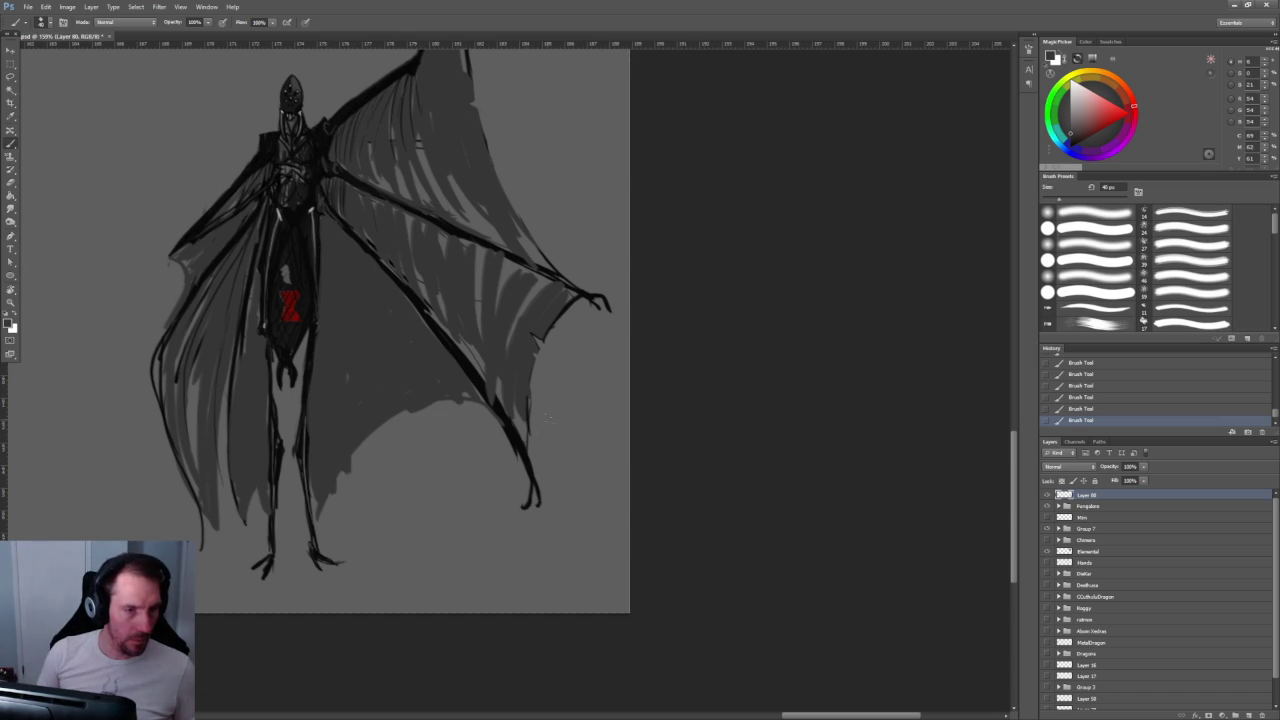
pyautogui.scroll(-2, 541, 418)
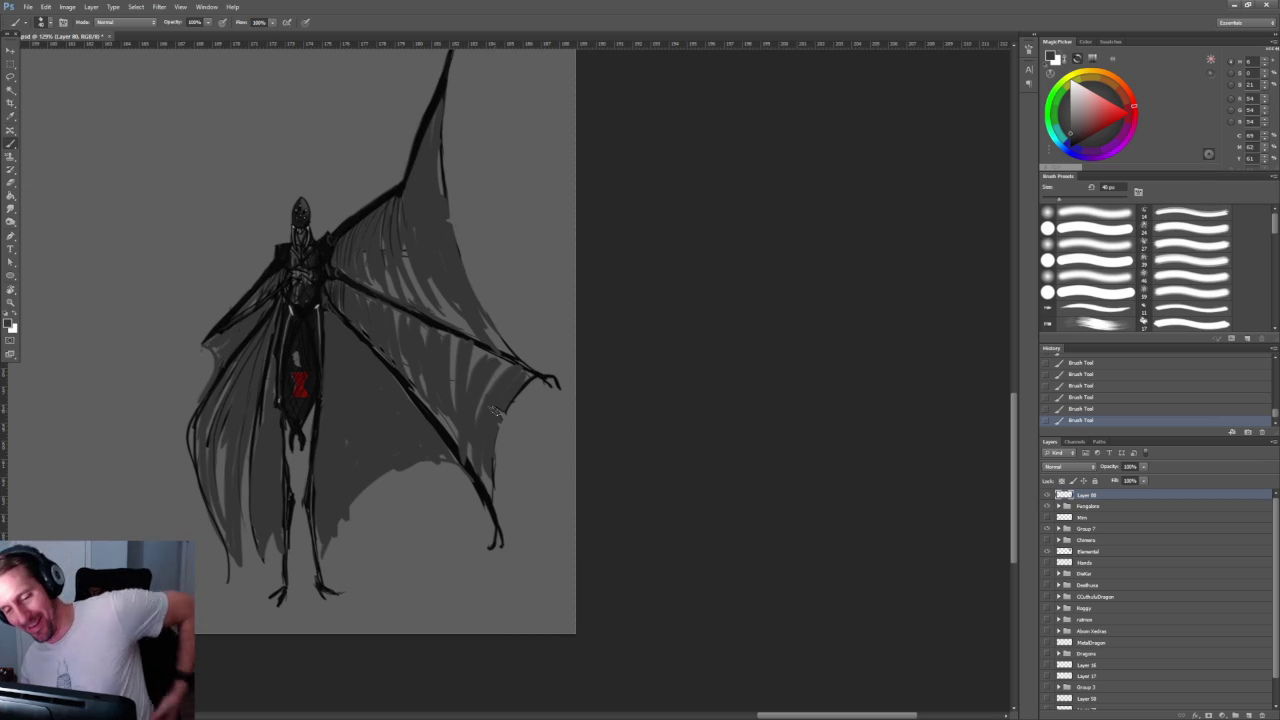
# Step: Hatch dark strokes across the right wing membrane with a 50 px brush
pyautogui.press(']')
pyautogui.moveTo(370, 280)
pyautogui.mouseDown()
pyautogui.moveTo(400, 285)
pyautogui.moveTo(430, 315)
pyautogui.moveTo(442, 298)
pyautogui.moveTo(478, 315)
pyautogui.mouseUp()
pyautogui.moveTo(502, 362); pyautogui.dragTo(482, 391)
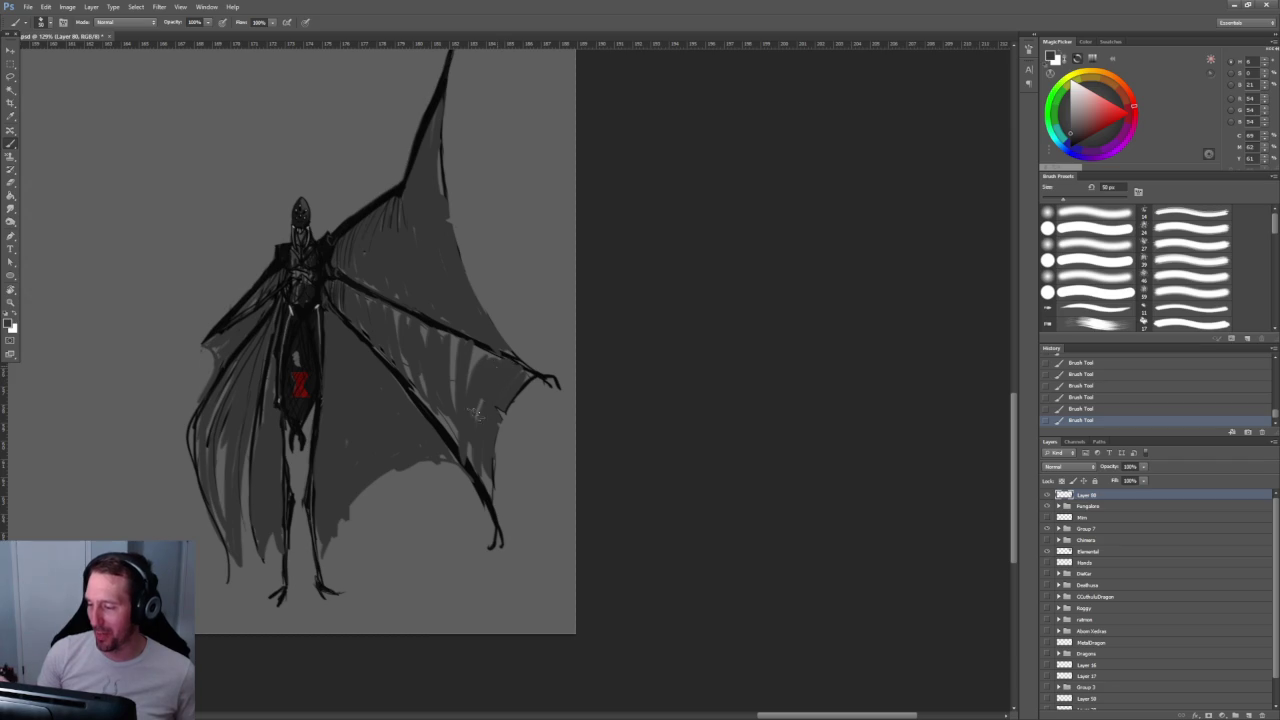
pyautogui.moveTo(412, 318); pyautogui.dragTo(462, 342)
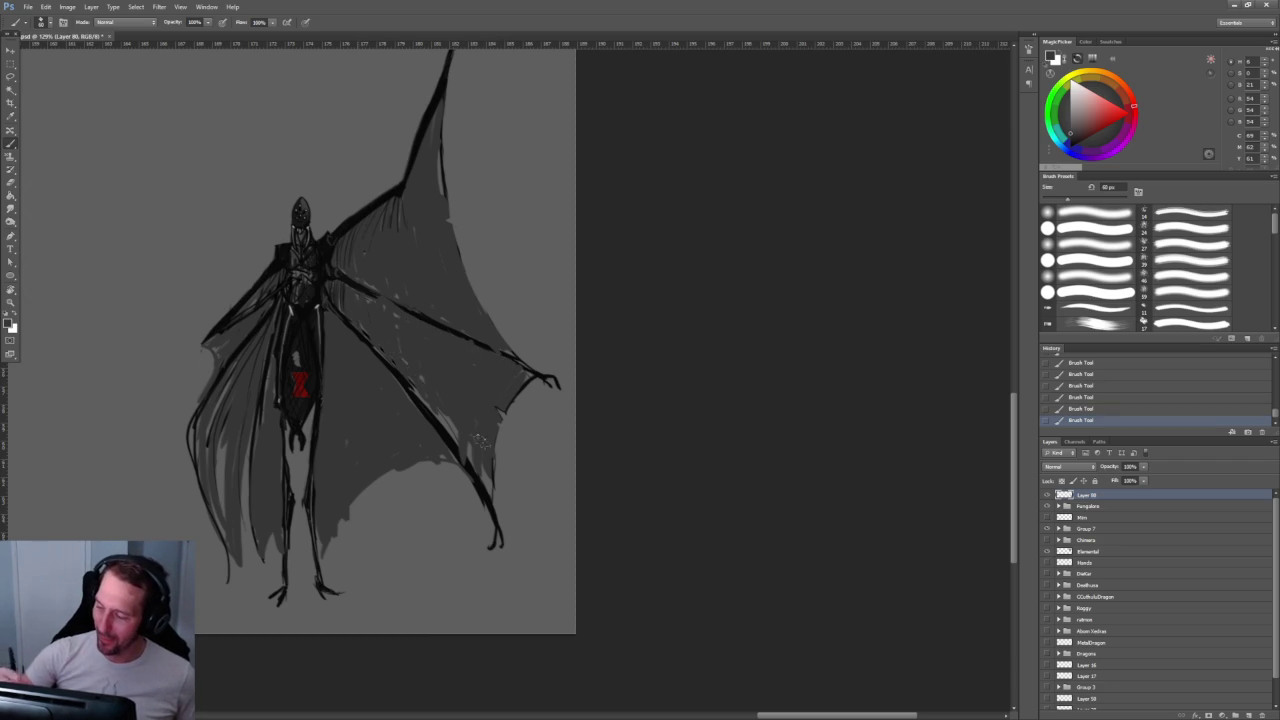
pyautogui.moveTo(430, 385); pyautogui.dragTo(457, 434)
pyautogui.press('h')
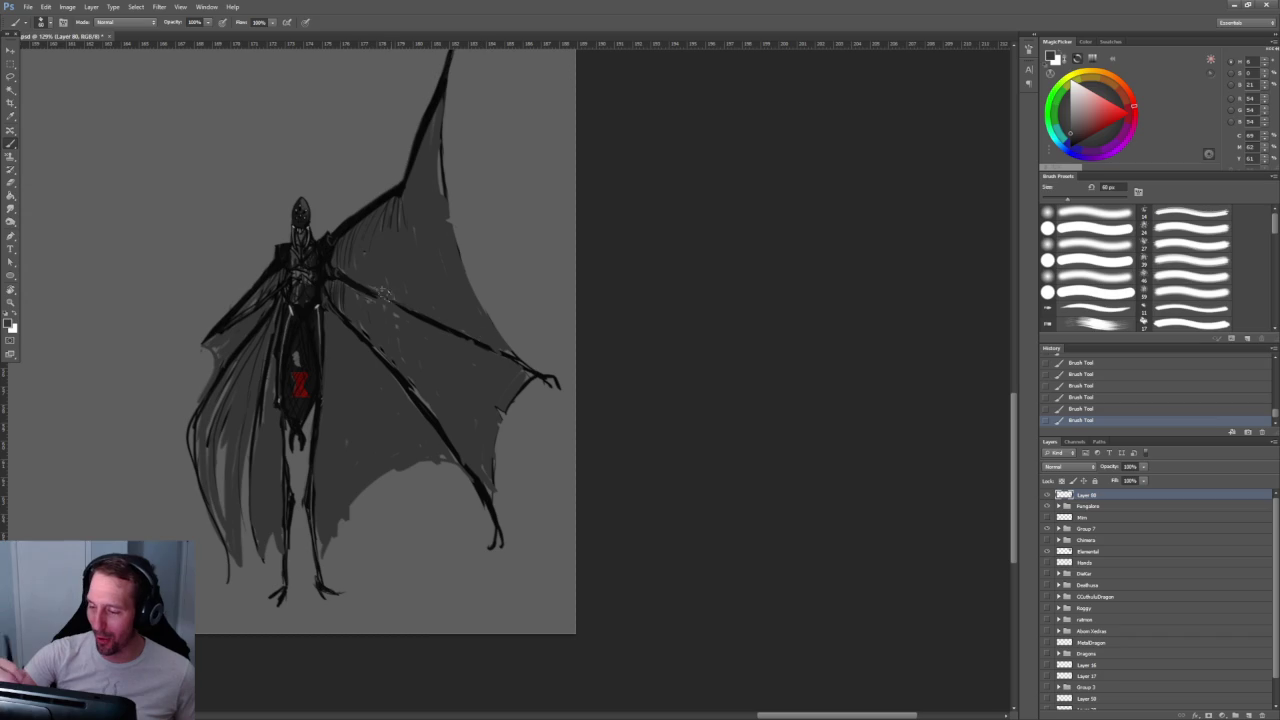
# Step: Pick a darker colour, paint along a wing strut, and zoom closer on the creature
pyautogui.keyDown('alt'); pyautogui.click(366, 280); pyautogui.keyUp('alt')
pyautogui.moveTo(366, 279); pyautogui.dragTo(514, 355)
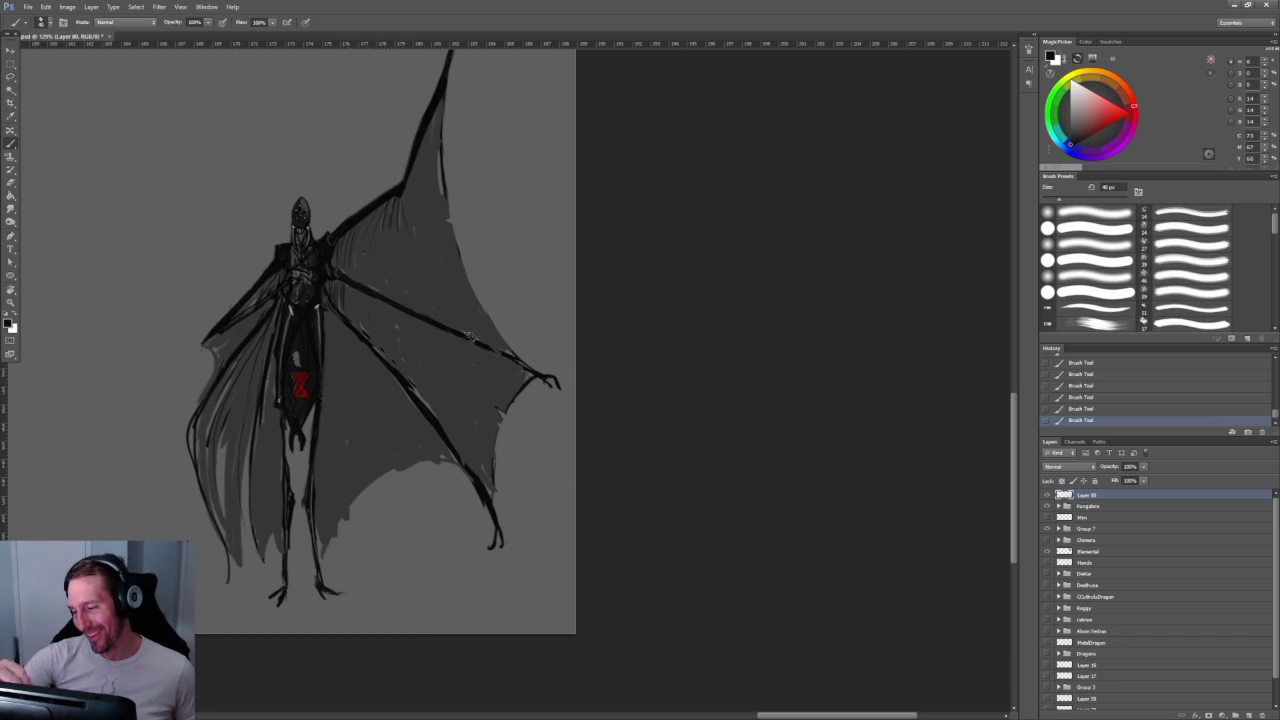
pyautogui.press('z')
pyautogui.moveTo(683, 437); pyautogui.dragTo(670, 342)
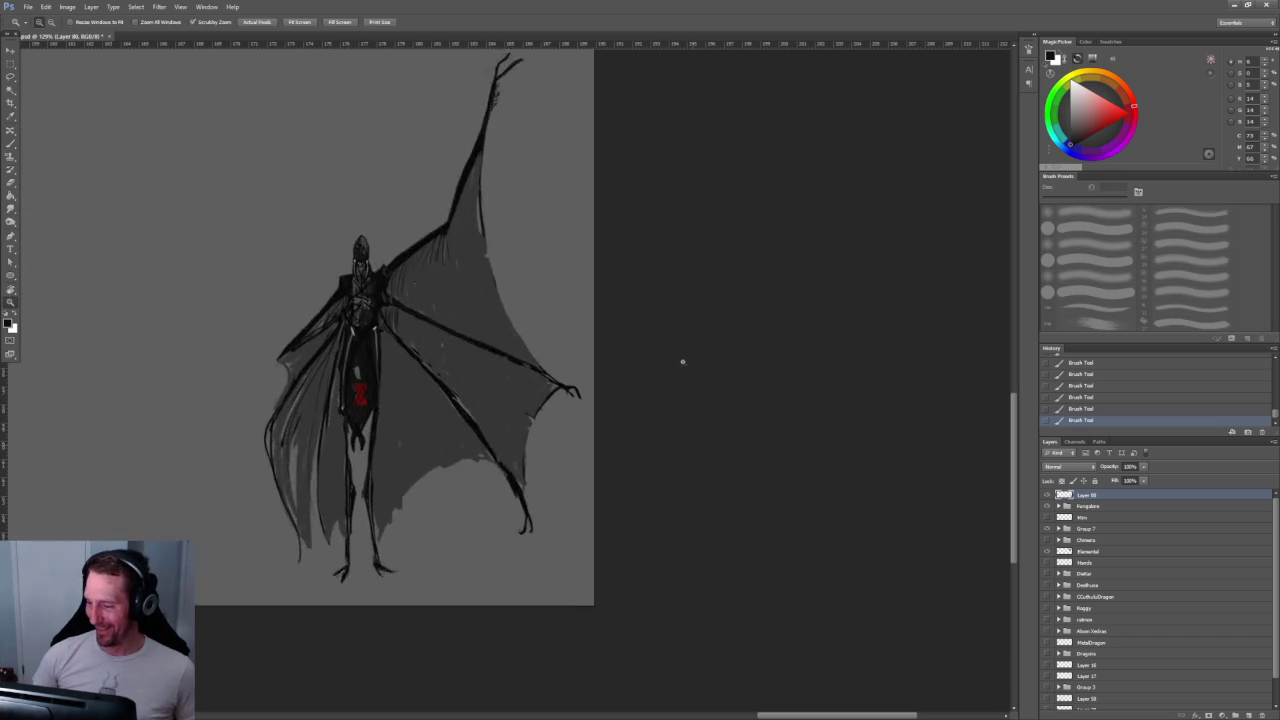
pyautogui.press('b')
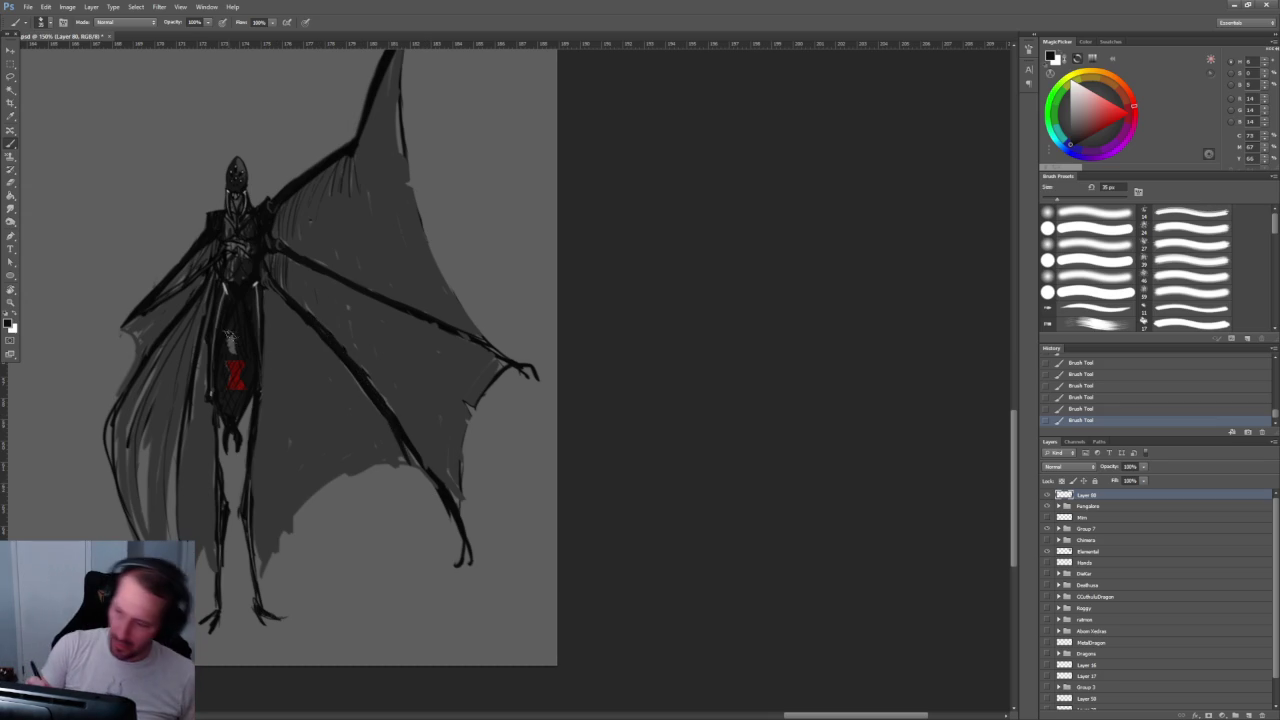
# Step: Lasso the small egg-shaped sketch left of the creature and delete it
pyautogui.scroll(-3, 543, 300)
pyautogui.scroll(-2, 543, 300)
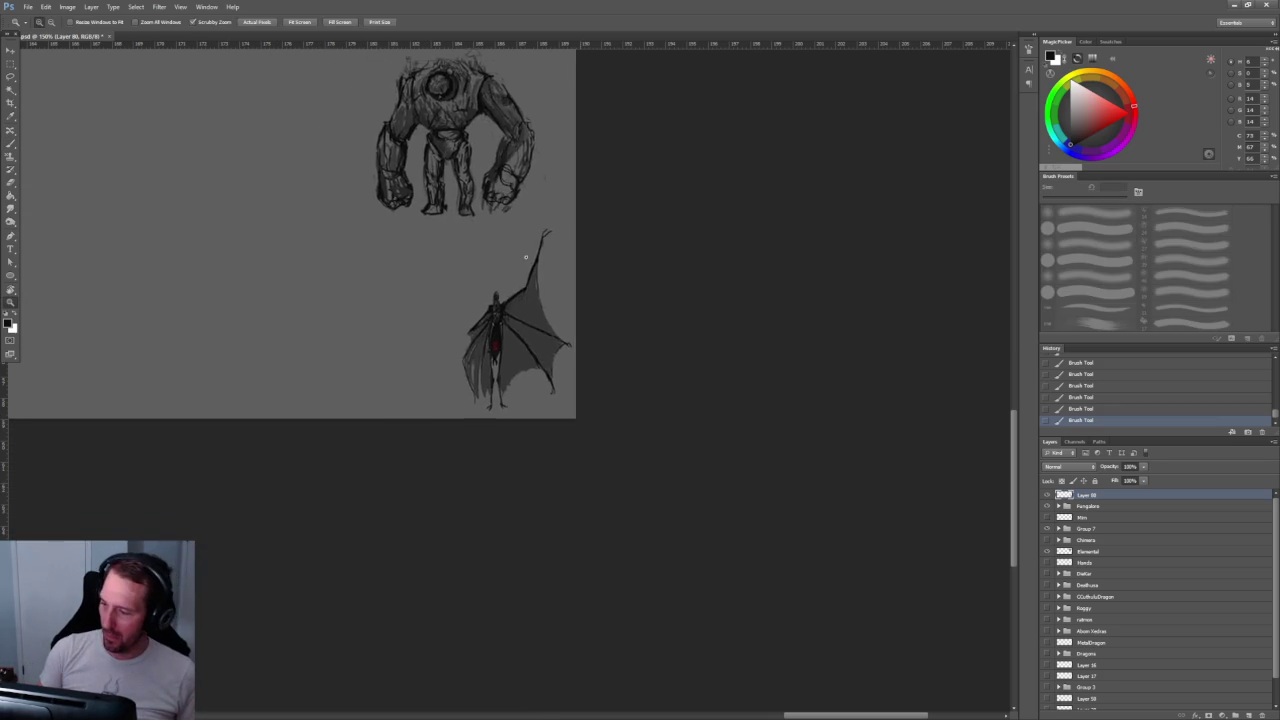
pyautogui.scroll(4, 603, 283)
pyautogui.scroll(2, 565, 425)
pyautogui.scroll(-2, 545, 435)
pyautogui.scroll(-2, 510, 437)
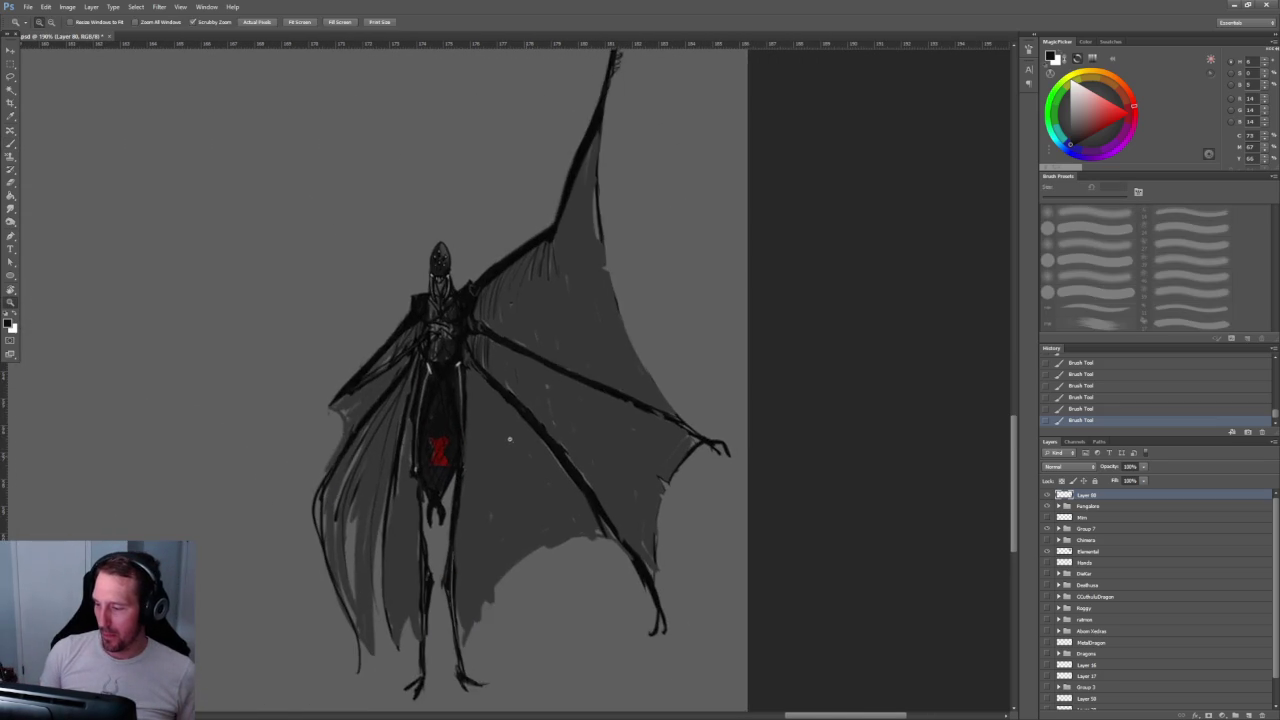
pyautogui.scroll(3, 512, 440)
pyautogui.scroll(-2, 517, 457)
pyautogui.scroll(2, 404, 536)
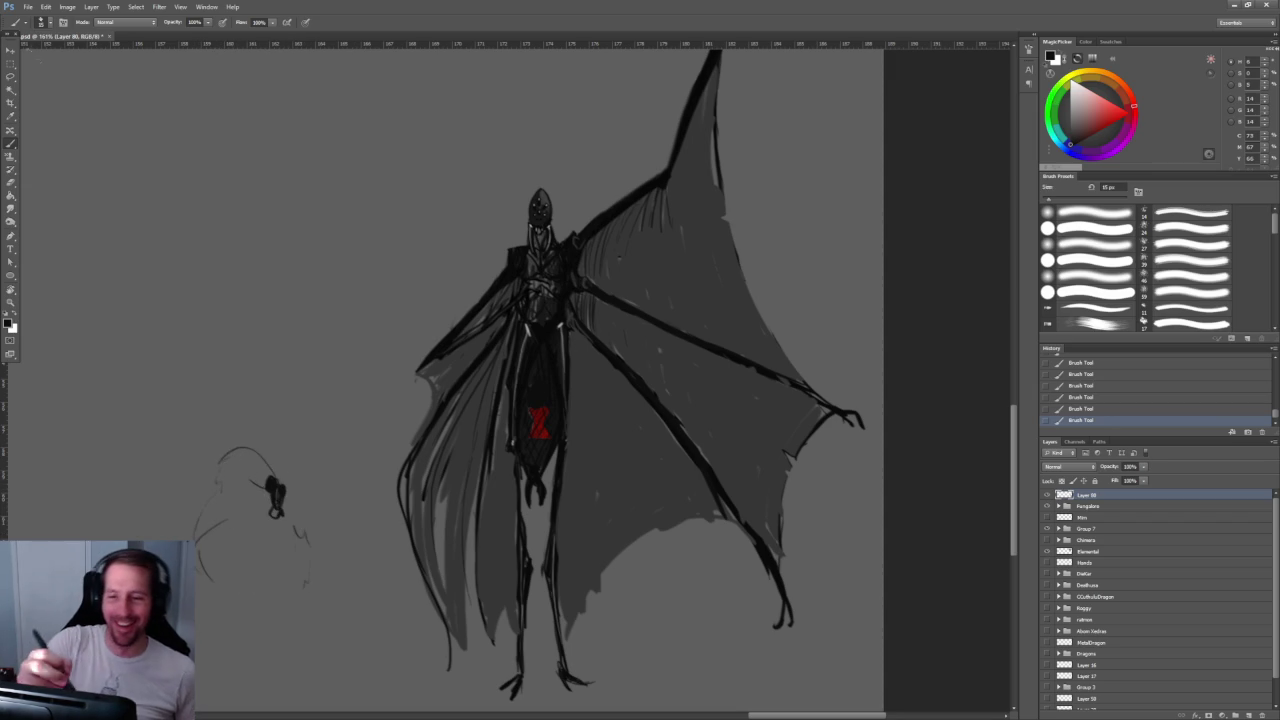
pyautogui.press('l')
pyautogui.moveTo(373, 653); pyautogui.dragTo(368, 648)
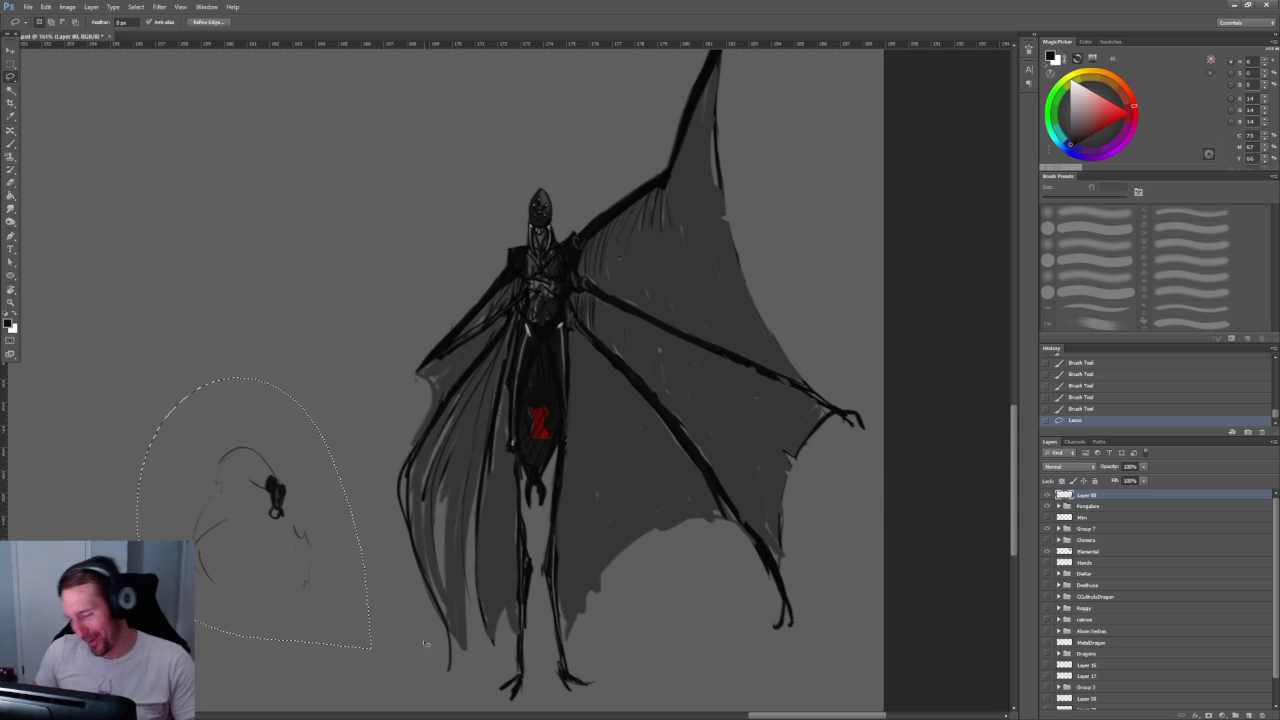
pyautogui.press('Delete')
pyautogui.hotkey('ctrl', 'd')
# Step: Zoom out to view the figure, then zoom in close on the bat's wing
pyautogui.press('z')
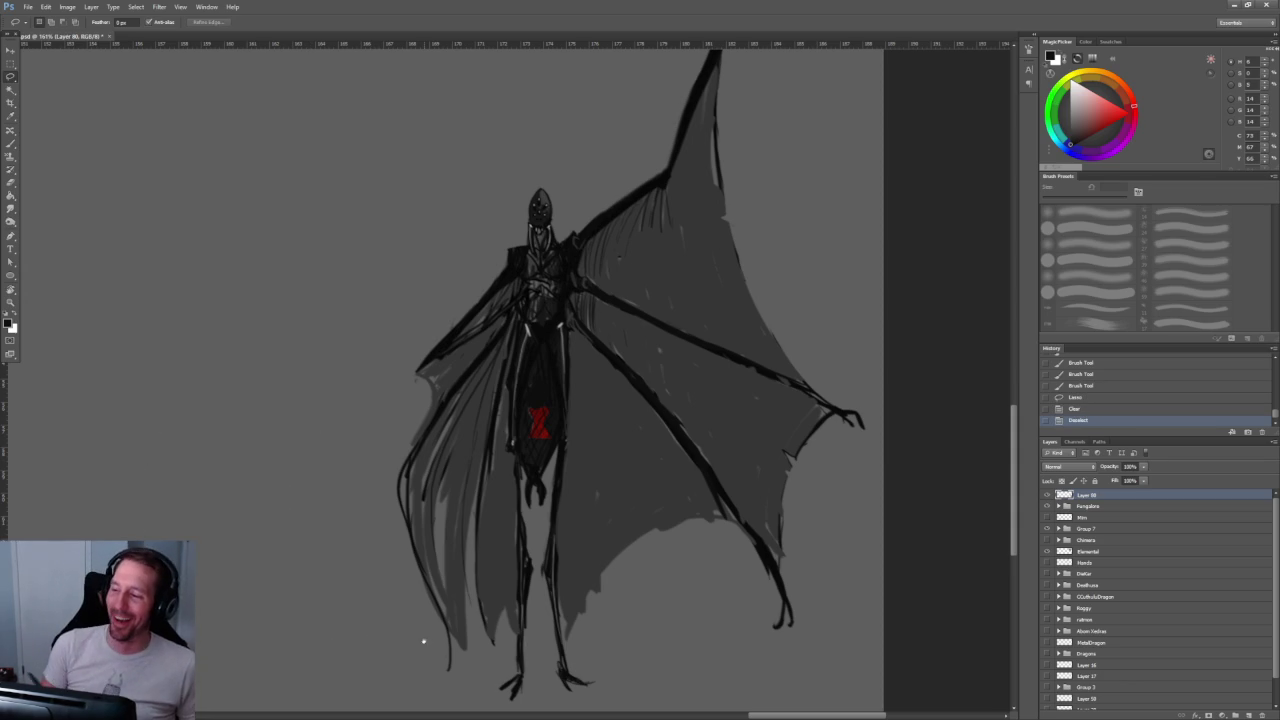
pyautogui.moveTo(437, 446)
pyautogui.mouseDown()
pyautogui.moveTo(388, 428)
pyautogui.moveTo(397, 443)
pyautogui.mouseUp()
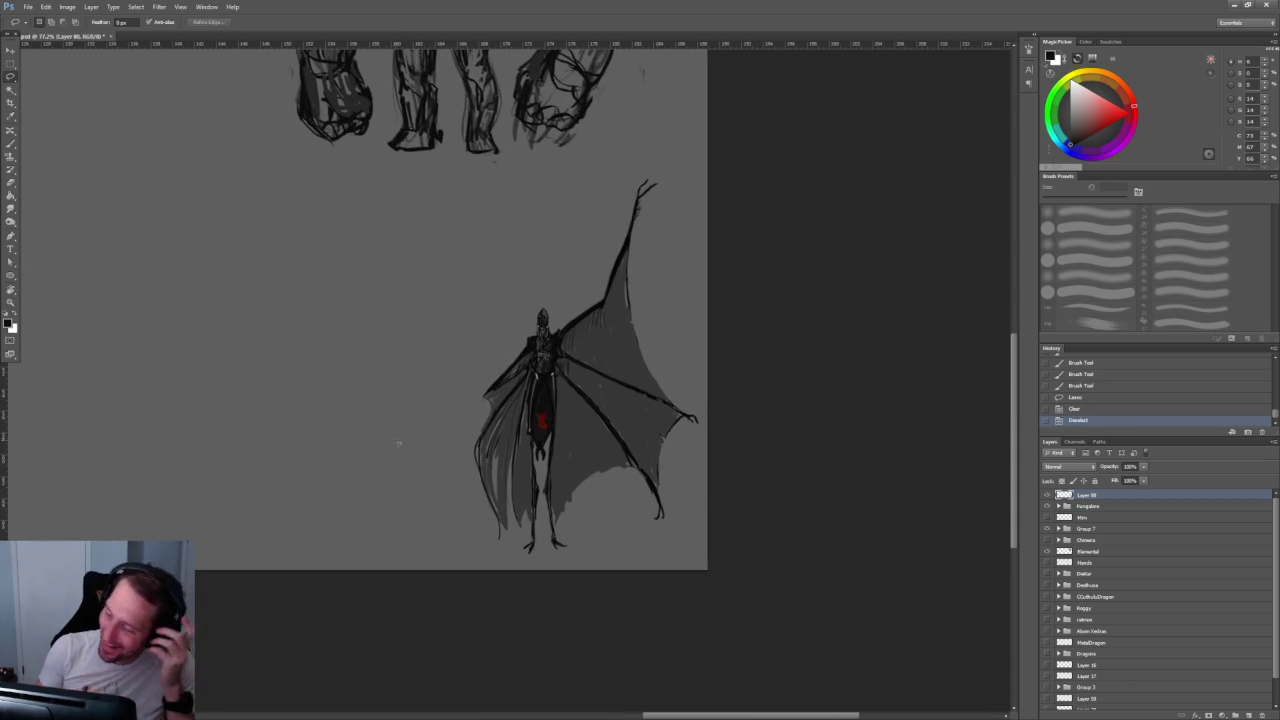
pyautogui.moveTo(720, 420); pyautogui.dragTo(543, 309)
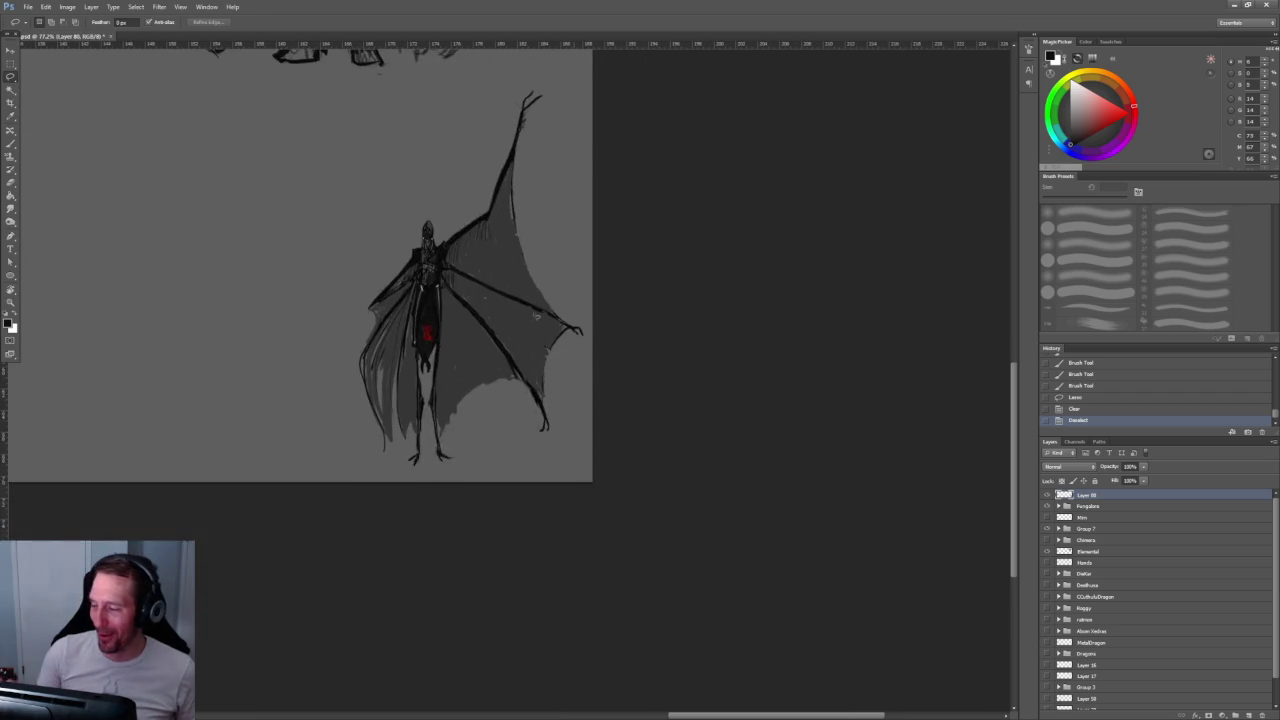
pyautogui.scroll(5, 543, 309)
# Step: Darken the wing's lower edge, then erase a rounded scalloped curve into it
pyautogui.press('b')
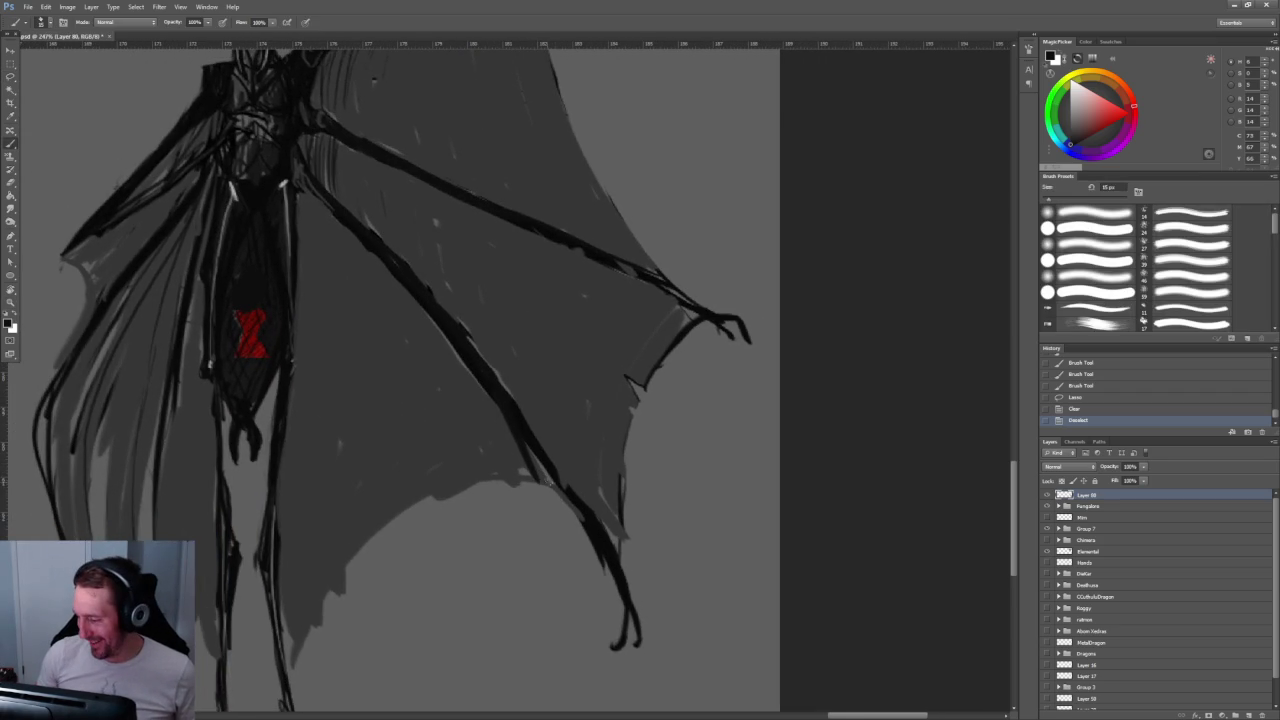
pyautogui.moveTo(560, 484)
pyautogui.mouseDown()
pyautogui.moveTo(458, 471)
pyautogui.moveTo(392, 518)
pyautogui.moveTo(346, 560)
pyautogui.moveTo(293, 675)
pyautogui.mouseUp()
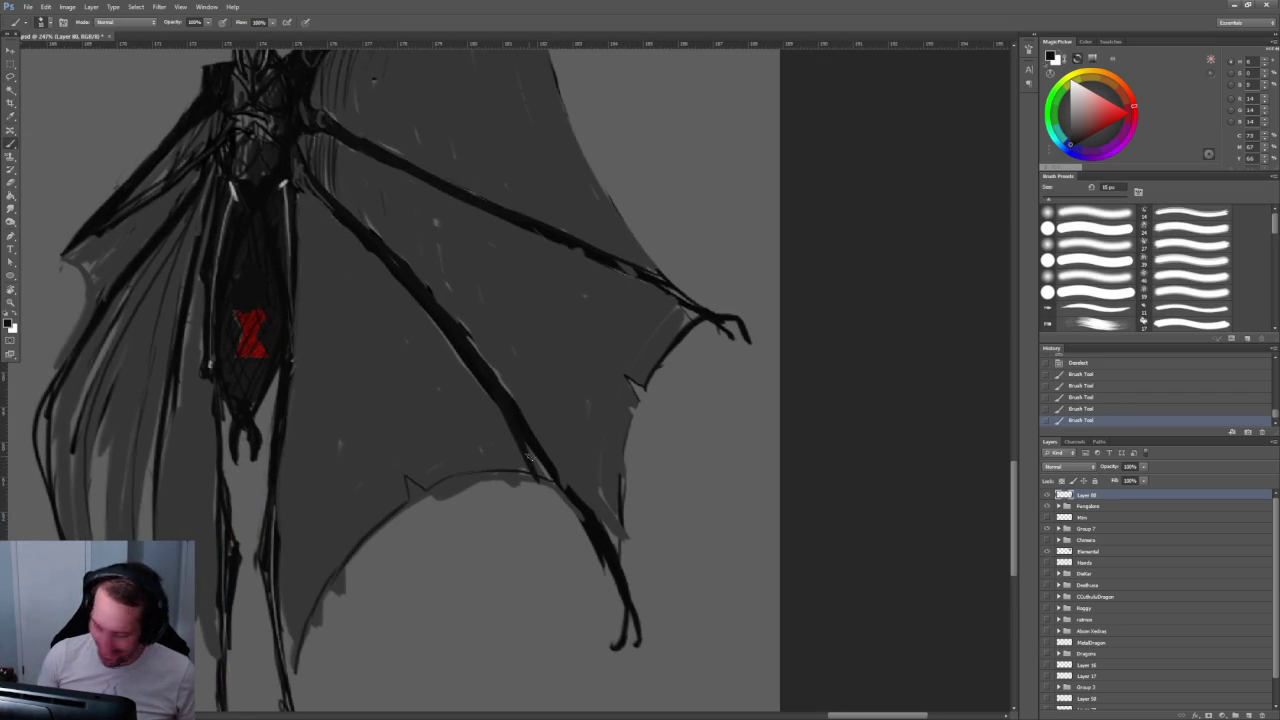
pyautogui.press('e')
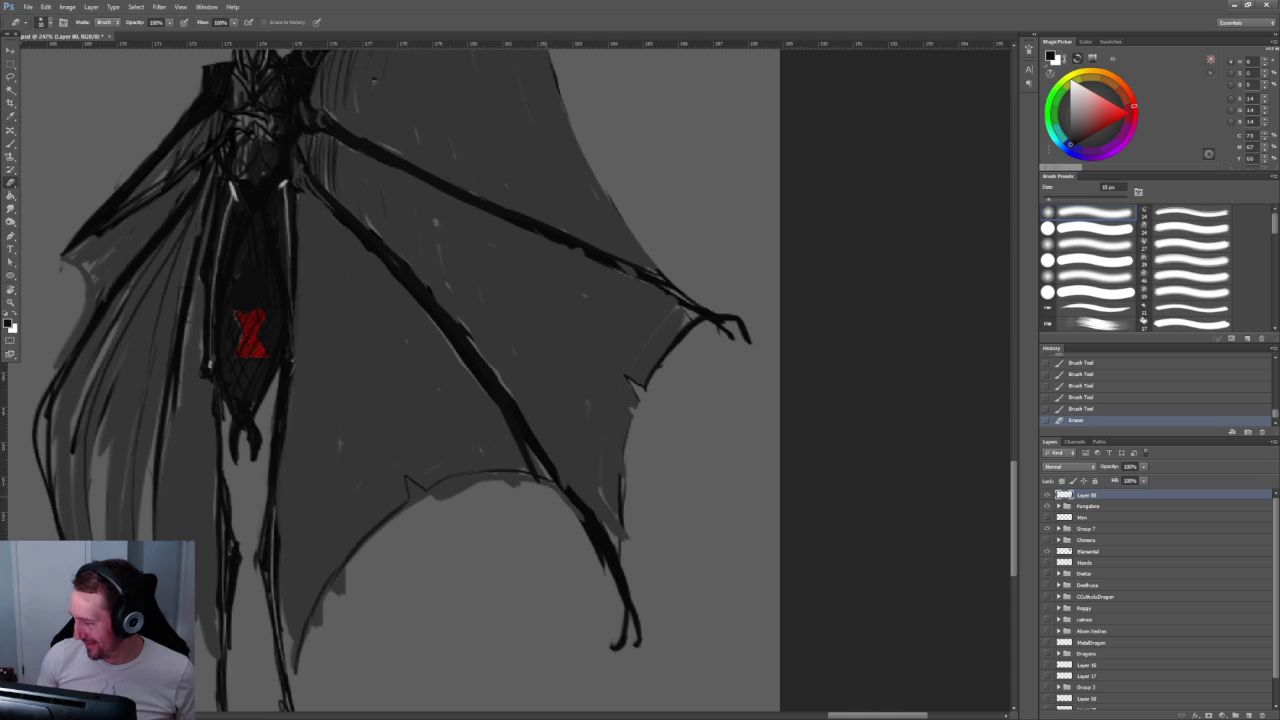
pyautogui.moveTo(560, 486); pyautogui.dragTo(432, 495)
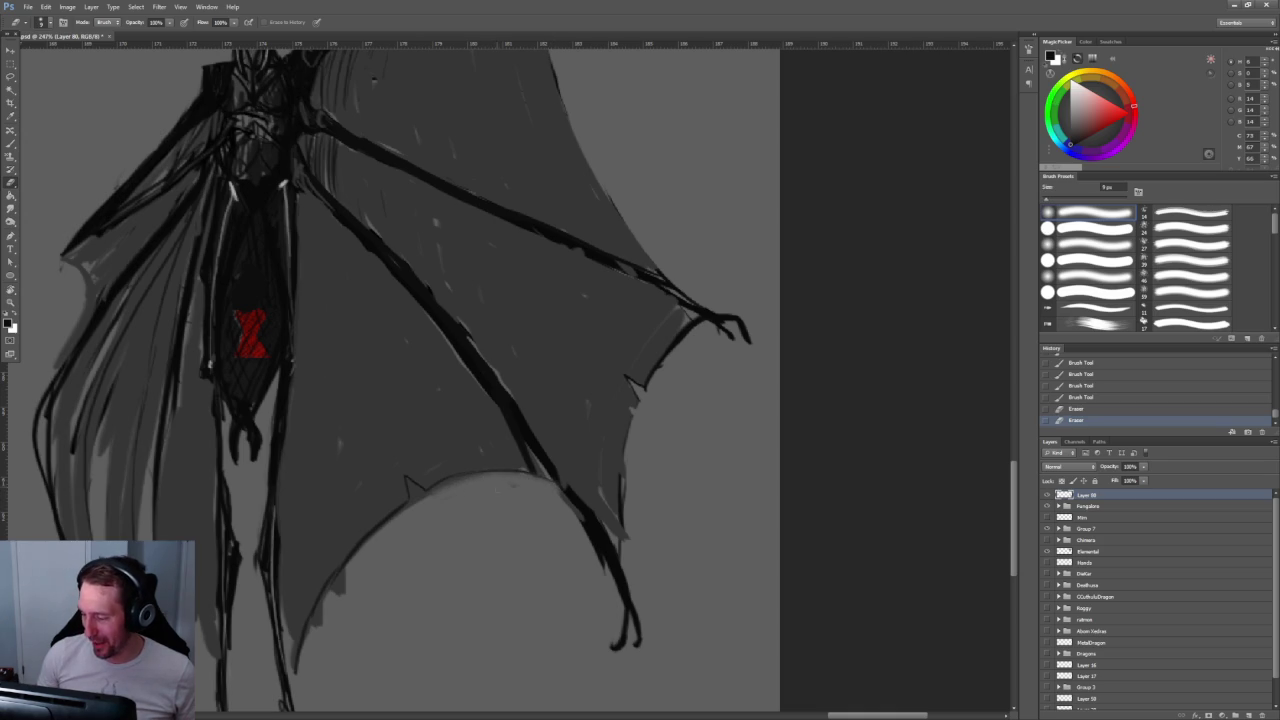
pyautogui.moveTo(502, 474)
pyautogui.mouseDown()
pyautogui.moveTo(422, 492)
pyautogui.moveTo(320, 612)
pyautogui.moveTo(295, 670)
pyautogui.mouseUp()
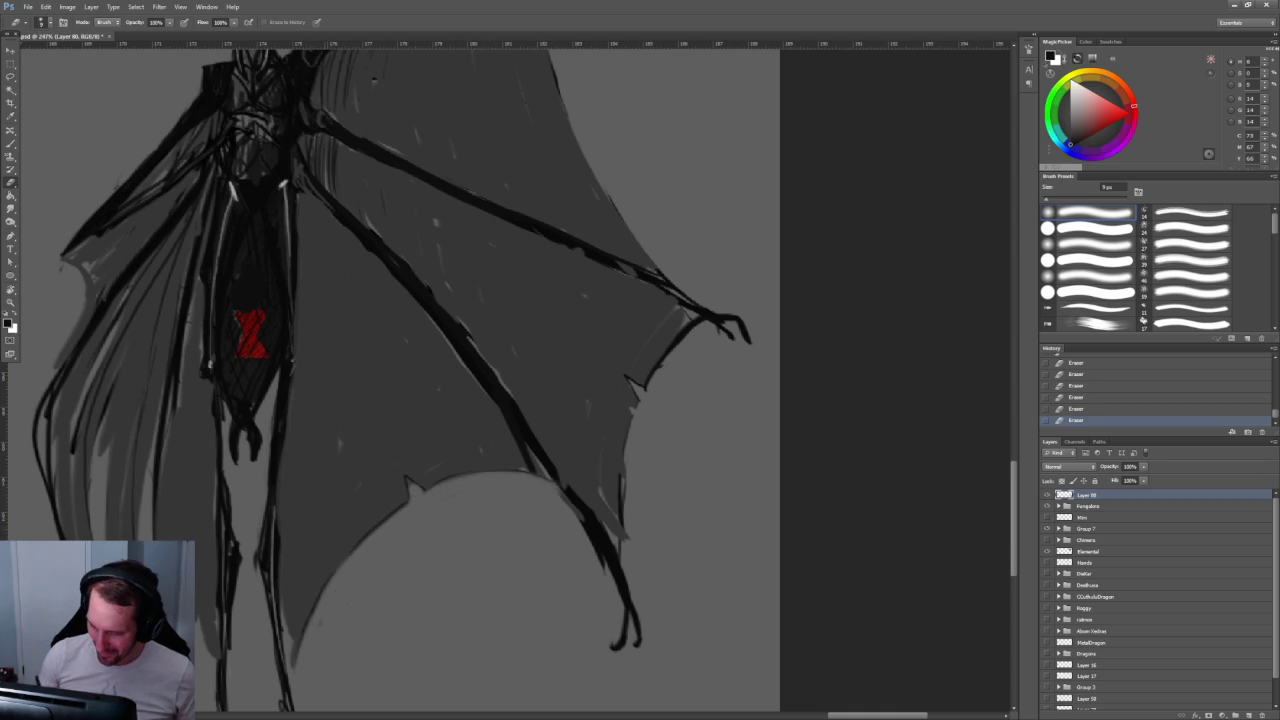
pyautogui.scroll(-5, 500, 460)
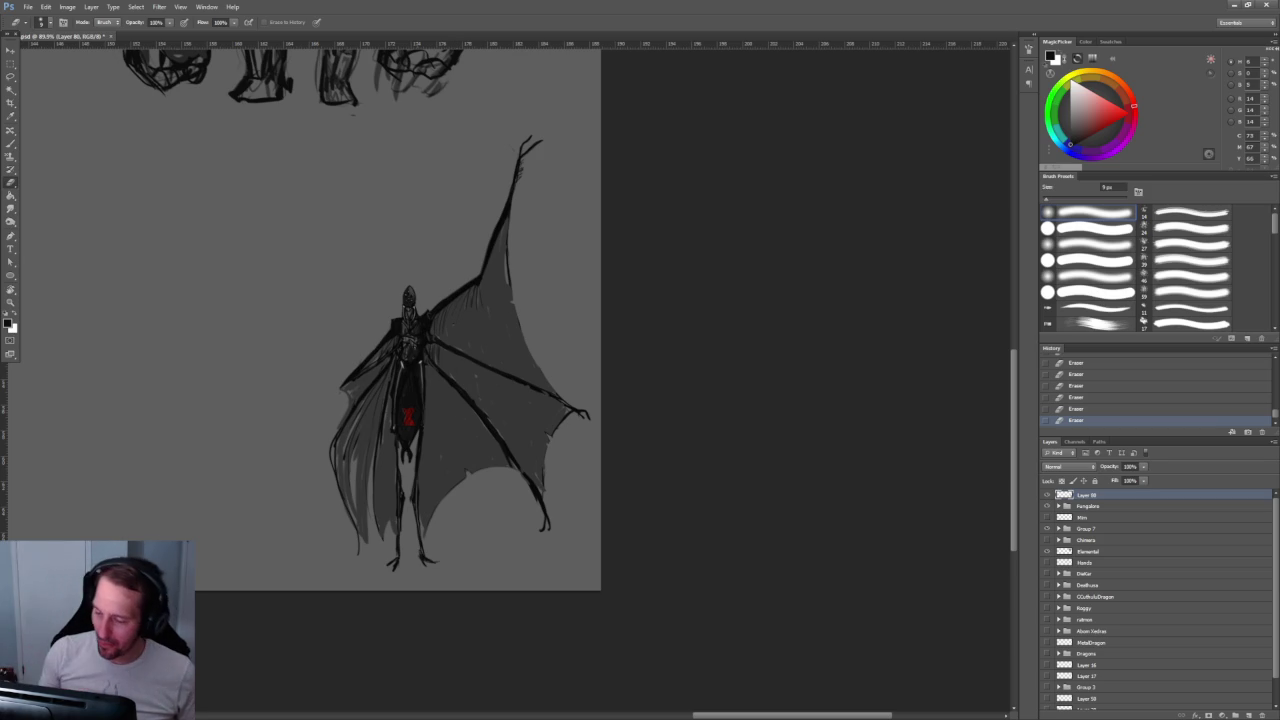
# Step: Add light and dark strokes to the creature's lower-left cape
pyautogui.press('z')
pyautogui.click(415, 441)
pyautogui.press('b')
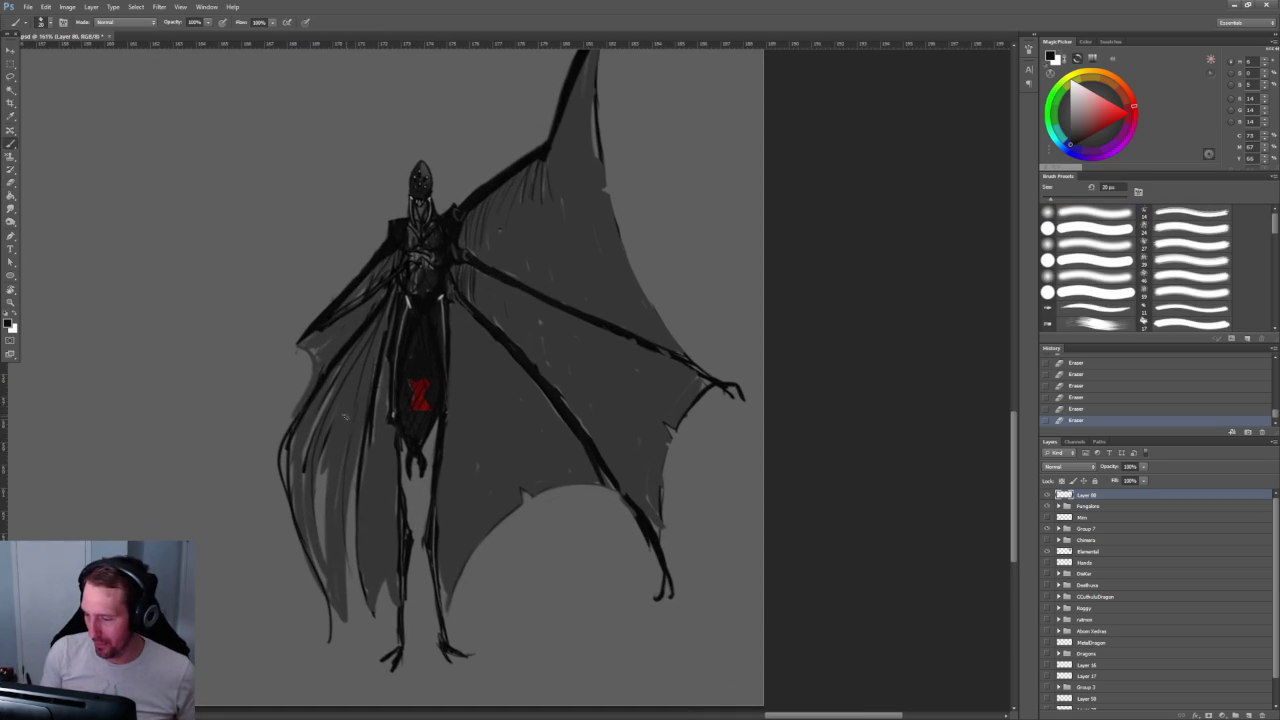
pyautogui.moveTo(328, 451)
pyautogui.mouseDown()
pyautogui.moveTo(316, 558)
pyautogui.moveTo(332, 468)
pyautogui.mouseUp()
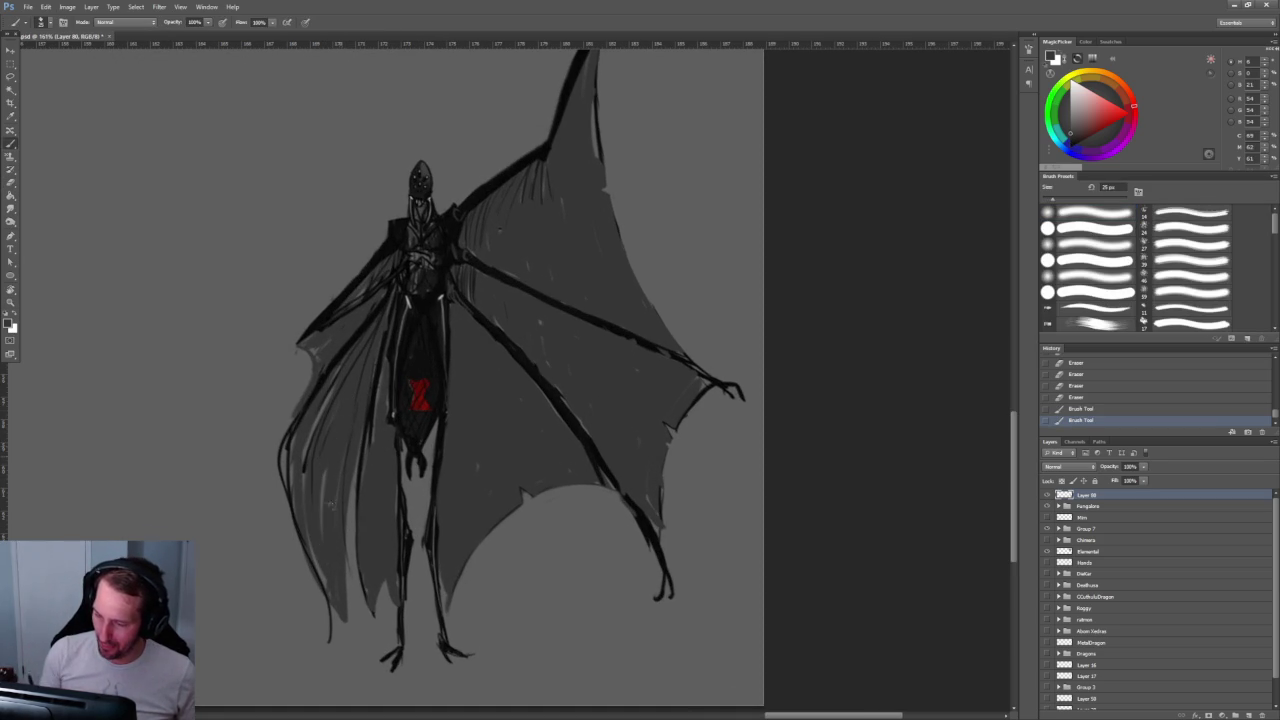
pyautogui.moveTo(322, 528); pyautogui.dragTo(325, 481)
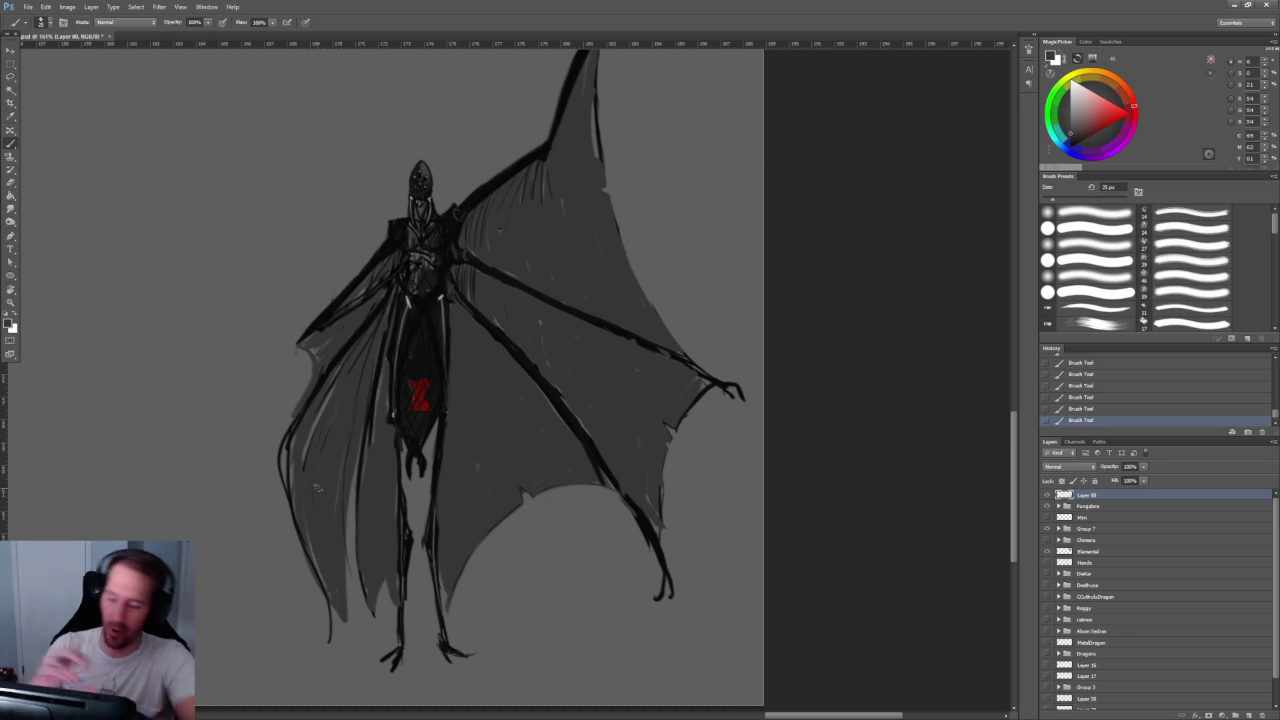
pyautogui.moveTo(240, 323)
pyautogui.mouseDown()
pyautogui.moveTo(371, 337)
pyautogui.moveTo(426, 367)
pyautogui.mouseUp()
pyautogui.scroll(-2, 385, 341)
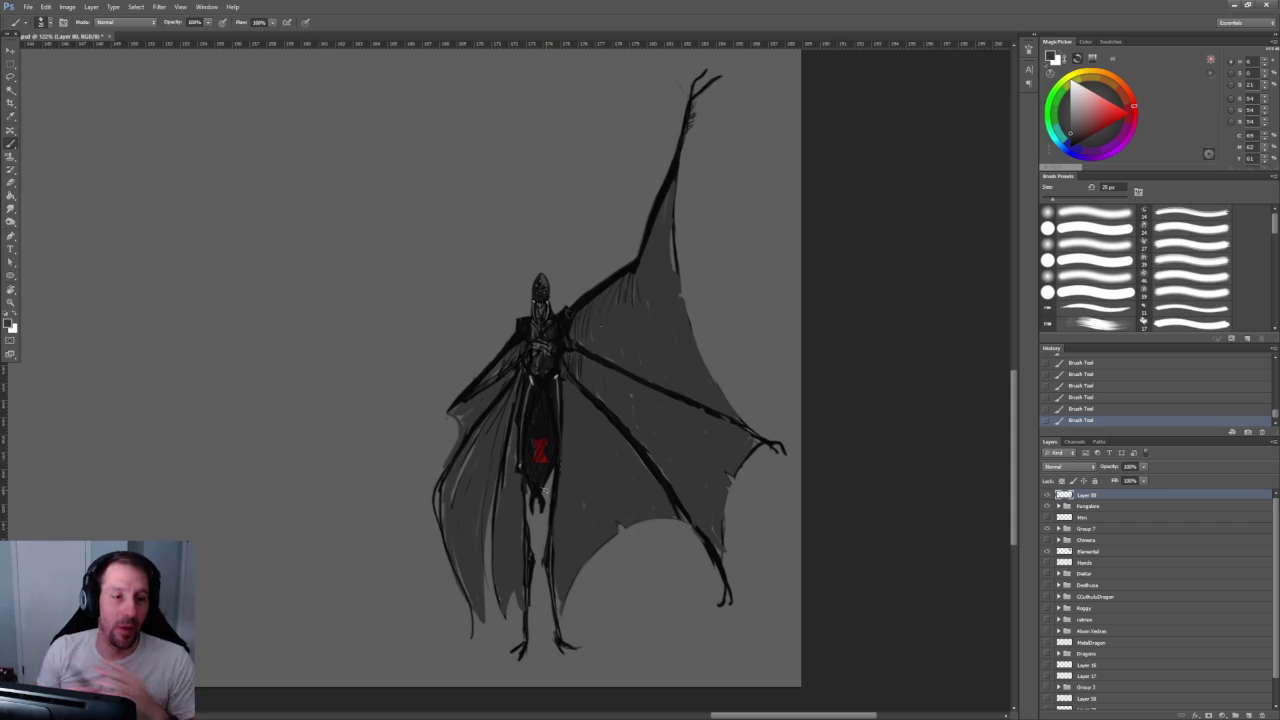
# Step: Delete the layer holding the bat drawing, then undo to restore Layer 80
pyautogui.moveTo(266, 514); pyautogui.dragTo(392, 457)
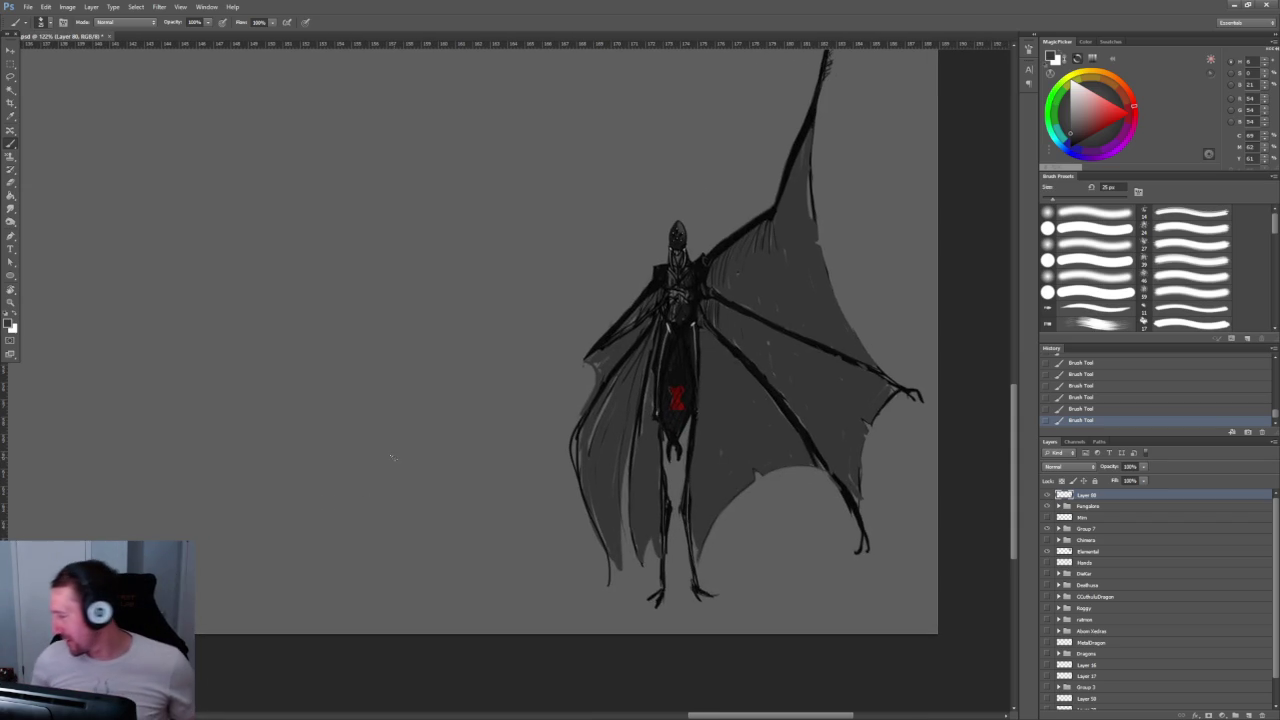
pyautogui.click(1262, 715)
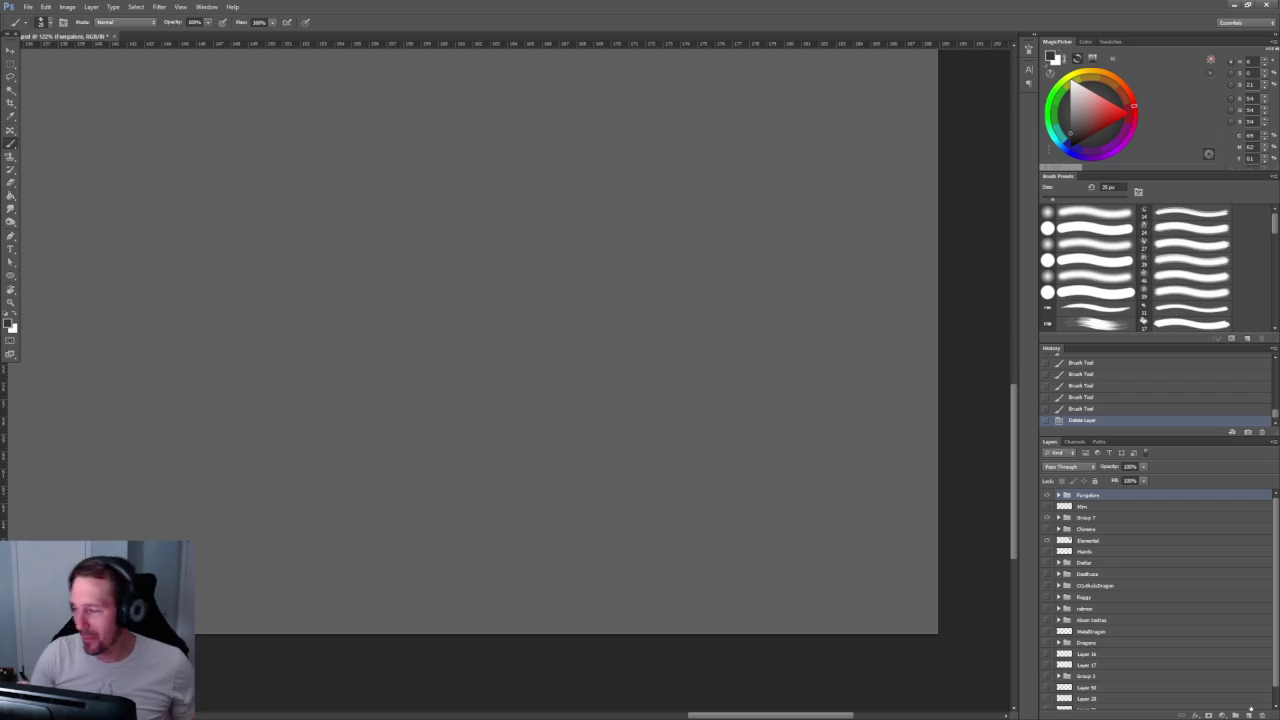
pyautogui.hotkey('ctrl', 'z')
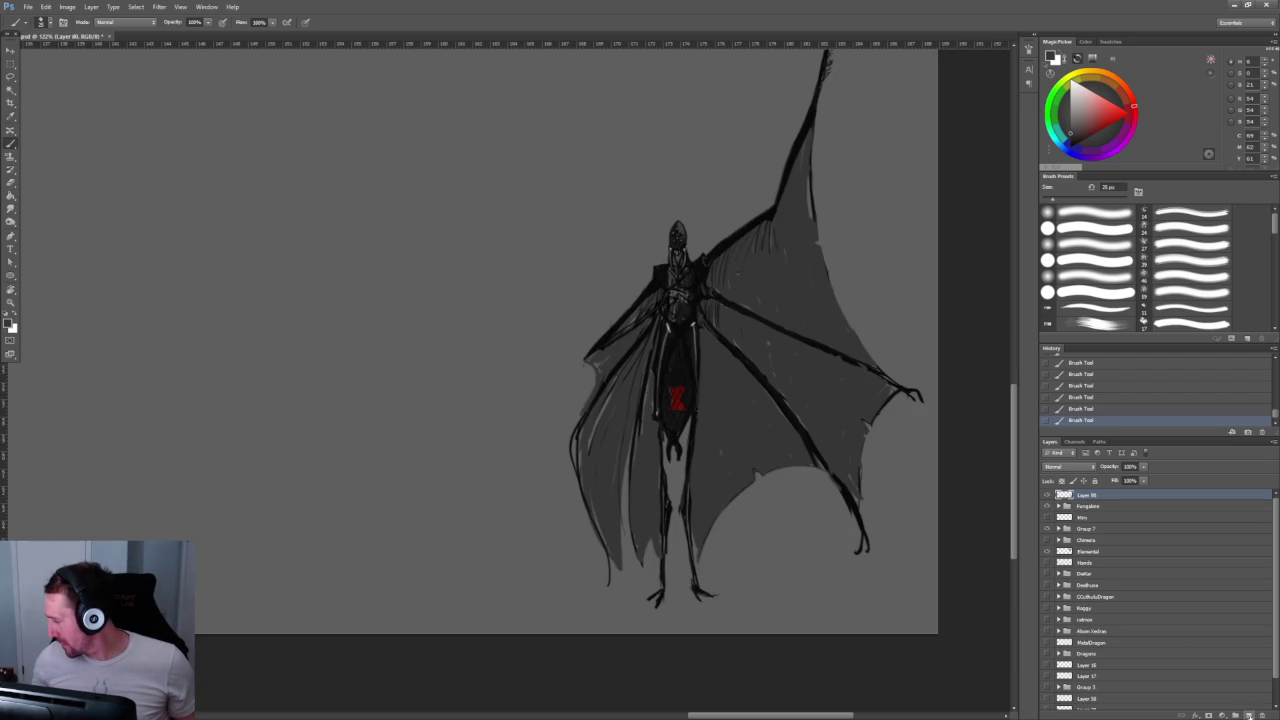
# Step: Add a new empty layer and frame the view beside the bat figure
pyautogui.click(1249, 716)
pyautogui.moveTo(314, 428)
pyautogui.mouseDown()
pyautogui.moveTo(463, 480)
pyautogui.moveTo(457, 457)
pyautogui.mouseUp()
pyautogui.keyDown('alt'); pyautogui.click(434, 458); pyautogui.keyUp('alt')
pyautogui.press('b')
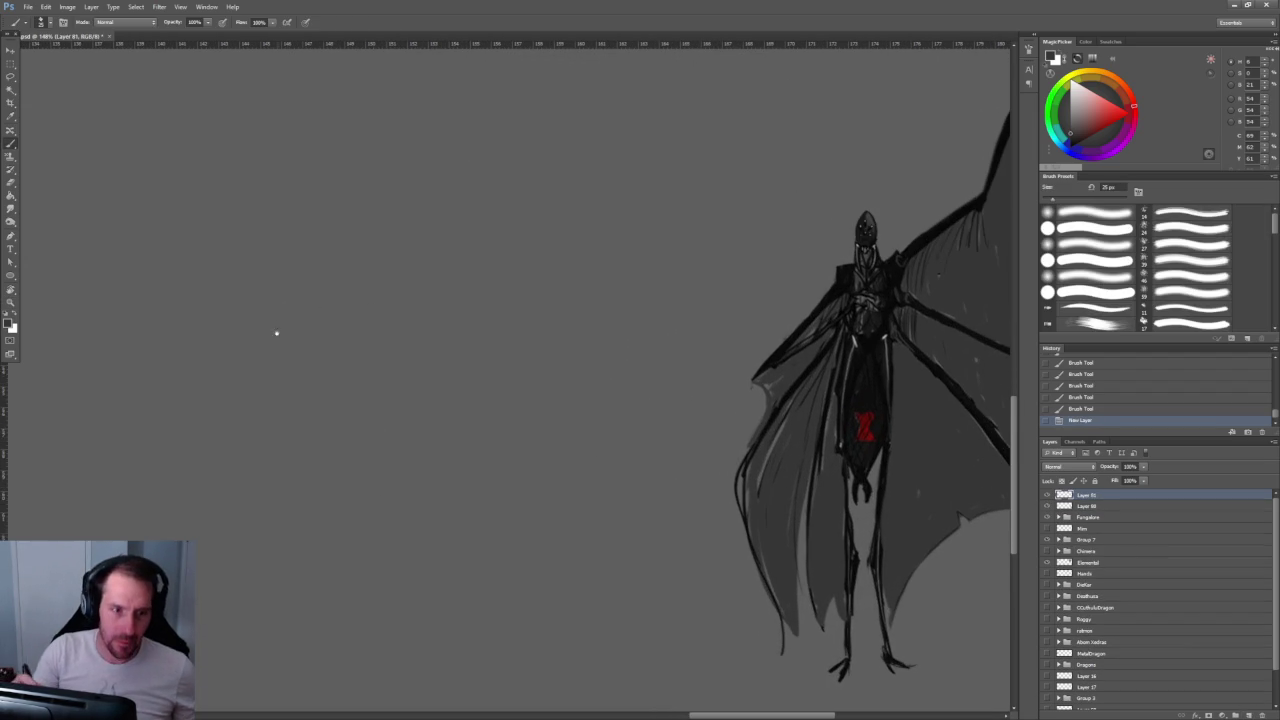
pyautogui.moveTo(277, 323); pyautogui.dragTo(363, 393)
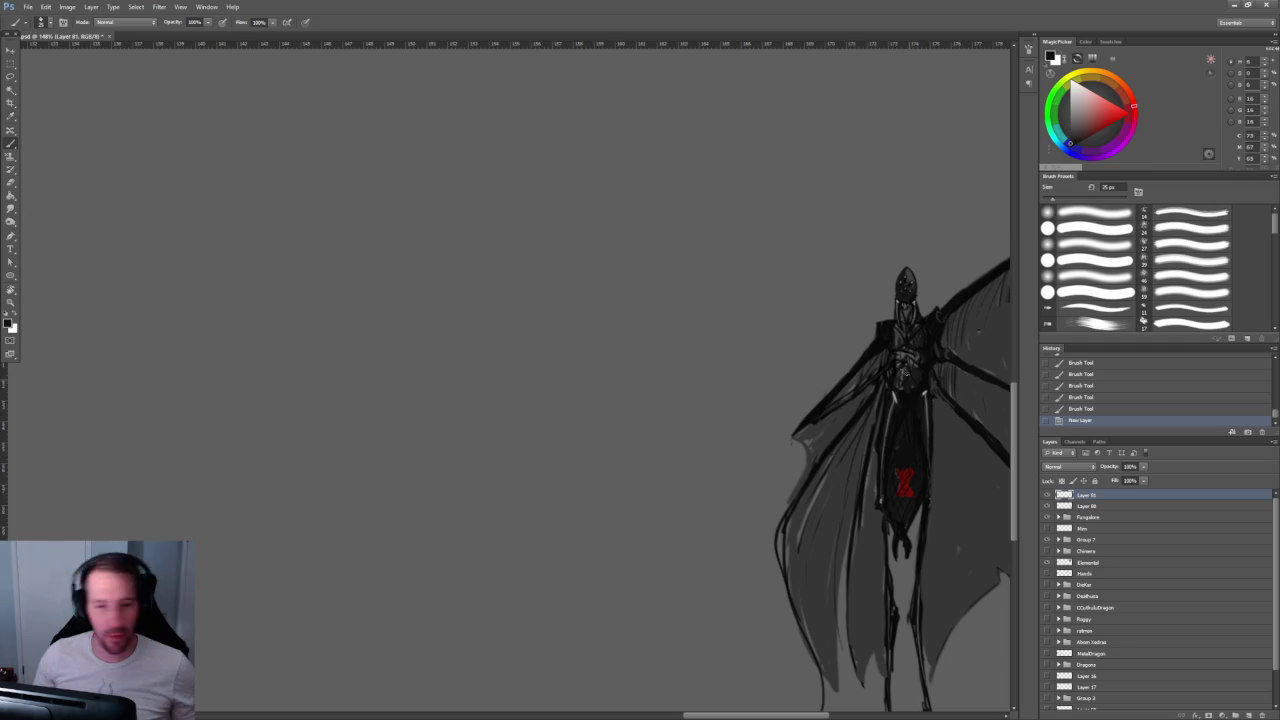
pyautogui.moveTo(271, 403); pyautogui.dragTo(332, 363)
pyautogui.moveTo(250, 383); pyautogui.dragTo(377, 438)
# Step: Sketch a circle with crossing guides, a four-pointed star inside, and faint head contours
pyautogui.moveTo(338, 389)
pyautogui.mouseDown()
pyautogui.moveTo(366, 457)
pyautogui.moveTo(390, 430)
pyautogui.mouseUp()
pyautogui.moveTo(332, 389); pyautogui.dragTo(333, 461)
pyautogui.moveTo(322, 426)
pyautogui.mouseDown()
pyautogui.moveTo(398, 421)
pyautogui.moveTo(328, 398)
pyautogui.moveTo(298, 426)
pyautogui.moveTo(336, 460)
pyautogui.mouseUp()
pyautogui.moveTo(336, 447); pyautogui.dragTo(368, 428)
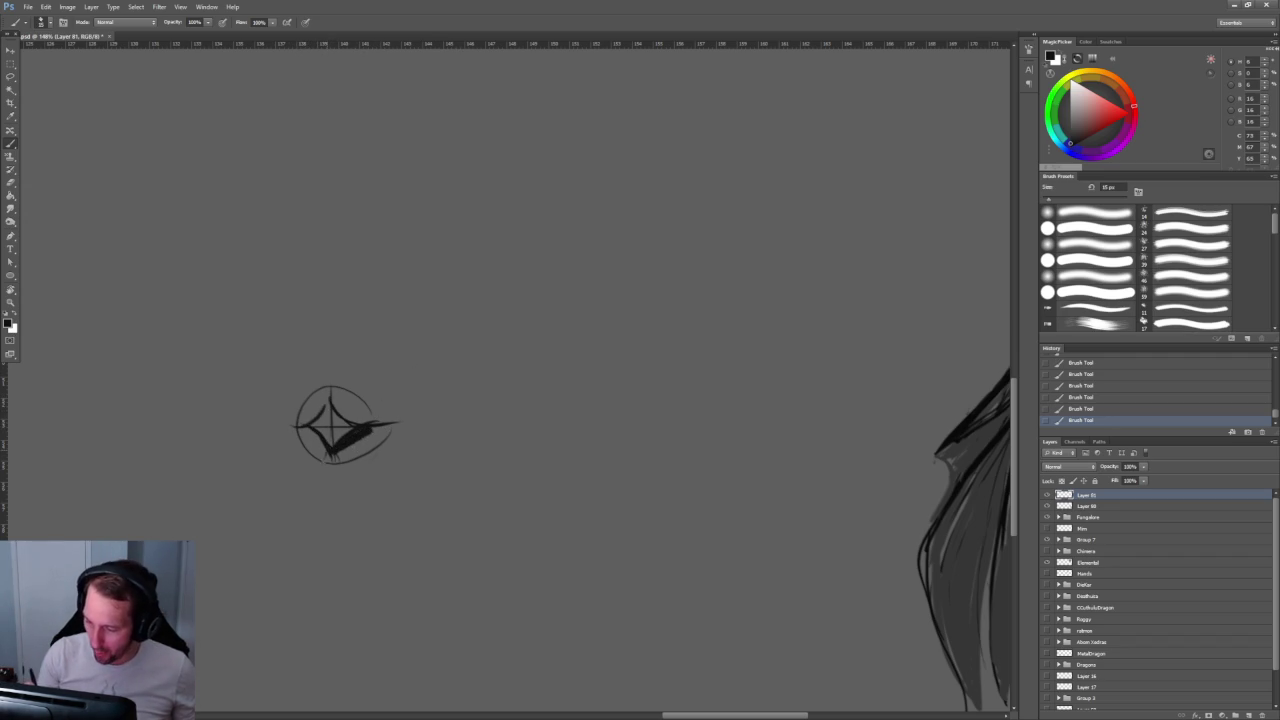
pyautogui.moveTo(330, 446); pyautogui.dragTo(288, 428)
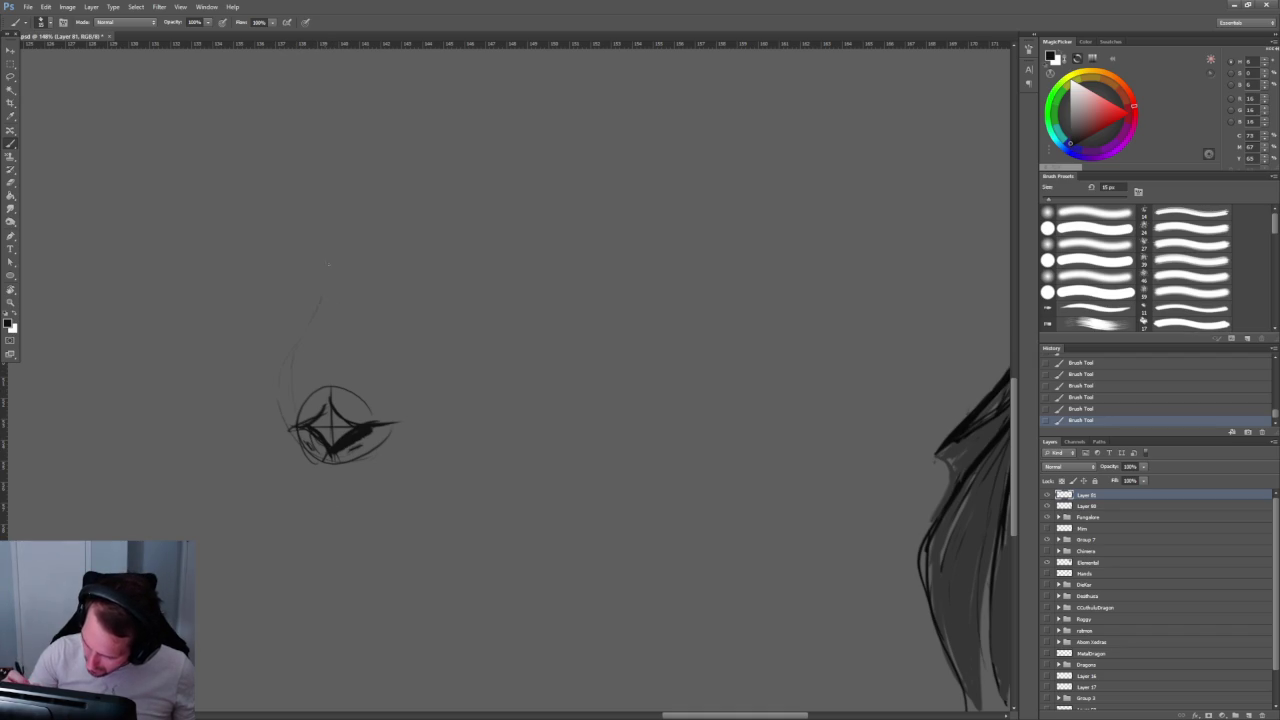
pyautogui.moveTo(397, 376); pyautogui.dragTo(402, 420)
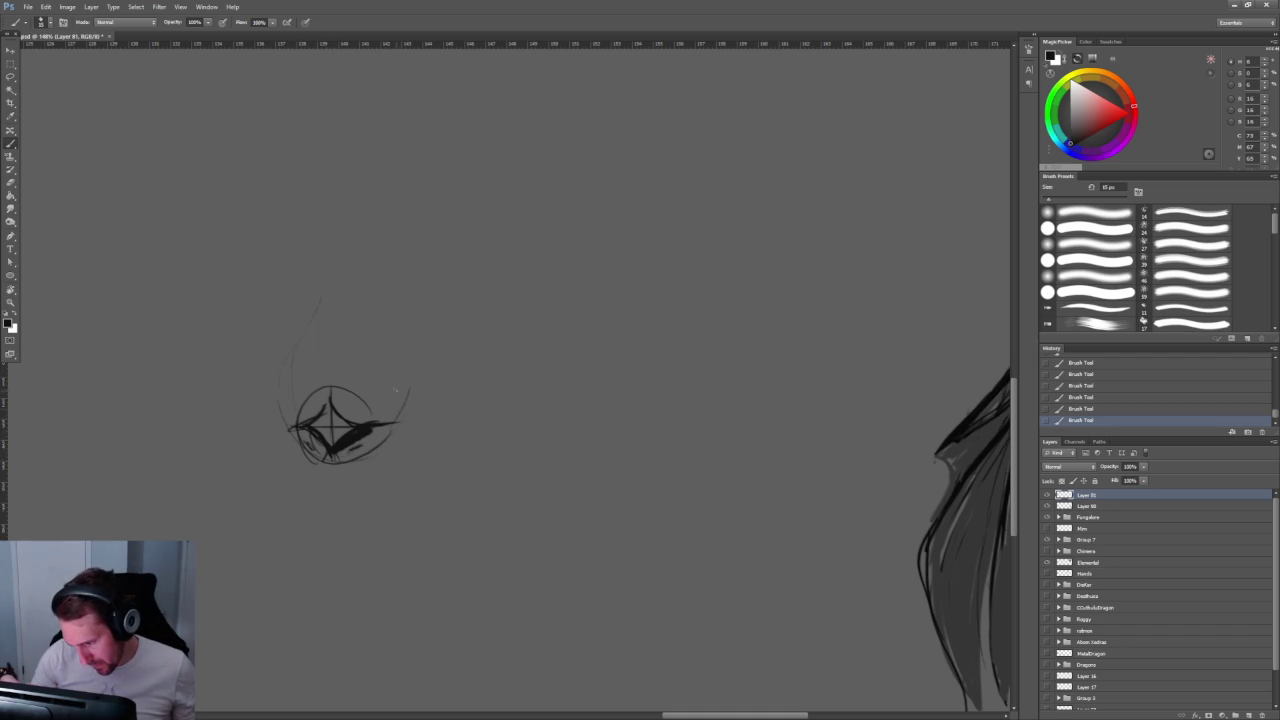
pyautogui.moveTo(382, 342); pyautogui.dragTo(400, 378)
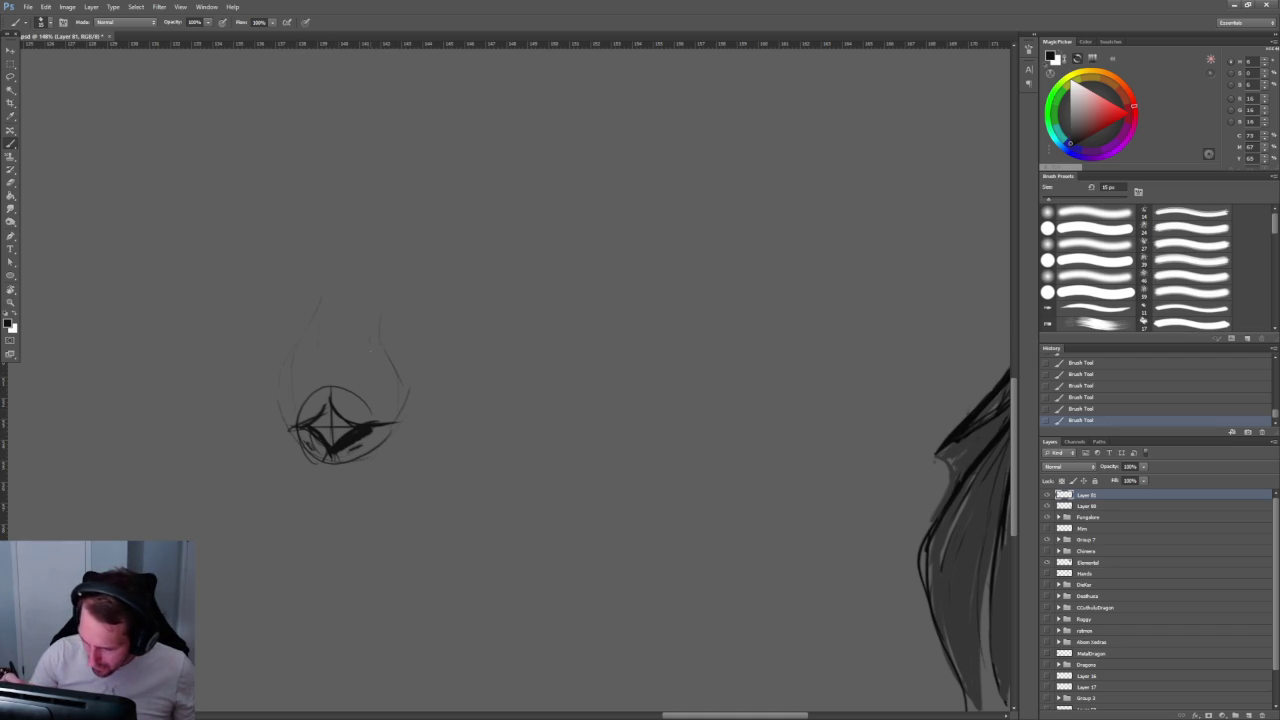
pyautogui.press('[')
pyautogui.scroll(3, 367, 457)
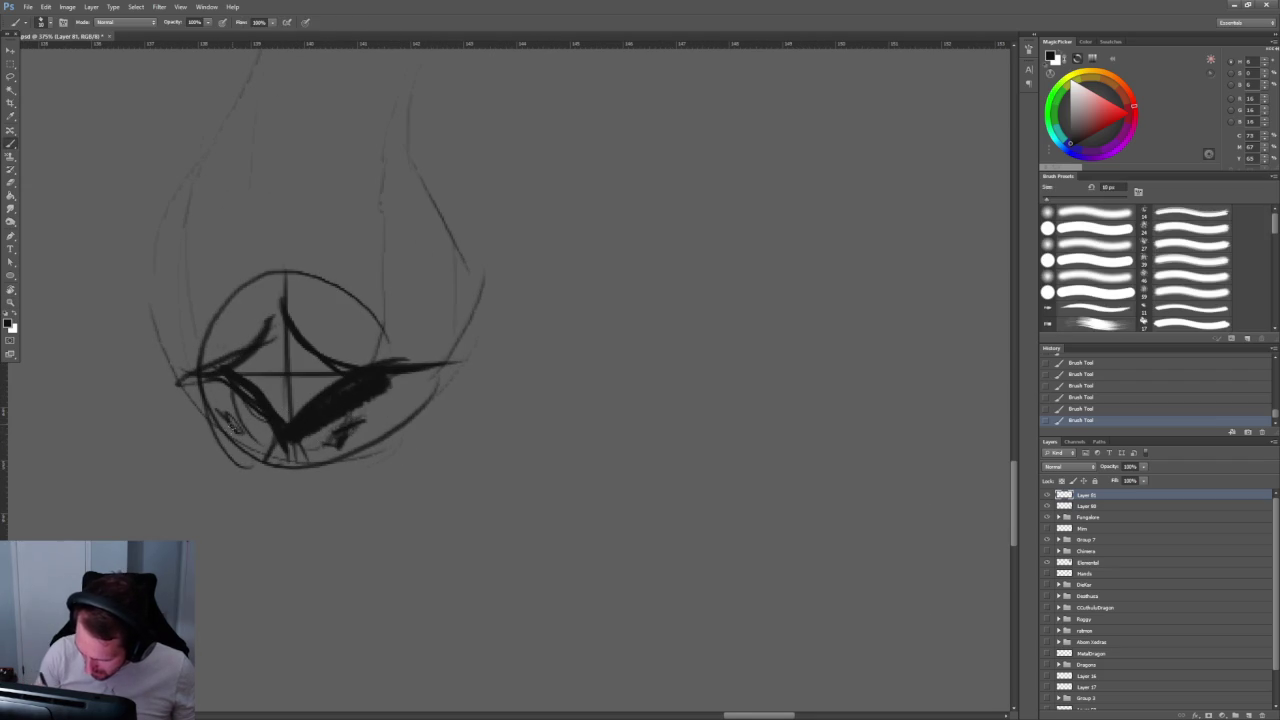
# Step: Darken hatch marks at the star's lower corners and sweep thin lines down from it
pyautogui.moveTo(224, 420); pyautogui.dragTo(238, 444)
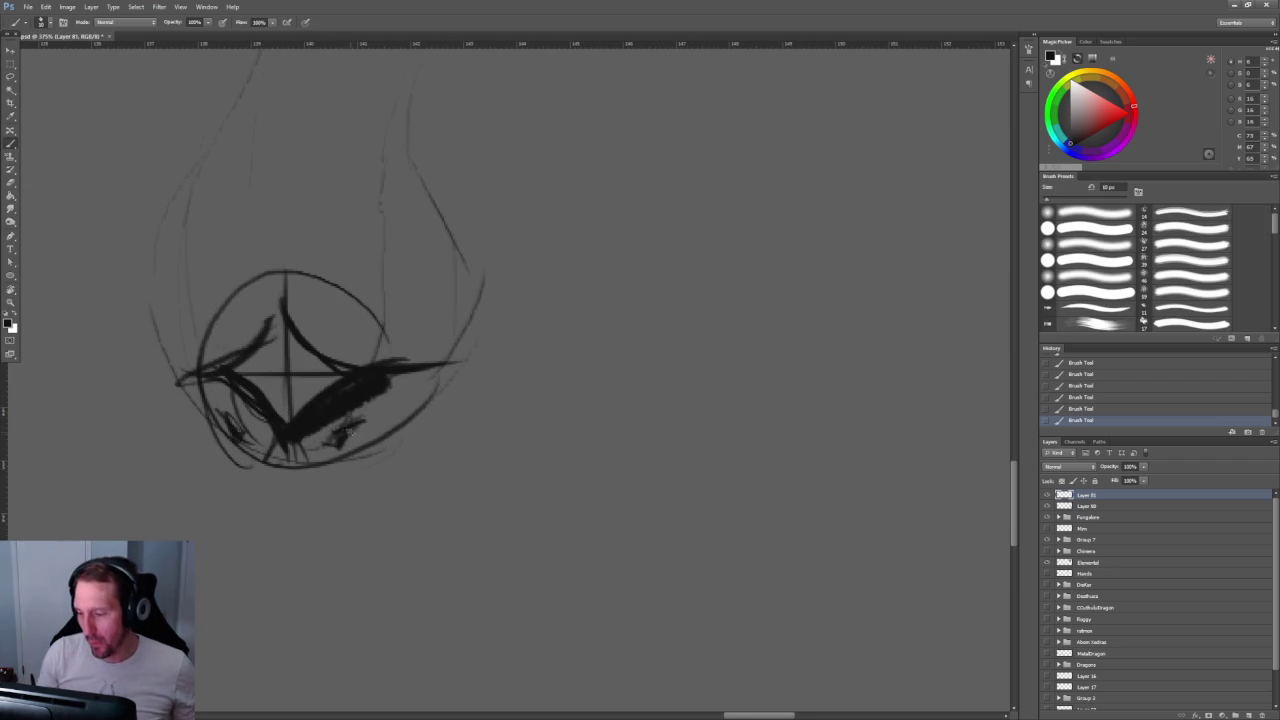
pyautogui.moveTo(336, 434); pyautogui.dragTo(326, 450)
pyautogui.moveTo(446, 376); pyautogui.dragTo(340, 490)
pyautogui.moveTo(388, 456); pyautogui.dragTo(304, 501)
pyautogui.moveTo(284, 454); pyautogui.dragTo(250, 564)
pyautogui.scroll(-1, 270, 566)
pyautogui.scroll(1, 286, 569)
# Step: Add strokes along the star's bottom and lower-left side, redoing the lower-right strokes
pyautogui.moveTo(258, 450)
pyautogui.mouseDown()
pyautogui.moveTo(250, 506)
pyautogui.moveTo(320, 466)
pyautogui.mouseUp()
pyautogui.moveTo(266, 509); pyautogui.dragTo(266, 454)
pyautogui.moveTo(288, 508); pyautogui.dragTo(244, 466)
pyautogui.moveTo(346, 468)
pyautogui.mouseDown()
pyautogui.moveTo(214, 420)
pyautogui.moveTo(230, 460)
pyautogui.mouseUp()
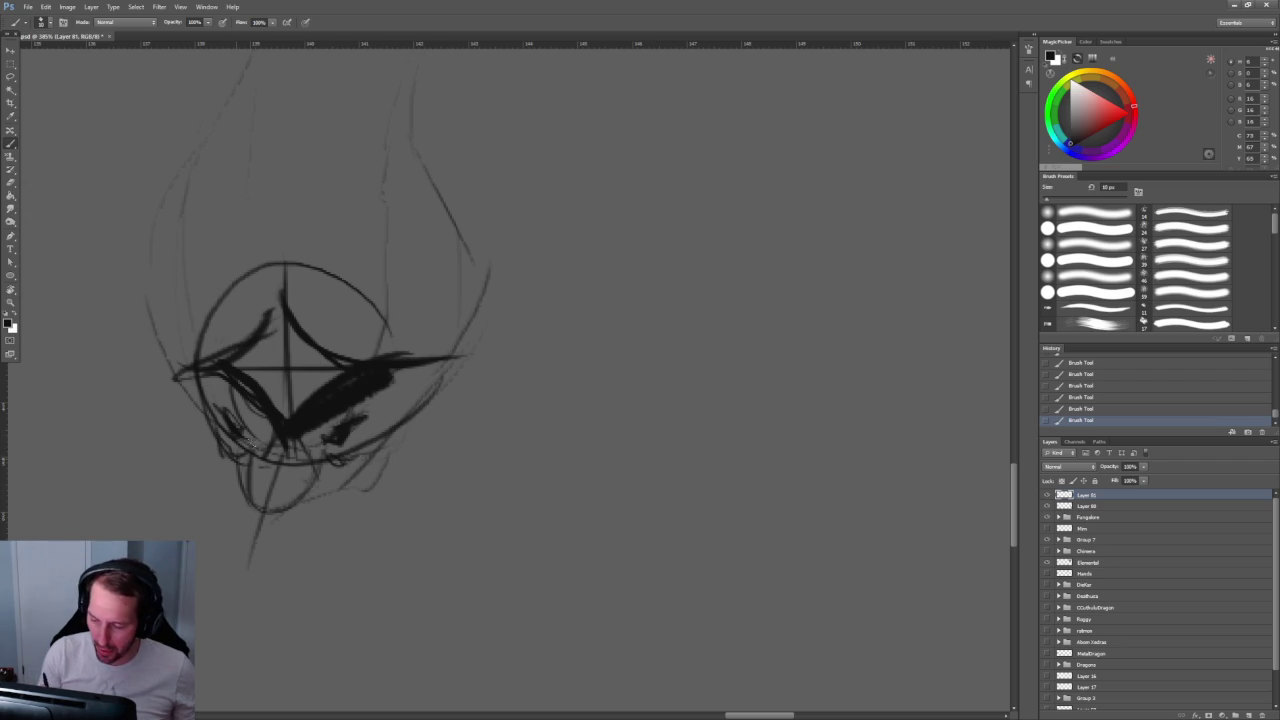
pyautogui.moveTo(212, 418); pyautogui.dragTo(236, 500)
pyautogui.moveTo(405, 444); pyautogui.dragTo(368, 505)
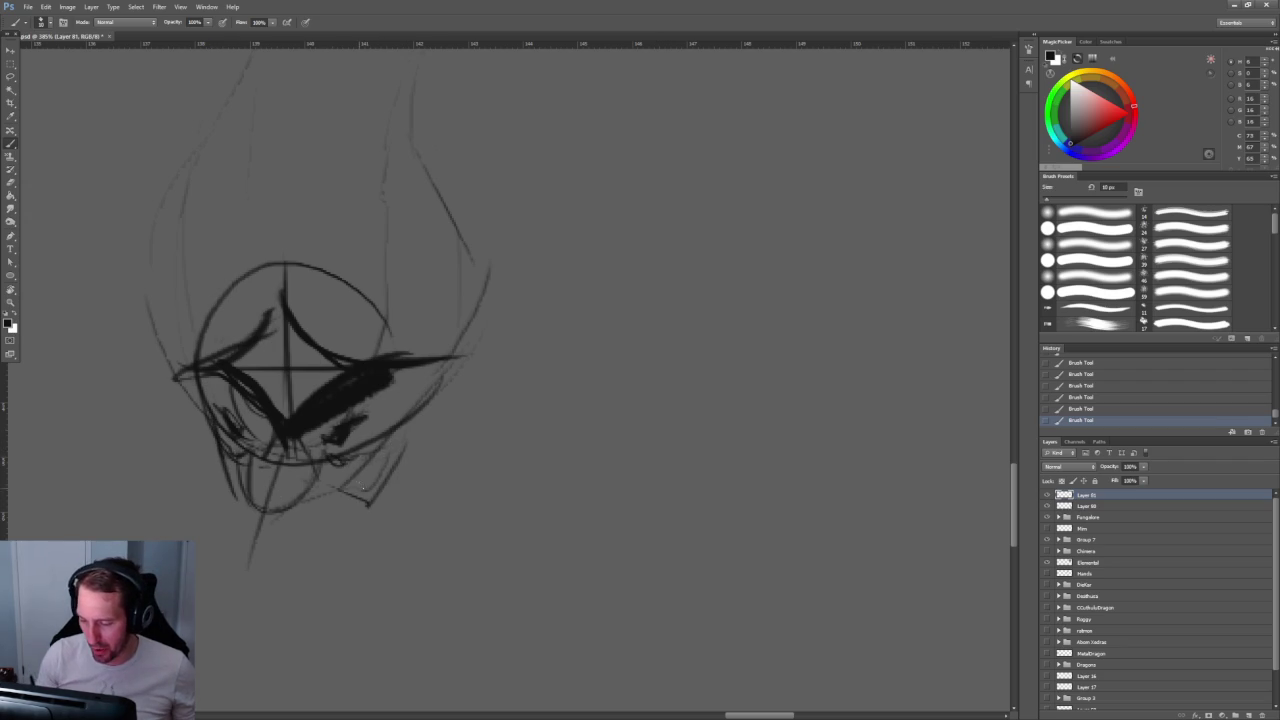
pyautogui.hotkey('ctrl', 'alt', 'z')
pyautogui.hotkey('ctrl', 'alt', 'z')
pyautogui.moveTo(405, 445)
pyautogui.mouseDown()
pyautogui.moveTo(372, 480)
pyautogui.moveTo(332, 487)
pyautogui.mouseUp()
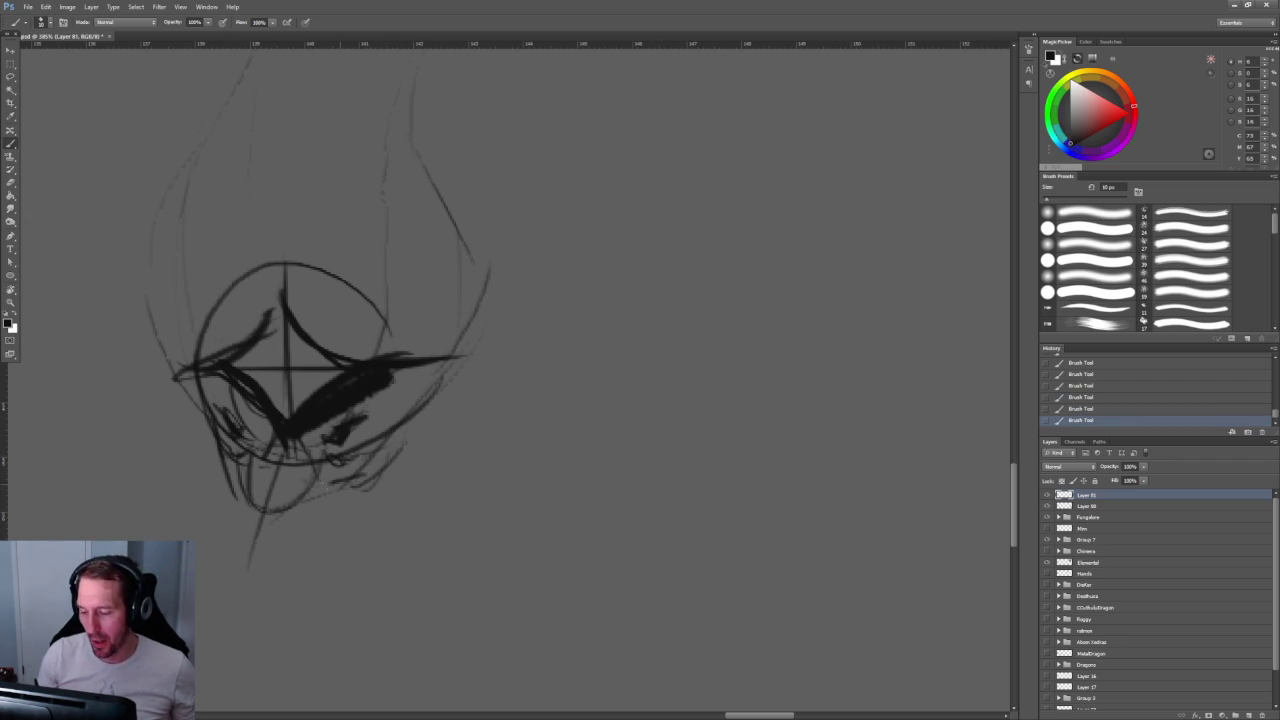
# Step: Sketch short jaw strokes along the face's lower-left outline and under the face
pyautogui.moveTo(200, 422)
pyautogui.mouseDown()
pyautogui.moveTo(226, 484)
pyautogui.moveTo(256, 468)
pyautogui.moveTo(248, 490)
pyautogui.mouseUp()
pyautogui.moveTo(420, 452); pyautogui.dragTo(378, 504)
pyautogui.moveTo(362, 486); pyautogui.dragTo(302, 508)
pyautogui.scroll(-3, 417, 431)
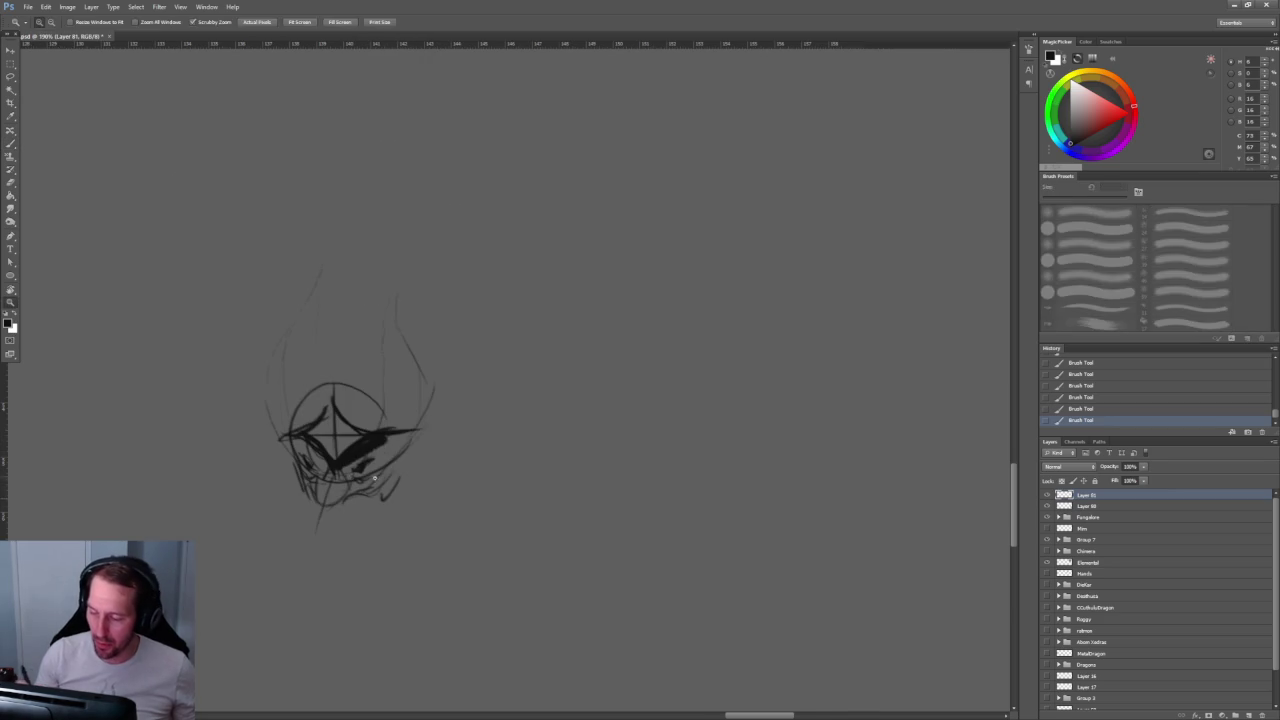
pyautogui.scroll(5, 417, 431)
pyautogui.moveTo(366, 358); pyautogui.dragTo(296, 388)
pyautogui.moveTo(168, 338)
pyautogui.mouseDown()
pyautogui.moveTo(174, 418)
pyautogui.moveTo(156, 414)
pyautogui.mouseUp()
pyautogui.moveTo(312, 378); pyautogui.dragTo(272, 410)
pyautogui.scroll(-3, 272, 410)
pyautogui.scroll(3, 272, 410)
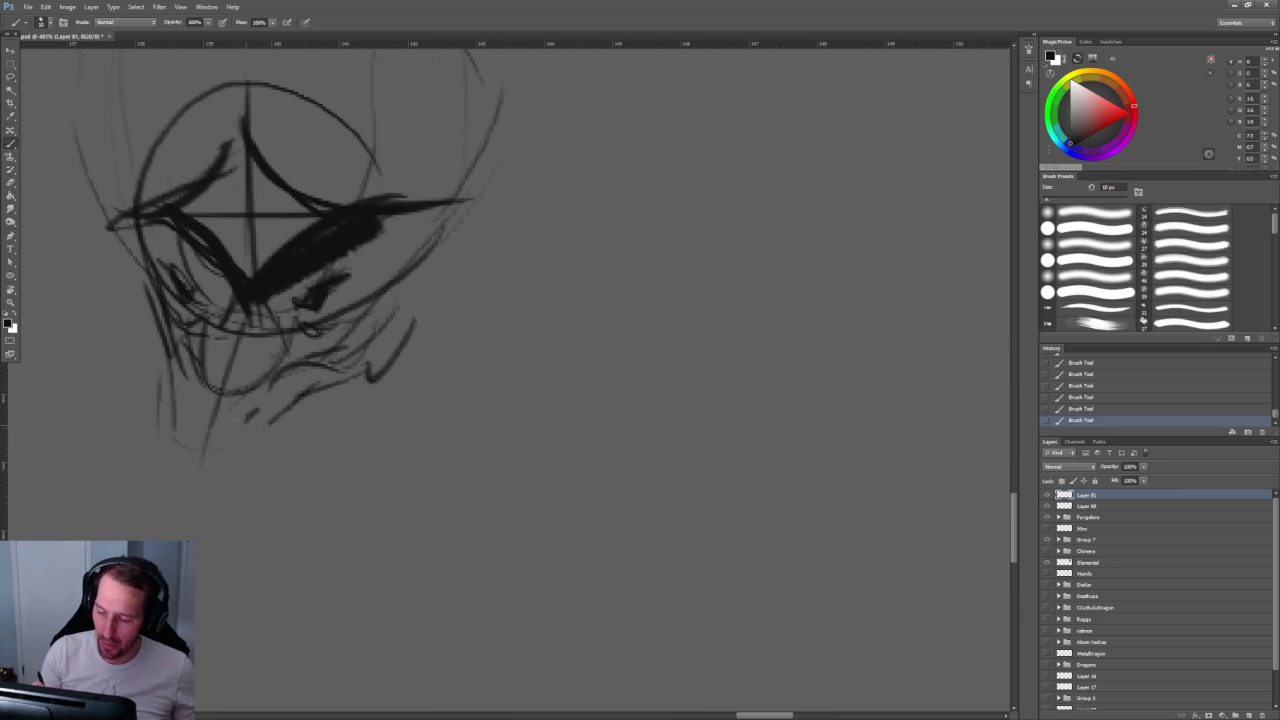
# Step: Try extending the jaw downward, undo it, and zoom in on the head sketch
pyautogui.press('z')
pyautogui.scroll(-3, 370, 414)
pyautogui.scroll(-1, 370, 414)
pyautogui.press('b')
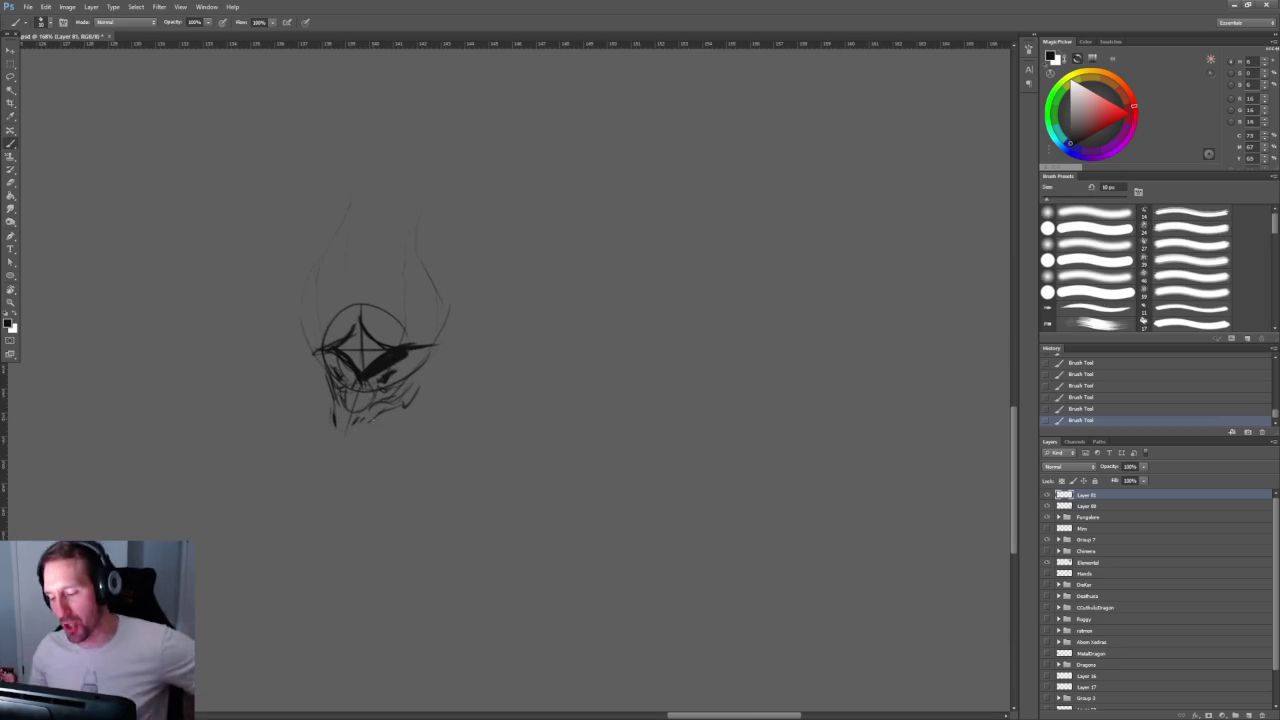
pyautogui.moveTo(322, 386); pyautogui.dragTo(337, 448)
pyautogui.hotkey('ctrl', 'z')
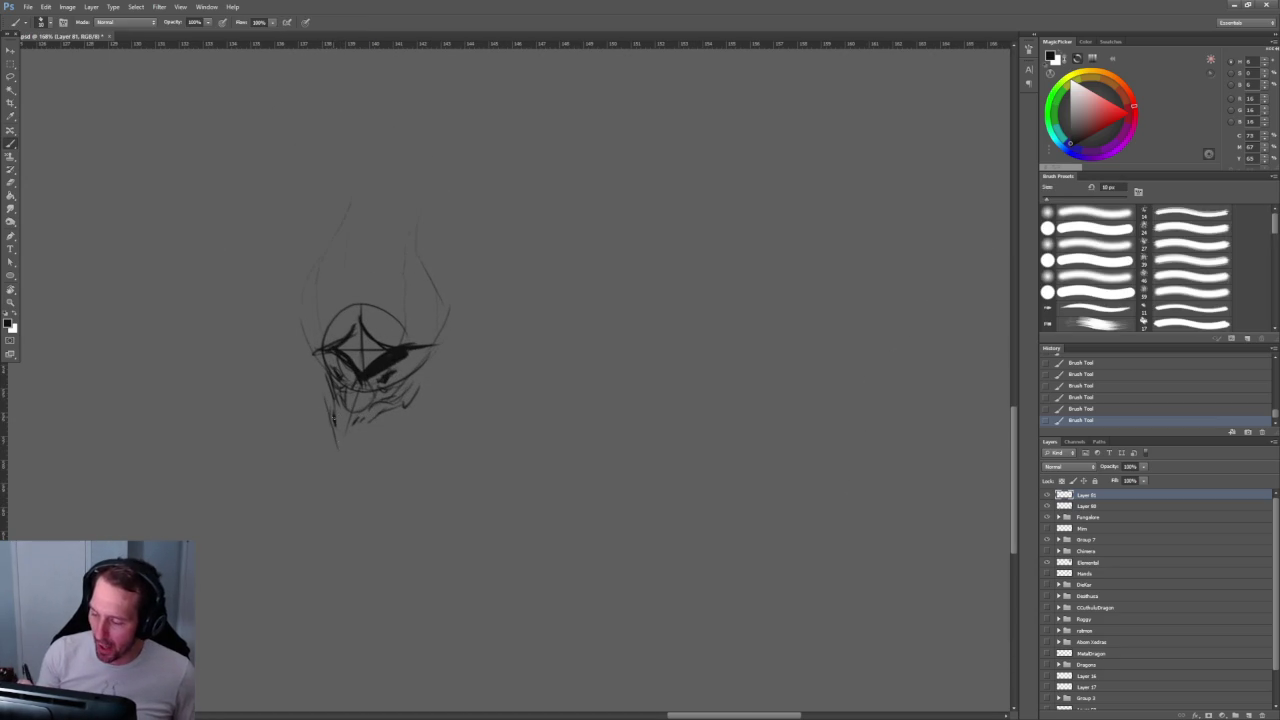
pyautogui.press('z')
pyautogui.scroll(3, 424, 422)
# Step: Brush dark scribbles around the eye and along the left cheek
pyautogui.press('b')
pyautogui.moveTo(330, 312)
pyautogui.mouseDown()
pyautogui.moveTo(382, 292)
pyautogui.moveTo(342, 304)
pyautogui.moveTo(368, 300)
pyautogui.mouseUp()
pyautogui.moveTo(242, 290); pyautogui.dragTo(256, 304)
pyautogui.moveTo(220, 254); pyautogui.dragTo(248, 290)
# Step: Erase the crosshair guides inside the eye and lighten the cheek and centre-line strokes
pyautogui.press('e')
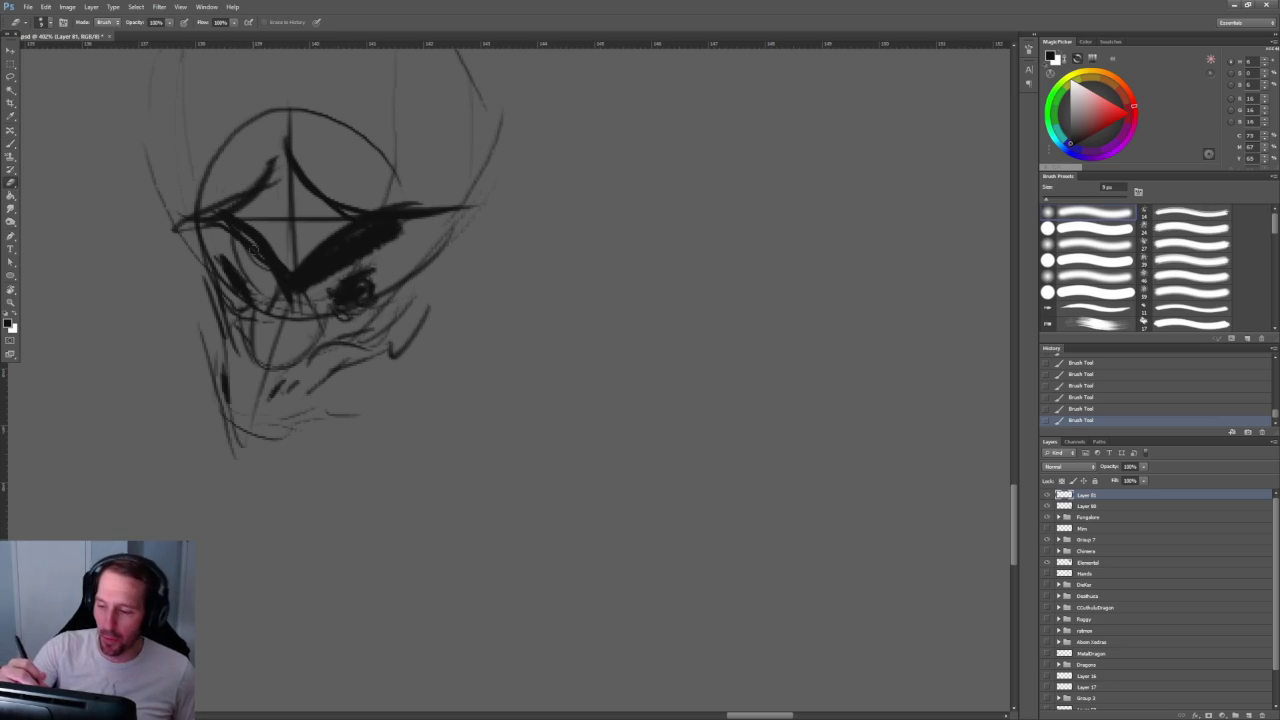
pyautogui.moveTo(232, 236)
pyautogui.mouseDown()
pyautogui.moveTo(286, 292)
pyautogui.moveTo(388, 234)
pyautogui.mouseUp()
pyautogui.moveTo(318, 266); pyautogui.dragTo(402, 224)
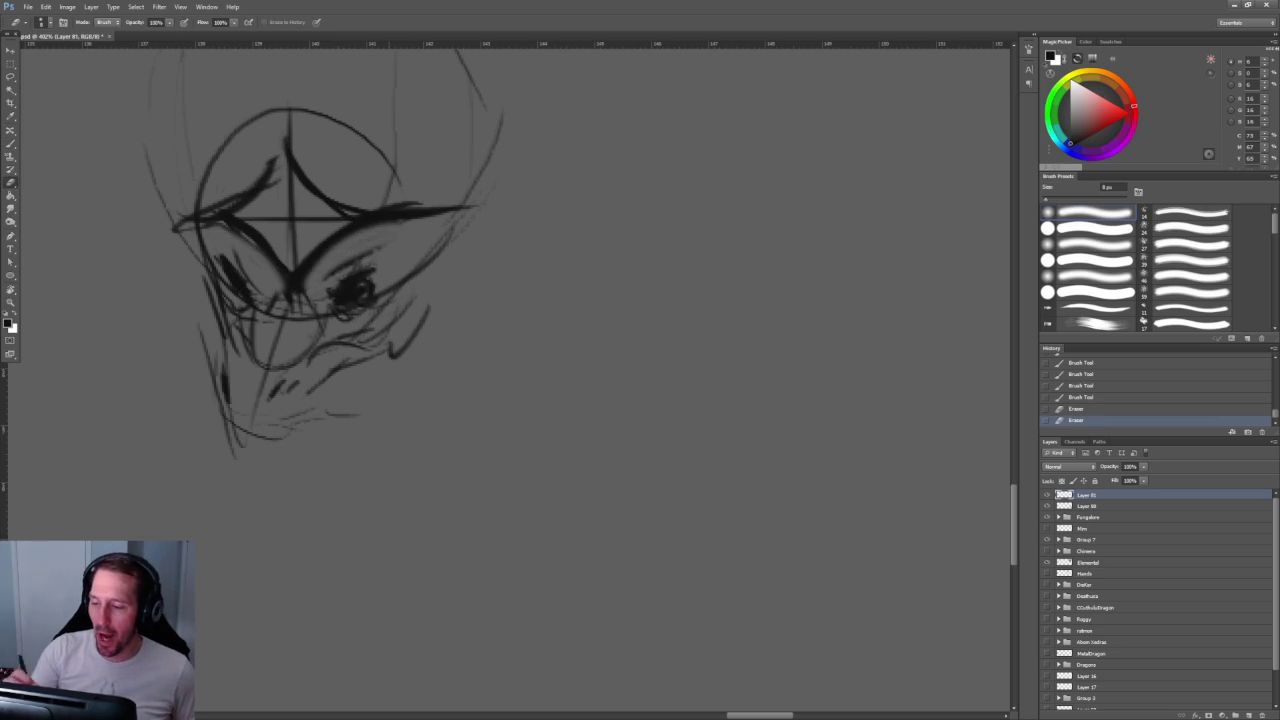
pyautogui.moveTo(320, 143); pyautogui.dragTo(342, 233)
pyautogui.moveTo(204, 320)
pyautogui.mouseDown()
pyautogui.moveTo(310, 228)
pyautogui.moveTo(312, 210)
pyautogui.mouseUp()
pyautogui.moveTo(404, 298); pyautogui.dragTo(446, 282)
pyautogui.moveTo(314, 264); pyautogui.dragTo(320, 346)
pyautogui.moveTo(266, 309); pyautogui.dragTo(352, 310)
# Step: Draw a vertical pupil mark and small markings inside the diamond eye
pyautogui.press('b')
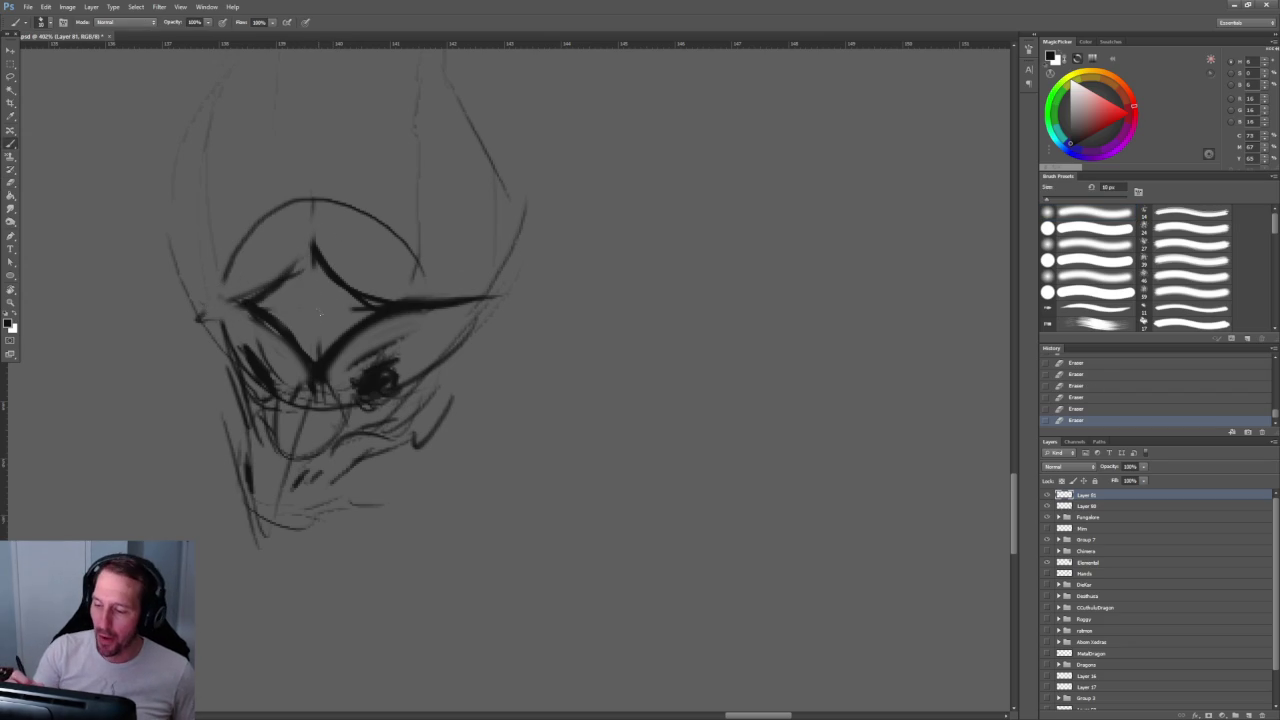
pyautogui.moveTo(313, 292)
pyautogui.mouseDown()
pyautogui.moveTo(314, 318)
pyautogui.moveTo(294, 301)
pyautogui.moveTo(336, 312)
pyautogui.moveTo(312, 326)
pyautogui.mouseUp()
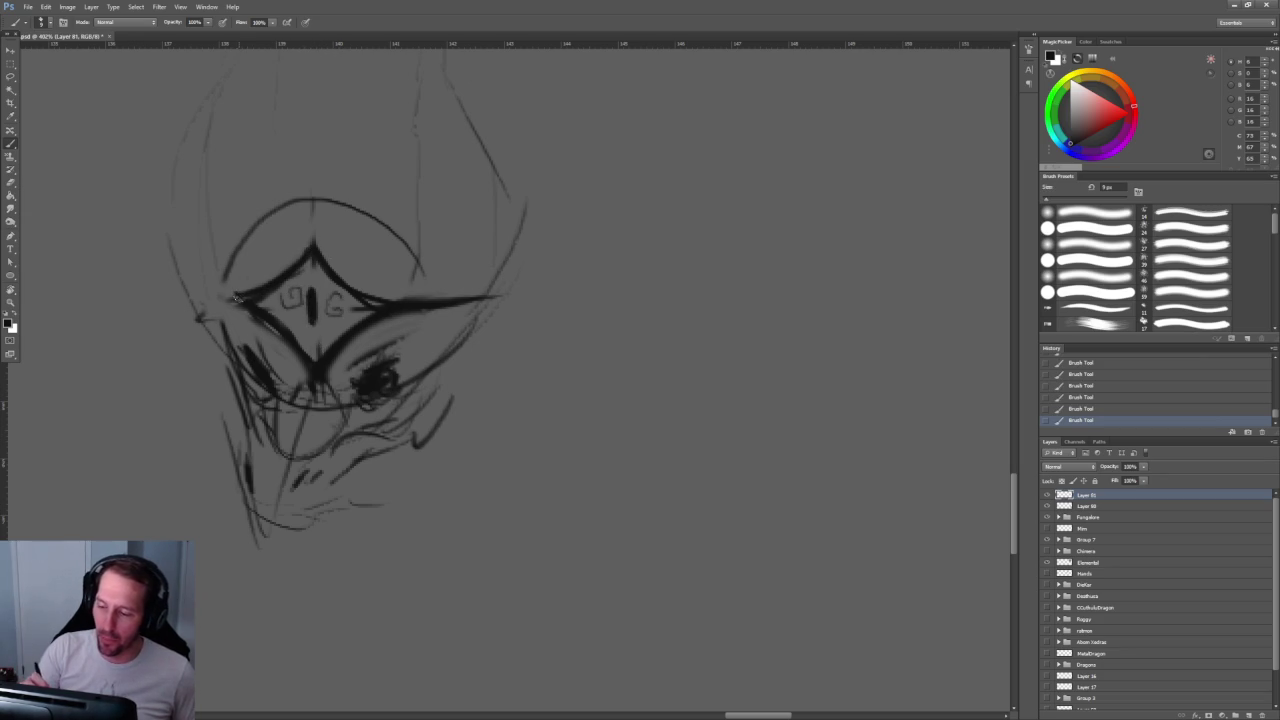
pyautogui.moveTo(336, 266); pyautogui.dragTo(356, 242)
pyautogui.moveTo(260, 252); pyautogui.dragTo(272, 264)
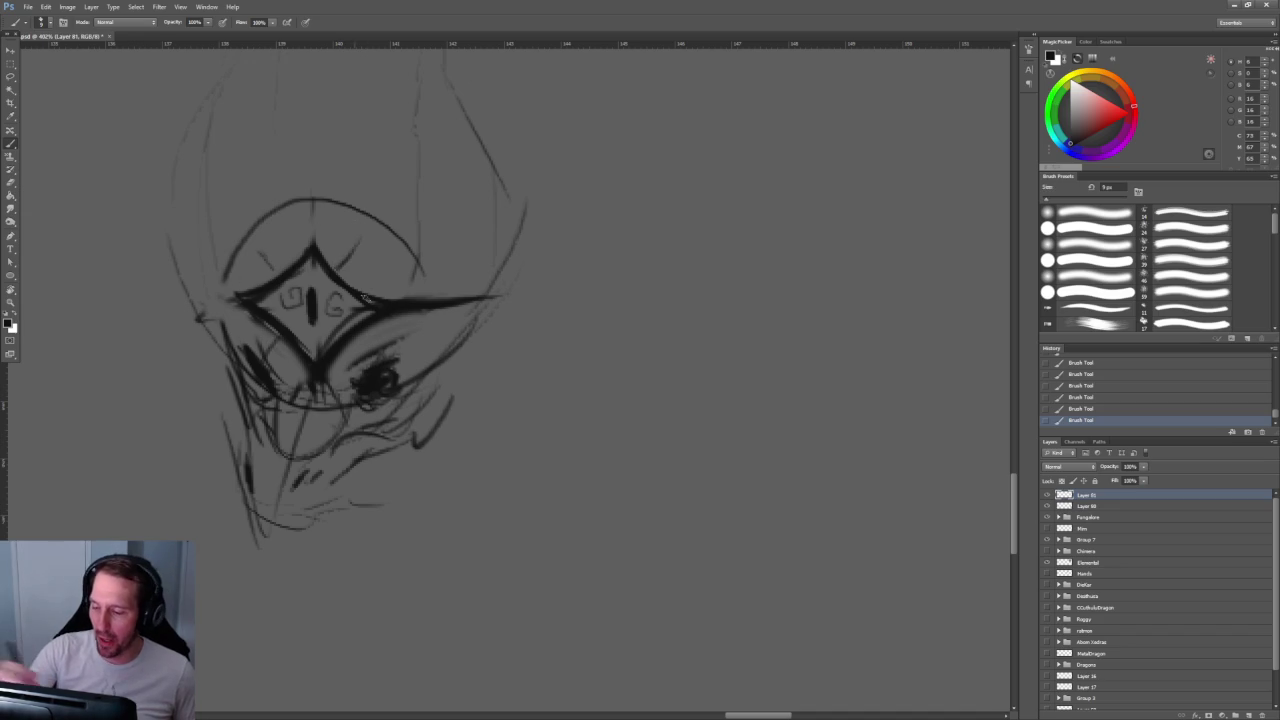
# Step: Lighten the eye scribbles and the head's upper-left arc and cheek lines with the eraser
pyautogui.press('e')
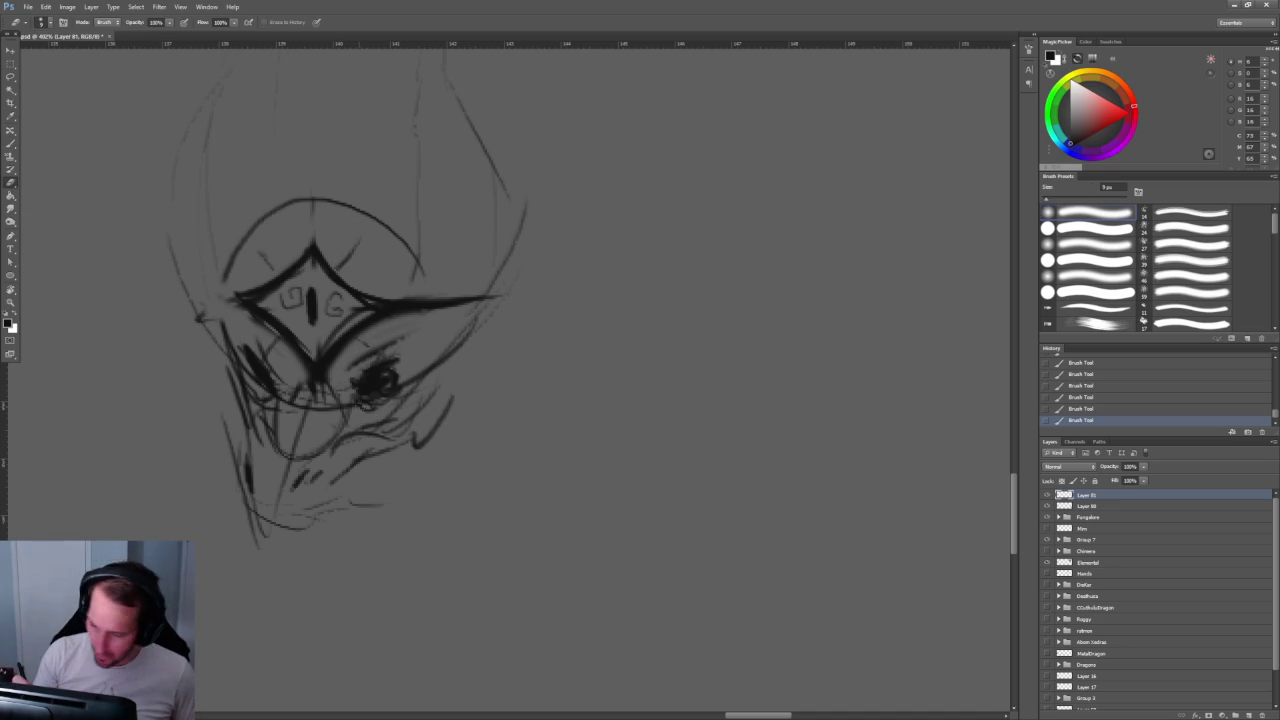
pyautogui.moveTo(366, 392); pyautogui.dragTo(376, 374)
pyautogui.moveTo(254, 372); pyautogui.dragTo(266, 380)
pyautogui.press('z')
pyautogui.moveTo(584, 389); pyautogui.dragTo(585, 338)
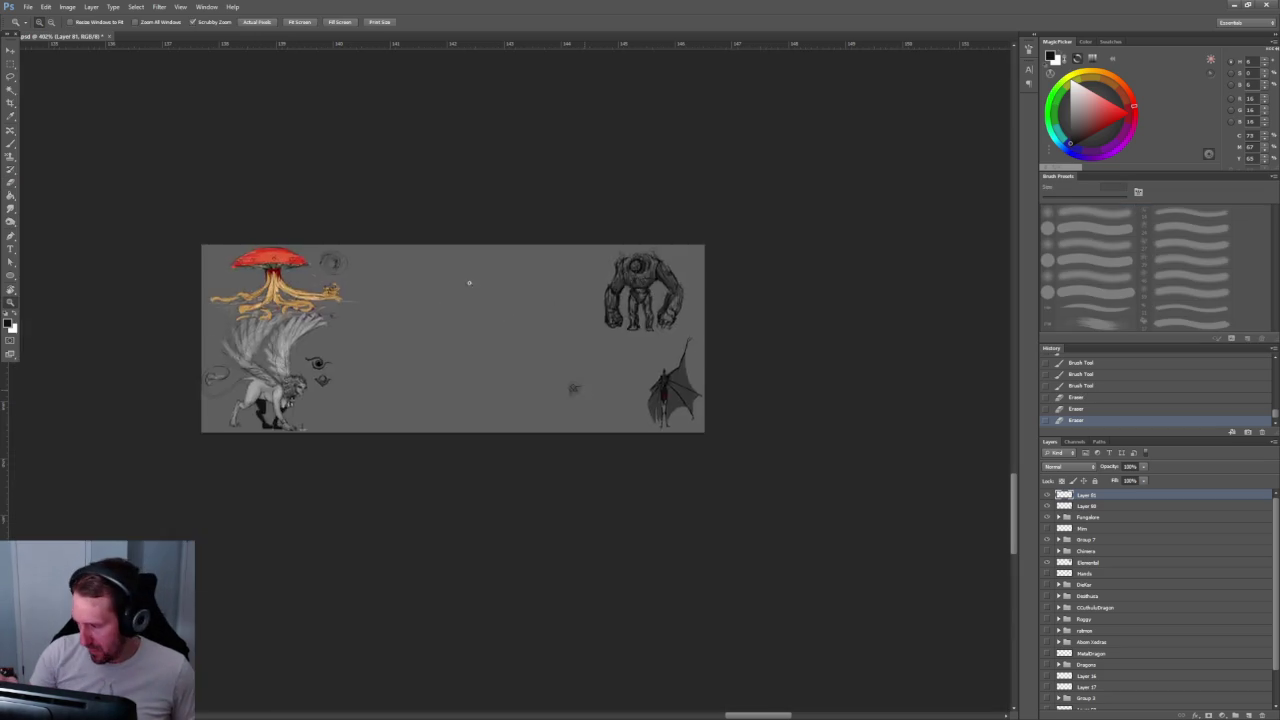
pyautogui.press('e')
pyautogui.moveTo(305, 372); pyautogui.dragTo(328, 342)
pyautogui.moveTo(375, 380)
pyautogui.mouseDown()
pyautogui.moveTo(425, 330)
pyautogui.moveTo(364, 390)
pyautogui.mouseUp()
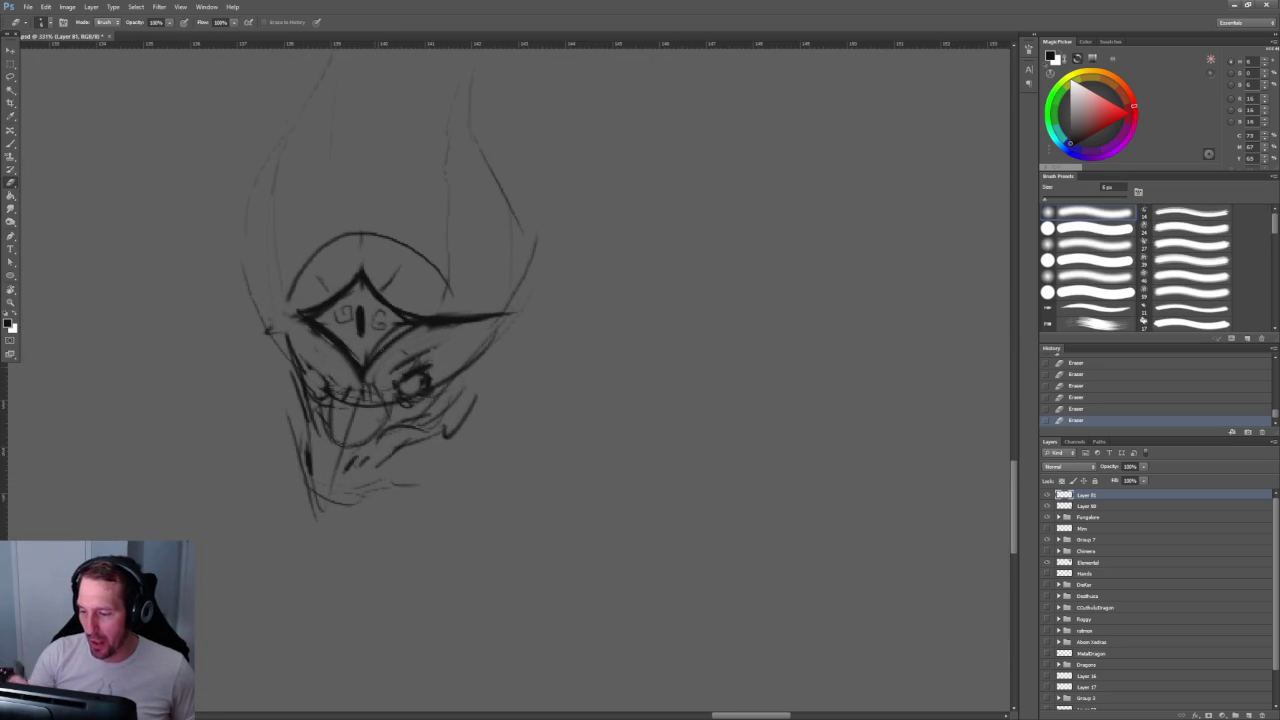
pyautogui.moveTo(298, 282)
pyautogui.mouseDown()
pyautogui.moveTo(332, 238)
pyautogui.moveTo(322, 250)
pyautogui.mouseUp()
pyautogui.moveTo(304, 312)
pyautogui.mouseDown()
pyautogui.moveTo(268, 342)
pyautogui.moveTo(296, 382)
pyautogui.moveTo(362, 402)
pyautogui.moveTo(335, 392)
pyautogui.moveTo(405, 355)
pyautogui.mouseUp()
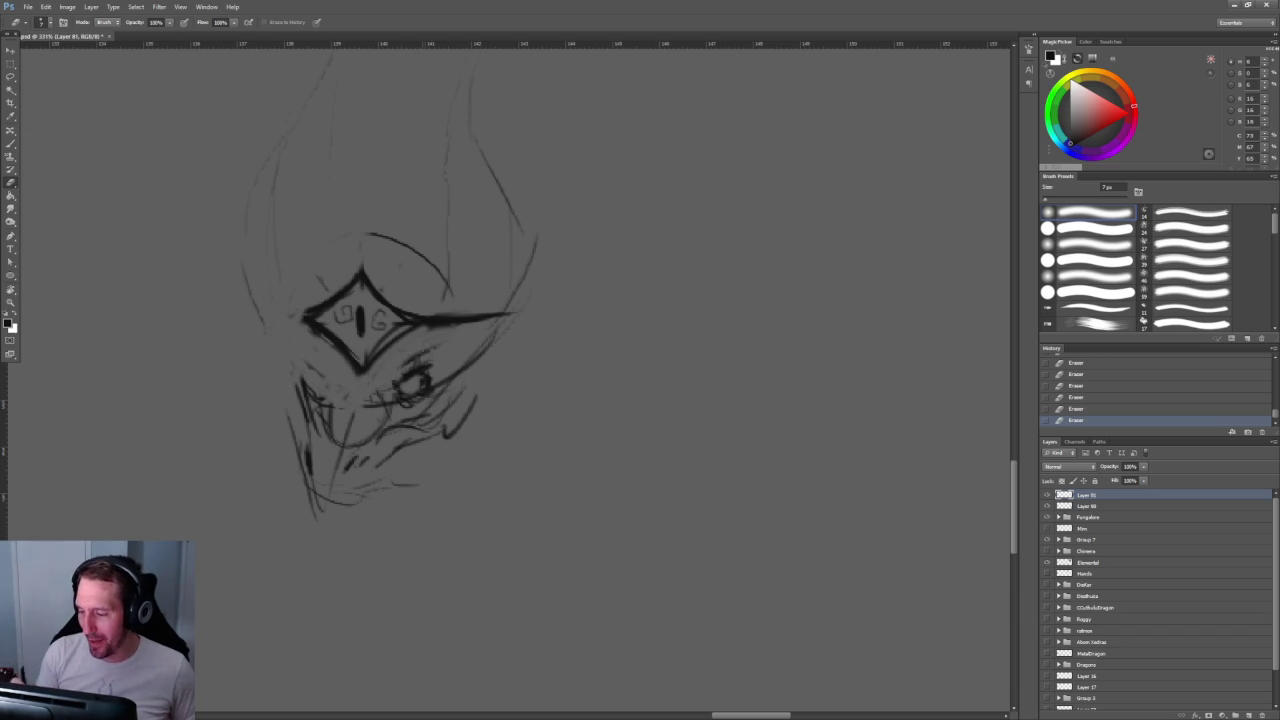
# Step: Darken the cheek mark and mouth lines along the jaw's left side
pyautogui.press('b')
pyautogui.moveTo(302, 362); pyautogui.dragTo(316, 384)
pyautogui.moveTo(280, 344); pyautogui.dragTo(390, 388)
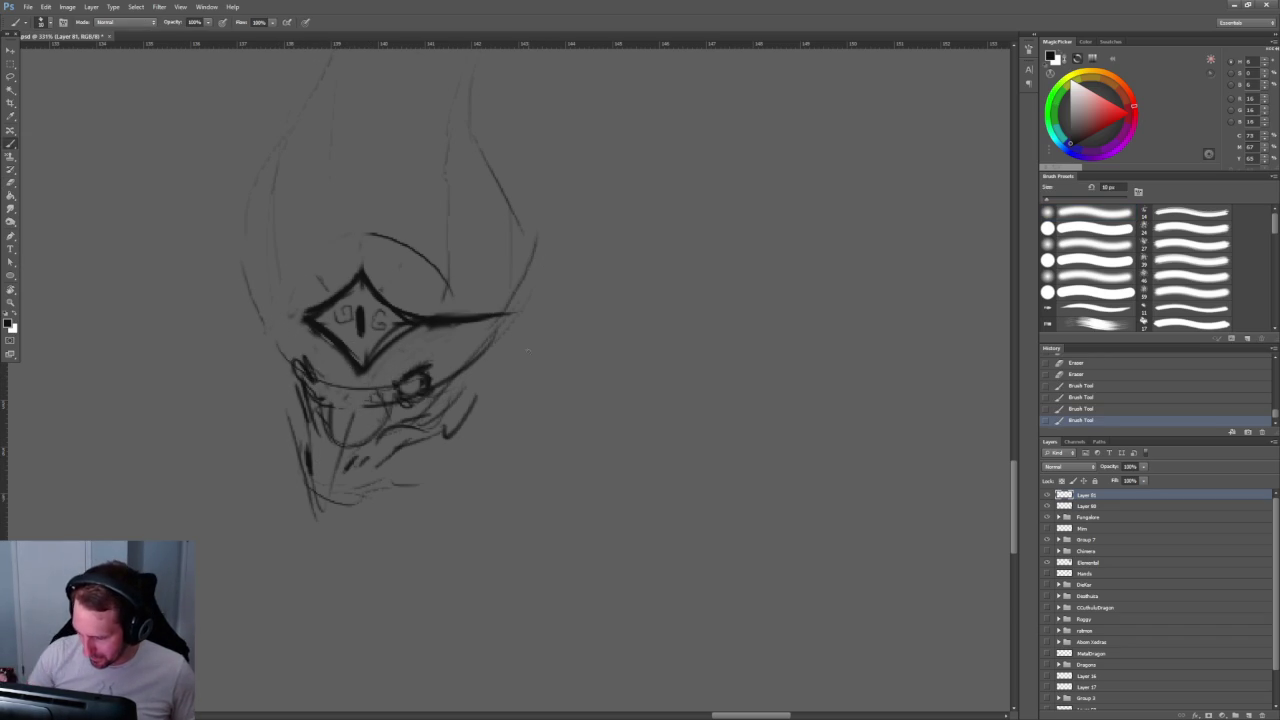
pyautogui.scroll(-10, 528, 350)
pyautogui.scroll(8, 600, 455)
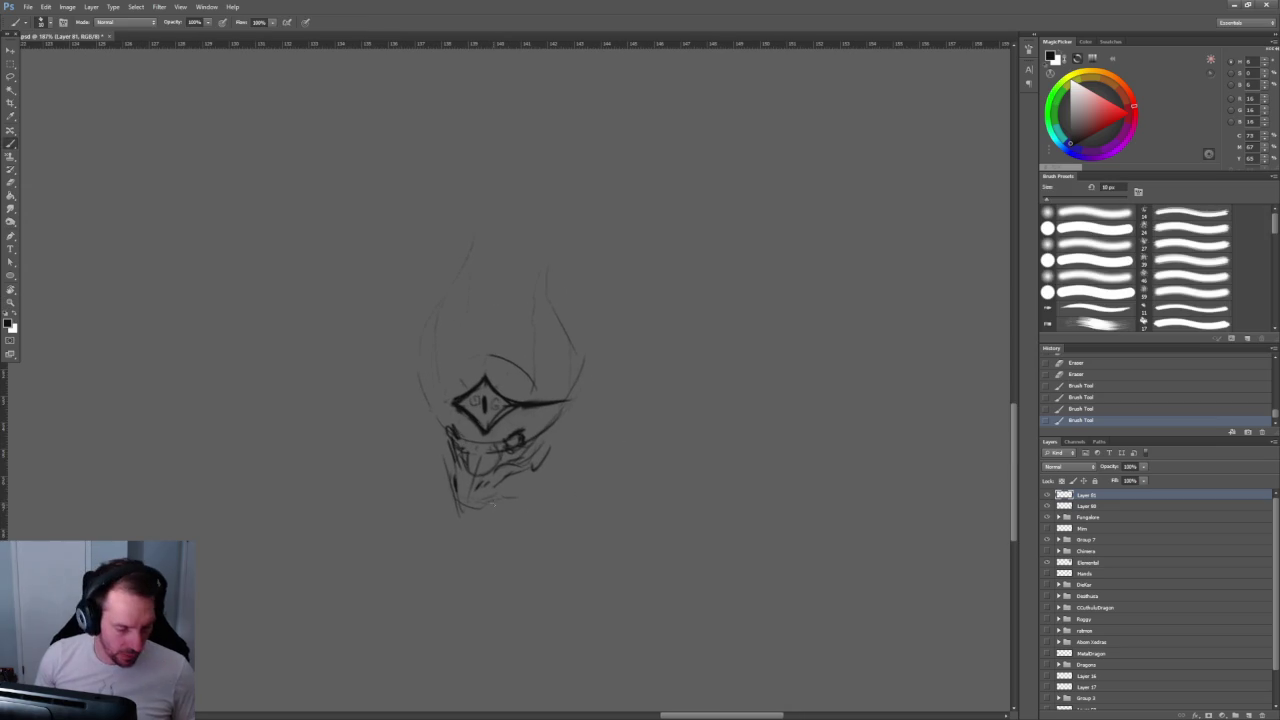
# Step: Lasso the diamond-eye head sketch, delete it, and deselect
pyautogui.press('l')
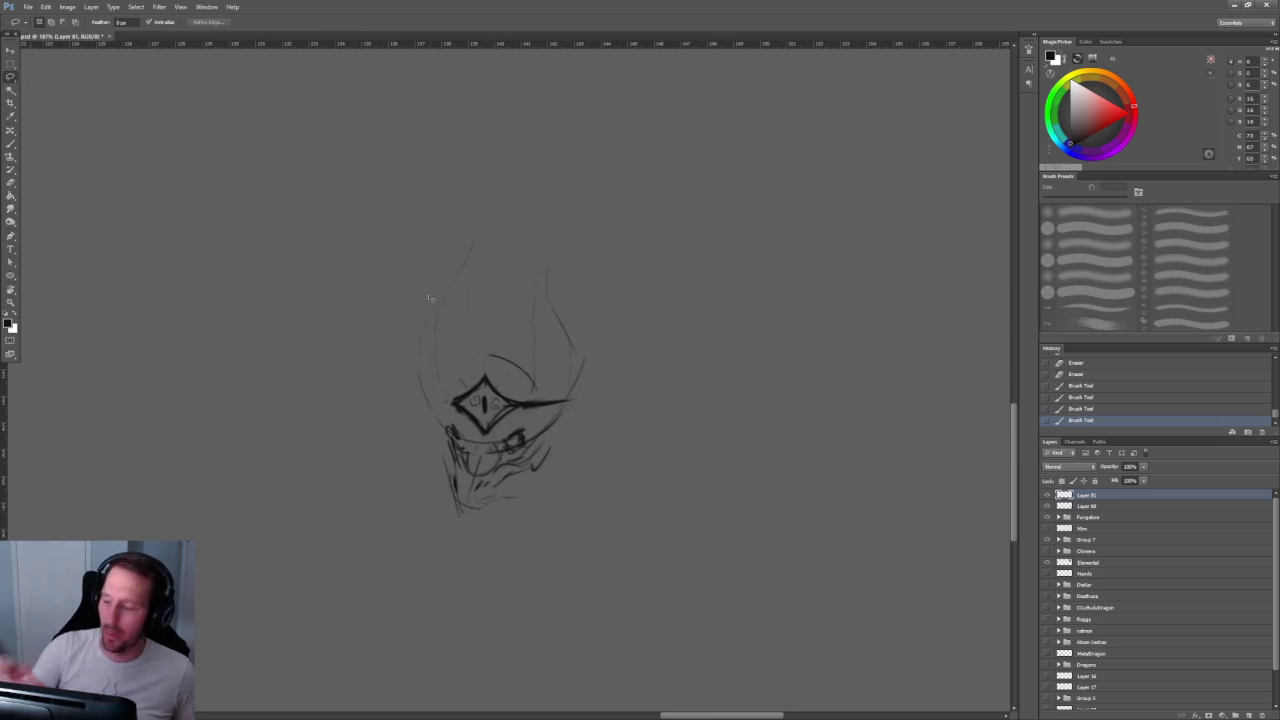
pyautogui.moveTo(575, 500); pyautogui.dragTo(548, 527)
pyautogui.press('Delete')
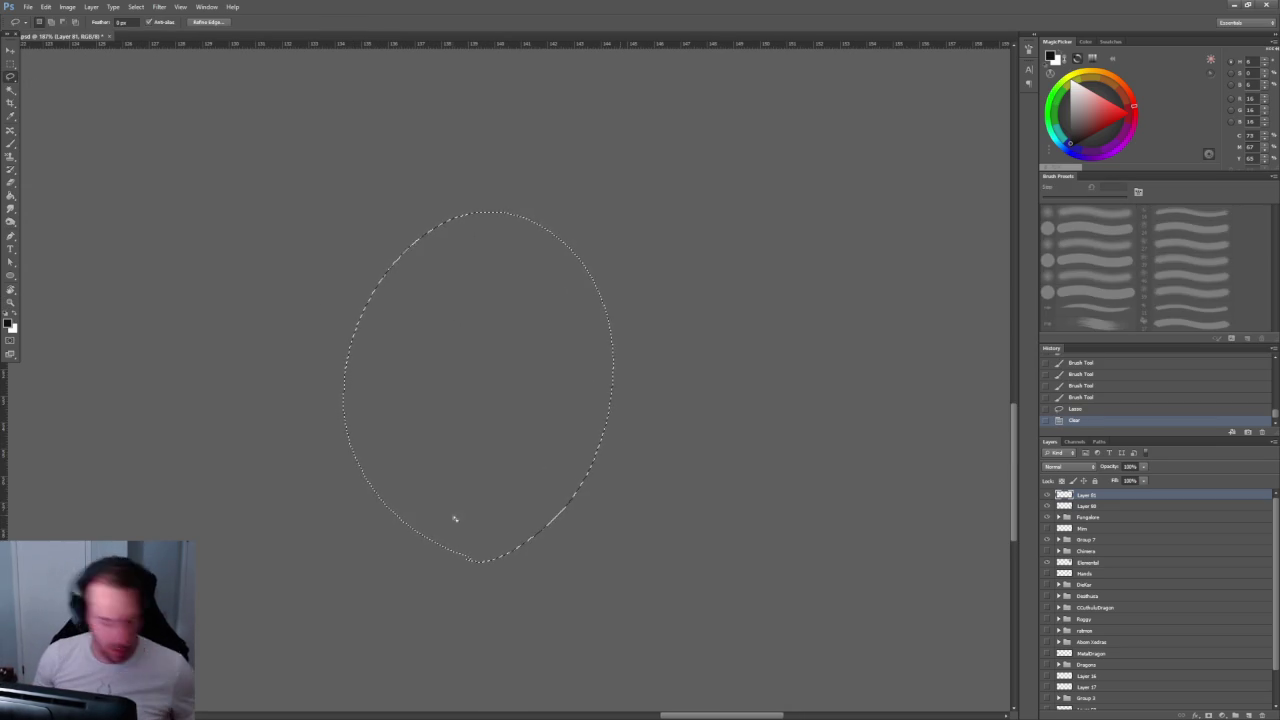
pyautogui.hotkey('ctrl', 'd')
# Step: Sketch overlapping ellipses with a diagonal and long curve to start a new head
pyautogui.press('b')
pyautogui.moveTo(372, 350)
pyautogui.mouseDown()
pyautogui.moveTo(355, 390)
pyautogui.moveTo(390, 350)
pyautogui.moveTo(360, 420)
pyautogui.moveTo(428, 345)
pyautogui.mouseUp()
pyautogui.moveTo(372, 400); pyautogui.dragTo(520, 300)
pyautogui.moveTo(420, 314)
pyautogui.mouseDown()
pyautogui.moveTo(404, 335)
pyautogui.moveTo(470, 288)
pyautogui.moveTo(488, 360)
pyautogui.mouseUp()
# Step: Draw the skull's top and right curves, darken the rear circle and front ellipse
pyautogui.moveTo(412, 285); pyautogui.dragTo(528, 226)
pyautogui.moveTo(596, 273); pyautogui.dragTo(585, 335)
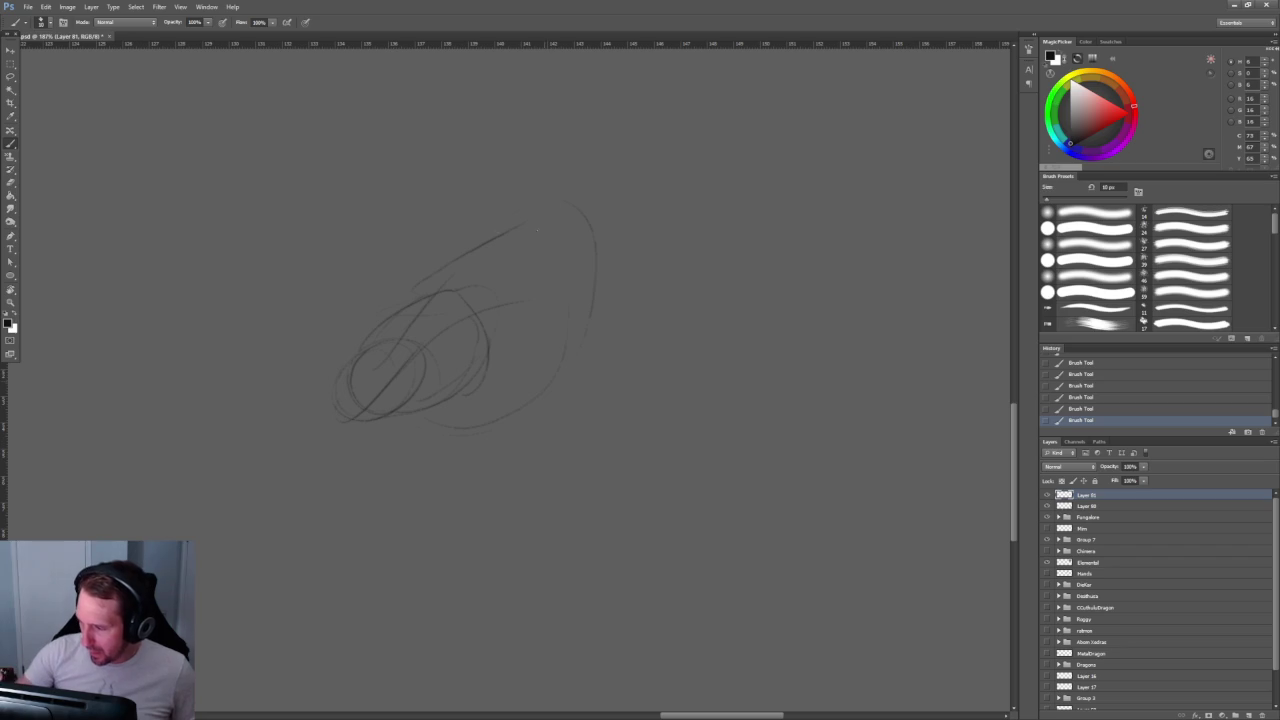
pyautogui.moveTo(362, 322)
pyautogui.mouseDown()
pyautogui.moveTo(520, 226)
pyautogui.moveTo(480, 400)
pyautogui.mouseUp()
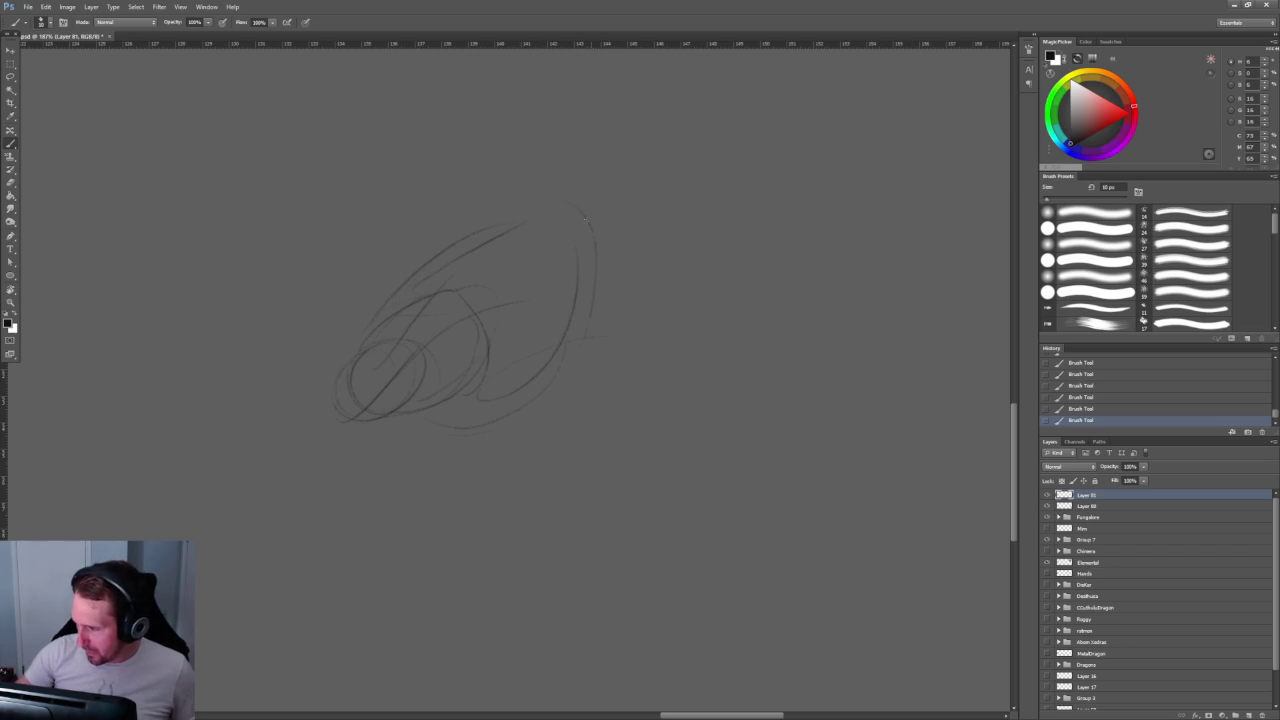
pyautogui.moveTo(702, 318); pyautogui.dragTo(706, 332)
pyautogui.moveTo(530, 238); pyautogui.dragTo(640, 262)
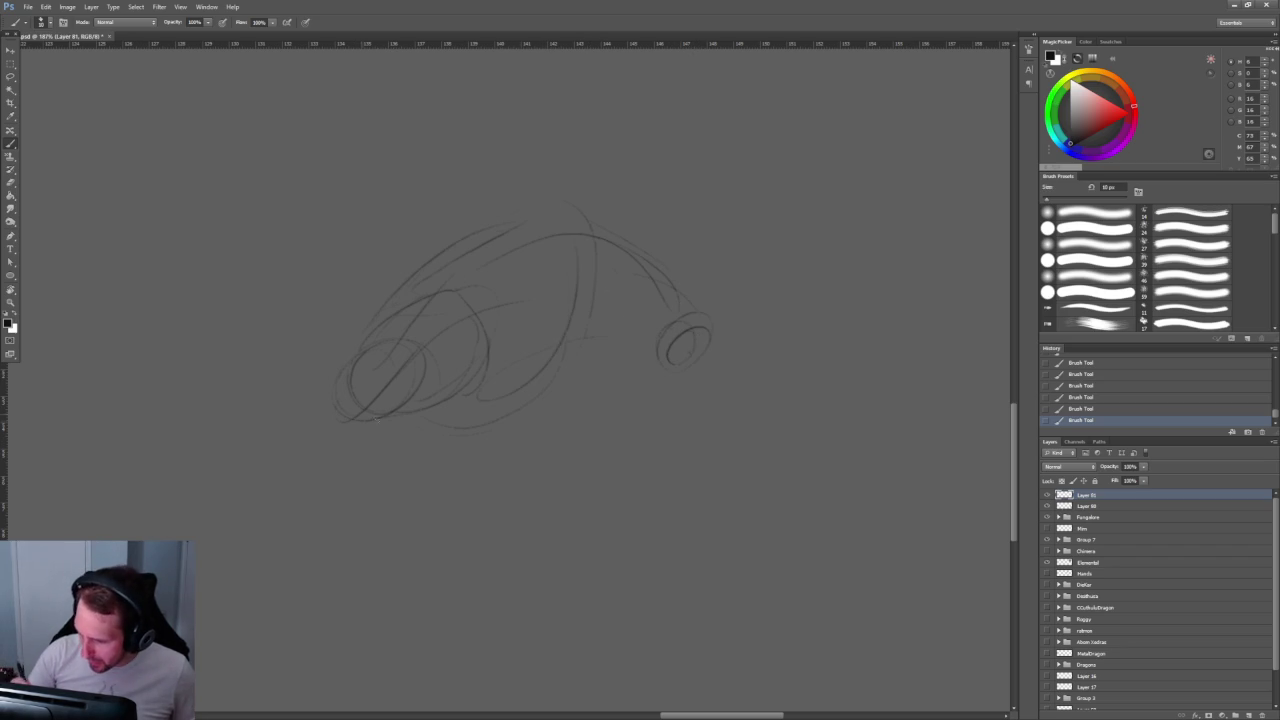
pyautogui.moveTo(430, 345)
pyautogui.mouseDown()
pyautogui.moveTo(395, 414)
pyautogui.moveTo(345, 410)
pyautogui.mouseUp()
# Step: Sketch a loop on the head's right side and a curving neck line
pyautogui.moveTo(530, 365); pyautogui.dragTo(598, 285)
pyautogui.moveTo(592, 342); pyautogui.dragTo(510, 370)
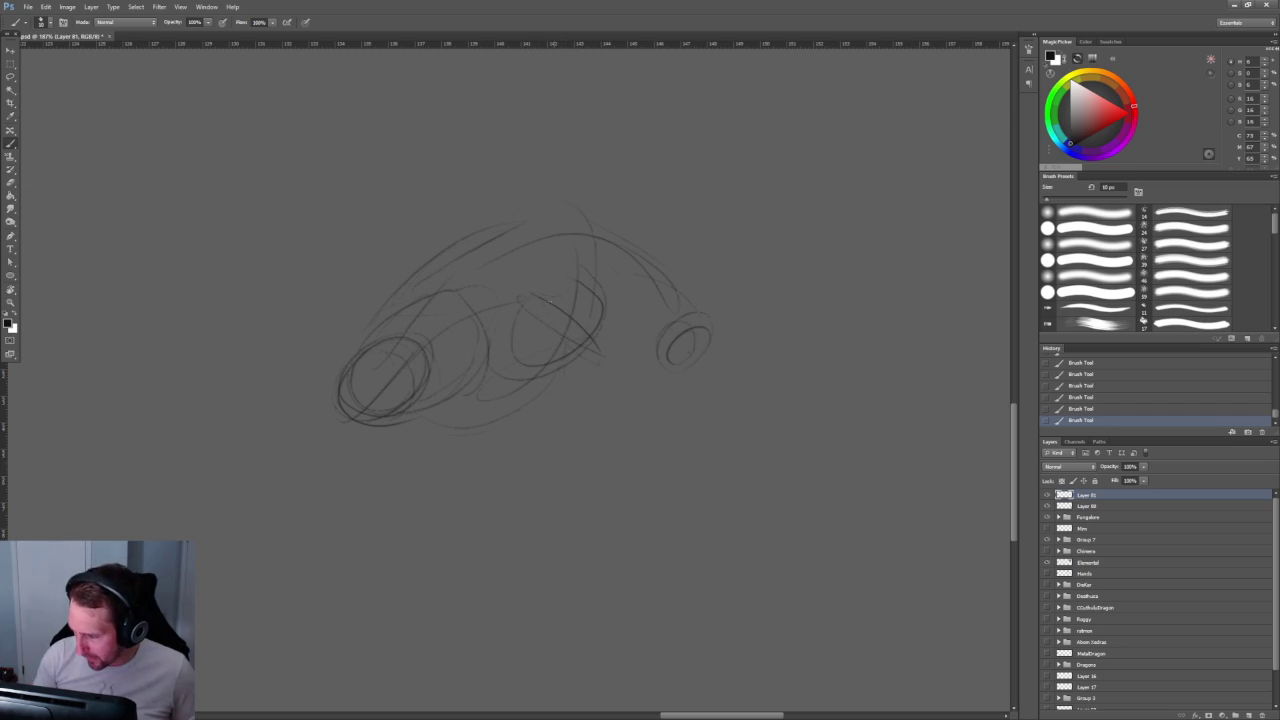
pyautogui.moveTo(595, 306); pyautogui.dragTo(596, 366)
pyautogui.moveTo(512, 372)
pyautogui.mouseDown()
pyautogui.moveTo(576, 398)
pyautogui.moveTo(548, 510)
pyautogui.mouseUp()
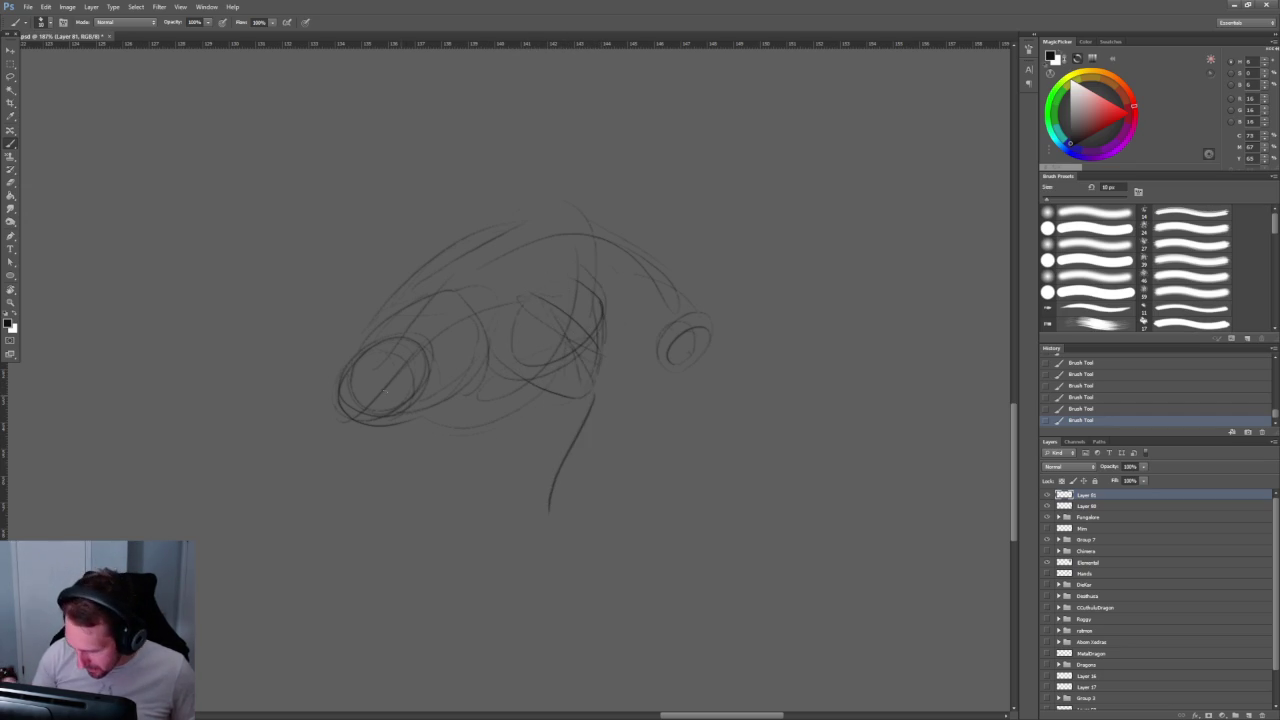
# Step: Draw the pointed beak-like snout, darken the eye, and add marks below it
pyautogui.moveTo(416, 340); pyautogui.dragTo(354, 448)
pyautogui.moveTo(390, 358); pyautogui.dragTo(314, 454)
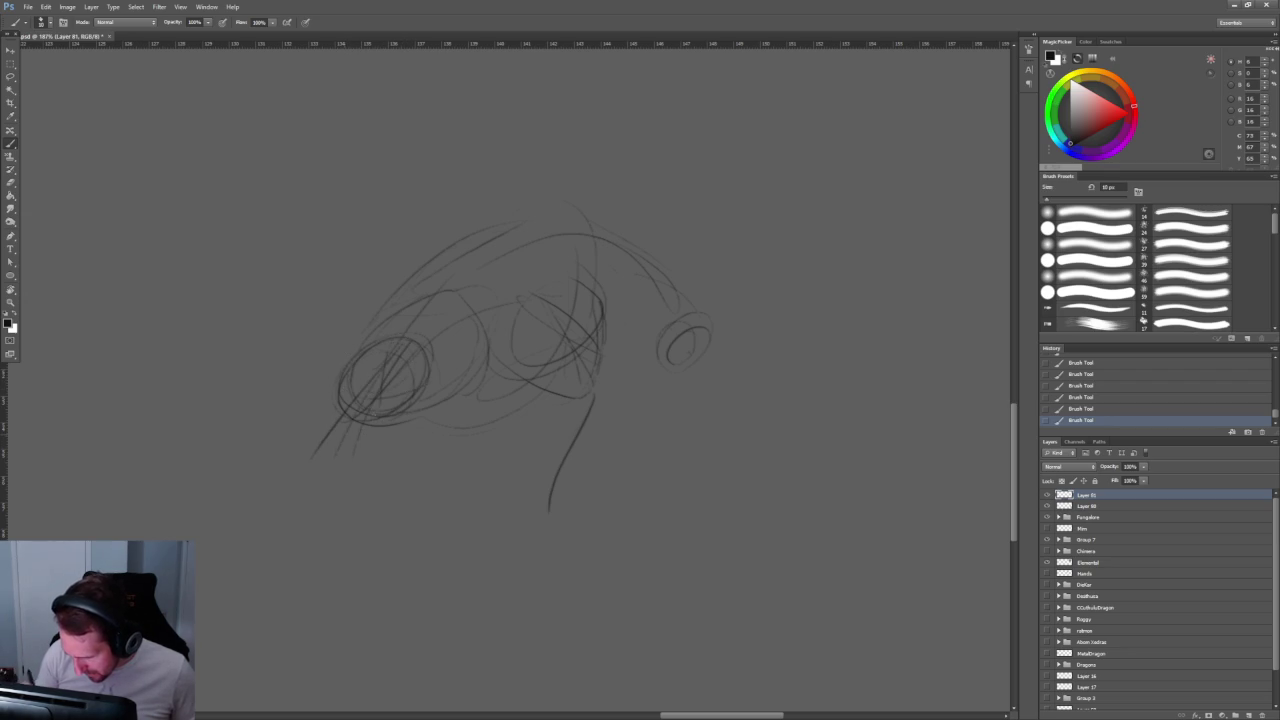
pyautogui.moveTo(418, 408)
pyautogui.mouseDown()
pyautogui.moveTo(400, 434)
pyautogui.moveTo(300, 482)
pyautogui.mouseUp()
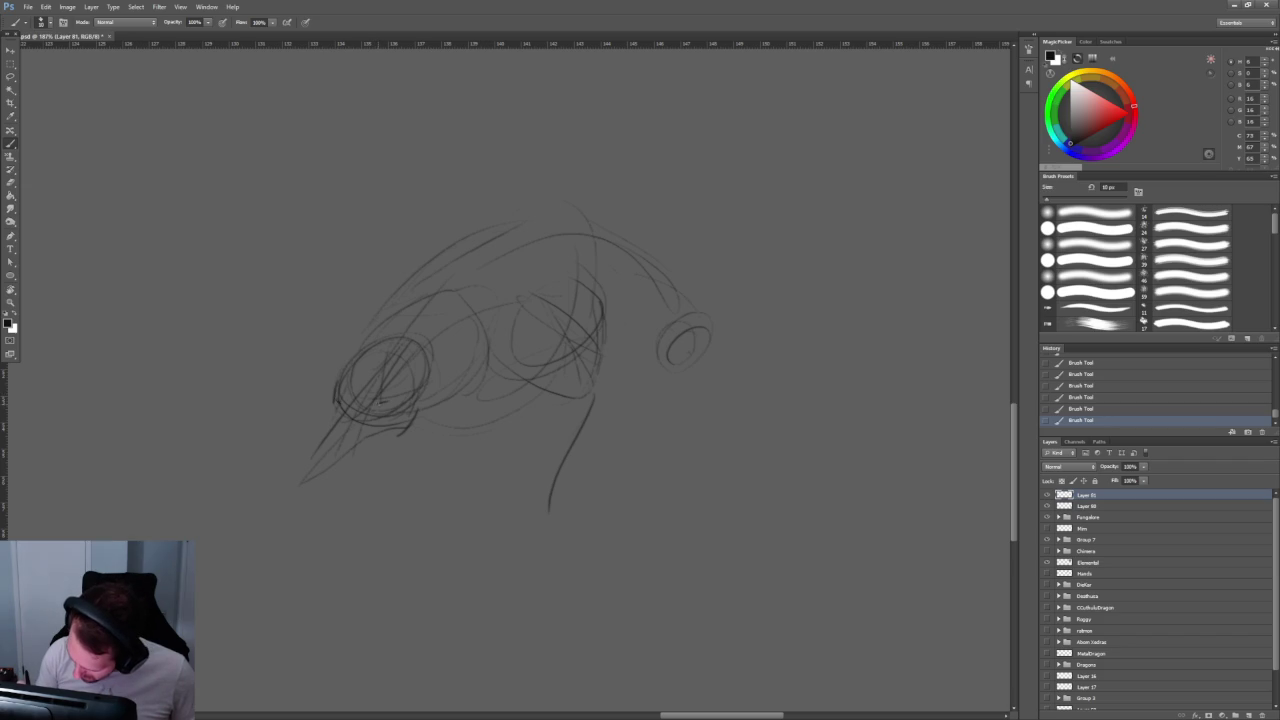
pyautogui.moveTo(378, 403)
pyautogui.mouseDown()
pyautogui.moveTo(392, 406)
pyautogui.moveTo(324, 424)
pyautogui.moveTo(308, 452)
pyautogui.mouseUp()
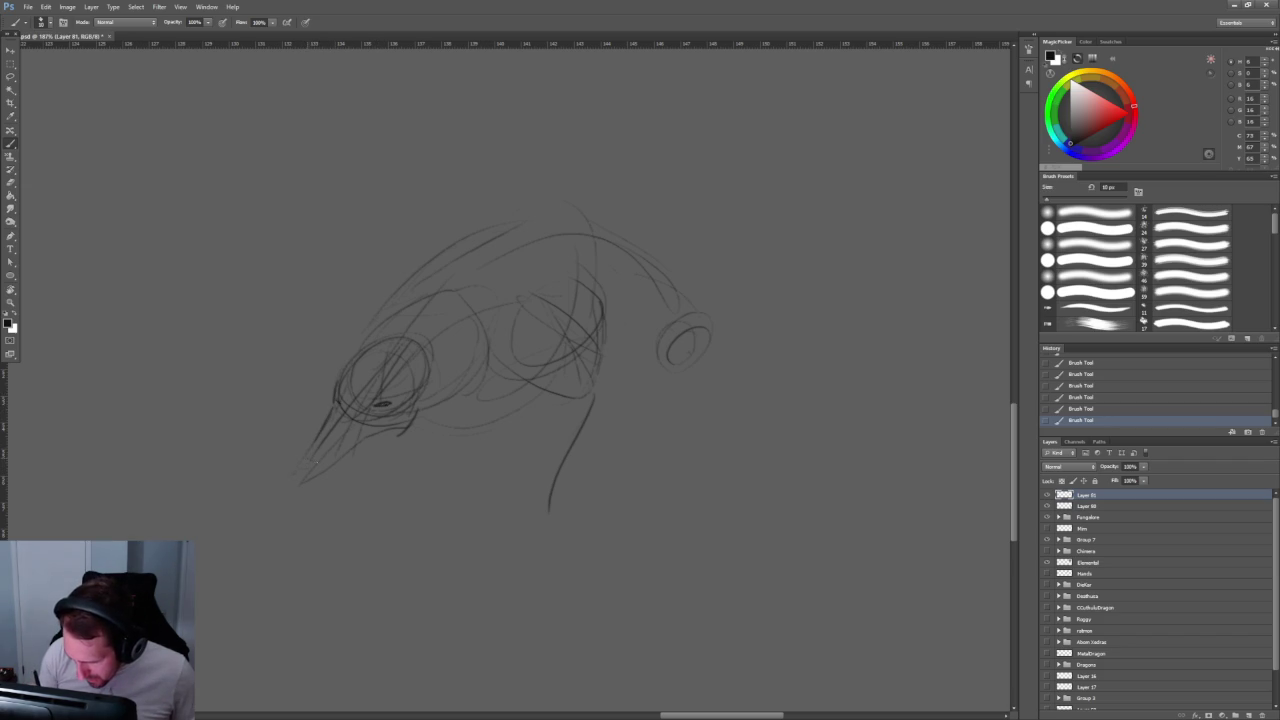
pyautogui.moveTo(310, 462); pyautogui.dragTo(298, 468)
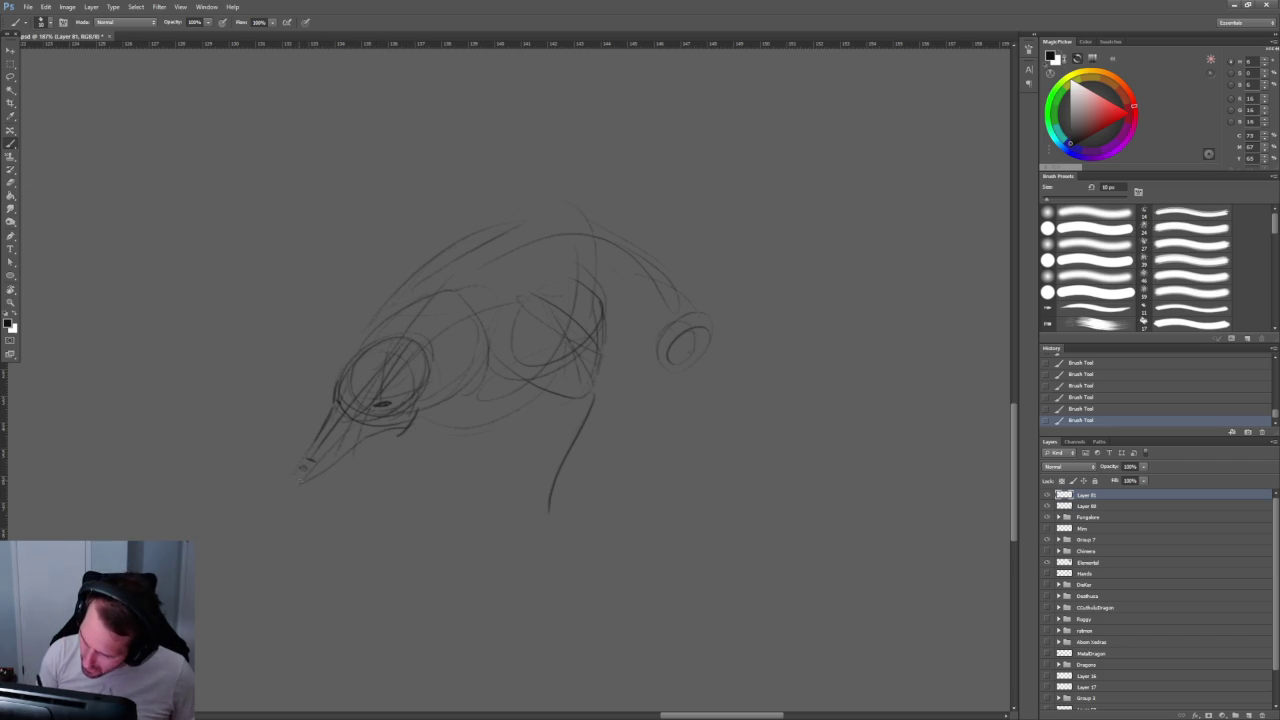
pyautogui.moveTo(408, 428); pyautogui.dragTo(378, 478)
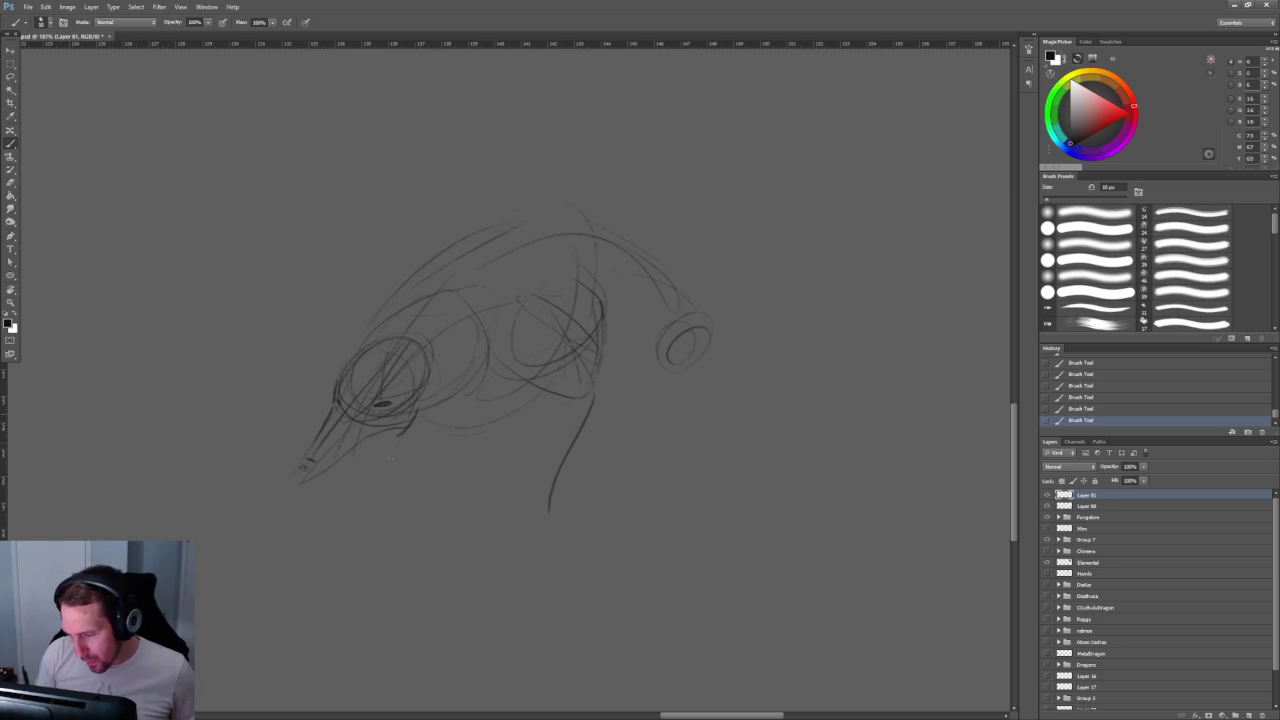
pyautogui.moveTo(406, 432)
pyautogui.mouseDown()
pyautogui.moveTo(418, 440)
pyautogui.moveTo(408, 448)
pyautogui.mouseUp()
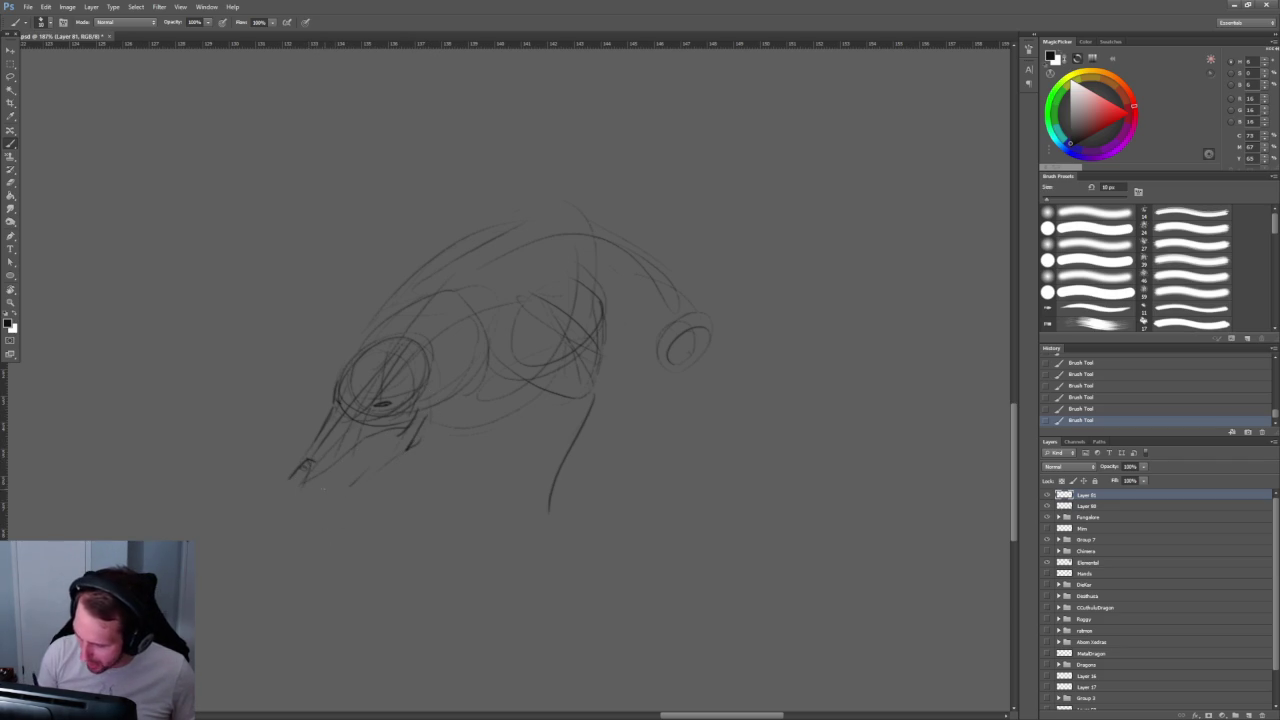
pyautogui.moveTo(356, 472); pyautogui.dragTo(330, 490)
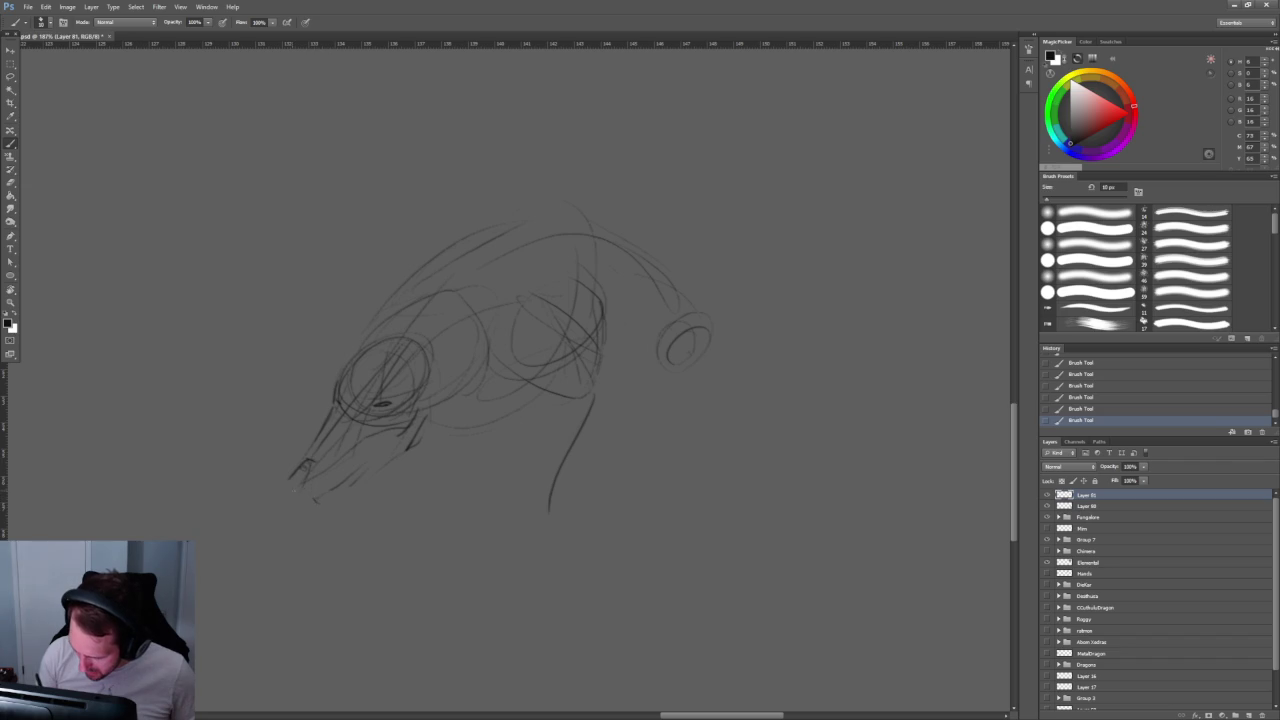
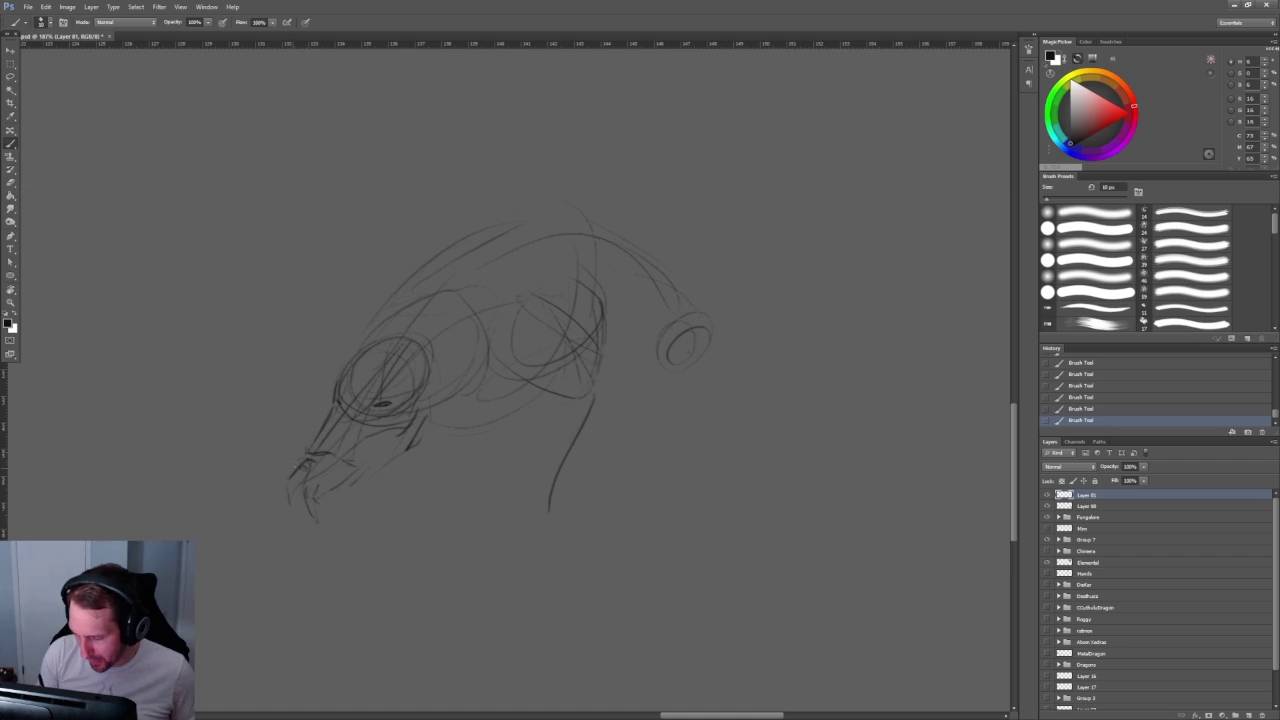
# Step: Paint the dark diamond eye socket and brow lines beside it with a slightly larger brush
pyautogui.scroll(5, 345, 420)
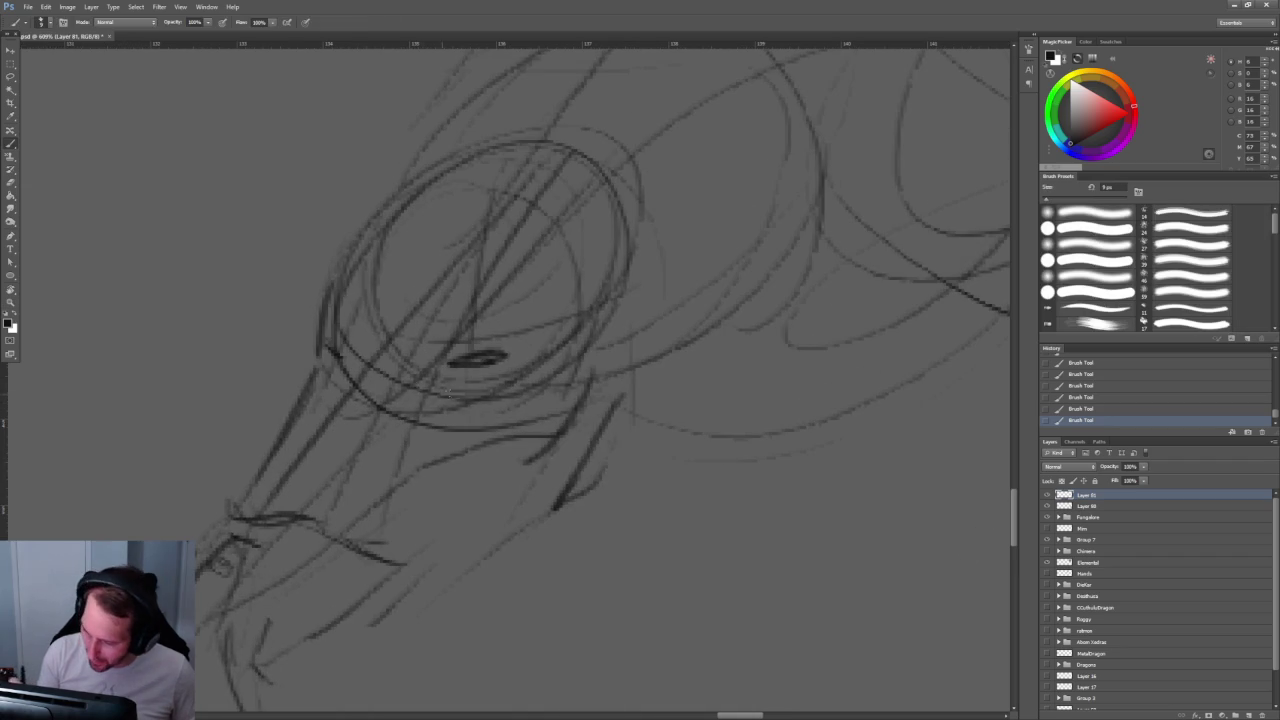
pyautogui.moveTo(450, 364)
pyautogui.mouseDown()
pyautogui.moveTo(474, 382)
pyautogui.moveTo(500, 358)
pyautogui.mouseUp()
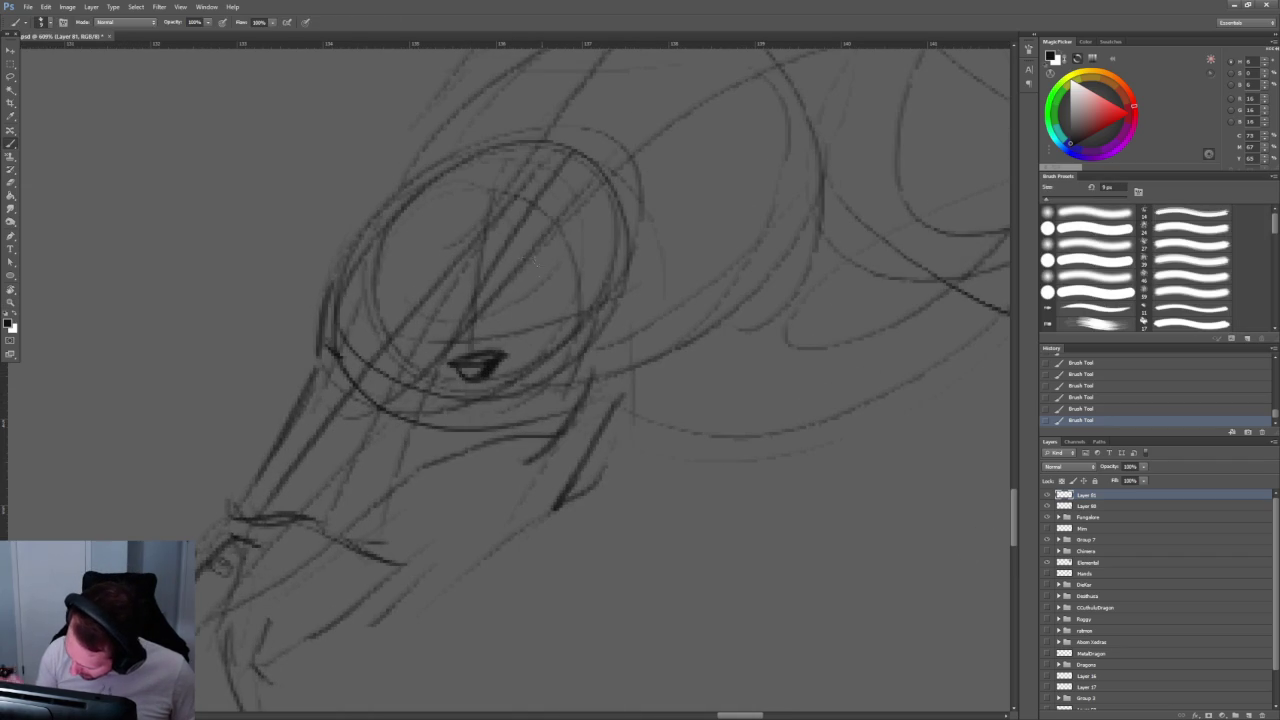
pyautogui.moveTo(322, 346); pyautogui.dragTo(328, 360)
pyautogui.moveTo(464, 356)
pyautogui.mouseDown()
pyautogui.moveTo(482, 368)
pyautogui.moveTo(462, 368)
pyautogui.moveTo(490, 362)
pyautogui.mouseUp()
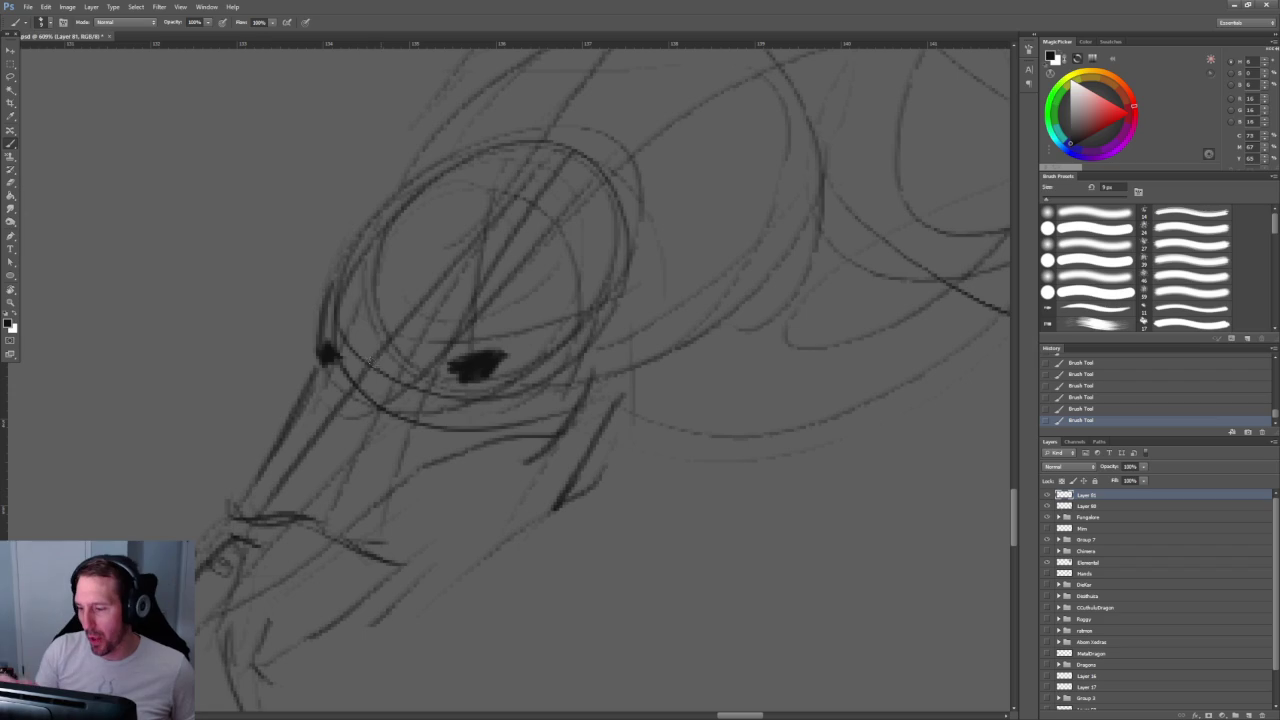
pyautogui.press(']')
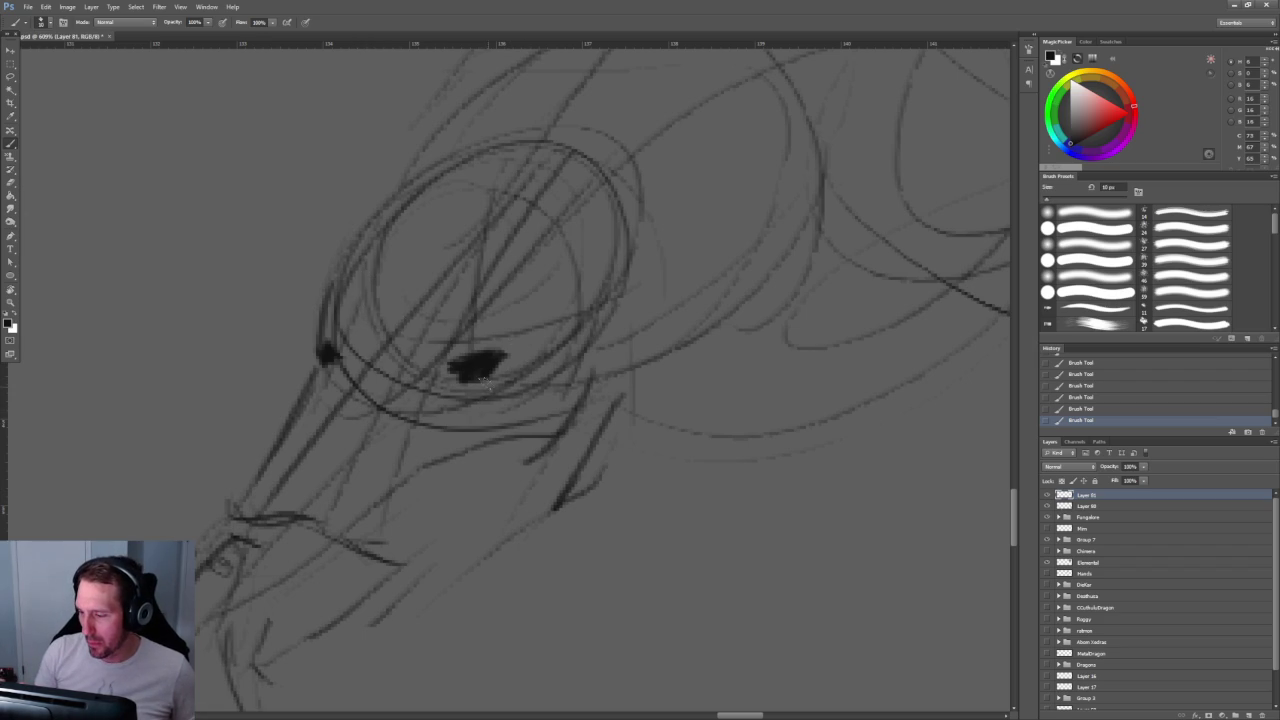
pyautogui.moveTo(354, 318)
pyautogui.mouseDown()
pyautogui.moveTo(376, 362)
pyautogui.moveTo(460, 304)
pyautogui.mouseUp()
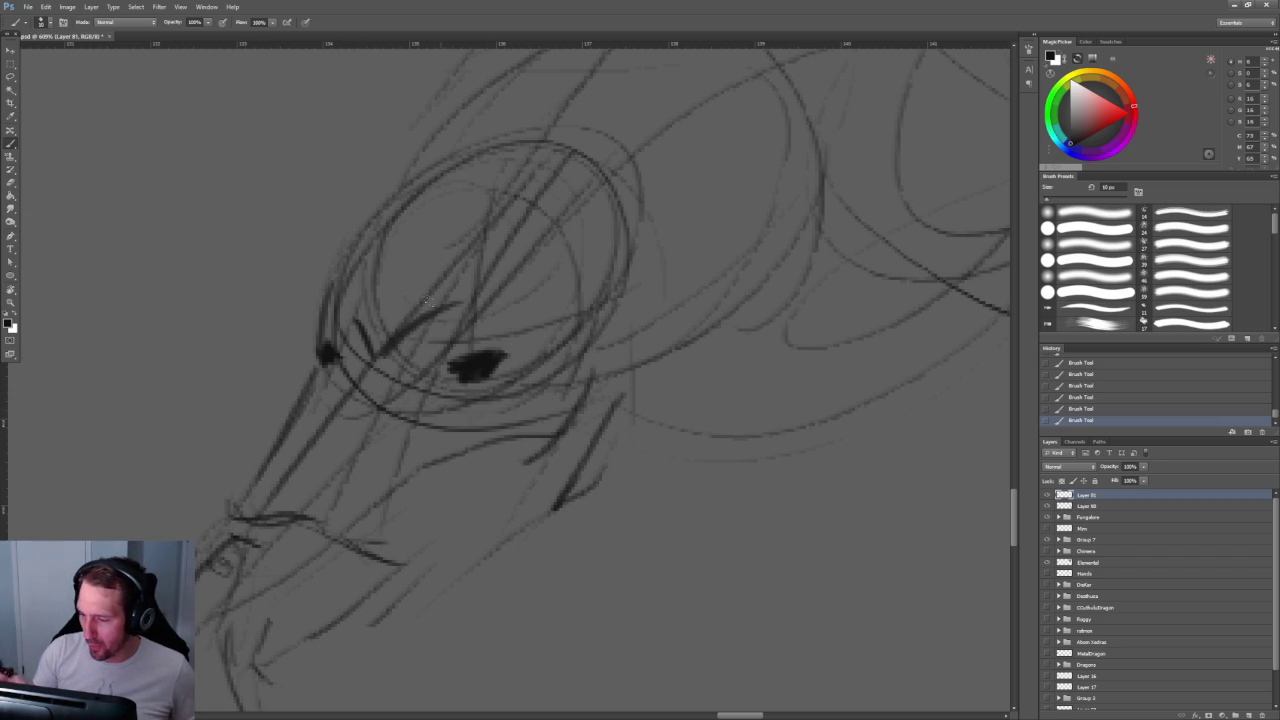
pyautogui.moveTo(336, 290)
pyautogui.mouseDown()
pyautogui.moveTo(370, 346)
pyautogui.moveTo(388, 244)
pyautogui.moveTo(470, 282)
pyautogui.moveTo(418, 300)
pyautogui.mouseUp()
pyautogui.moveTo(397, 287); pyautogui.dragTo(390, 318)
pyautogui.hotkey('ctrl', 'z')
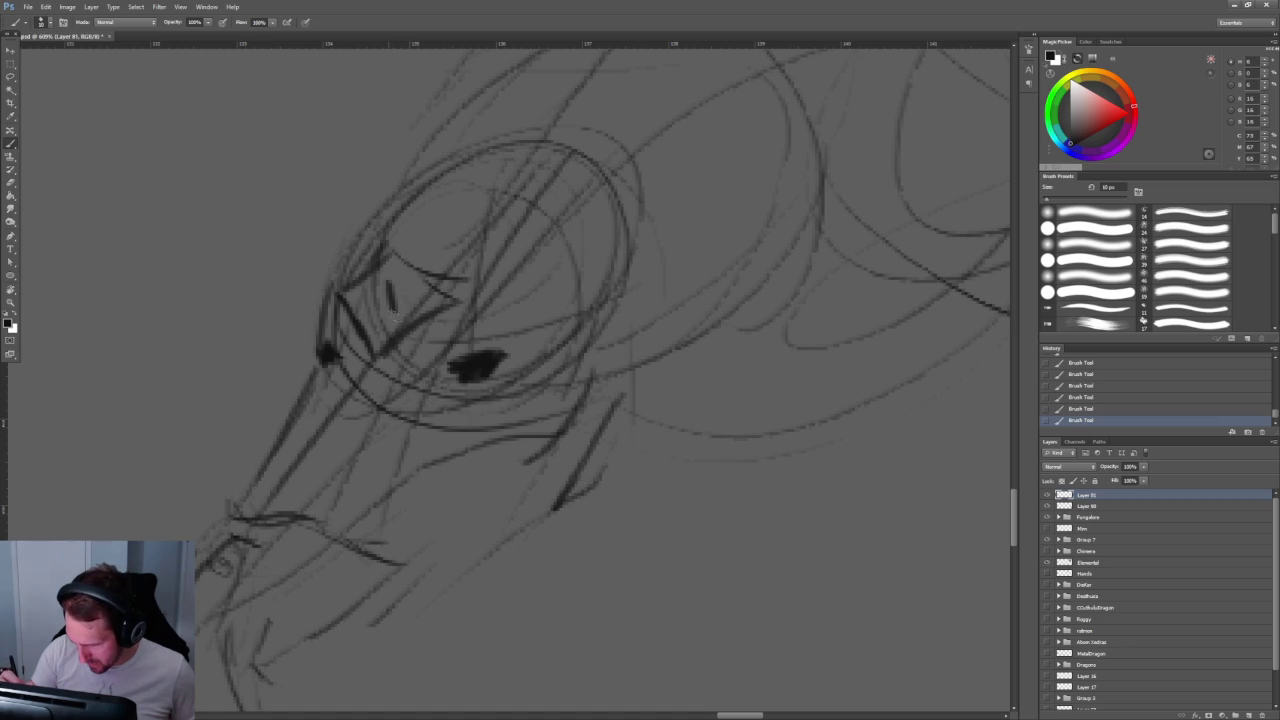
# Step: Zoom in close on the eye and hollow it into an outline, lightening the dark head blob
pyautogui.press('z')
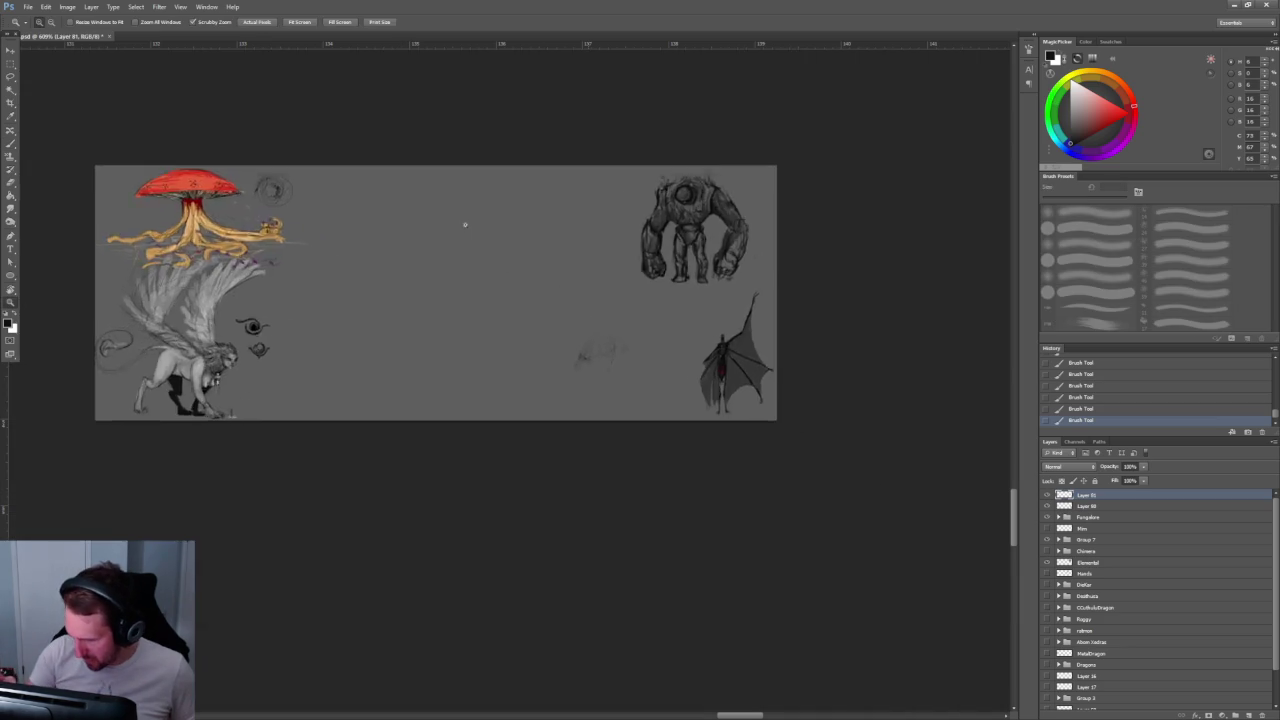
pyautogui.moveTo(589, 360); pyautogui.dragTo(491, 243)
pyautogui.press('b')
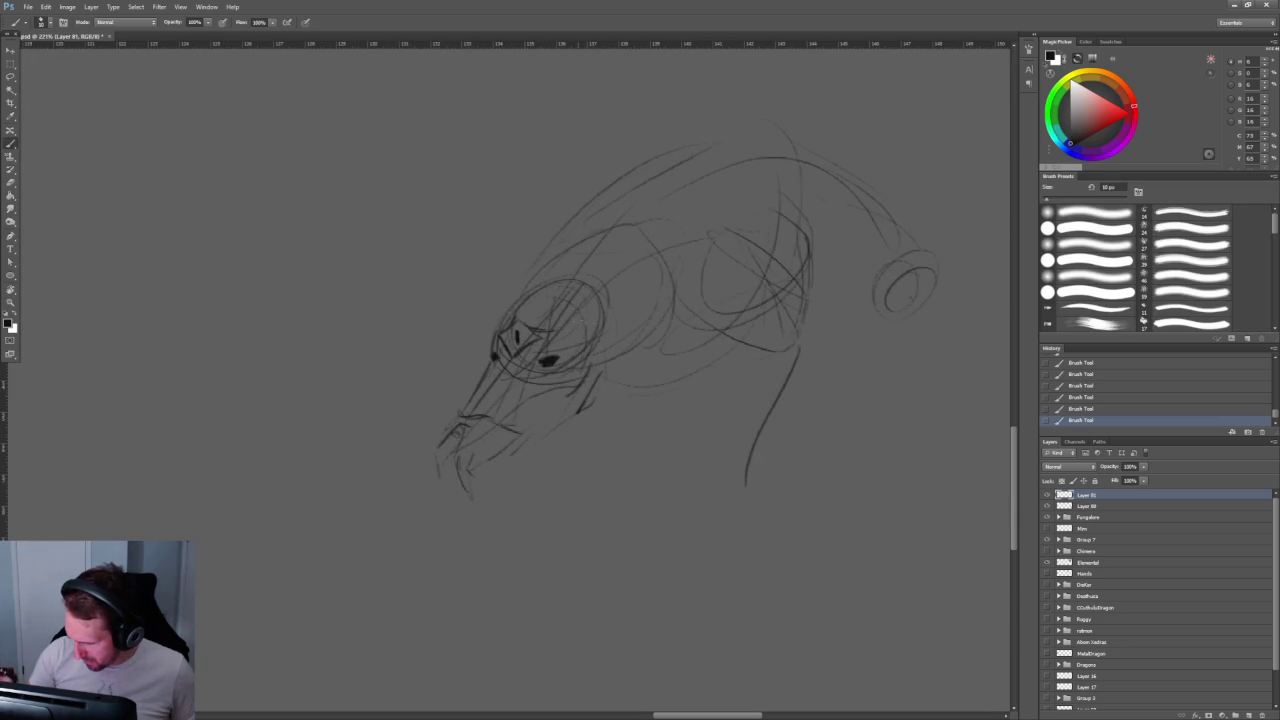
pyautogui.press('z')
pyautogui.moveTo(577, 322); pyautogui.dragTo(650, 325)
pyautogui.press('b')
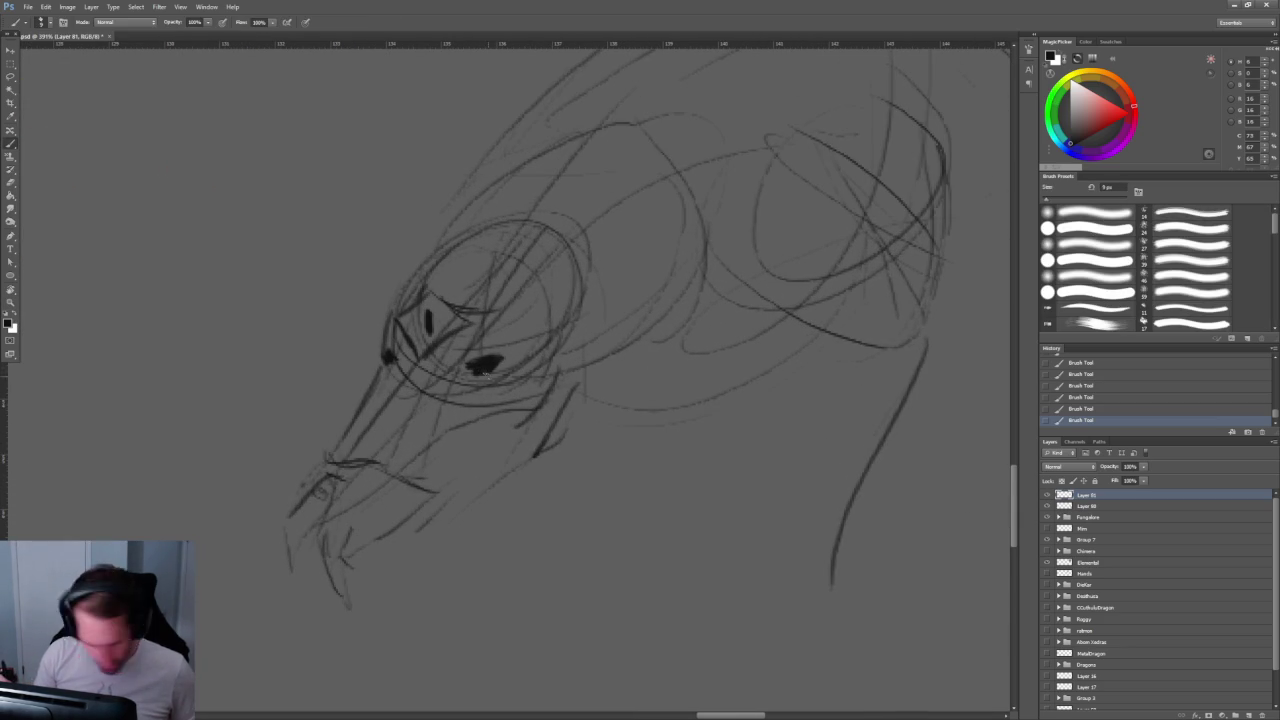
pyautogui.press('z')
pyautogui.moveTo(414, 443)
pyautogui.mouseDown()
pyautogui.moveTo(432, 416)
pyautogui.moveTo(480, 414)
pyautogui.mouseUp()
pyautogui.press('b')
pyautogui.moveTo(613, 187); pyautogui.dragTo(614, 174)
pyautogui.press('[')
pyautogui.moveTo(310, 157); pyautogui.dragTo(320, 166)
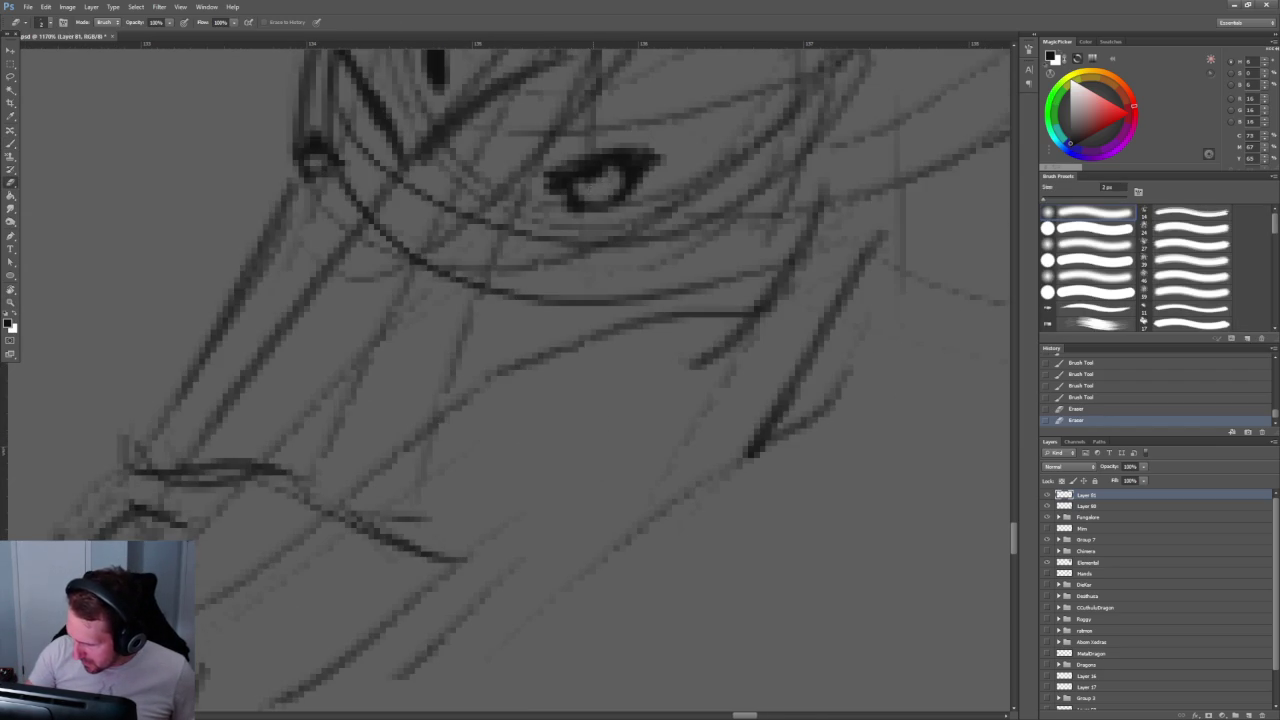
pyautogui.scroll(-8, 694, 189)
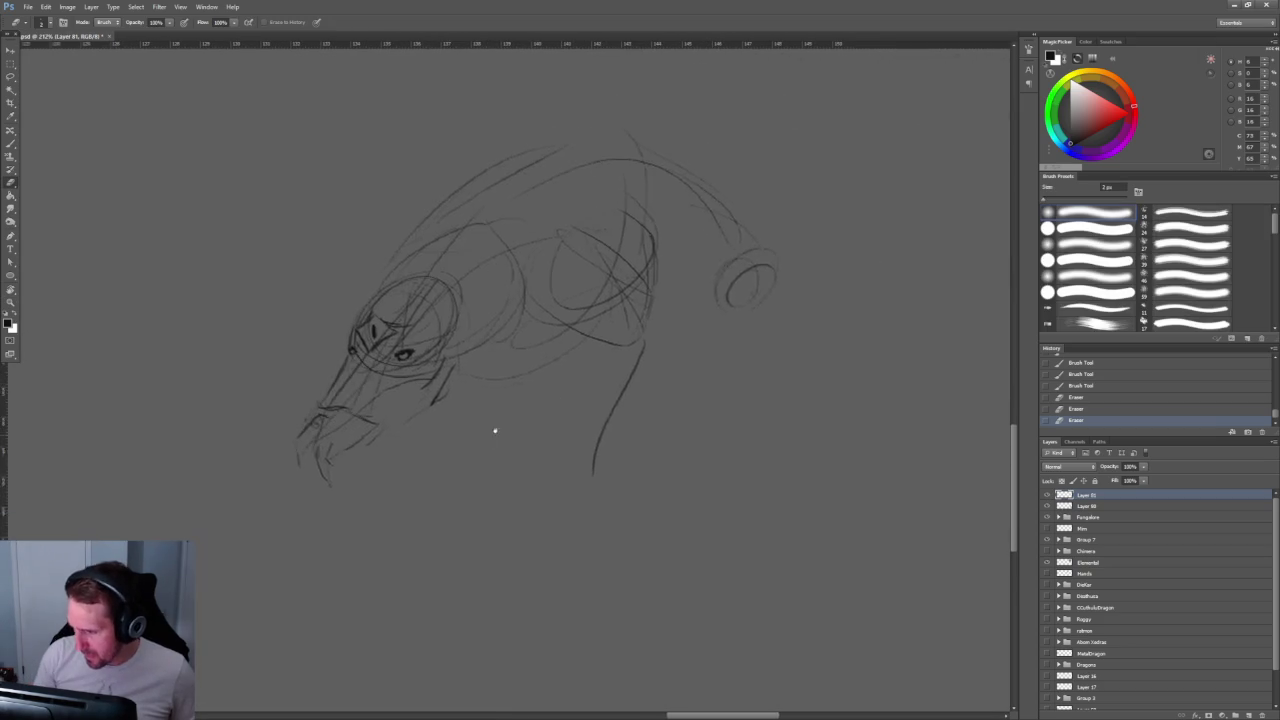
pyautogui.scroll(2, 480, 330)
pyautogui.scroll(5, 468, 290)
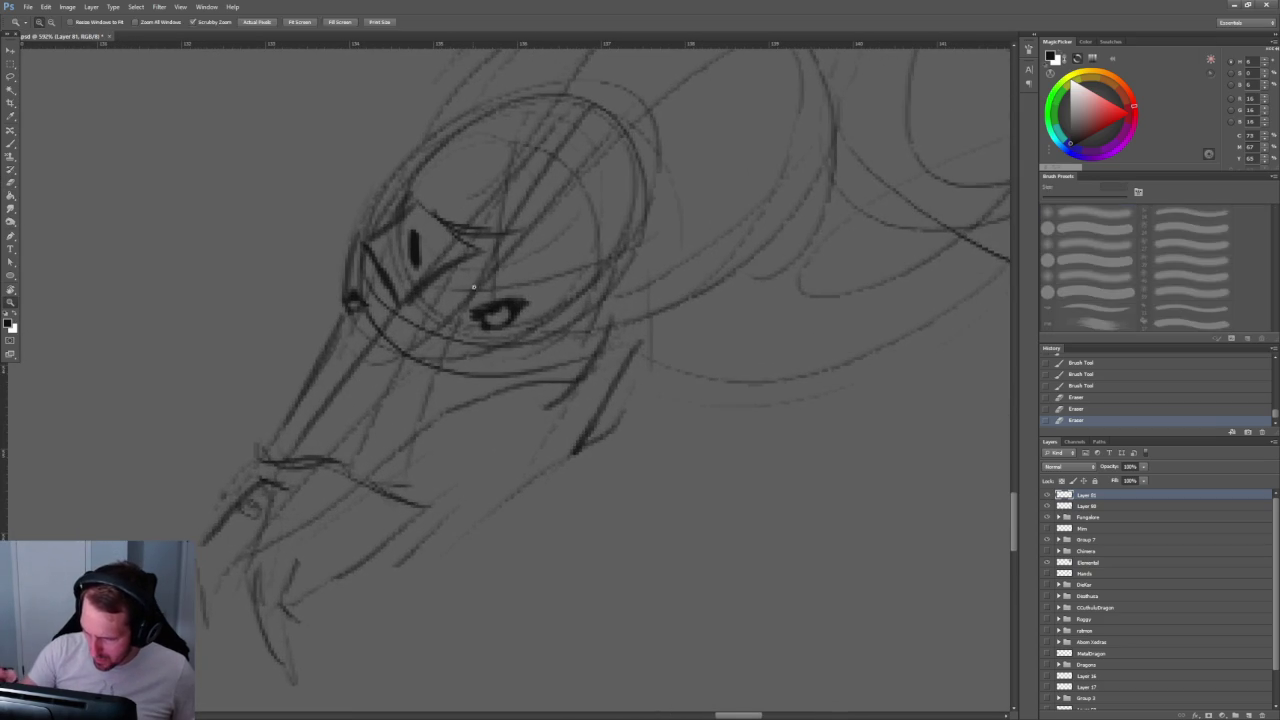
# Step: Ink dark snout and jaw lines with fangs hanging from the snout tip
pyautogui.moveTo(468, 280); pyautogui.dragTo(403, 358)
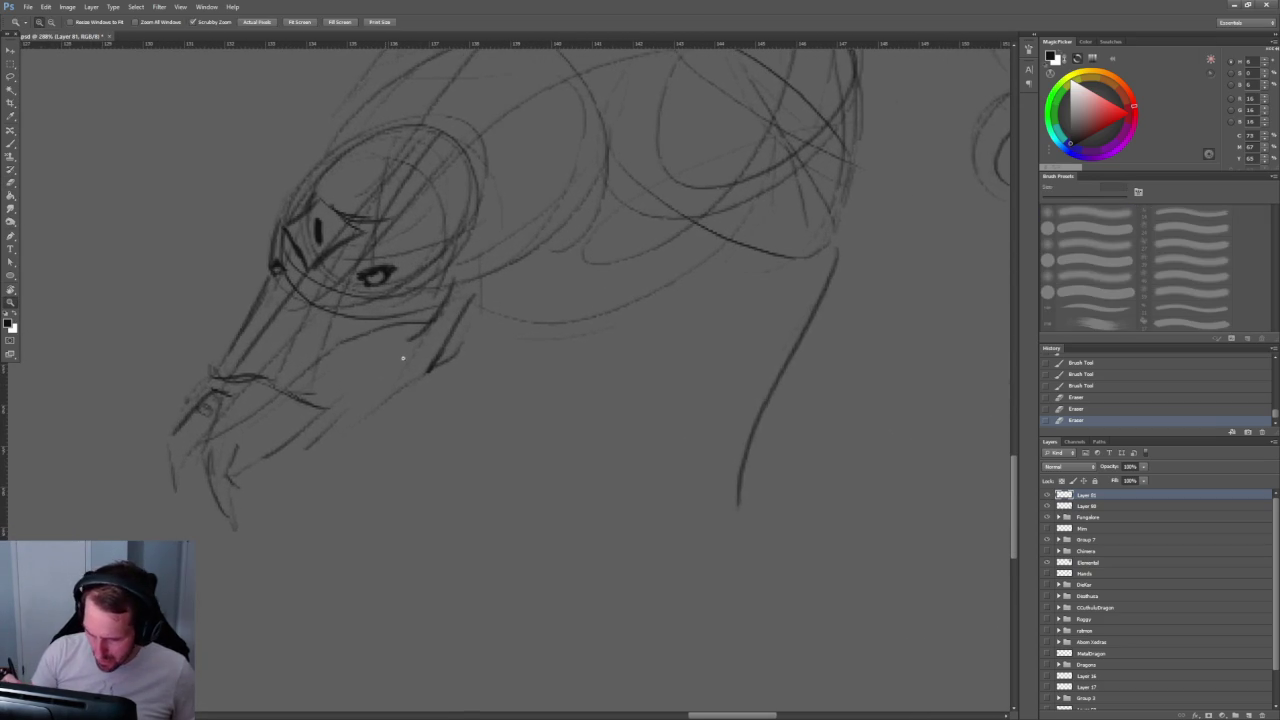
pyautogui.press('b')
pyautogui.moveTo(226, 390)
pyautogui.mouseDown()
pyautogui.moveTo(206, 444)
pyautogui.moveTo(278, 398)
pyautogui.mouseUp()
pyautogui.moveTo(274, 404); pyautogui.dragTo(288, 394)
pyautogui.moveTo(214, 445)
pyautogui.mouseDown()
pyautogui.moveTo(225, 431)
pyautogui.moveTo(186, 438)
pyautogui.moveTo(196, 424)
pyautogui.moveTo(225, 490)
pyautogui.mouseUp()
pyautogui.moveTo(224, 460); pyautogui.dragTo(241, 439)
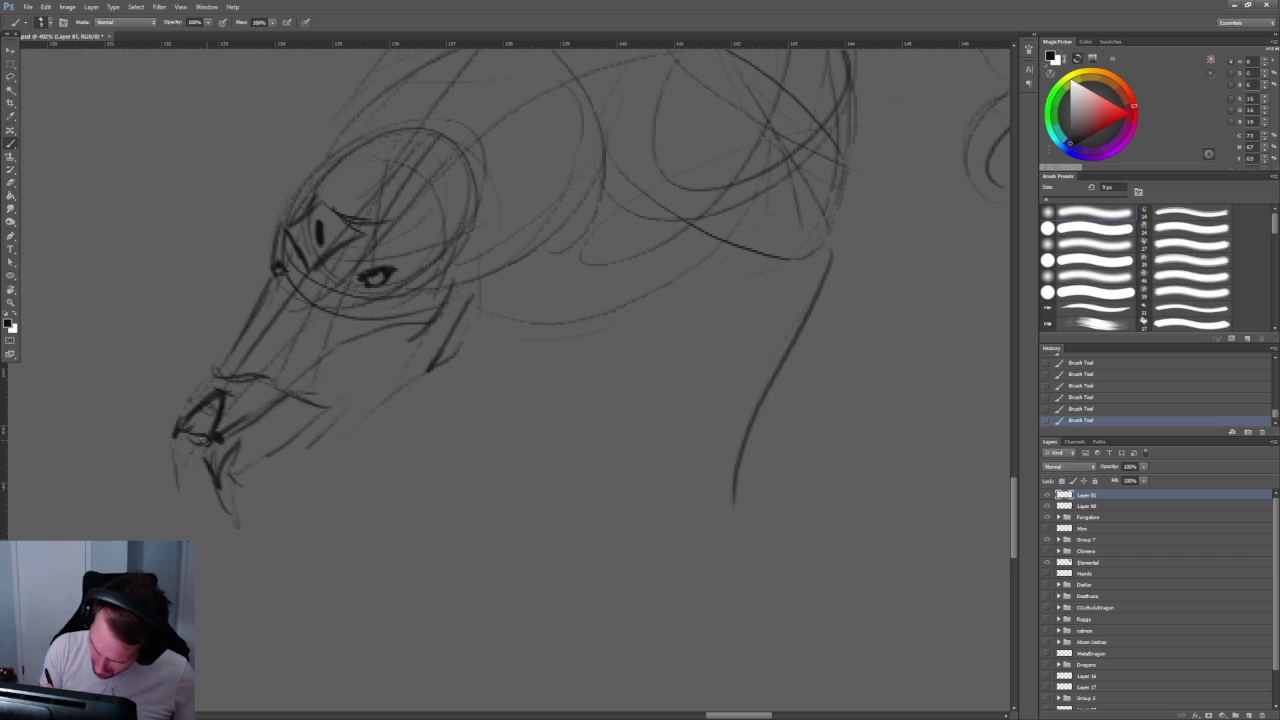
pyautogui.moveTo(172, 442)
pyautogui.mouseDown()
pyautogui.moveTo(177, 496)
pyautogui.moveTo(233, 448)
pyautogui.mouseUp()
pyautogui.moveTo(214, 446)
pyautogui.mouseDown()
pyautogui.moveTo(210, 468)
pyautogui.moveTo(243, 488)
pyautogui.moveTo(253, 477)
pyautogui.moveTo(246, 499)
pyautogui.mouseUp()
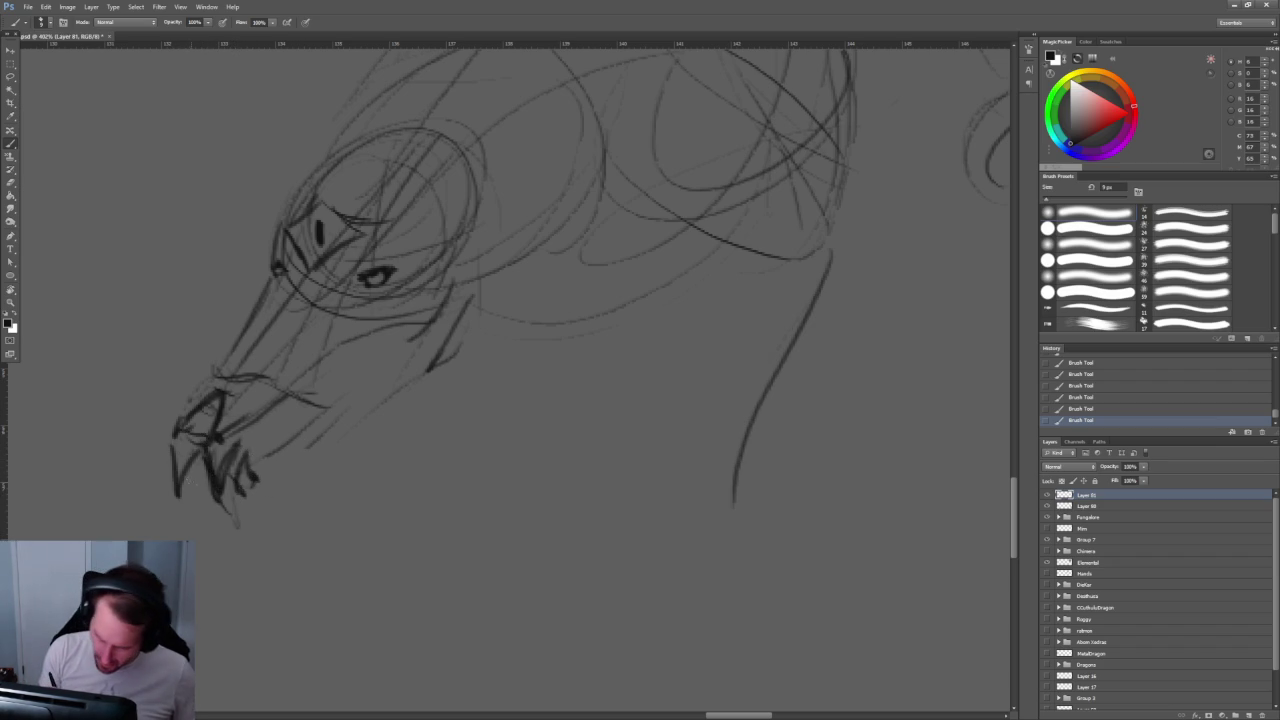
pyautogui.moveTo(192, 466)
pyautogui.mouseDown()
pyautogui.moveTo(206, 485)
pyautogui.moveTo(262, 502)
pyautogui.moveTo(376, 393)
pyautogui.mouseUp()
pyautogui.moveTo(334, 504); pyautogui.dragTo(334, 536)
pyautogui.moveTo(333, 446)
pyautogui.mouseDown()
pyautogui.moveTo(334, 552)
pyautogui.moveTo(347, 456)
pyautogui.mouseUp()
# Step: Restroke the lower eye into a pointed triangular shape
pyautogui.scroll(1, 500, 350)
pyautogui.scroll(1, 500, 350)
pyautogui.scroll(1, 500, 350)
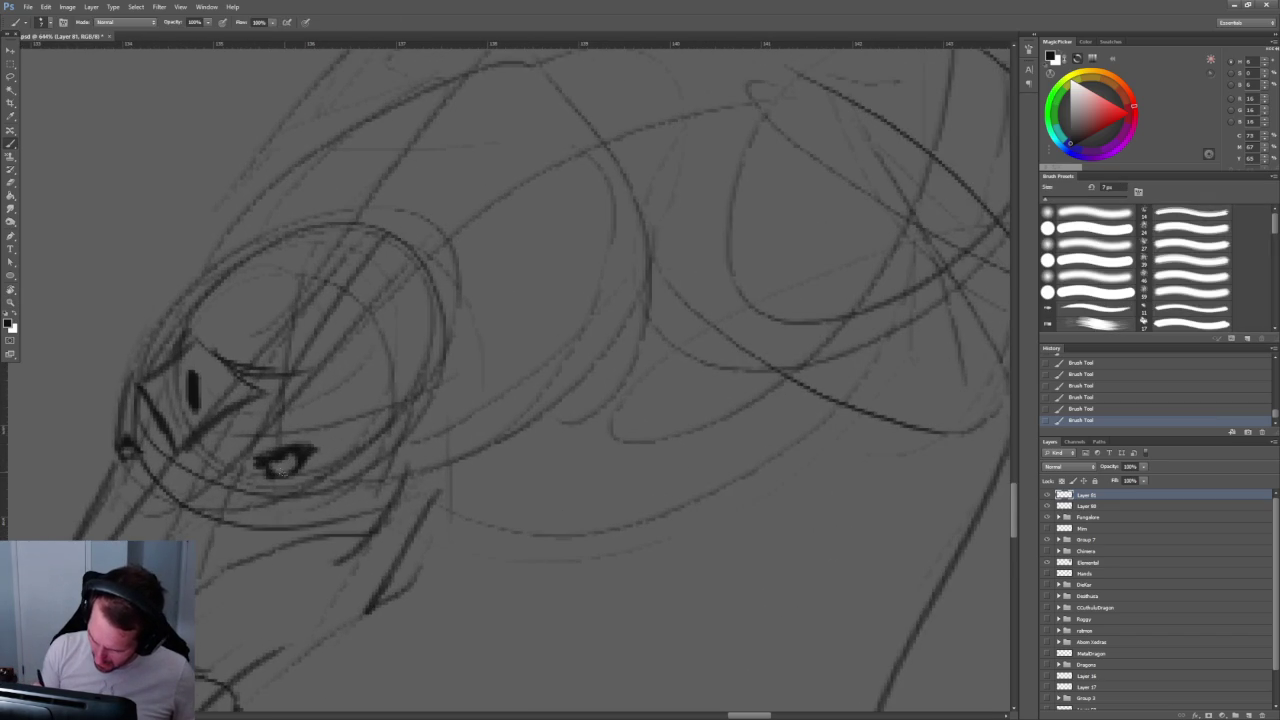
pyautogui.moveTo(304, 460); pyautogui.dragTo(289, 527)
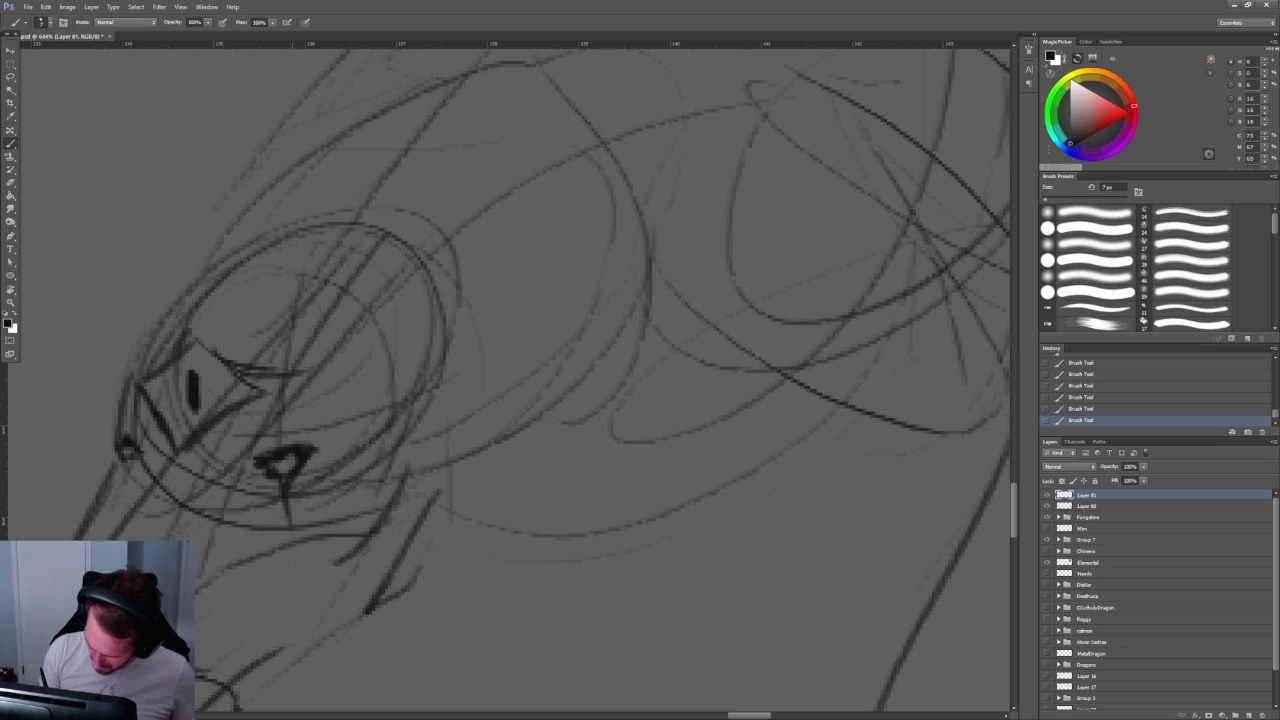
pyautogui.moveTo(281, 483)
pyautogui.mouseDown()
pyautogui.moveTo(283, 540)
pyautogui.moveTo(268, 513)
pyautogui.mouseUp()
pyautogui.press('z')
pyautogui.moveTo(330, 400)
pyautogui.mouseDown()
pyautogui.moveTo(271, 374)
pyautogui.moveTo(334, 400)
pyautogui.moveTo(272, 346)
pyautogui.moveTo(279, 394)
pyautogui.moveTo(348, 415)
pyautogui.mouseUp()
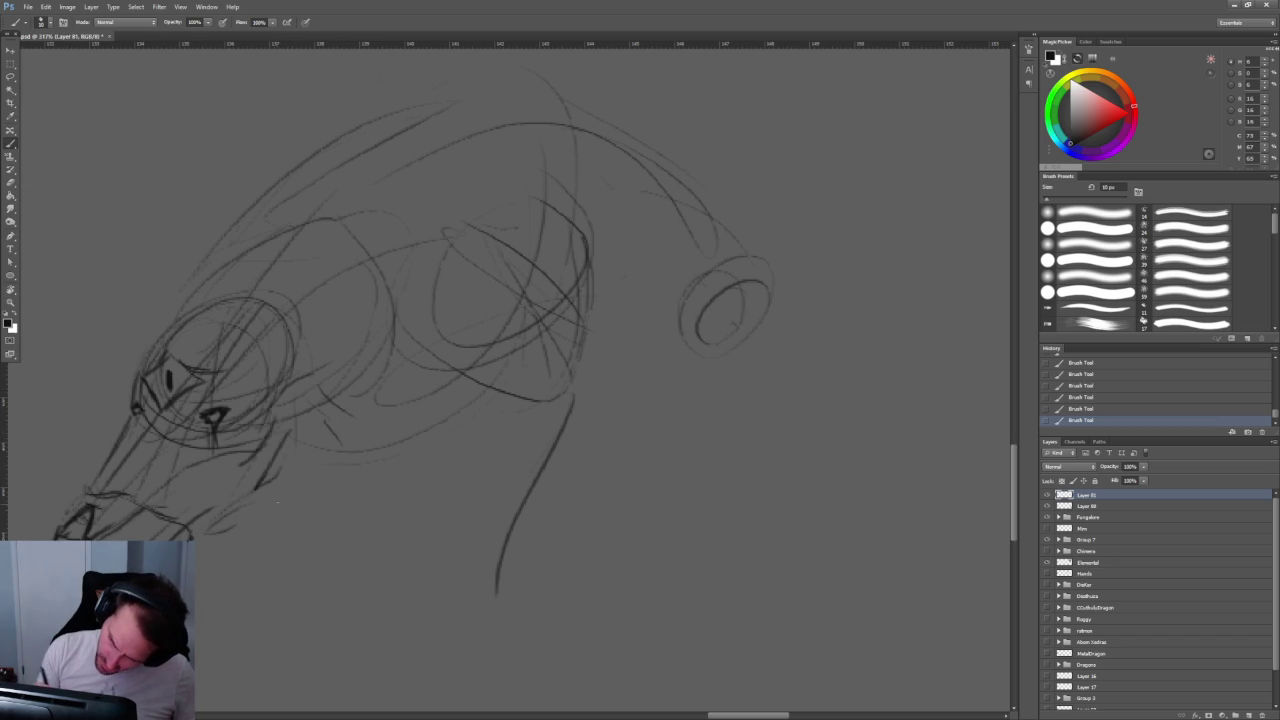
# Step: Add strokes under the head, down its side and around the eye
pyautogui.moveTo(284, 512); pyautogui.dragTo(314, 522)
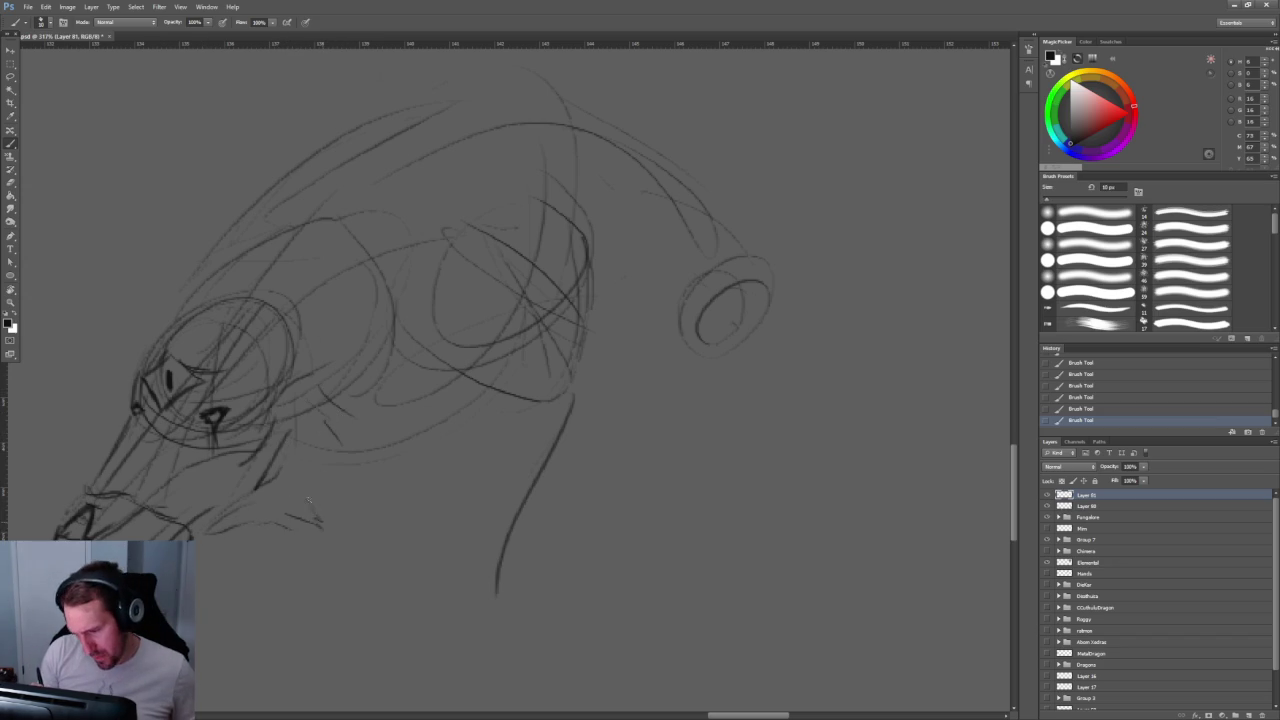
pyautogui.moveTo(328, 416); pyautogui.dragTo(321, 505)
pyautogui.moveTo(355, 331); pyautogui.dragTo(371, 366)
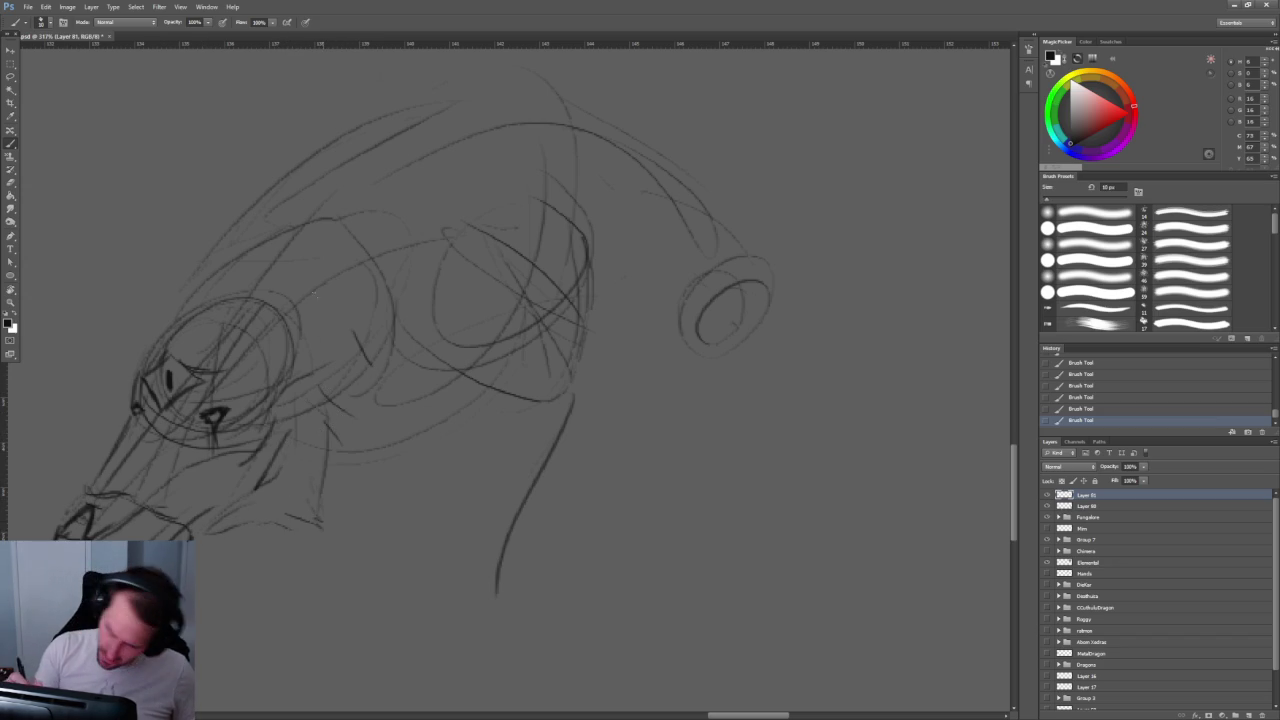
pyautogui.moveTo(151, 326); pyautogui.dragTo(135, 384)
pyautogui.moveTo(500, 350); pyautogui.dragTo(506, 396)
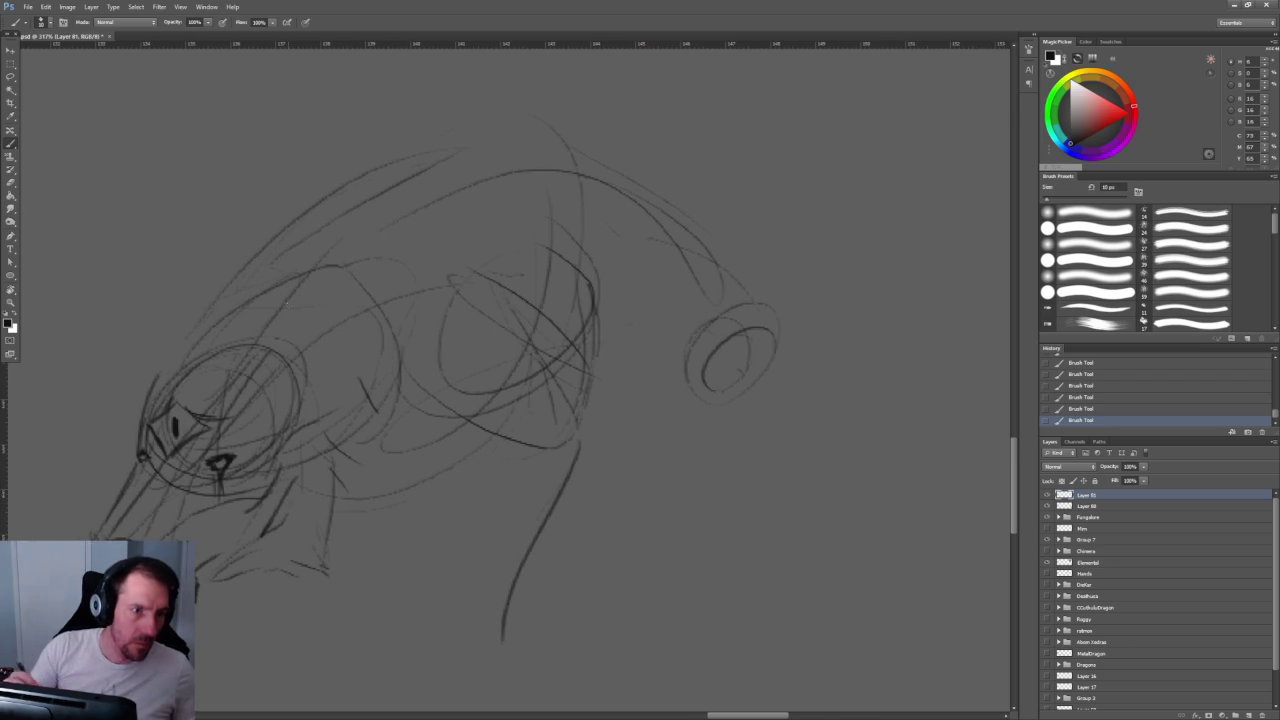
pyautogui.moveTo(214, 384)
pyautogui.mouseDown()
pyautogui.moveTo(244, 348)
pyautogui.moveTo(199, 341)
pyautogui.mouseUp()
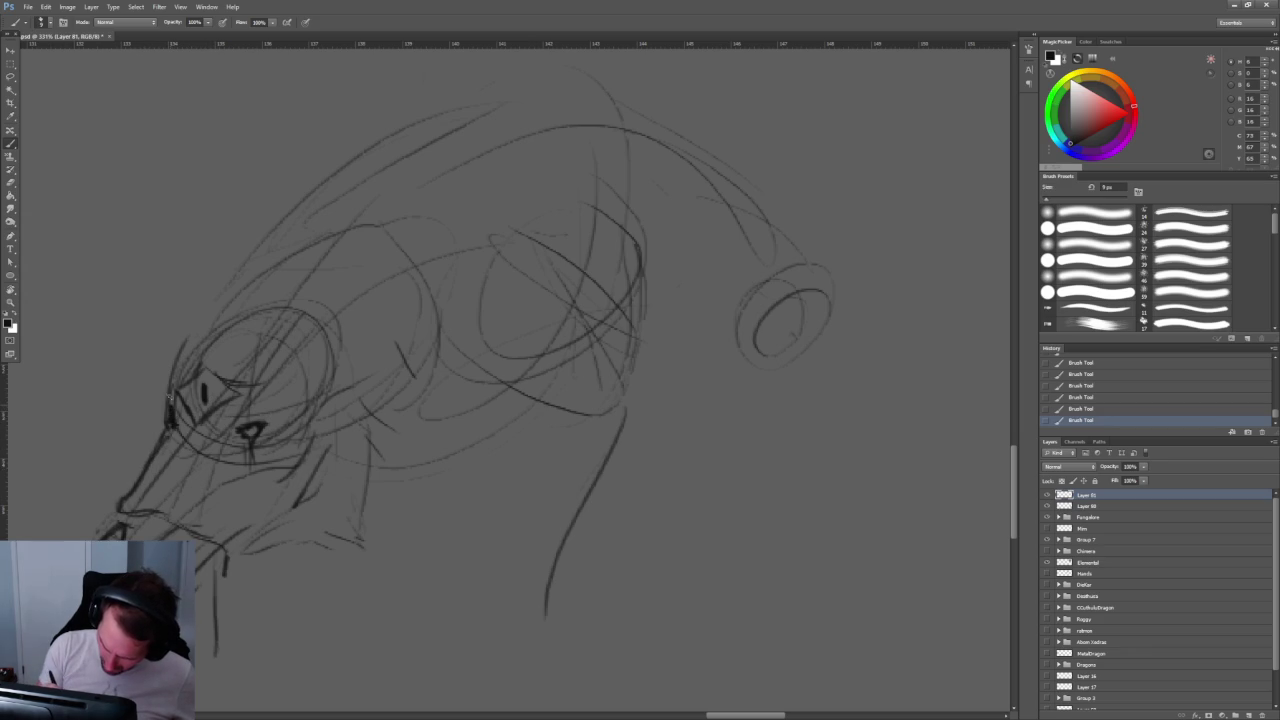
# Step: Redraw the head's left edge and start a horn shape beside it
pyautogui.moveTo(170, 400); pyautogui.dragTo(214, 268)
pyautogui.hotkey('ctrl', 'z')
pyautogui.moveTo(184, 354); pyautogui.dragTo(198, 292)
pyautogui.hotkey('ctrl', 'z')
pyautogui.moveTo(176, 386)
pyautogui.mouseDown()
pyautogui.moveTo(216, 275)
pyautogui.moveTo(223, 186)
pyautogui.mouseUp()
pyautogui.moveTo(120, 254)
pyautogui.mouseDown()
pyautogui.moveTo(158, 210)
pyautogui.moveTo(181, 143)
pyautogui.mouseUp()
pyautogui.moveTo(233, 248); pyautogui.dragTo(213, 305)
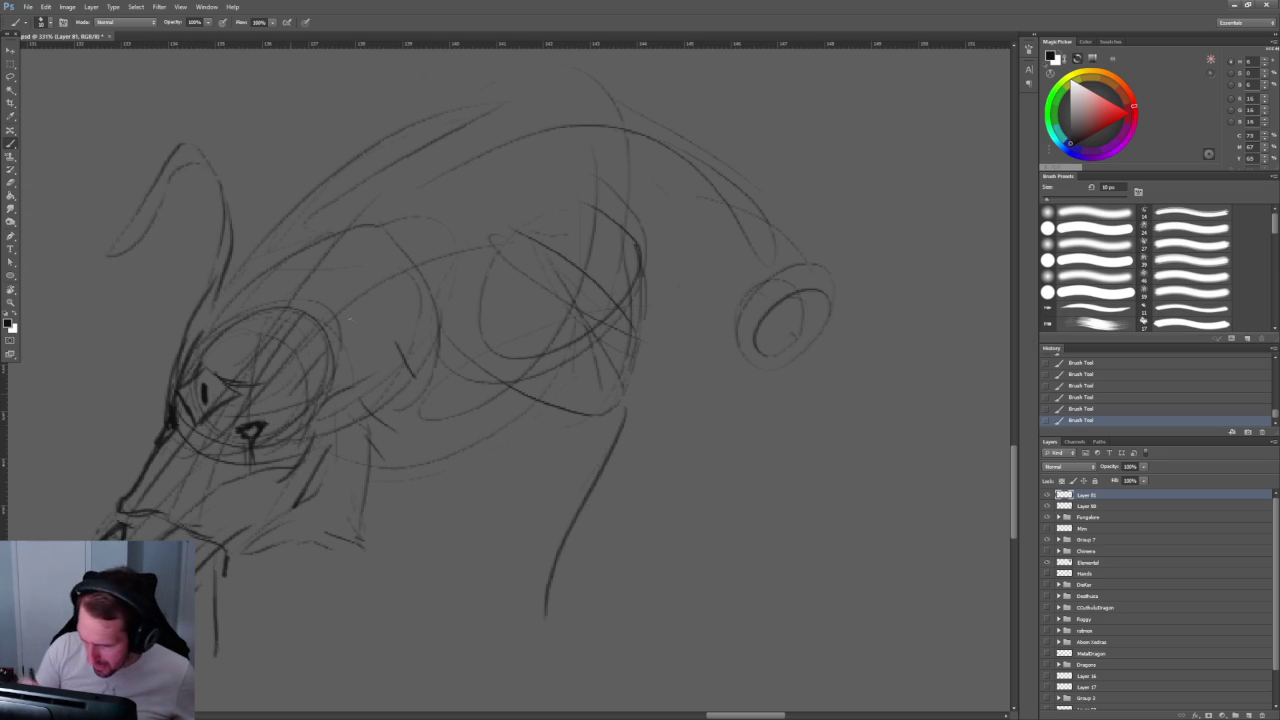
# Step: Draw rising strokes and a pointed horn on top of the head
pyautogui.moveTo(330, 322); pyautogui.dragTo(377, 198)
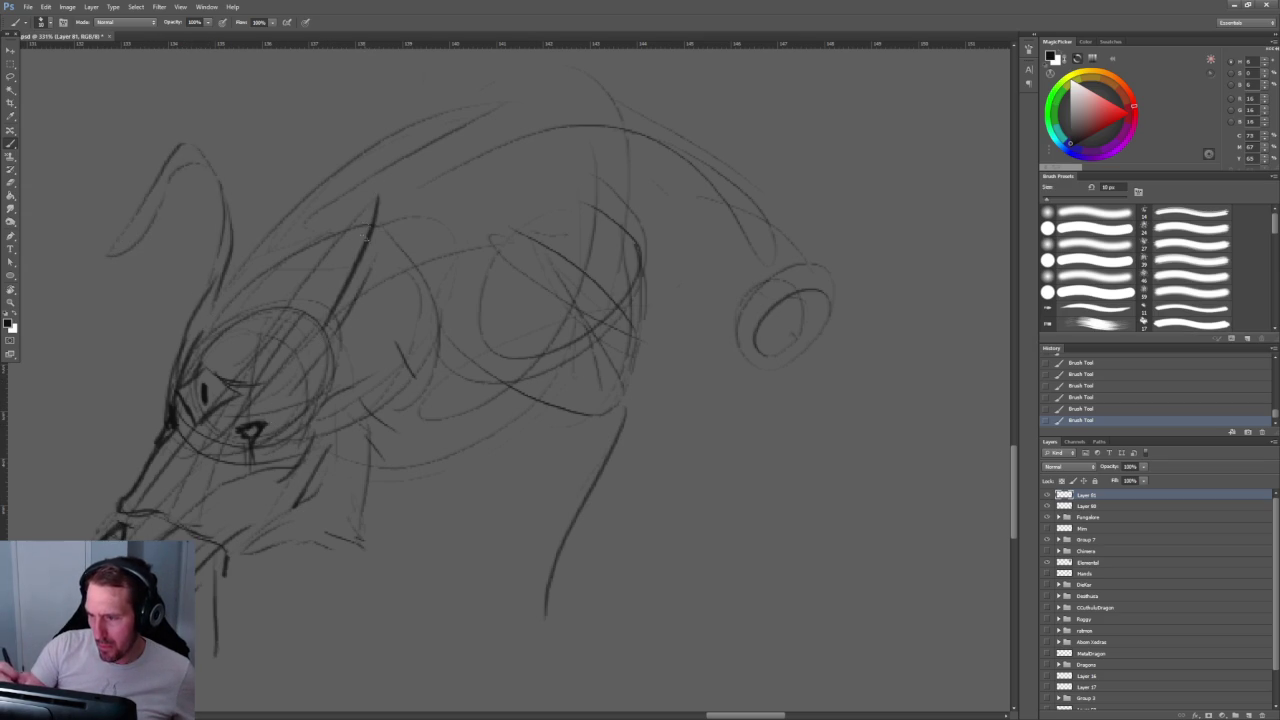
pyautogui.moveTo(320, 360); pyautogui.dragTo(396, 280)
pyautogui.moveTo(340, 320)
pyautogui.mouseDown()
pyautogui.moveTo(410, 206)
pyautogui.moveTo(386, 138)
pyautogui.moveTo(314, 244)
pyautogui.mouseUp()
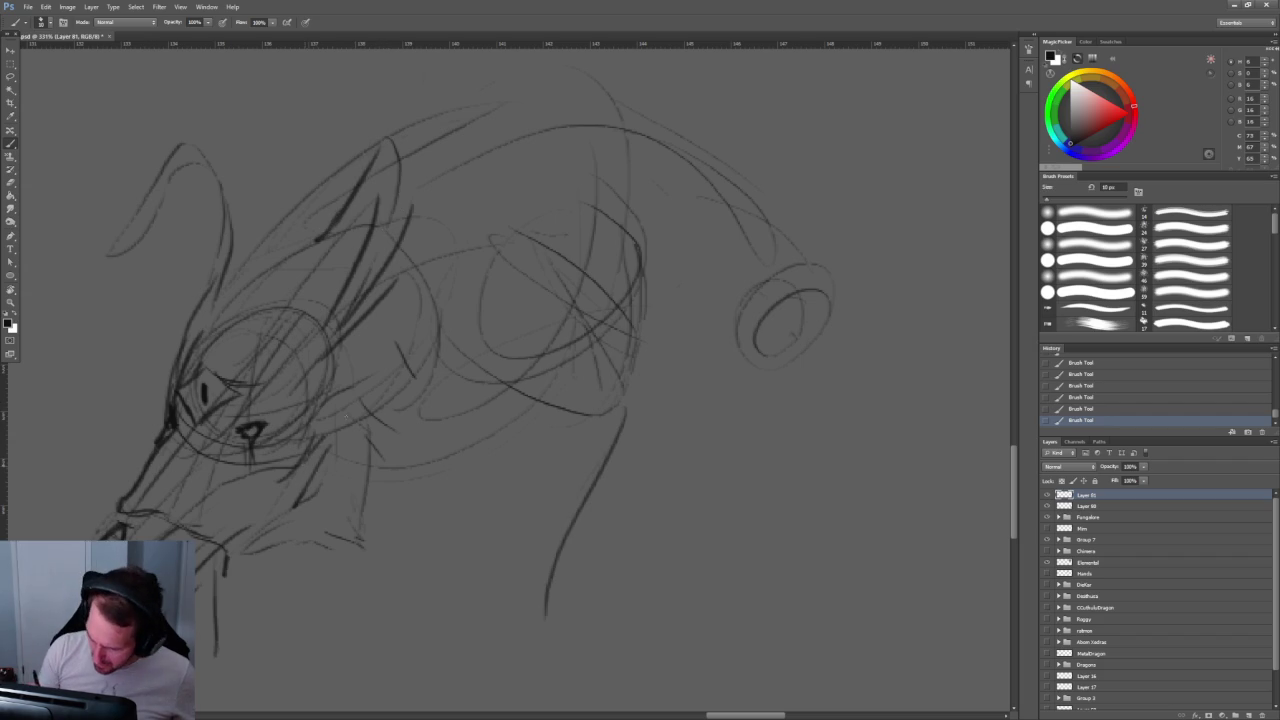
pyautogui.moveTo(336, 358)
pyautogui.mouseDown()
pyautogui.moveTo(402, 347)
pyautogui.moveTo(386, 338)
pyautogui.moveTo(410, 378)
pyautogui.moveTo(334, 424)
pyautogui.mouseUp()
pyautogui.hotkey('ctrl', 'z')
# Step: Add a pointed ear on the left and darken strokes near the mouth and eye
pyautogui.moveTo(172, 378); pyautogui.dragTo(197, 338)
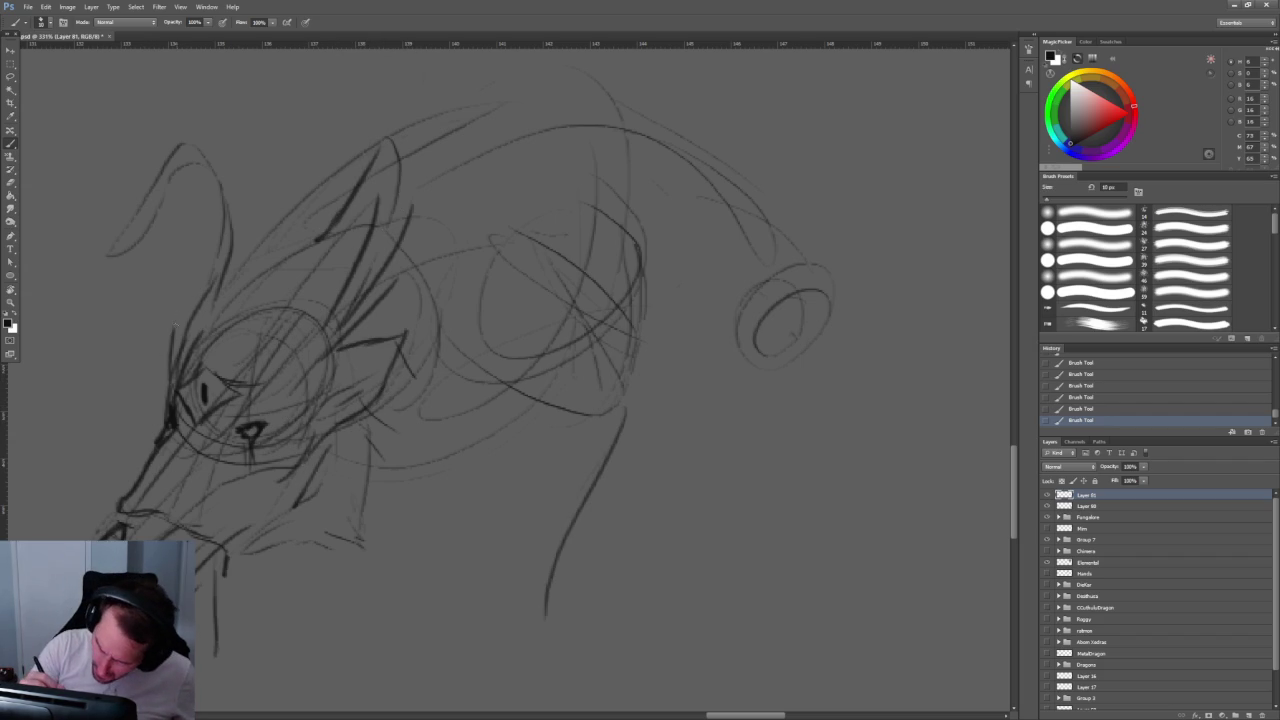
pyautogui.moveTo(394, 352)
pyautogui.mouseDown()
pyautogui.moveTo(308, 404)
pyautogui.moveTo(374, 374)
pyautogui.mouseUp()
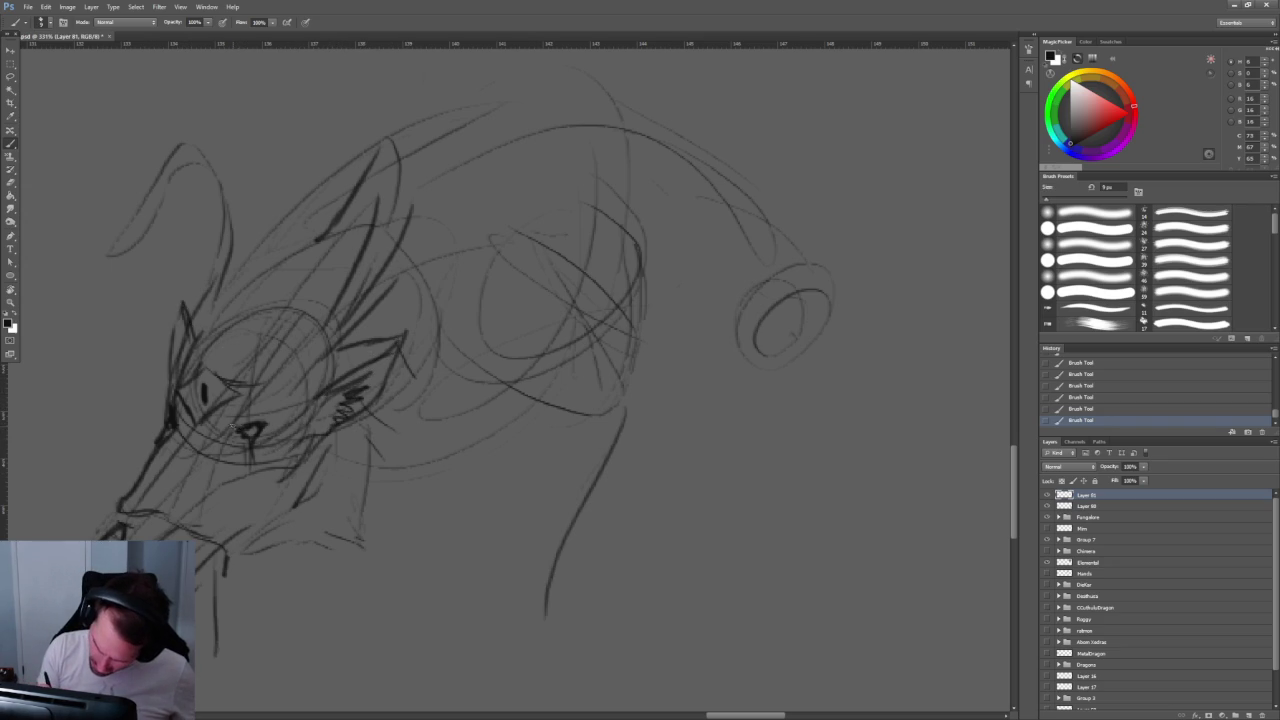
pyautogui.moveTo(250, 402); pyautogui.dragTo(210, 420)
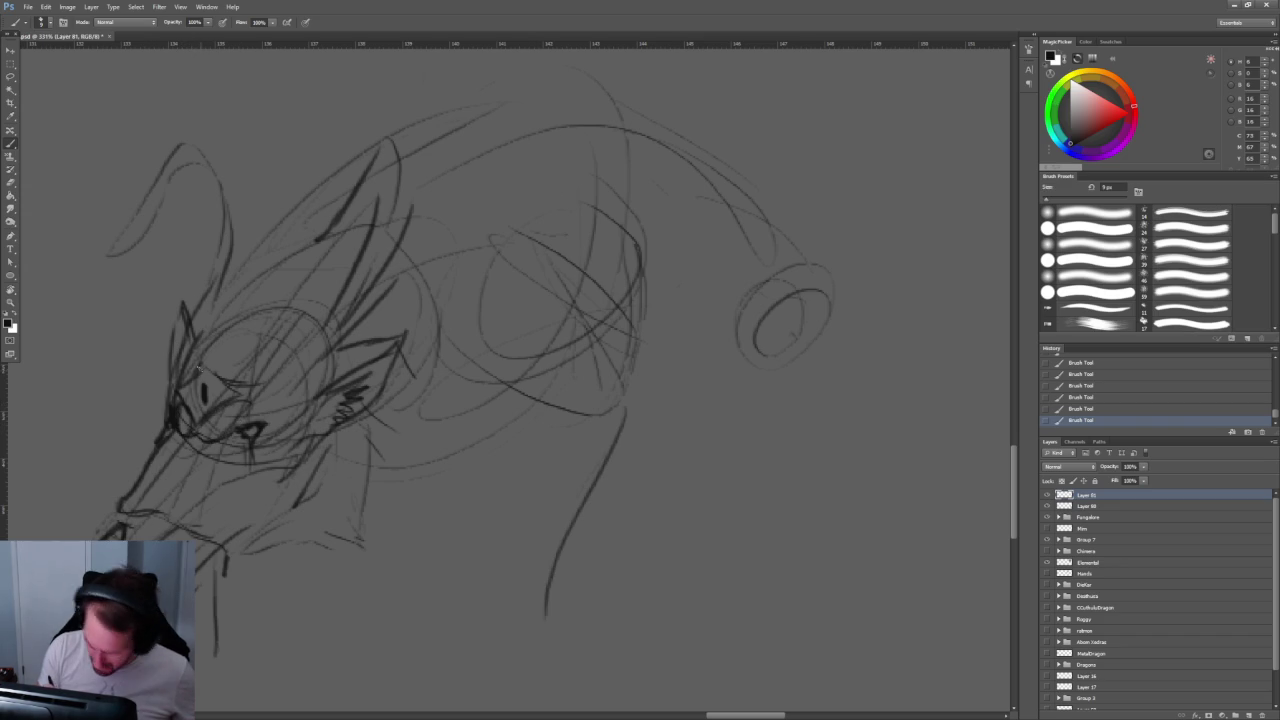
pyautogui.moveTo(268, 413); pyautogui.dragTo(242, 426)
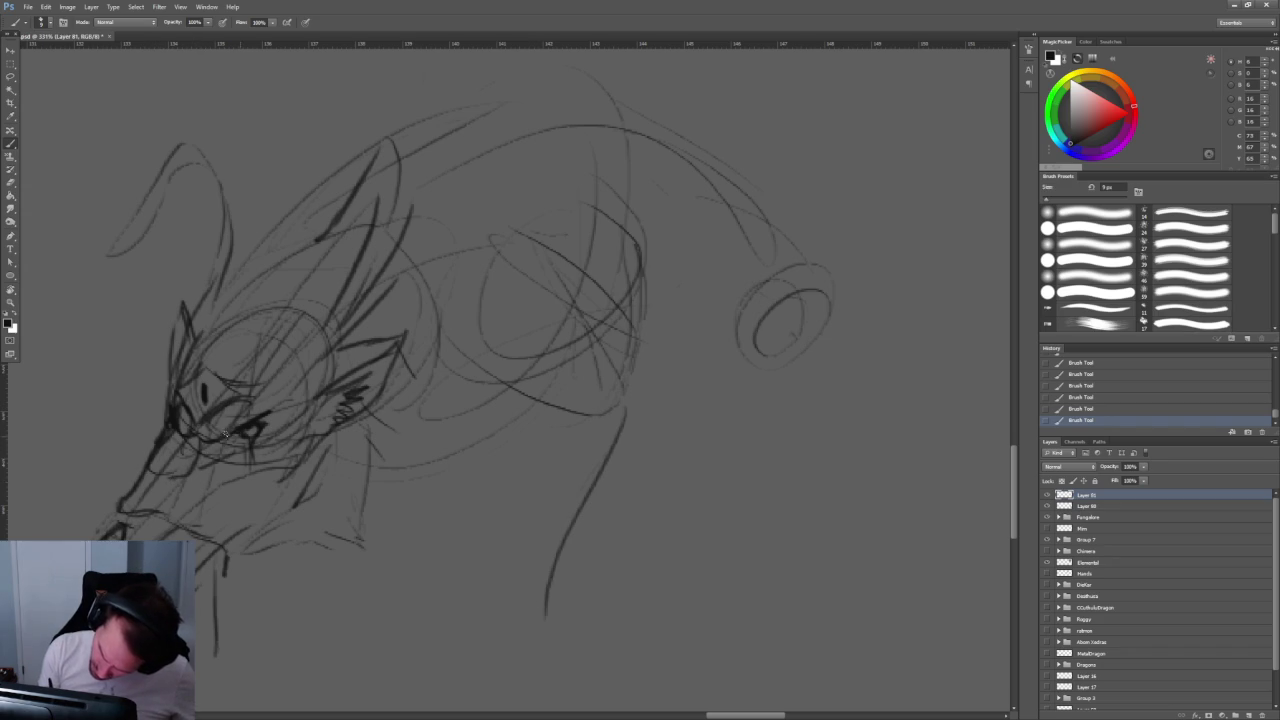
pyautogui.scroll(3, 242, 436)
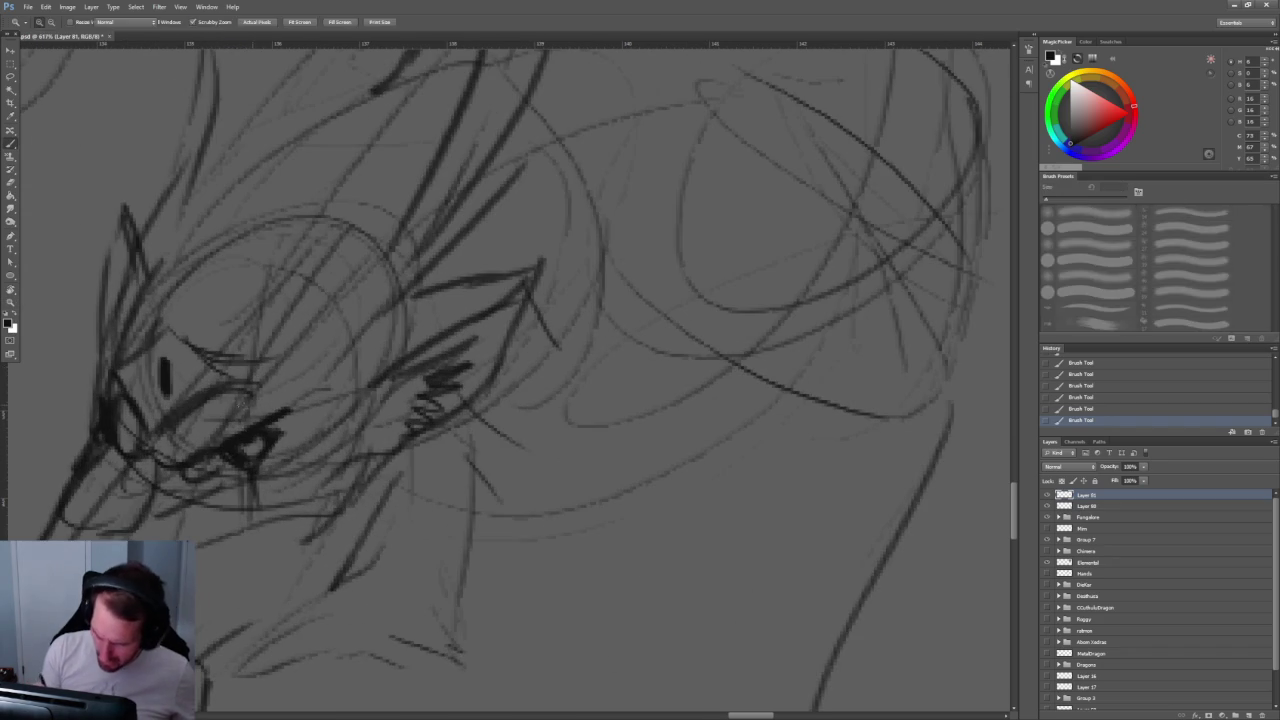
# Step: Sketch short strokes on the chin and below the jaw, plus a thin line under the hip ring
pyautogui.press('e')
pyautogui.press('z')
pyautogui.moveTo(420, 291)
pyautogui.mouseDown()
pyautogui.moveTo(342, 291)
pyautogui.moveTo(450, 291)
pyautogui.moveTo(330, 296)
pyautogui.moveTo(372, 296)
pyautogui.mouseUp()
pyautogui.press('b')
pyautogui.press('z')
pyautogui.press('b')
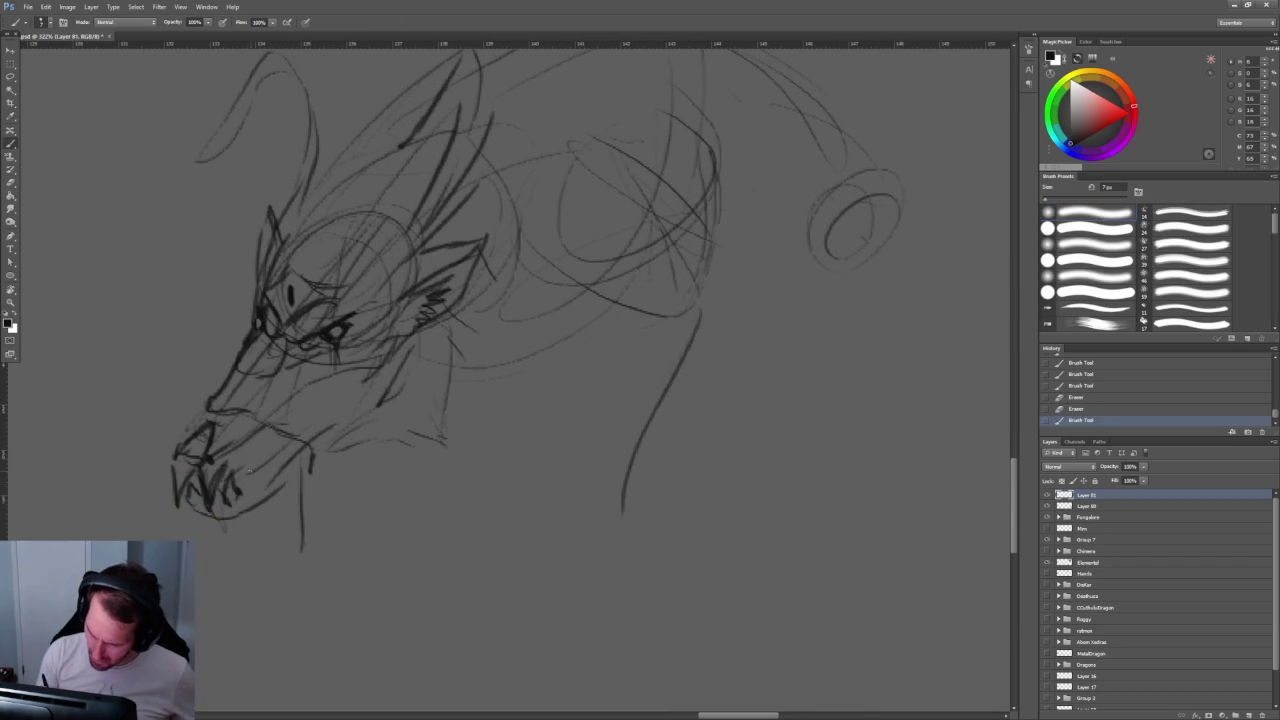
pyautogui.moveTo(228, 487)
pyautogui.mouseDown()
pyautogui.moveTo(240, 493)
pyautogui.moveTo(306, 428)
pyautogui.moveTo(254, 470)
pyautogui.mouseUp()
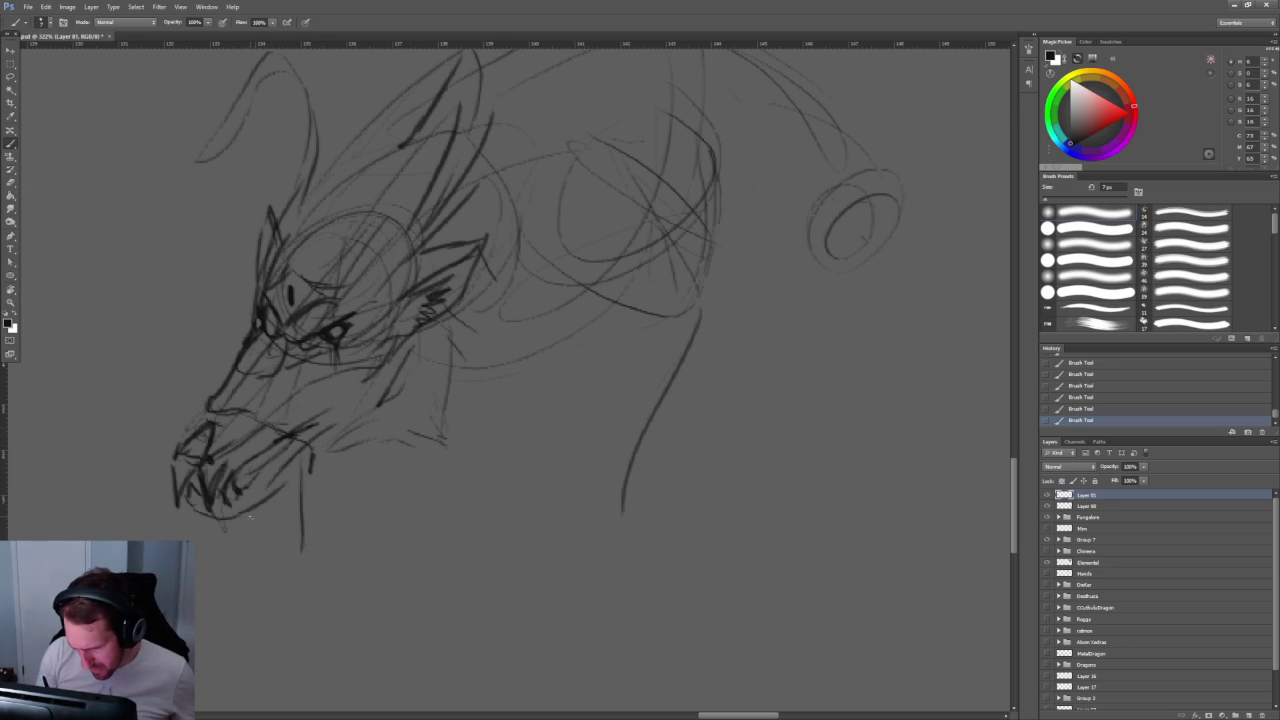
pyautogui.moveTo(280, 460)
pyautogui.mouseDown()
pyautogui.moveTo(260, 428)
pyautogui.moveTo(177, 474)
pyautogui.mouseUp()
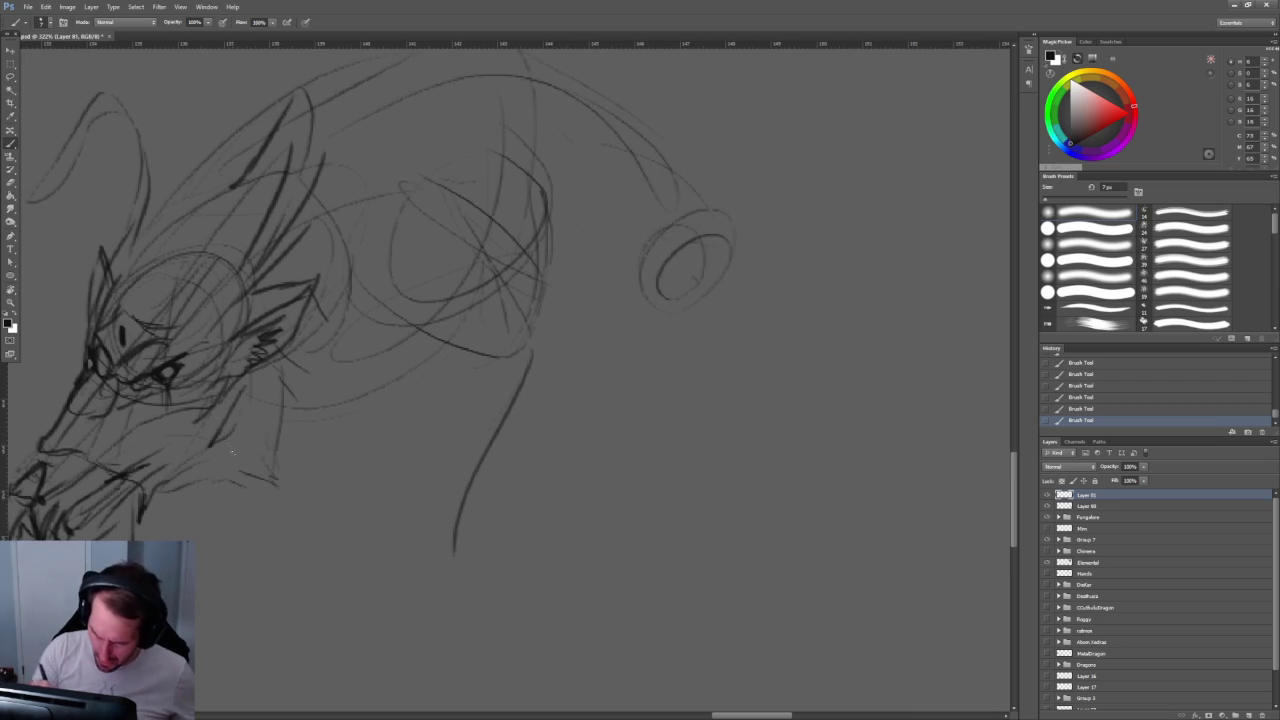
pyautogui.moveTo(216, 431); pyautogui.dragTo(382, 402)
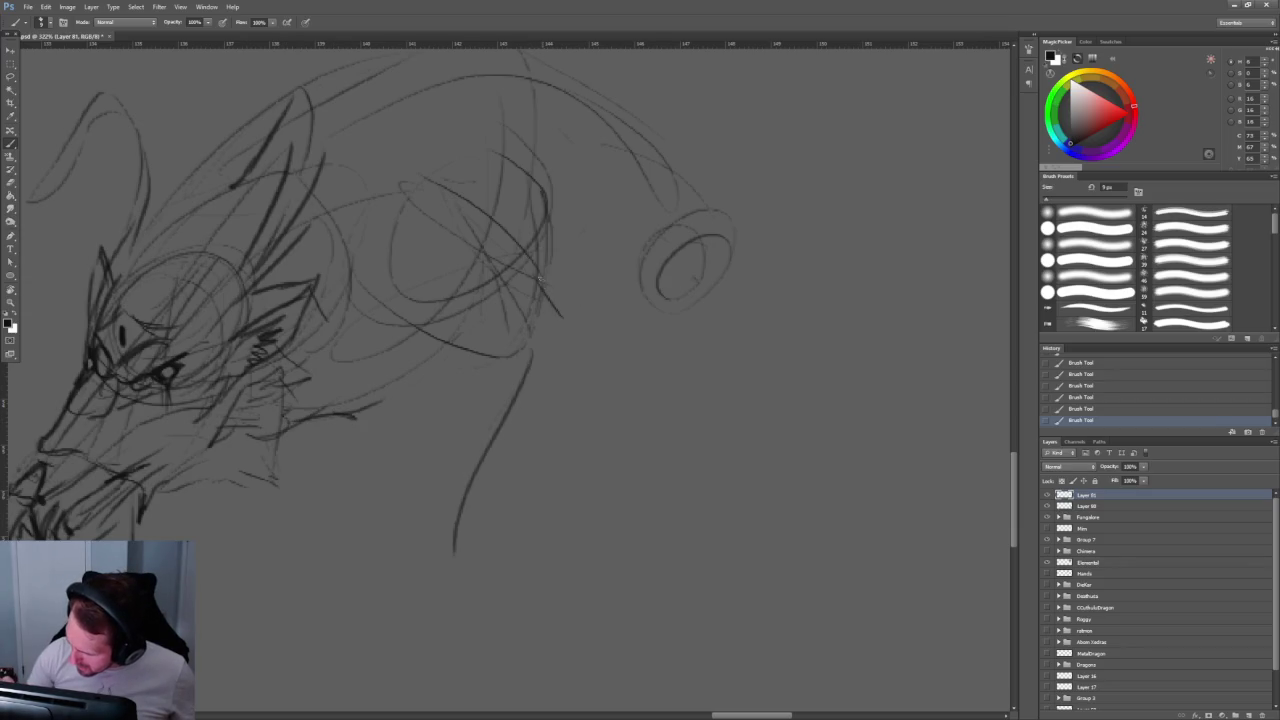
pyautogui.moveTo(533, 288)
pyautogui.mouseDown()
pyautogui.moveTo(566, 344)
pyautogui.moveTo(461, 570)
pyautogui.mouseUp()
# Step: Draw the hind leg lines curving down from the ring joint
pyautogui.moveTo(604, 423); pyautogui.dragTo(334, 538)
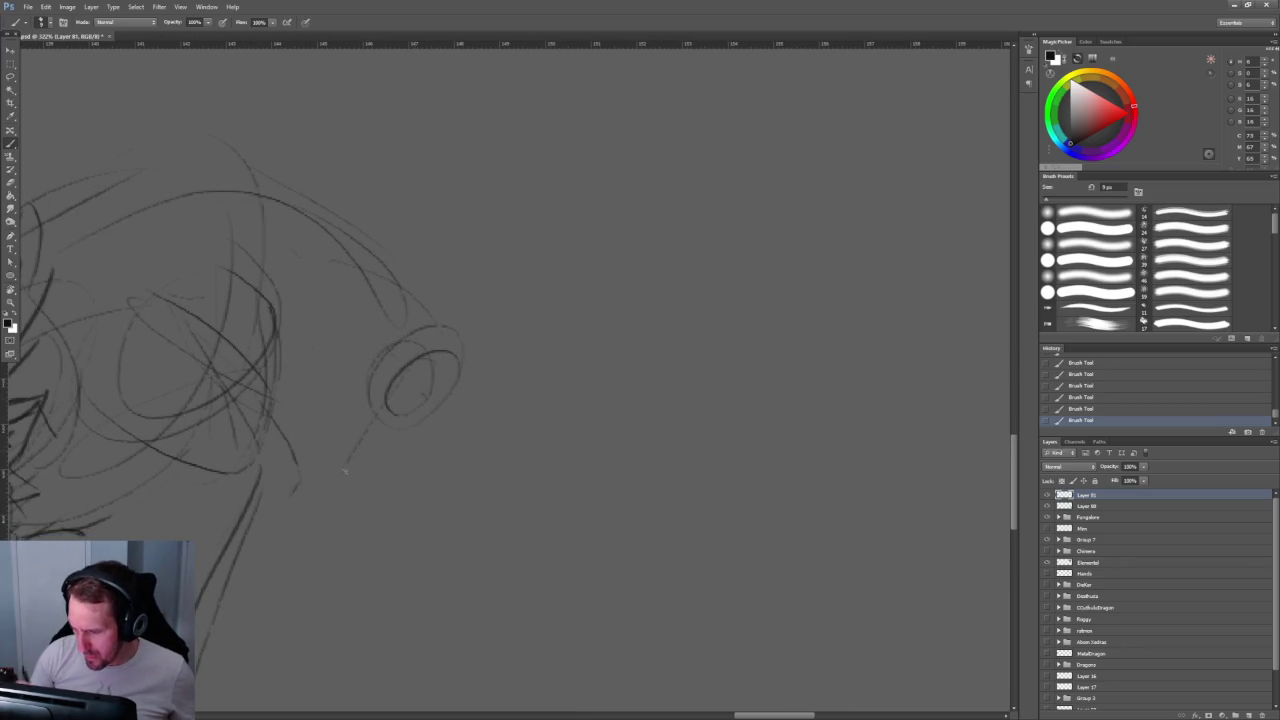
pyautogui.moveTo(360, 408); pyautogui.dragTo(310, 531)
pyautogui.moveTo(422, 382); pyautogui.dragTo(372, 448)
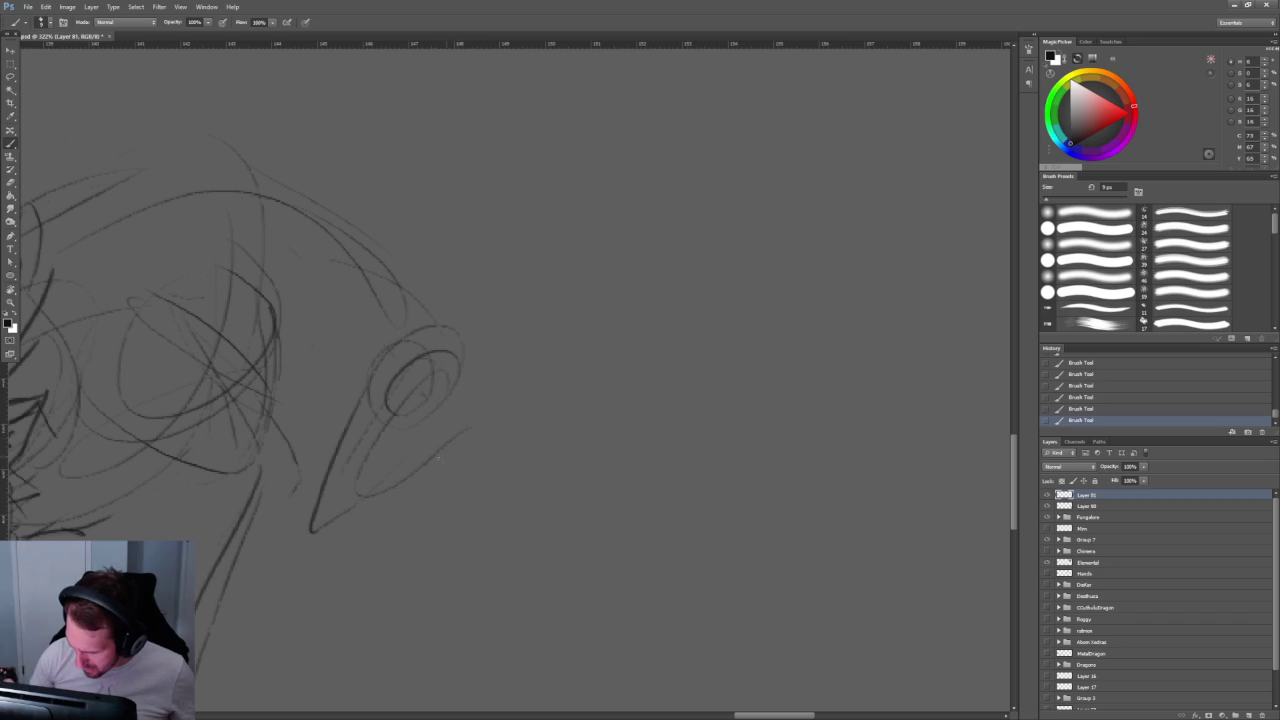
pyautogui.moveTo(396, 657); pyautogui.dragTo(586, 486)
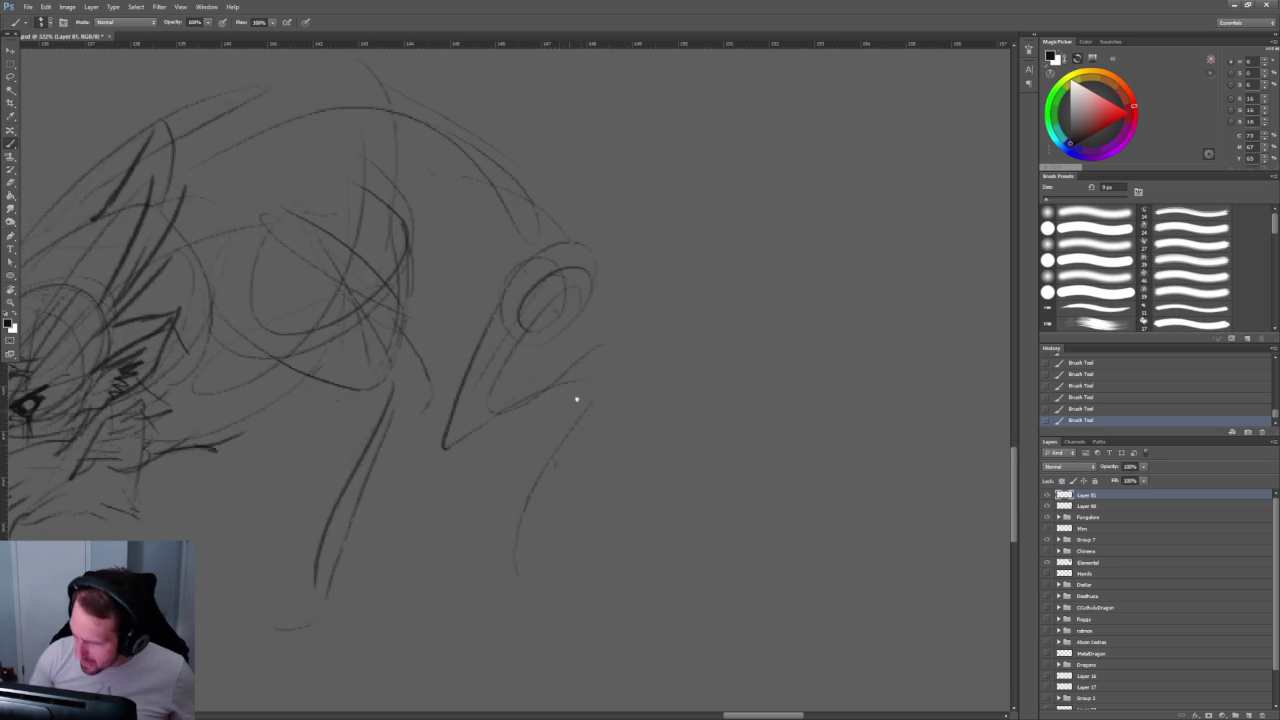
pyautogui.moveTo(563, 429); pyautogui.dragTo(355, 600)
pyautogui.moveTo(388, 425)
pyautogui.mouseDown()
pyautogui.moveTo(547, 423)
pyautogui.moveTo(392, 205)
pyautogui.moveTo(492, 234)
pyautogui.moveTo(492, 275)
pyautogui.mouseUp()
# Step: Redraw the large looping spiral tail and refine its outer contour and inner curl
pyautogui.hotkey('ctrl', 'z')
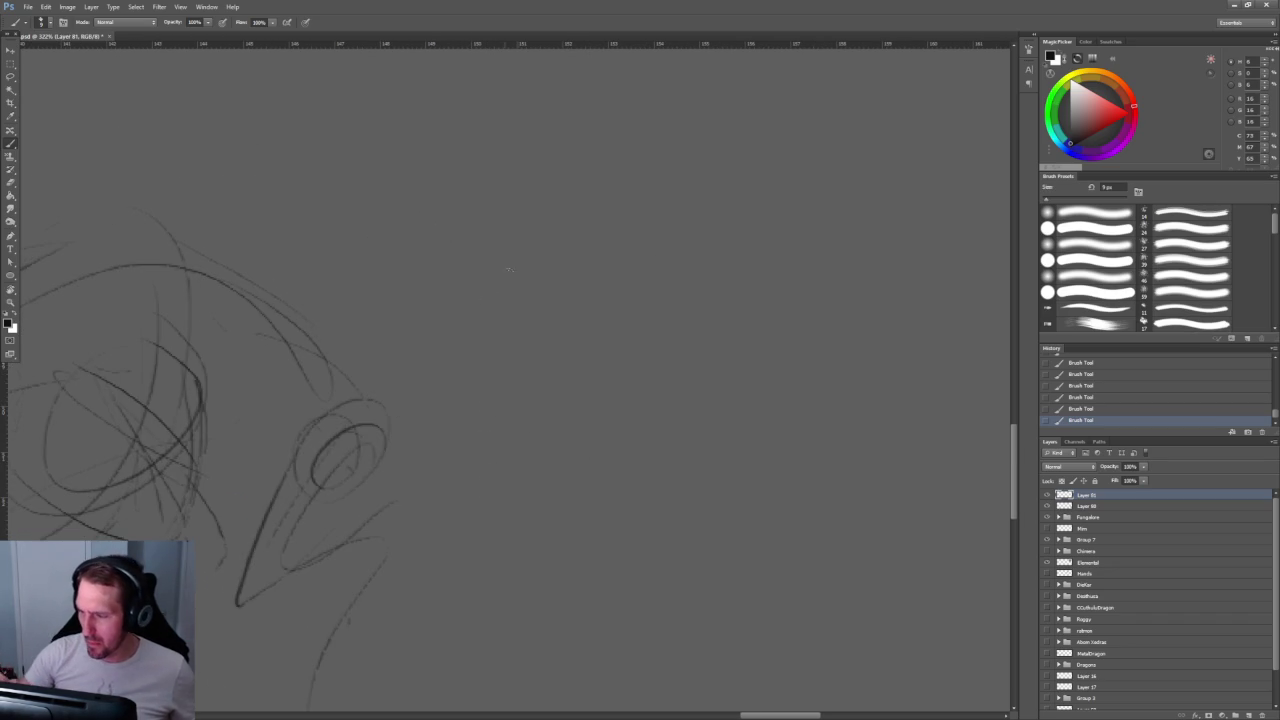
pyautogui.moveTo(400, 423)
pyautogui.mouseDown()
pyautogui.moveTo(709, 271)
pyautogui.moveTo(457, 286)
pyautogui.moveTo(497, 316)
pyautogui.mouseUp()
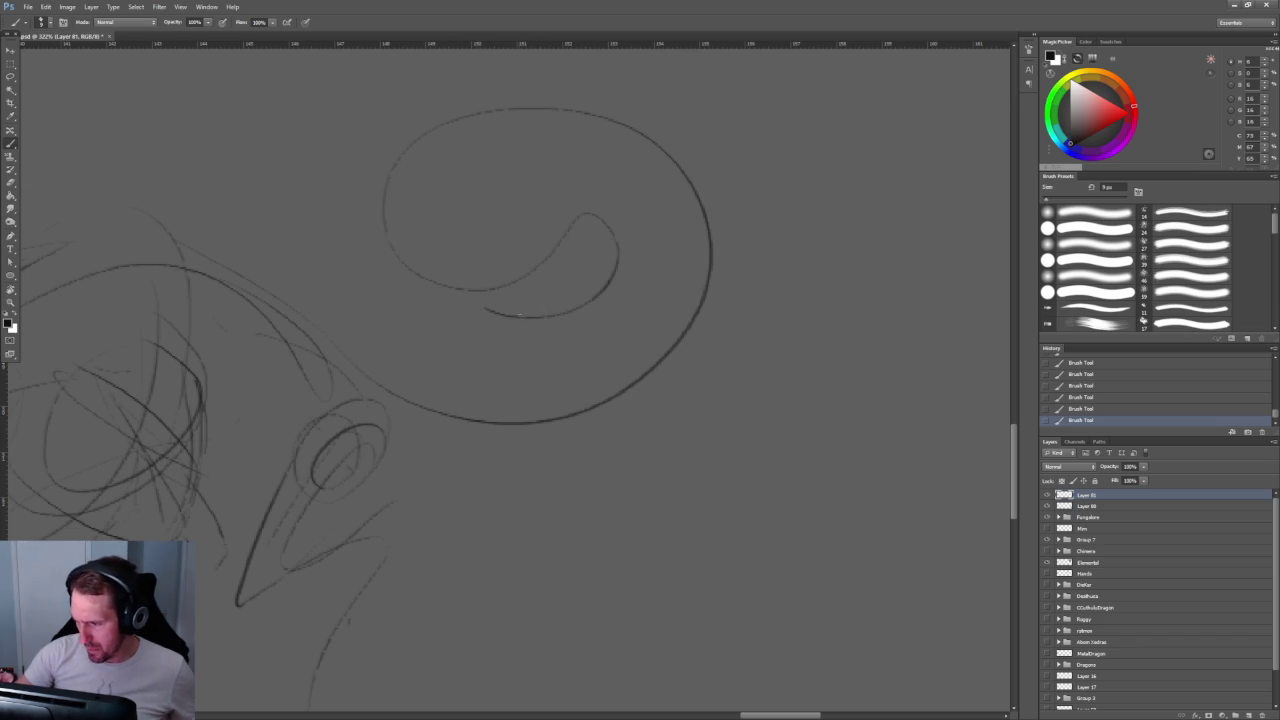
pyautogui.moveTo(615, 232); pyautogui.dragTo(505, 338)
pyautogui.moveTo(402, 288); pyautogui.dragTo(540, 230)
pyautogui.moveTo(620, 150); pyautogui.dragTo(460, 268)
pyautogui.moveTo(390, 380); pyautogui.dragTo(486, 436)
pyautogui.moveTo(700, 334); pyautogui.dragTo(474, 428)
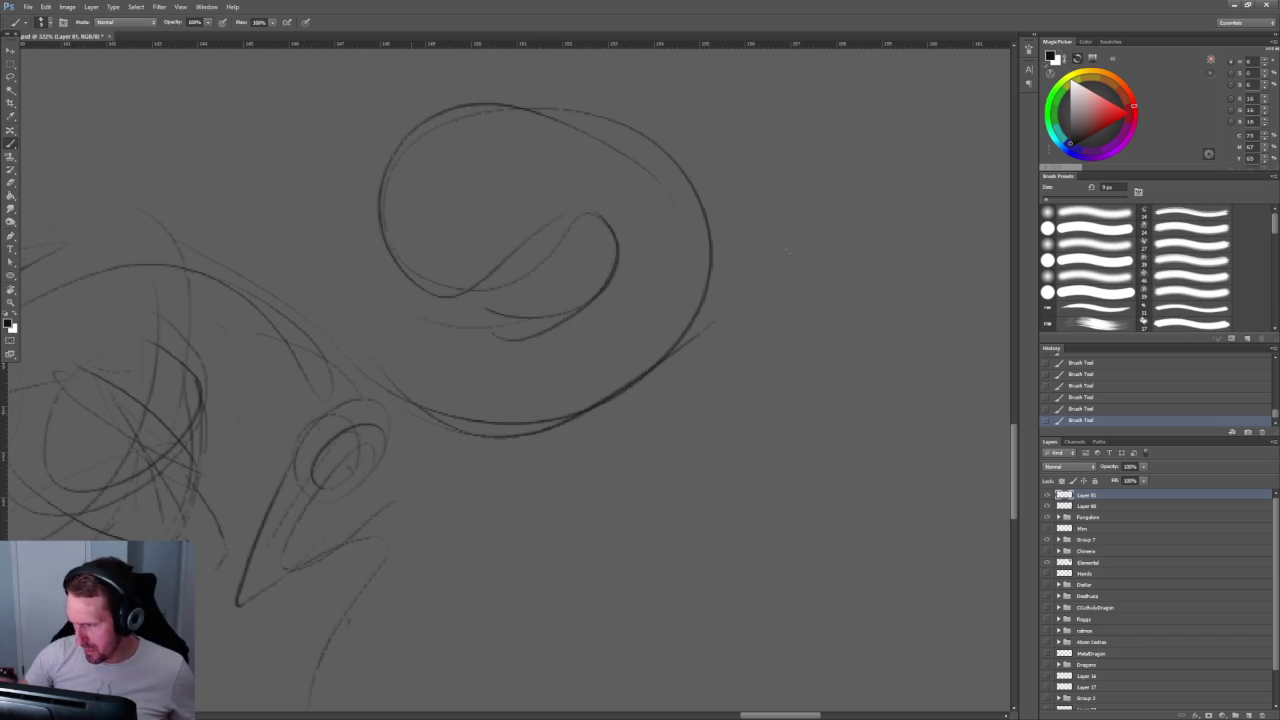
pyautogui.moveTo(737, 354); pyautogui.dragTo(707, 302)
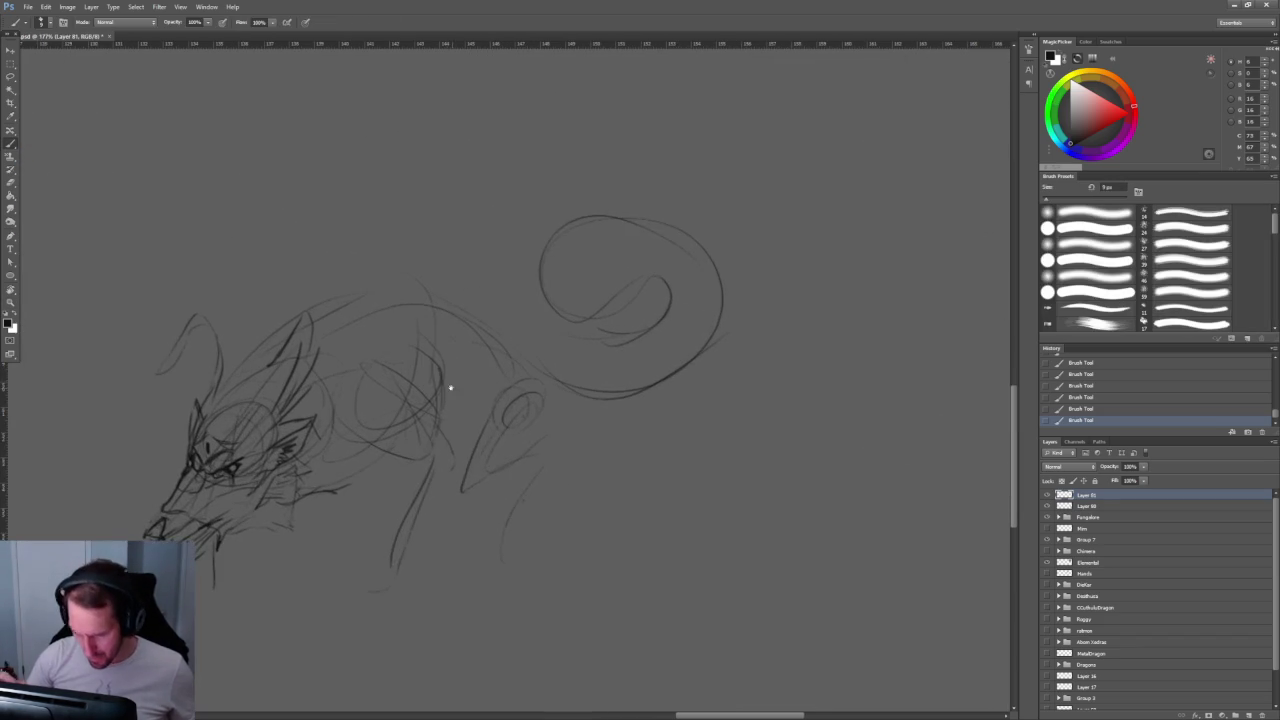
# Step: Reframe the whole sketch and begin a lasso around the tail and hind leg
pyautogui.moveTo(451, 386); pyautogui.dragTo(311, 343)
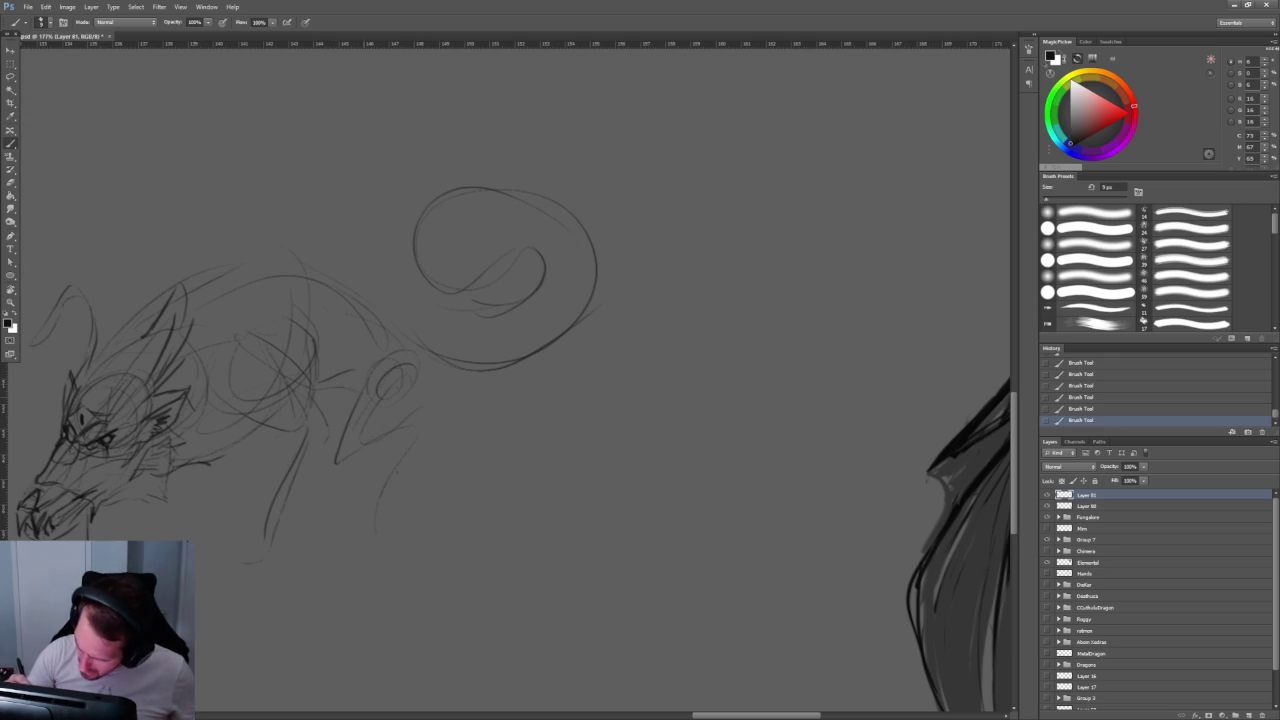
pyautogui.moveTo(450, 331); pyautogui.dragTo(480, 297)
pyautogui.press('l')
pyautogui.moveTo(705, 200); pyautogui.dragTo(655, 376)
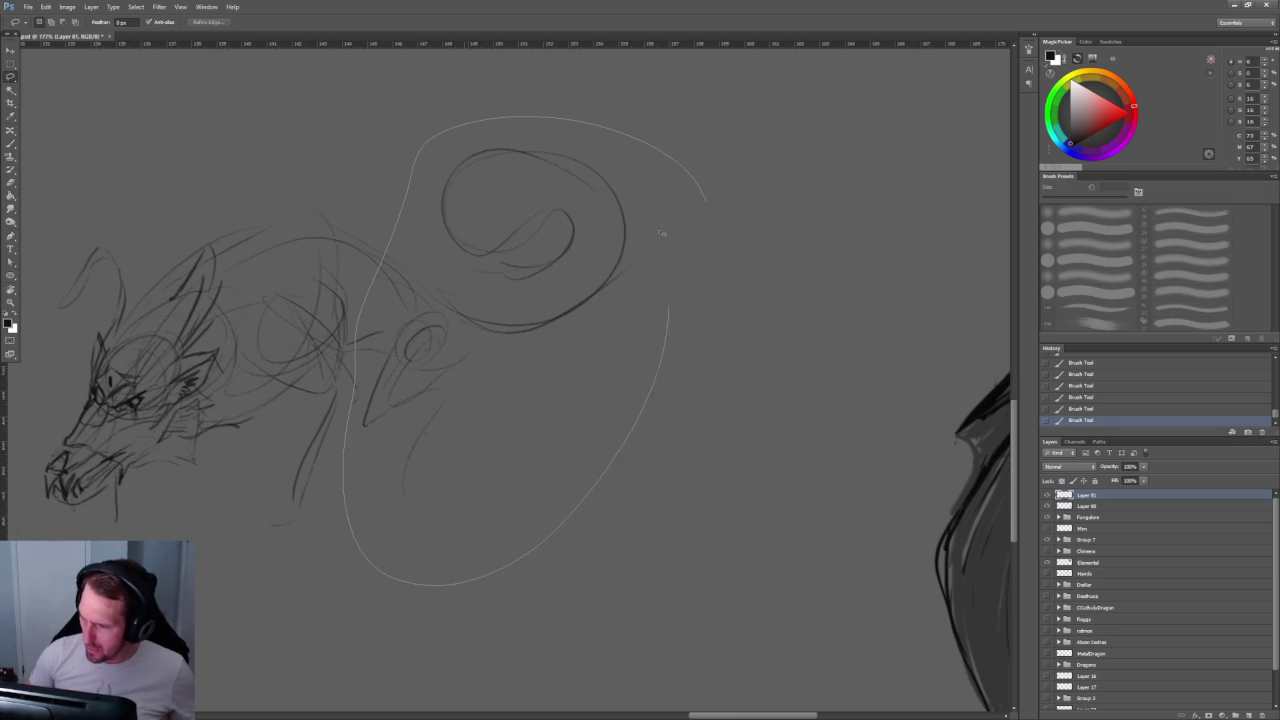
# Step: Finish the lasso and move the tail and hind leg closer to the body, then deselect
pyautogui.moveTo(671, 297); pyautogui.dragTo(705, 200)
pyautogui.press('v')
pyautogui.moveTo(530, 300); pyautogui.dragTo(870, 370)
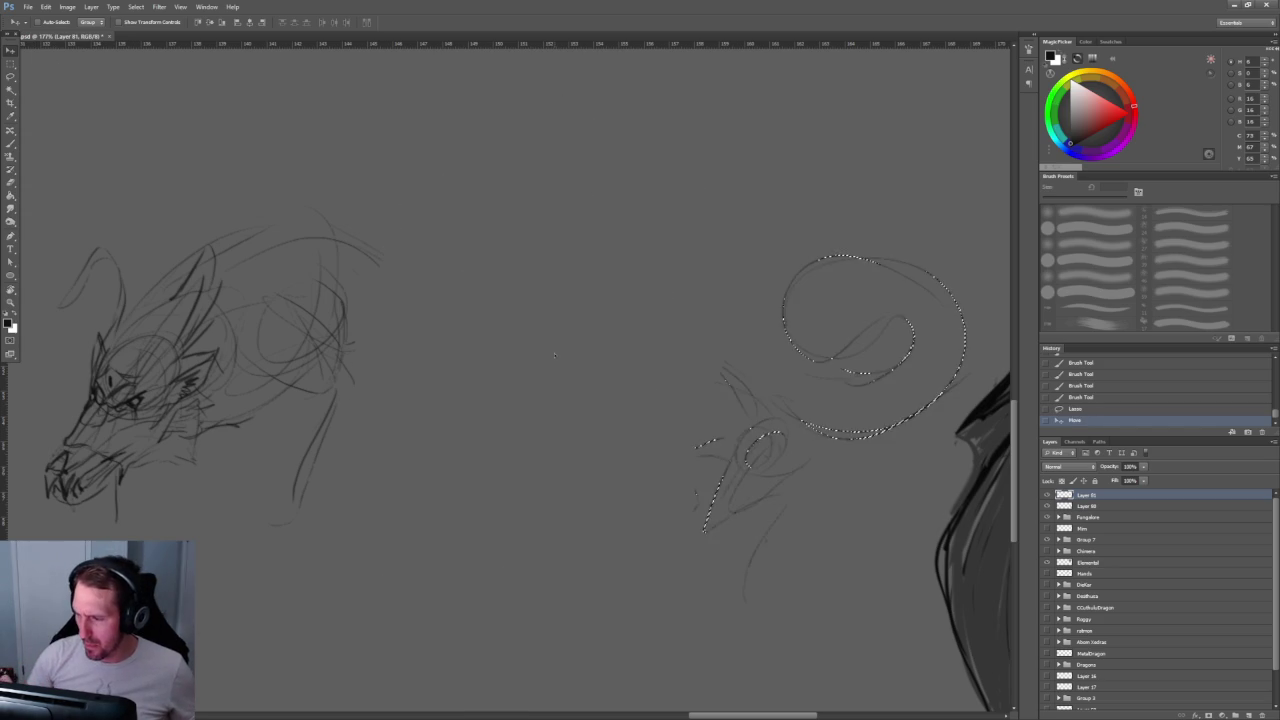
pyautogui.hotkey('ctrl', 'alt', 'z')
pyautogui.hotkey('ctrl', 'alt', 'z')
pyautogui.moveTo(560, 130); pyautogui.dragTo(350, 405)
pyautogui.moveTo(460, 318)
pyautogui.mouseDown()
pyautogui.moveTo(590, 318)
pyautogui.moveTo(818, 482)
pyautogui.moveTo(553, 312)
pyautogui.mouseUp()
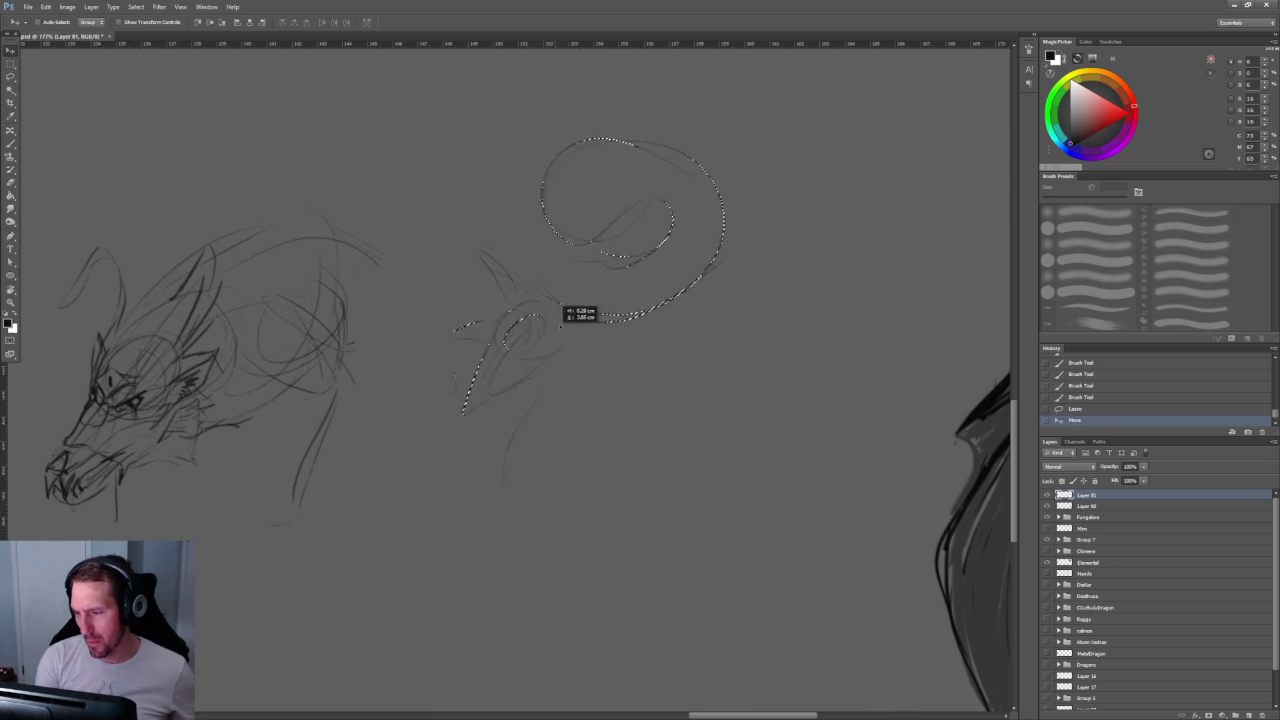
pyautogui.moveTo(527, 339); pyautogui.dragTo(510, 279)
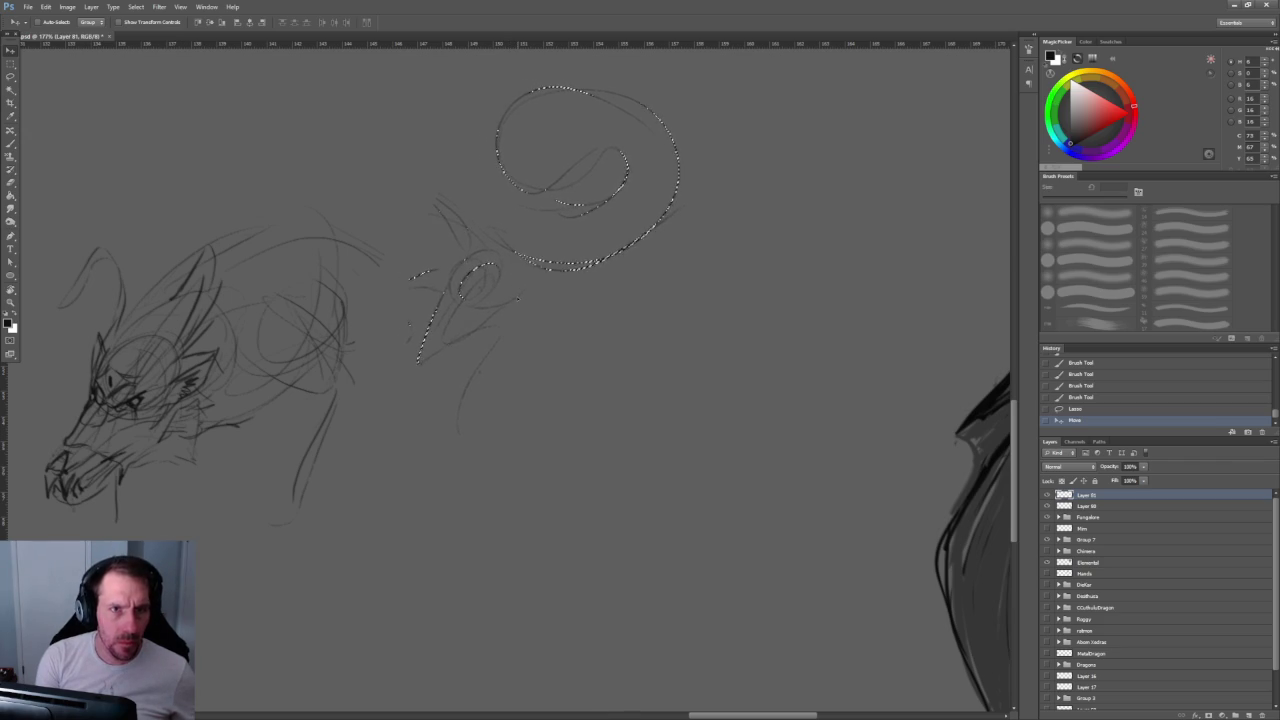
pyautogui.hotkey('ctrl', 'd')
# Step: Draw back lines connecting to the hindquarters, plus a belly diagonal
pyautogui.press('b')
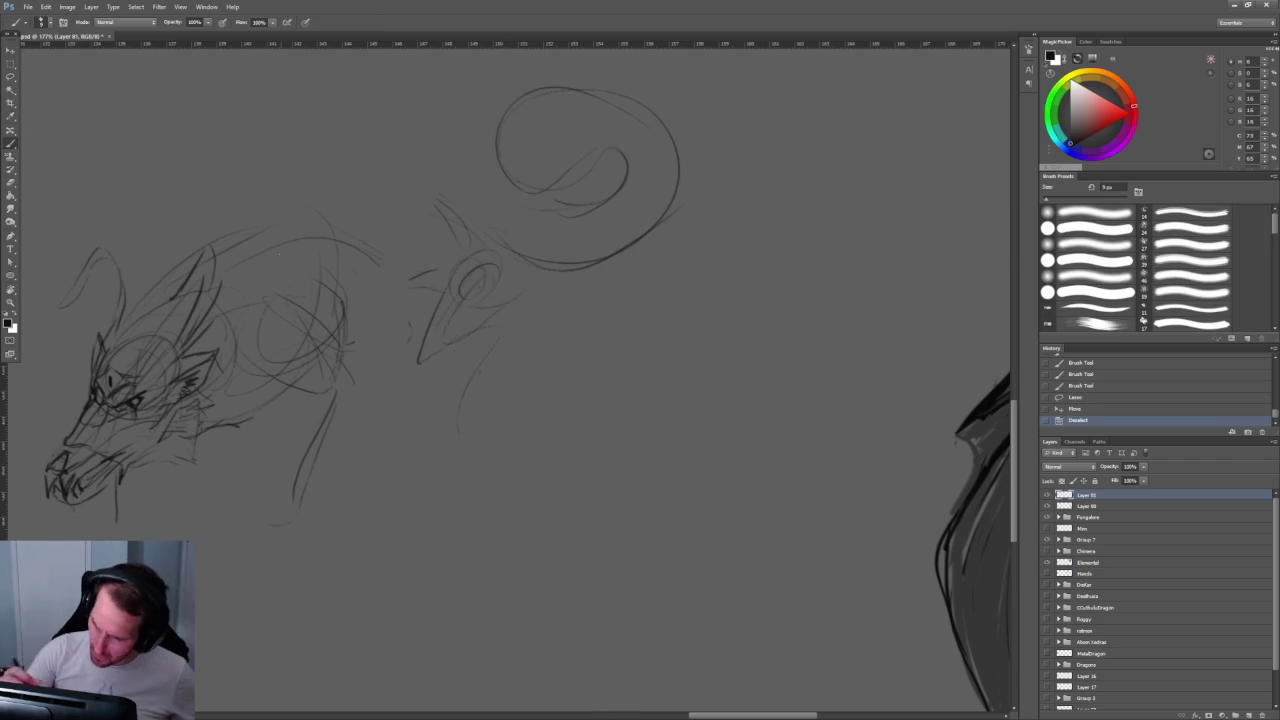
pyautogui.moveTo(325, 236); pyautogui.dragTo(350, 368)
pyautogui.moveTo(266, 424); pyautogui.dragTo(298, 414)
pyautogui.moveTo(355, 240); pyautogui.dragTo(408, 268)
pyautogui.moveTo(410, 270); pyautogui.dragTo(415, 328)
pyautogui.moveTo(345, 395); pyautogui.dragTo(412, 335)
pyautogui.moveTo(390, 240); pyautogui.dragTo(480, 242)
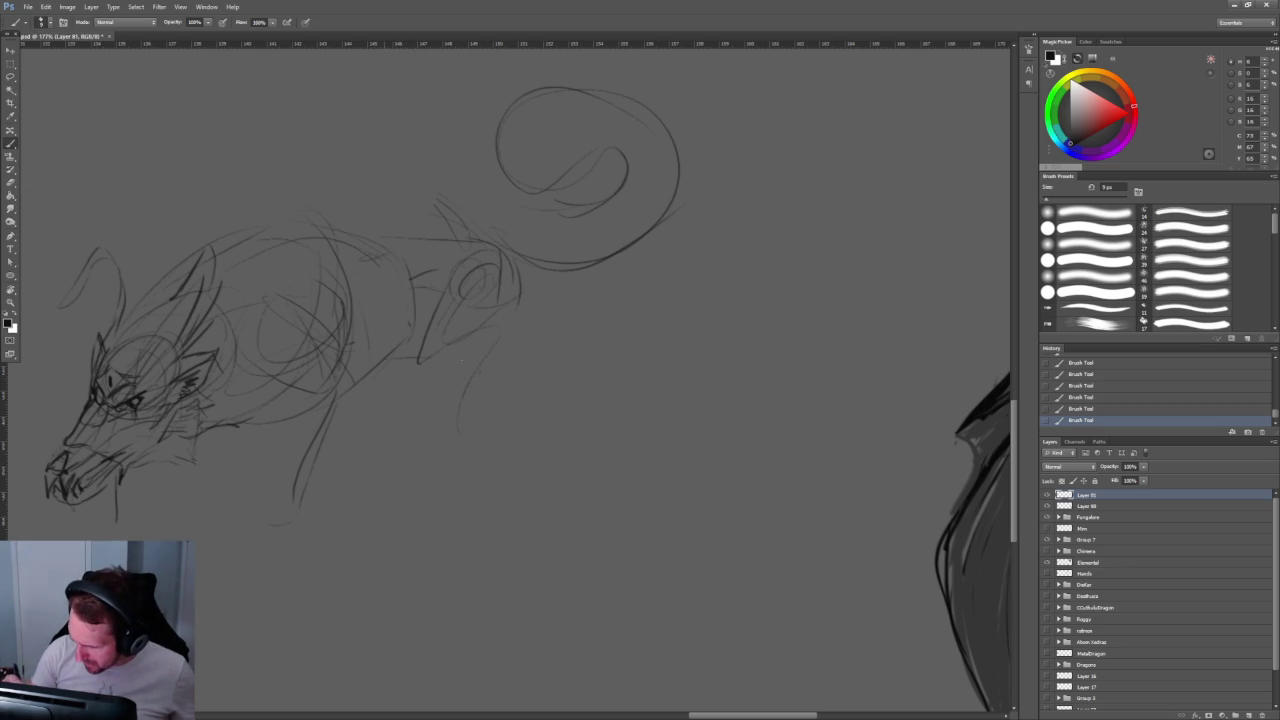
# Step: Outline the lower hind leg and add a vertical stroke on the neck
pyautogui.moveTo(513, 282)
pyautogui.mouseDown()
pyautogui.moveTo(513, 334)
pyautogui.moveTo(521, 322)
pyautogui.mouseUp()
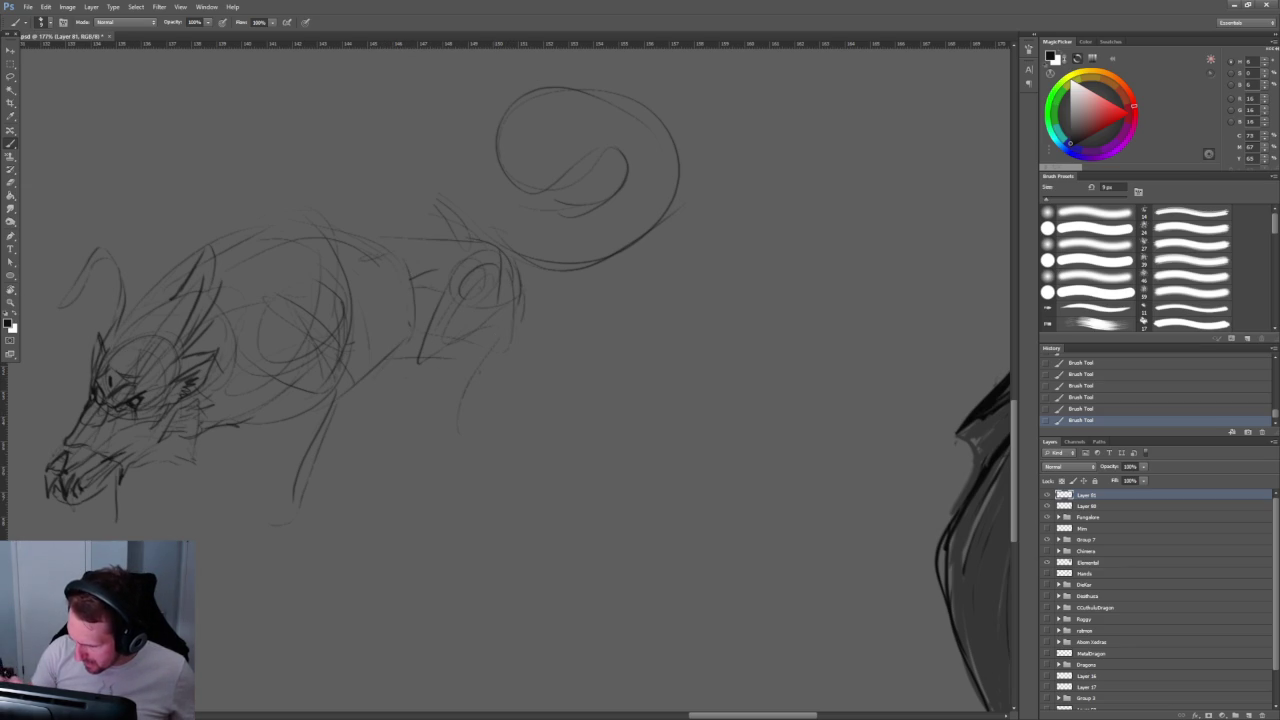
pyautogui.moveTo(438, 310); pyautogui.dragTo(428, 385)
pyautogui.moveTo(520, 328)
pyautogui.mouseDown()
pyautogui.moveTo(436, 412)
pyautogui.moveTo(467, 389)
pyautogui.mouseUp()
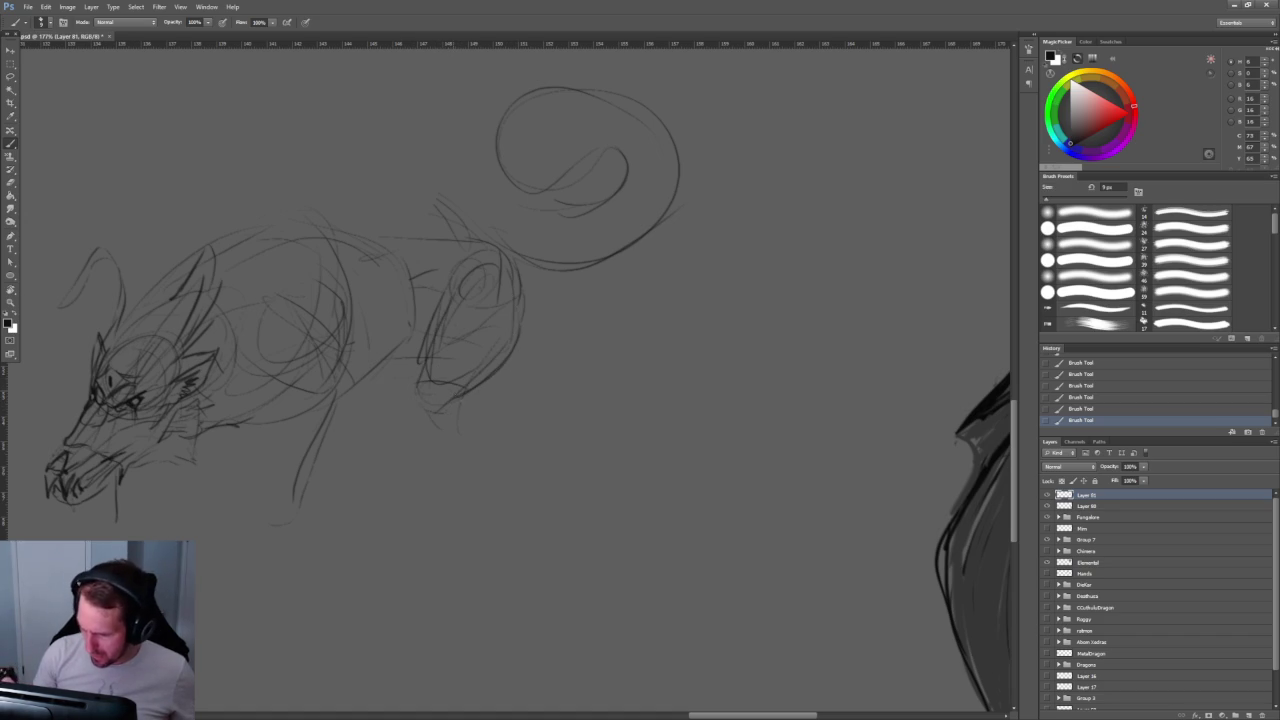
pyautogui.moveTo(457, 371); pyautogui.dragTo(577, 393)
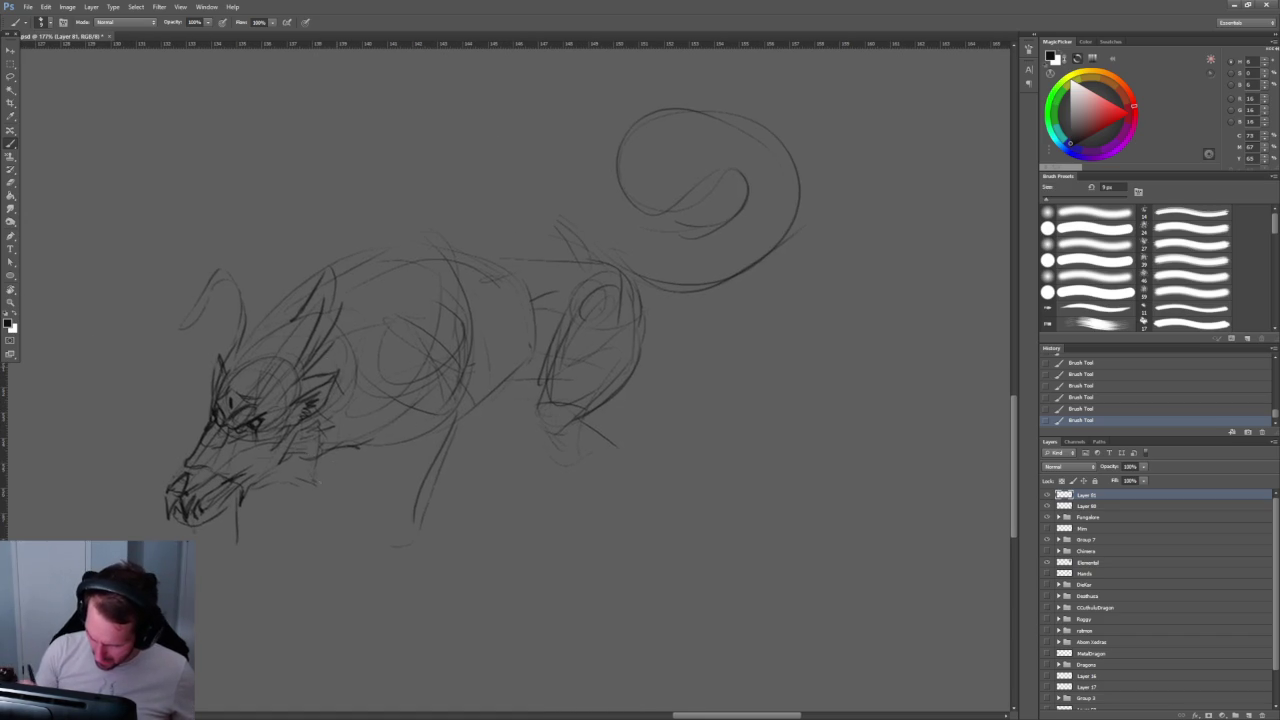
pyautogui.moveTo(350, 394); pyautogui.dragTo(344, 462)
pyautogui.hotkey('ctrl', 'z')
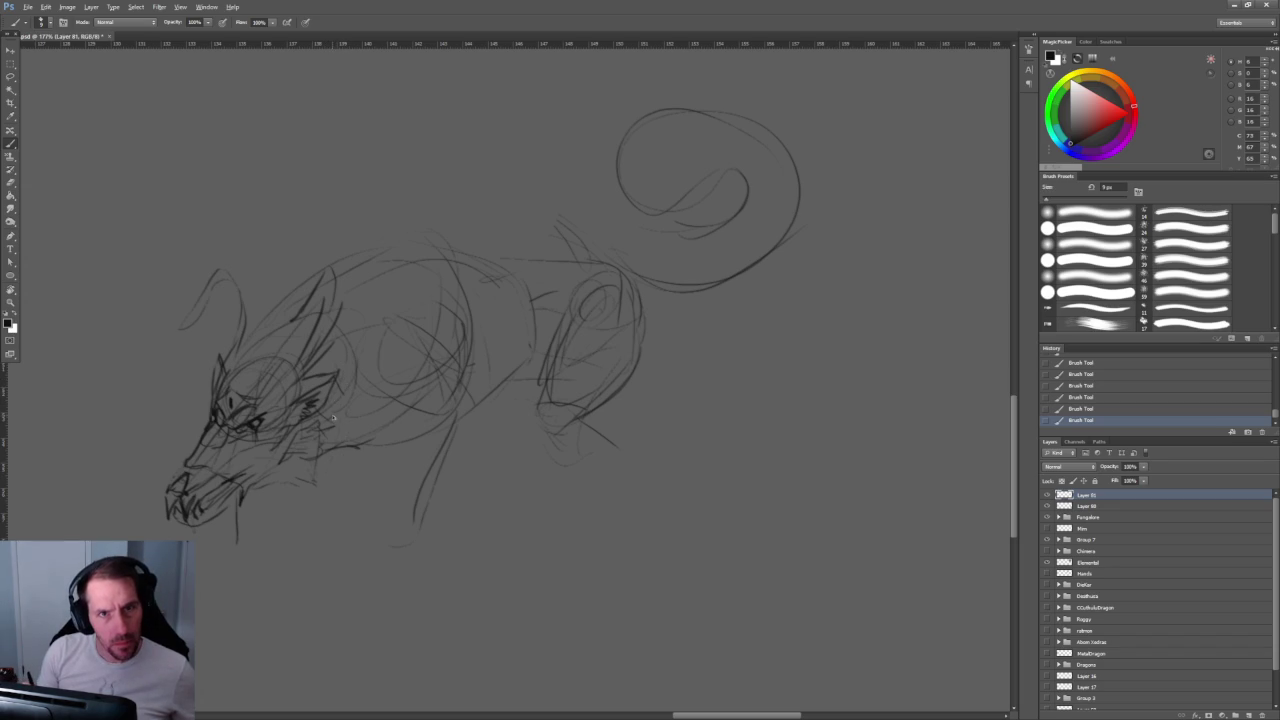
pyautogui.hotkey('ctrl', 'z')
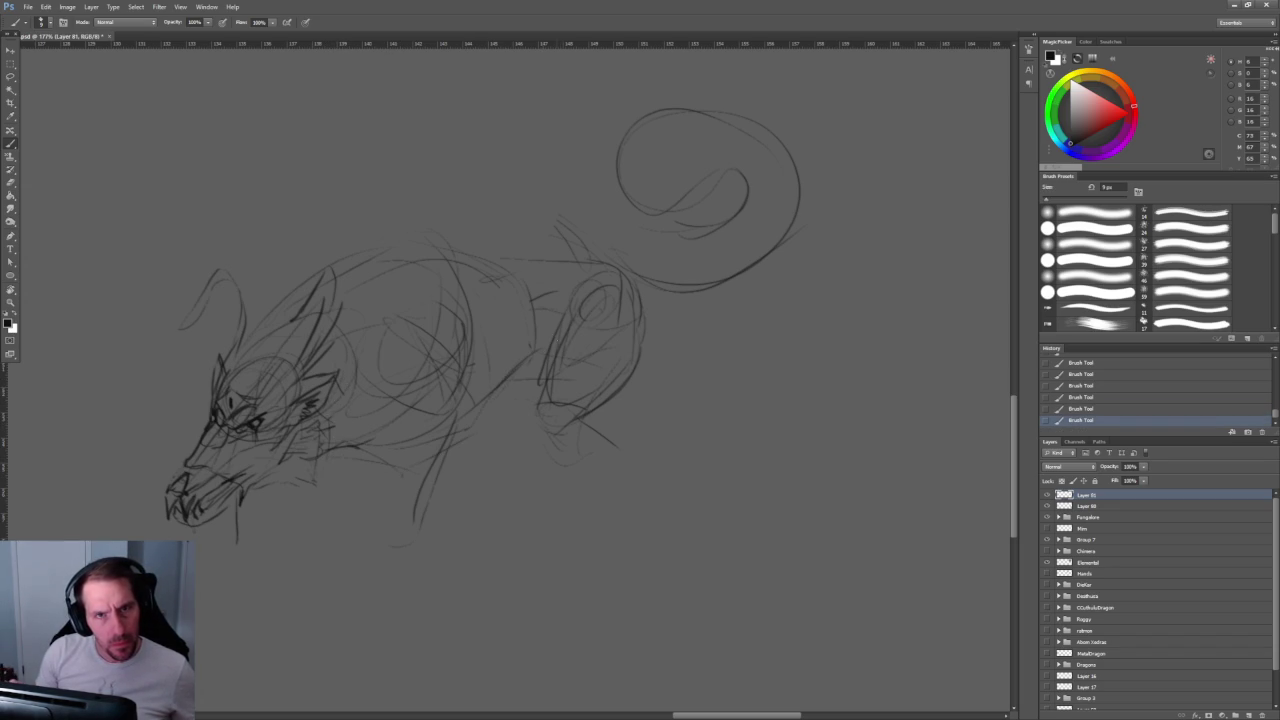
# Step: Draw the belly line and a long back contour running from the neck into the tail base
pyautogui.moveTo(372, 482); pyautogui.dragTo(502, 390)
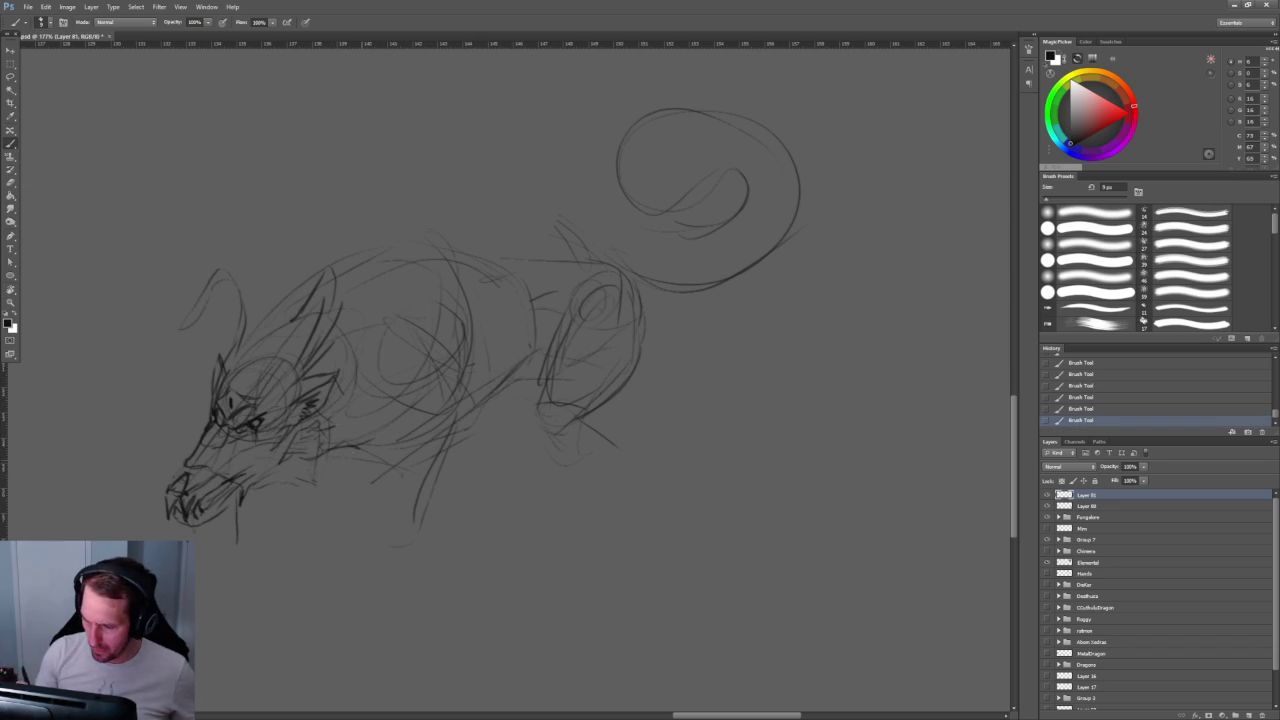
pyautogui.moveTo(280, 318); pyautogui.dragTo(388, 220)
pyautogui.hotkey('ctrl', 'z')
pyautogui.moveTo(246, 334)
pyautogui.mouseDown()
pyautogui.moveTo(332, 246)
pyautogui.moveTo(480, 236)
pyautogui.mouseUp()
pyautogui.hotkey('ctrl', 'z')
pyautogui.moveTo(260, 348); pyautogui.dragTo(338, 270)
pyautogui.moveTo(272, 322)
pyautogui.mouseDown()
pyautogui.moveTo(350, 232)
pyautogui.moveTo(452, 232)
pyautogui.moveTo(674, 270)
pyautogui.mouseUp()
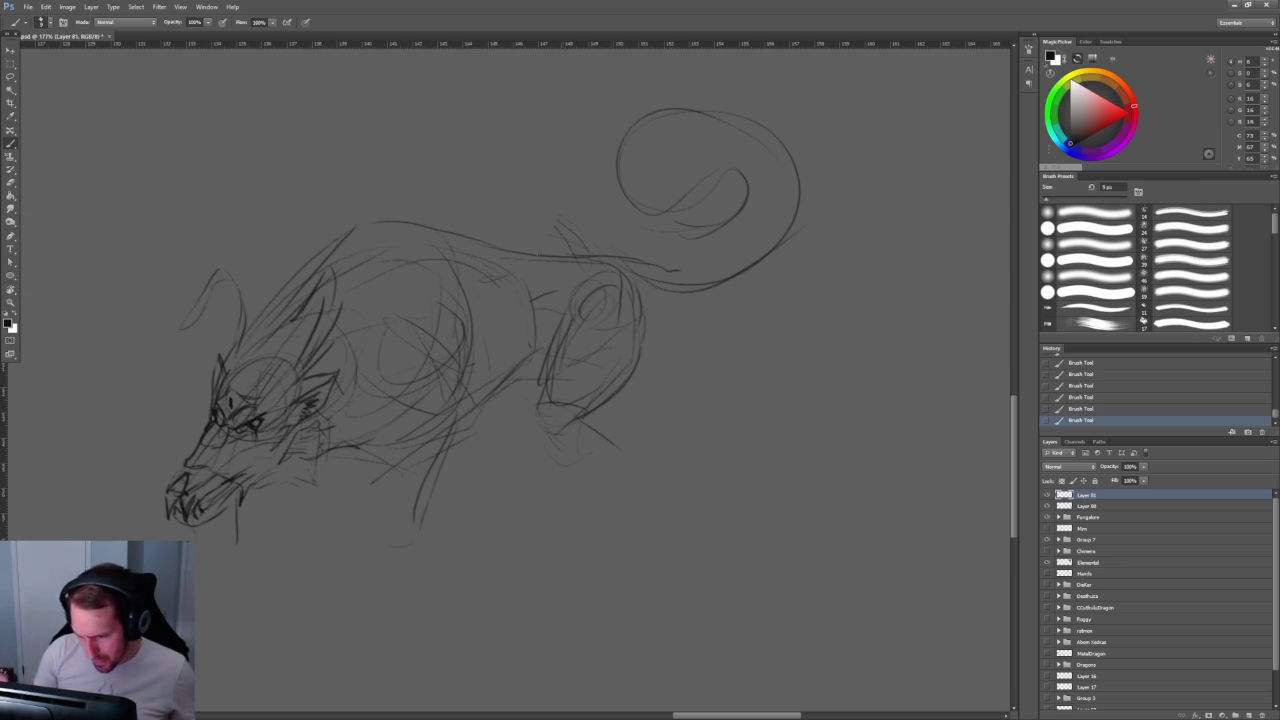
# Step: Erase faint stray marks on the ear, above the head and on the neck
pyautogui.press('e')
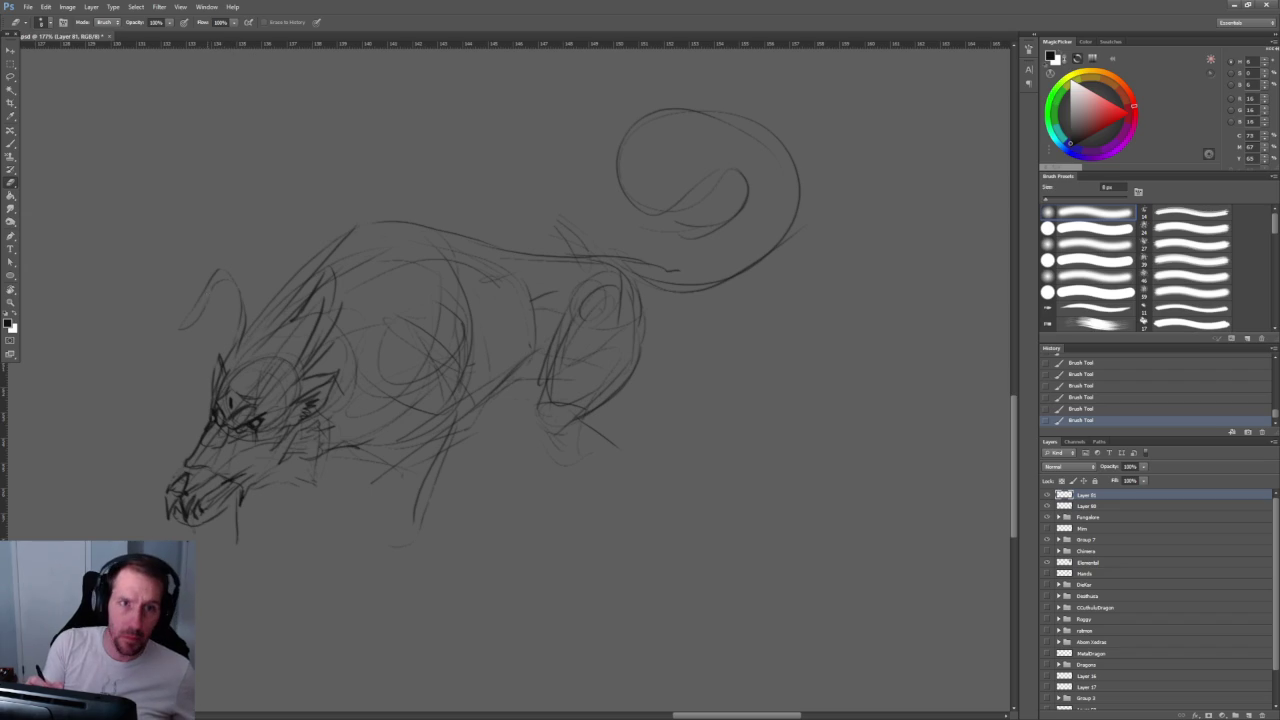
pyautogui.moveTo(216, 274)
pyautogui.mouseDown()
pyautogui.moveTo(198, 302)
pyautogui.moveTo(246, 346)
pyautogui.mouseUp()
pyautogui.moveTo(296, 276)
pyautogui.mouseDown()
pyautogui.moveTo(322, 318)
pyautogui.moveTo(310, 360)
pyautogui.mouseUp()
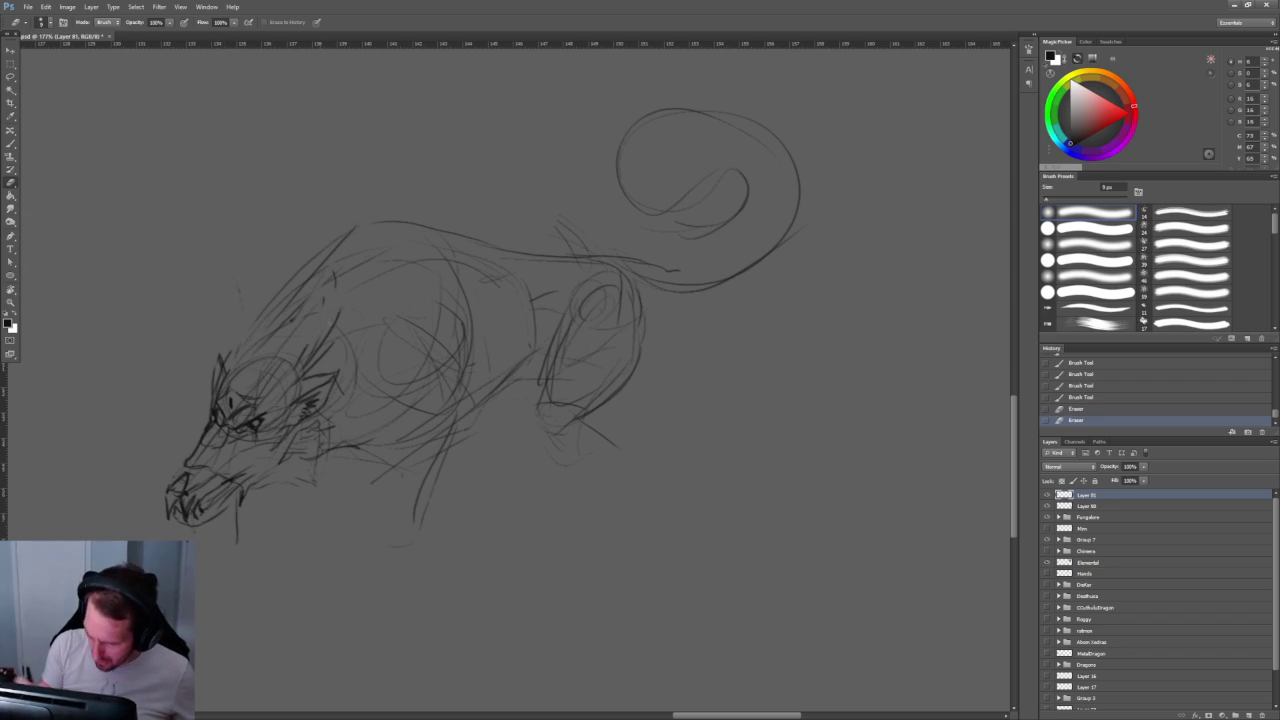
pyautogui.moveTo(228, 535)
pyautogui.mouseDown()
pyautogui.moveTo(389, 403)
pyautogui.moveTo(300, 403)
pyautogui.moveTo(420, 403)
pyautogui.mouseUp()
pyautogui.moveTo(368, 352)
pyautogui.mouseDown()
pyautogui.moveTo(414, 356)
pyautogui.moveTo(398, 364)
pyautogui.mouseUp()
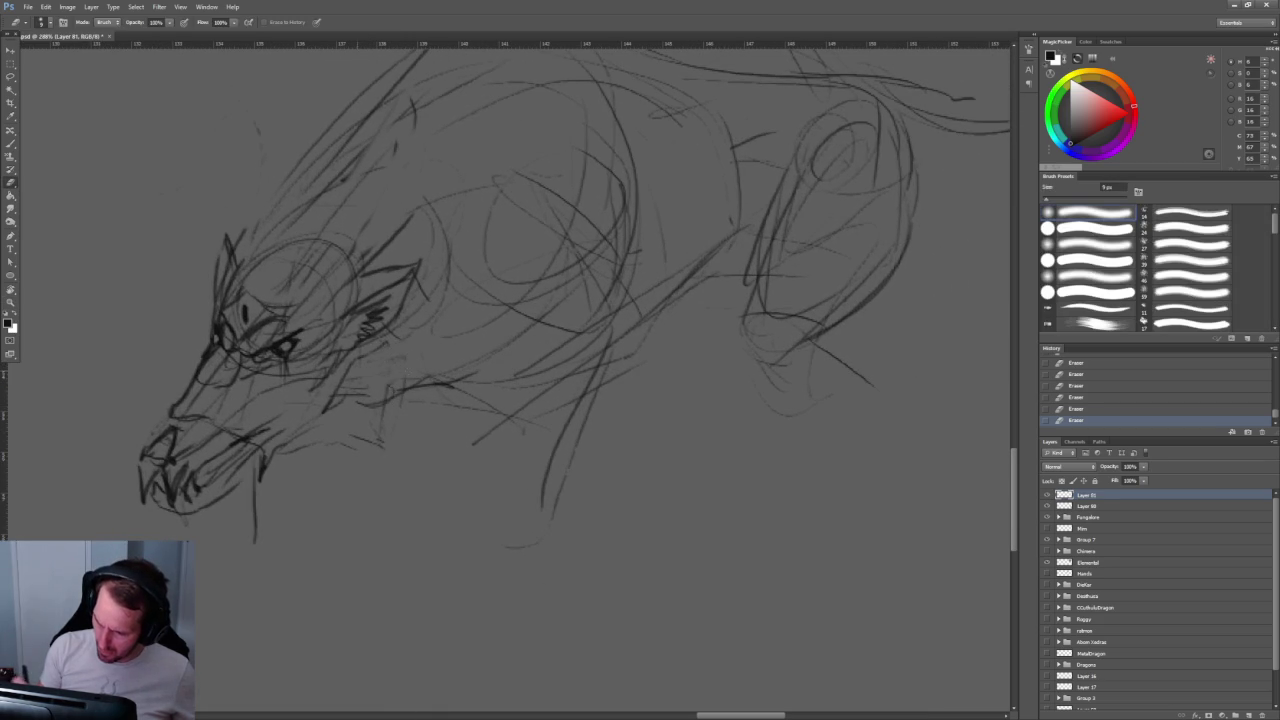
# Step: Add small fur tufts along the cheek and jaw
pyautogui.press('b')
pyautogui.moveTo(450, 400); pyautogui.dragTo(420, 400)
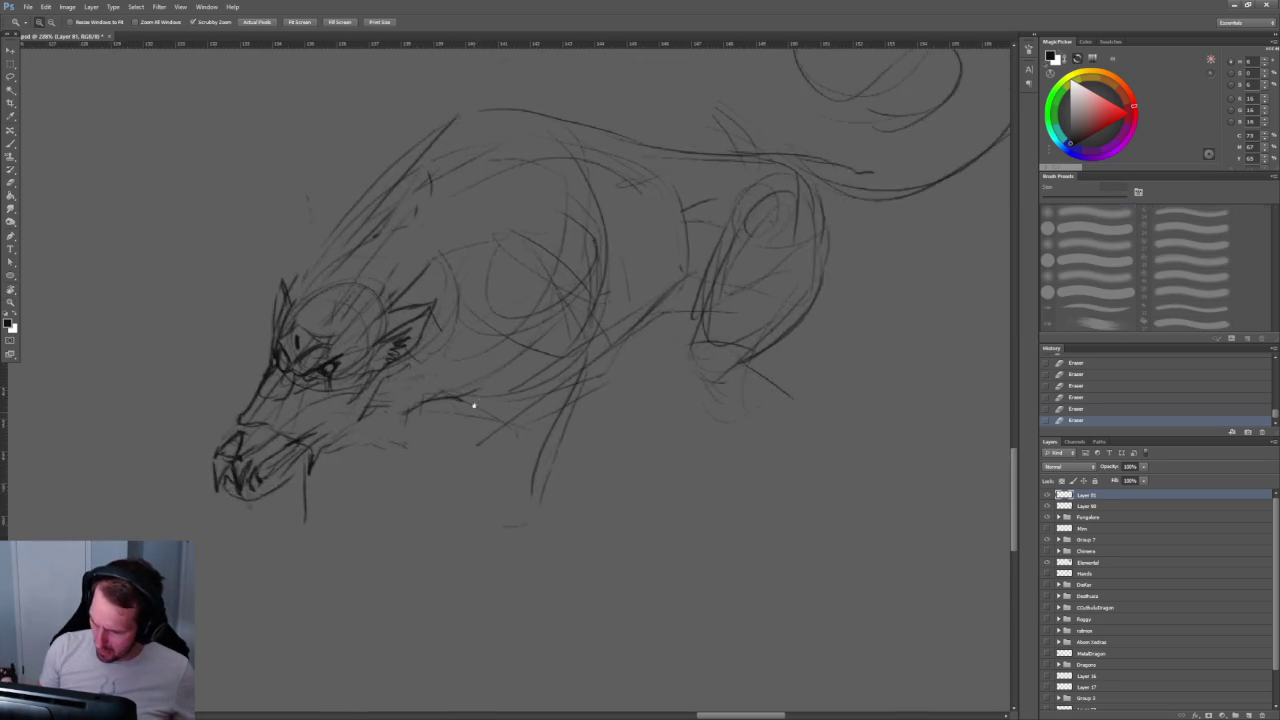
pyautogui.moveTo(272, 410)
pyautogui.mouseDown()
pyautogui.moveTo(292, 426)
pyautogui.moveTo(326, 424)
pyautogui.mouseUp()
pyautogui.moveTo(296, 464); pyautogui.dragTo(256, 472)
pyautogui.moveTo(312, 474); pyautogui.dragTo(252, 488)
pyautogui.moveTo(298, 490); pyautogui.dragTo(222, 502)
pyautogui.moveTo(312, 478)
pyautogui.mouseDown()
pyautogui.moveTo(280, 482)
pyautogui.moveTo(314, 482)
pyautogui.mouseUp()
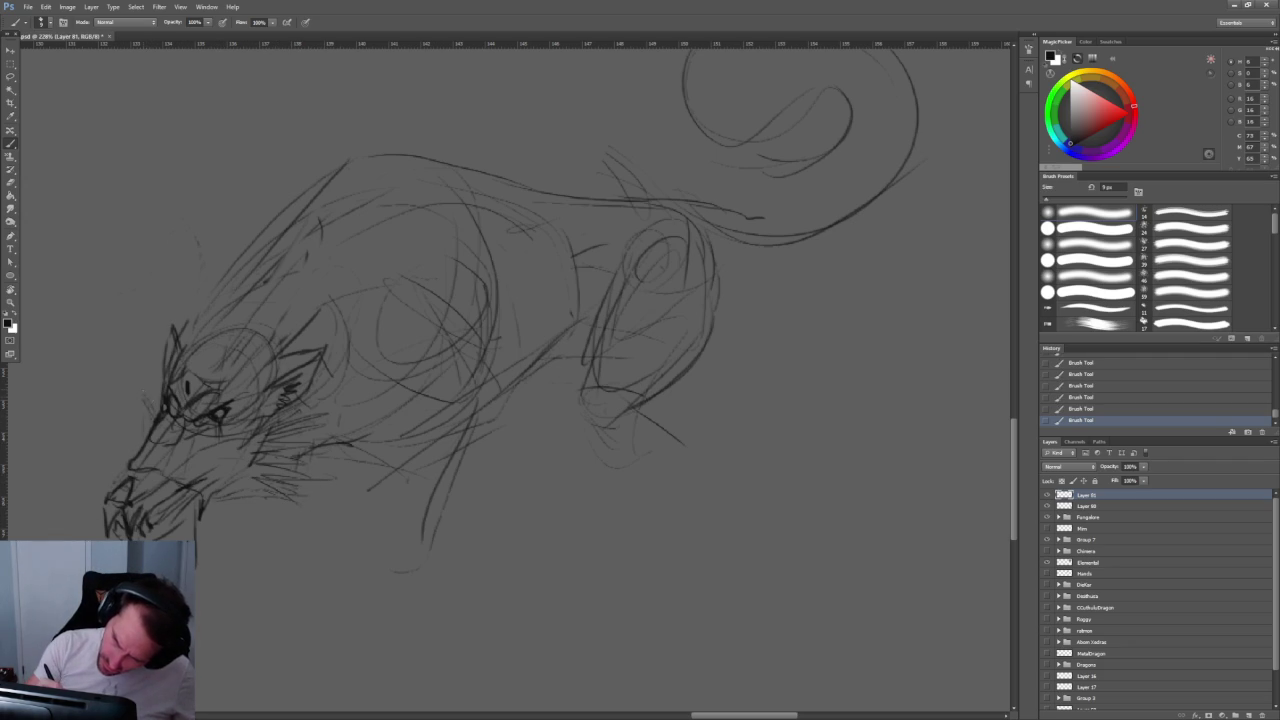
# Step: Add spiky sketch strokes on the neck and back and try a curved neck line
pyautogui.moveTo(218, 266); pyautogui.dragTo(186, 336)
pyautogui.moveTo(296, 152); pyautogui.dragTo(274, 190)
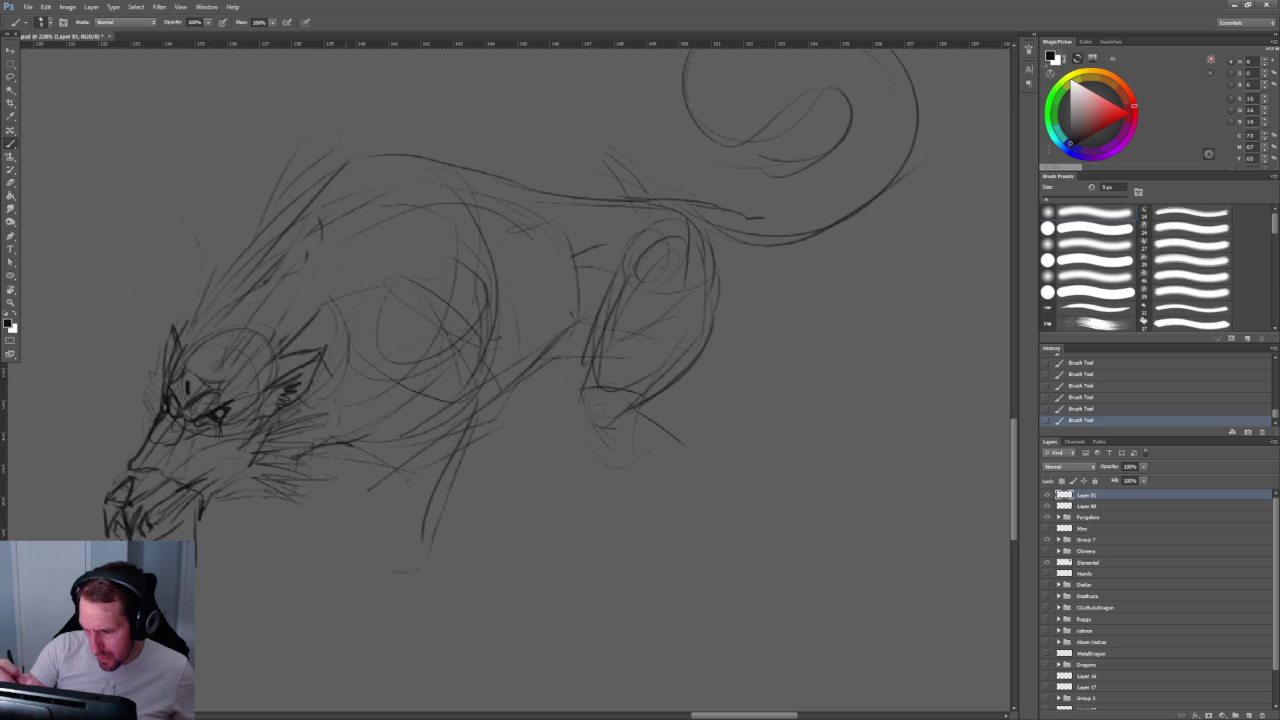
pyautogui.moveTo(349, 143); pyautogui.dragTo(237, 486)
pyautogui.moveTo(292, 368)
pyautogui.mouseDown()
pyautogui.moveTo(232, 466)
pyautogui.moveTo(215, 325)
pyautogui.mouseUp()
pyautogui.hotkey('ctrl', 'z')
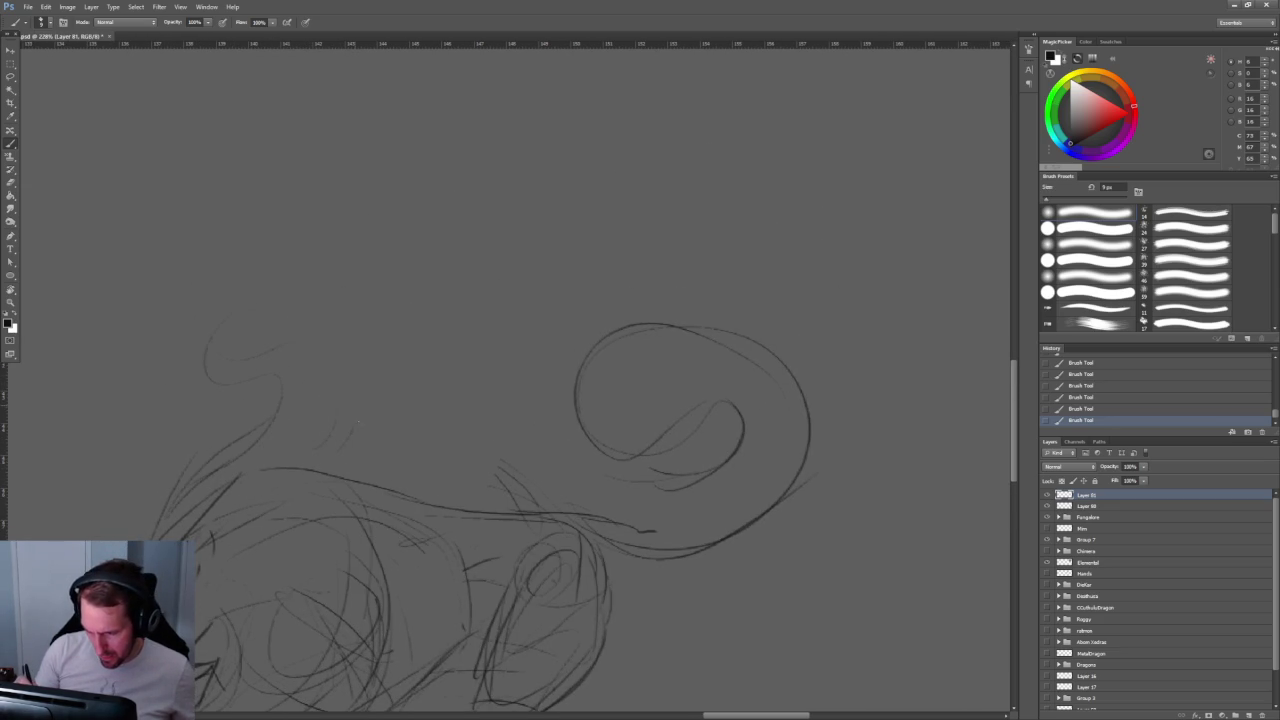
# Step: Sketch strokes near the neck, undo the last one, and sample a lighter grey
pyautogui.moveTo(392, 422); pyautogui.dragTo(424, 394)
pyautogui.moveTo(442, 338); pyautogui.dragTo(432, 400)
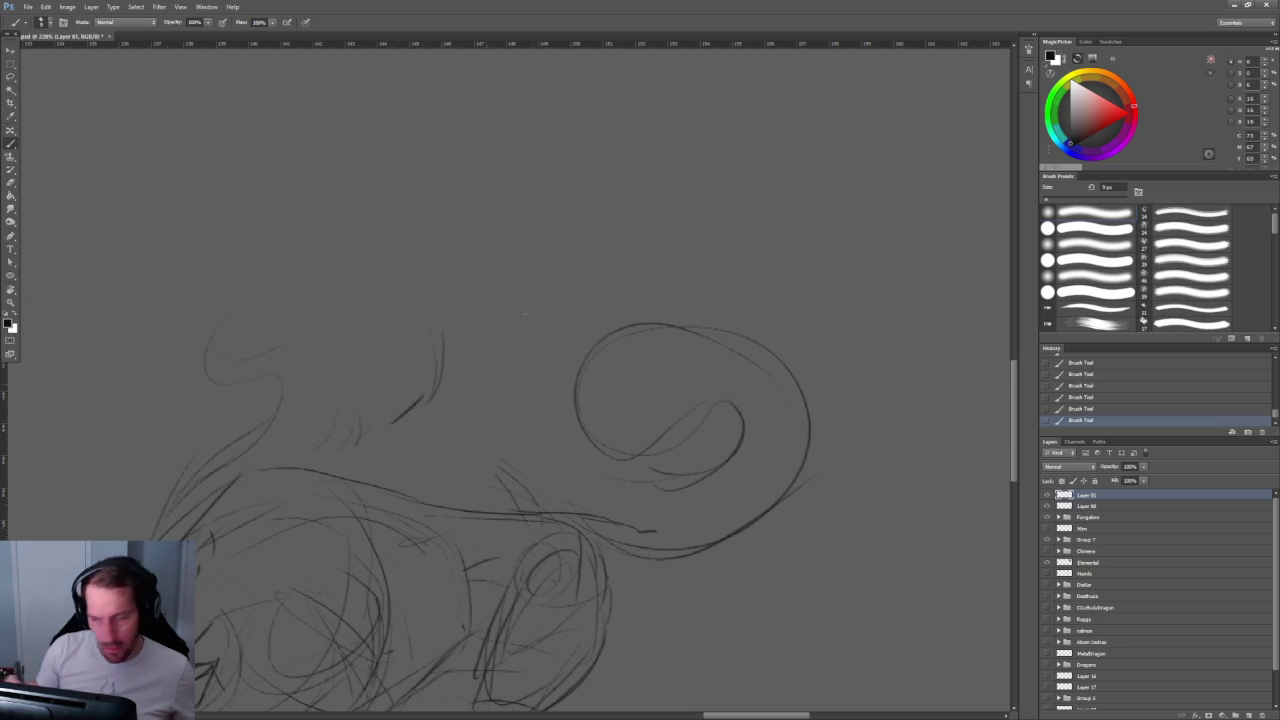
pyautogui.hotkey('ctrl', 'z')
pyautogui.keyDown('alt'); pyautogui.click(523, 450); pyautogui.keyUp('alt')
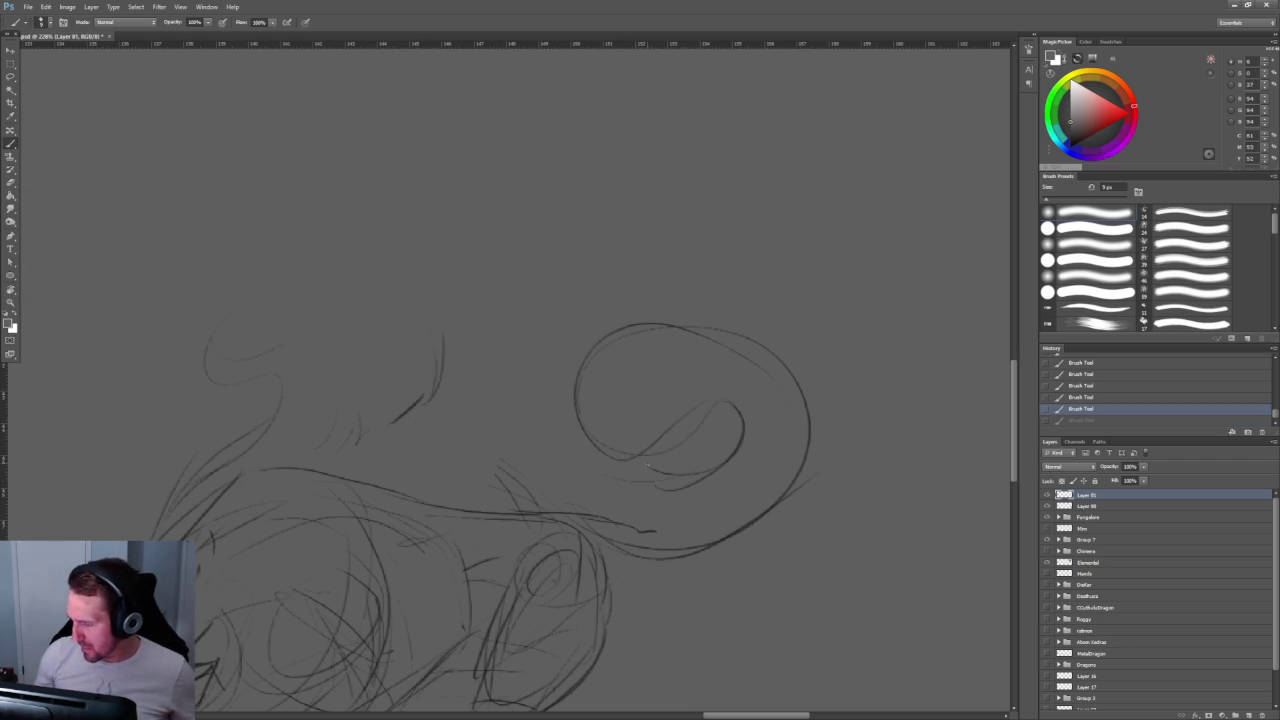
pyautogui.moveTo(500, 500); pyautogui.dragTo(640, 300)
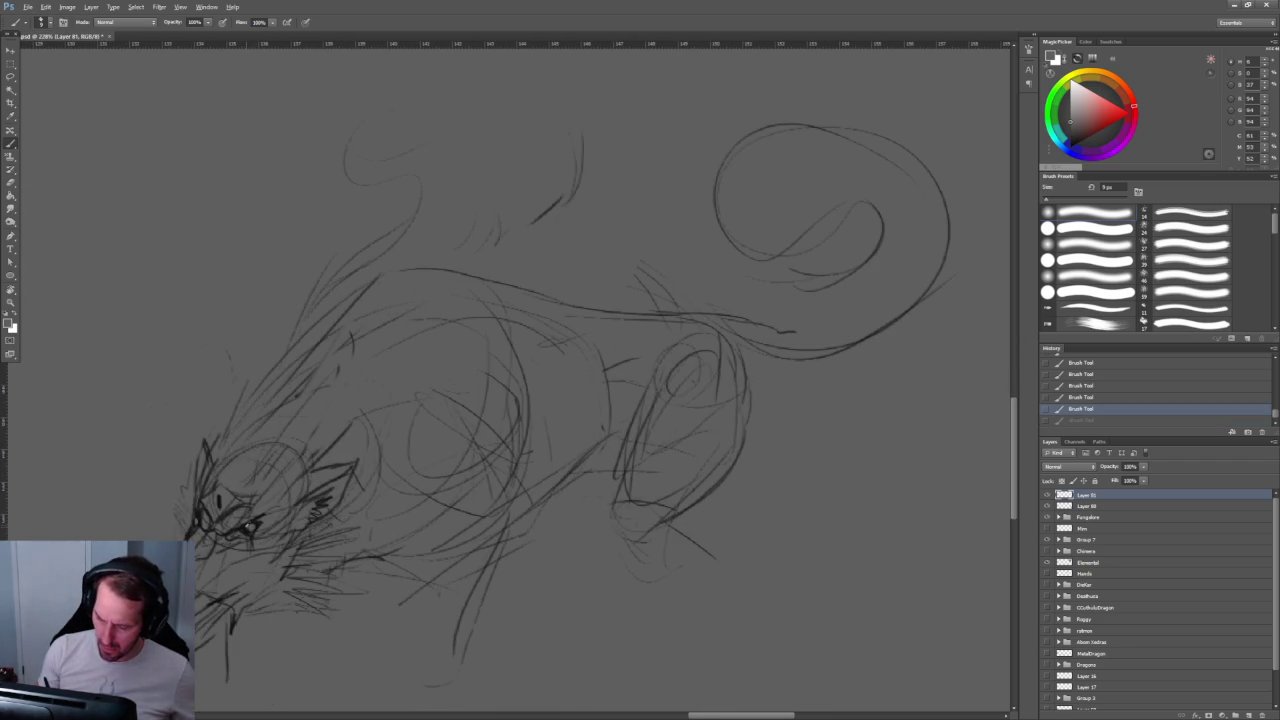
pyautogui.scroll(3, 215, 595)
pyautogui.scroll(2, 215, 595)
# Step: Erase the muddy dark strokes around the eye, face and mouth
pyautogui.press('e')
pyautogui.moveTo(330, 405); pyautogui.dragTo(300, 432)
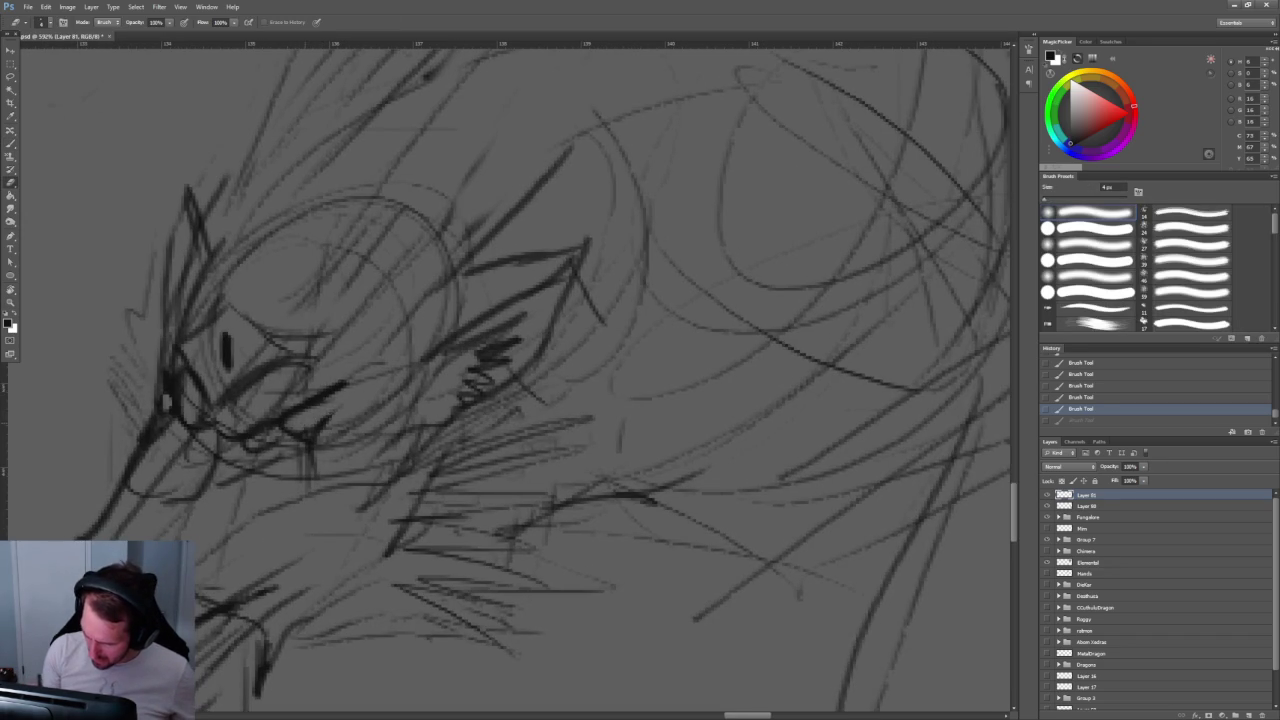
pyautogui.moveTo(168, 424); pyautogui.dragTo(165, 375)
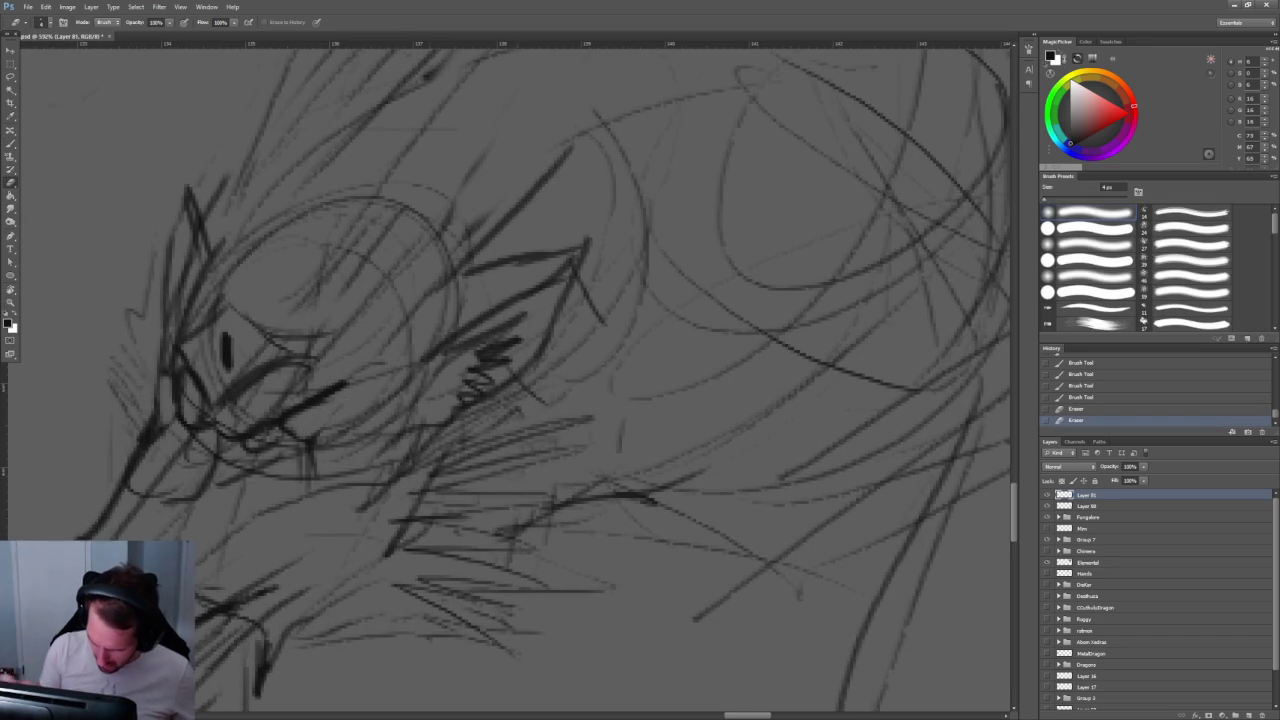
pyautogui.press('z')
pyautogui.moveTo(457, 249); pyautogui.dragTo(560, 267)
pyautogui.press('e')
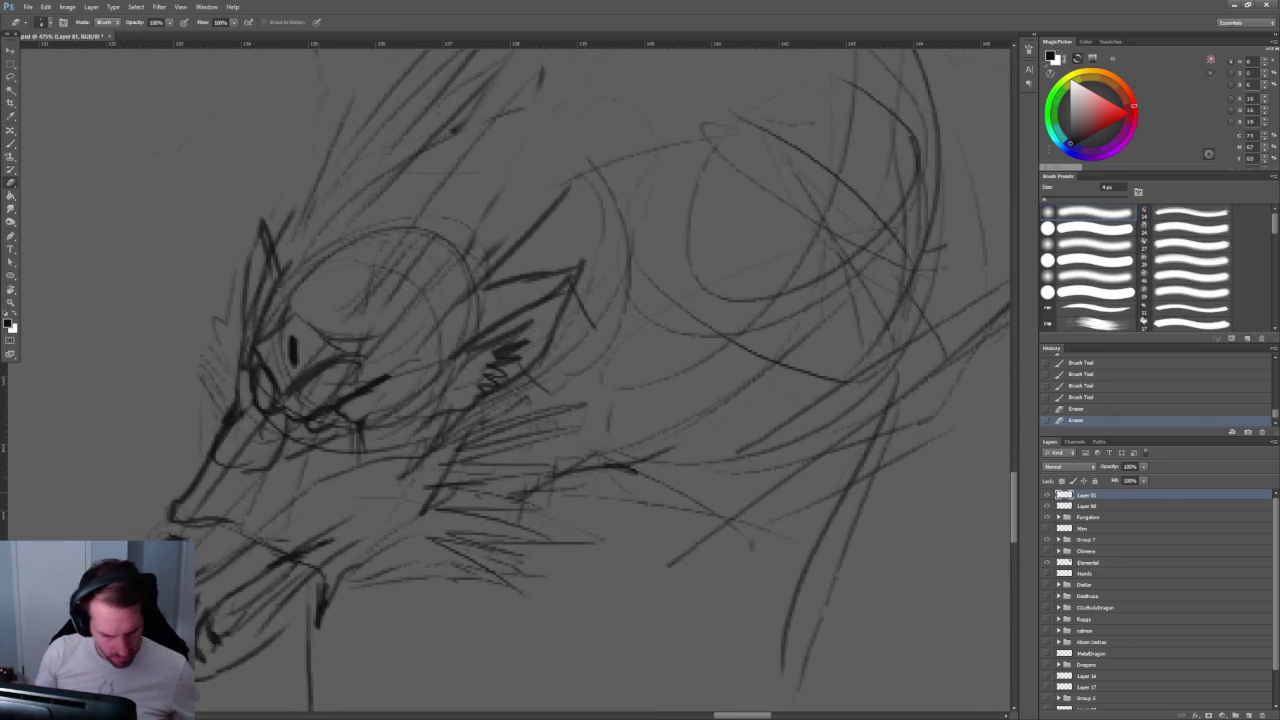
pyautogui.moveTo(325, 400)
pyautogui.mouseDown()
pyautogui.moveTo(400, 370)
pyautogui.moveTo(378, 400)
pyautogui.mouseUp()
# Step: Redraw darker lines along the mouth and jaw, adding a short dark mouth line
pyautogui.press('b')
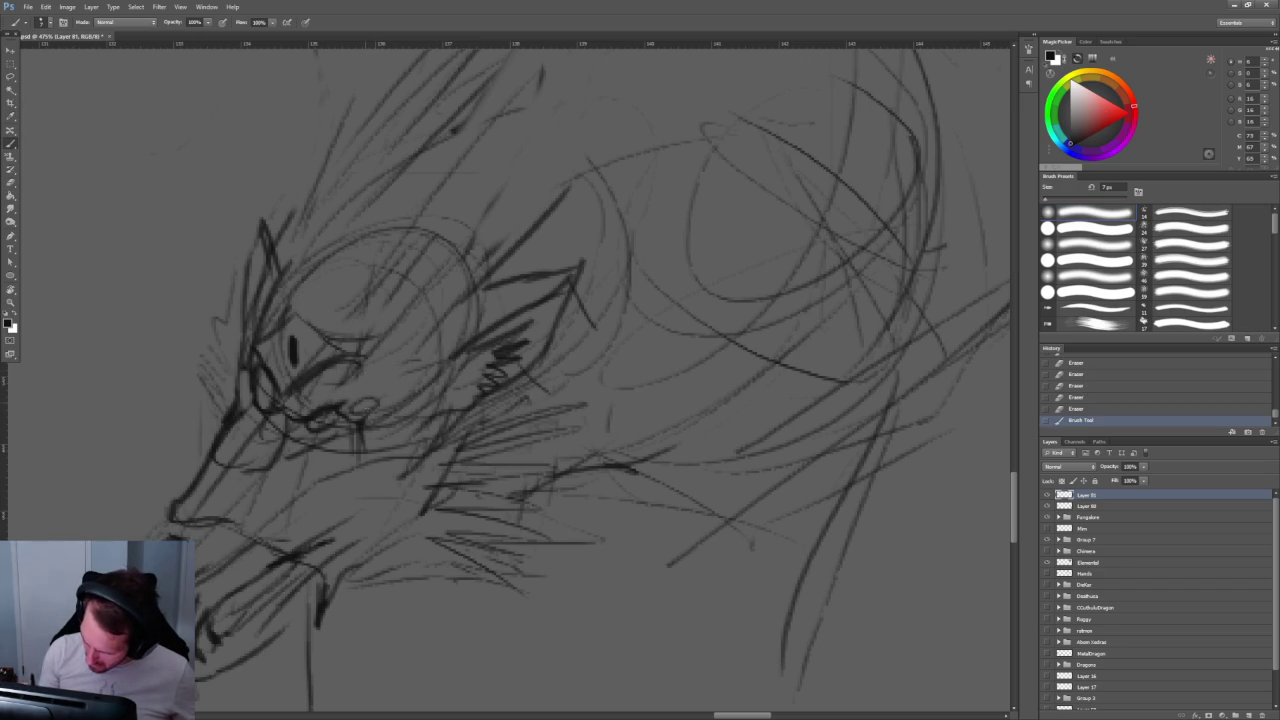
pyautogui.moveTo(250, 402); pyautogui.dragTo(240, 382)
pyautogui.press('z')
pyautogui.keyDown('alt'); pyautogui.click(380, 293); pyautogui.keyUp('alt')
pyautogui.moveTo(380, 293)
pyautogui.mouseDown()
pyautogui.moveTo(357, 266)
pyautogui.moveTo(400, 286)
pyautogui.mouseUp()
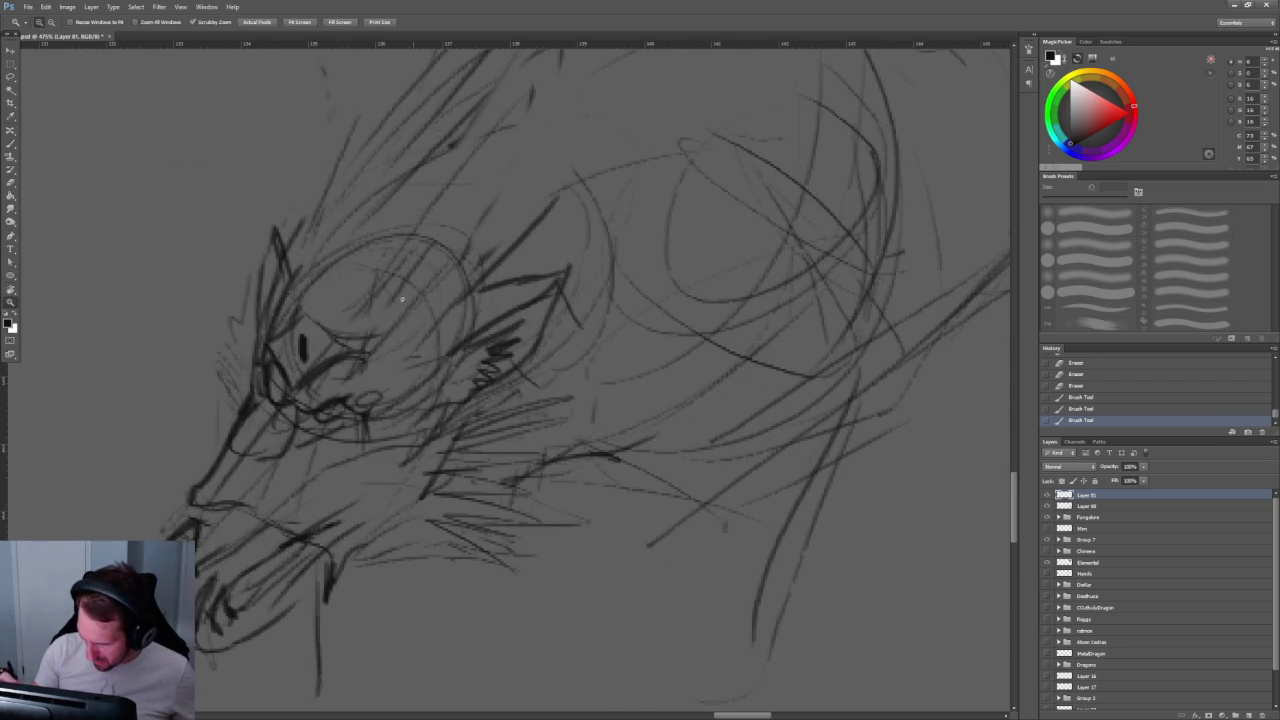
pyautogui.press('b')
pyautogui.moveTo(264, 384); pyautogui.dragTo(270, 394)
pyautogui.moveTo(350, 400)
pyautogui.mouseDown()
pyautogui.moveTo(394, 390)
pyautogui.moveTo(340, 420)
pyautogui.moveTo(396, 408)
pyautogui.moveTo(424, 386)
pyautogui.moveTo(408, 374)
pyautogui.moveTo(494, 335)
pyautogui.moveTo(305, 465)
pyautogui.moveTo(262, 452)
pyautogui.mouseUp()
pyautogui.press('b')
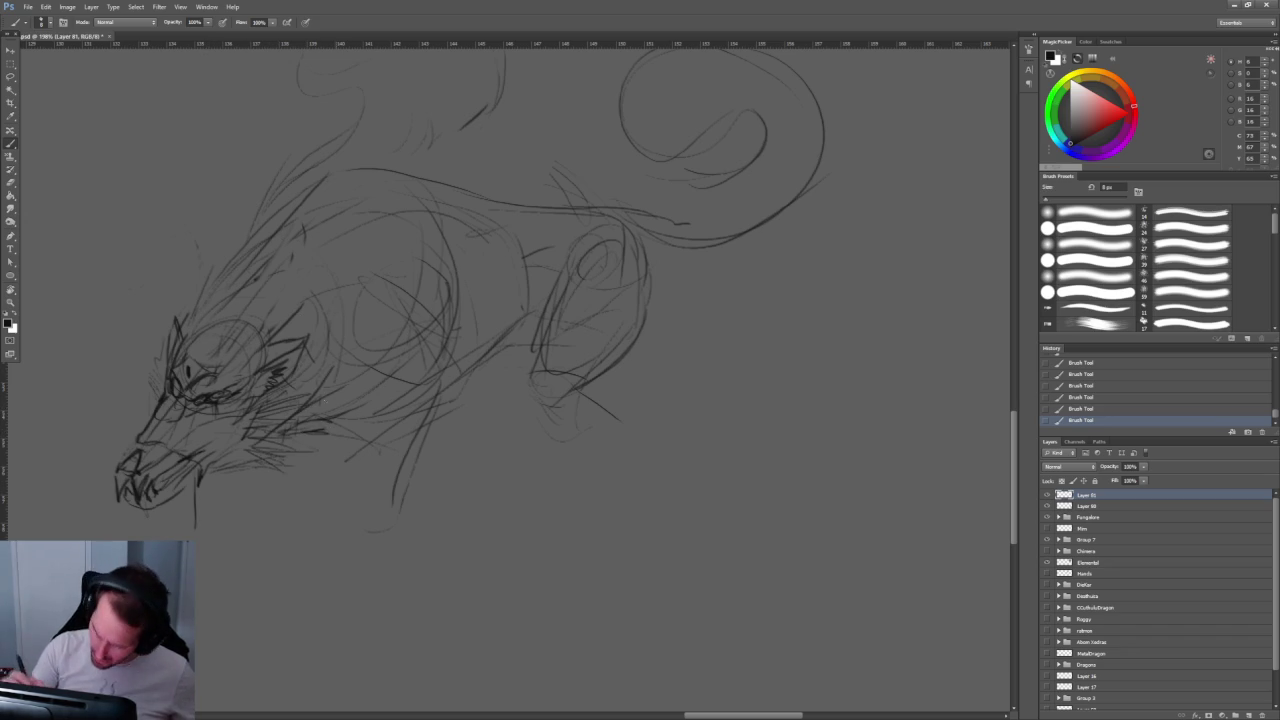
# Step: Draw a curve down the neck and sketch curved strokes over the chest and body
pyautogui.moveTo(315, 292); pyautogui.dragTo(332, 414)
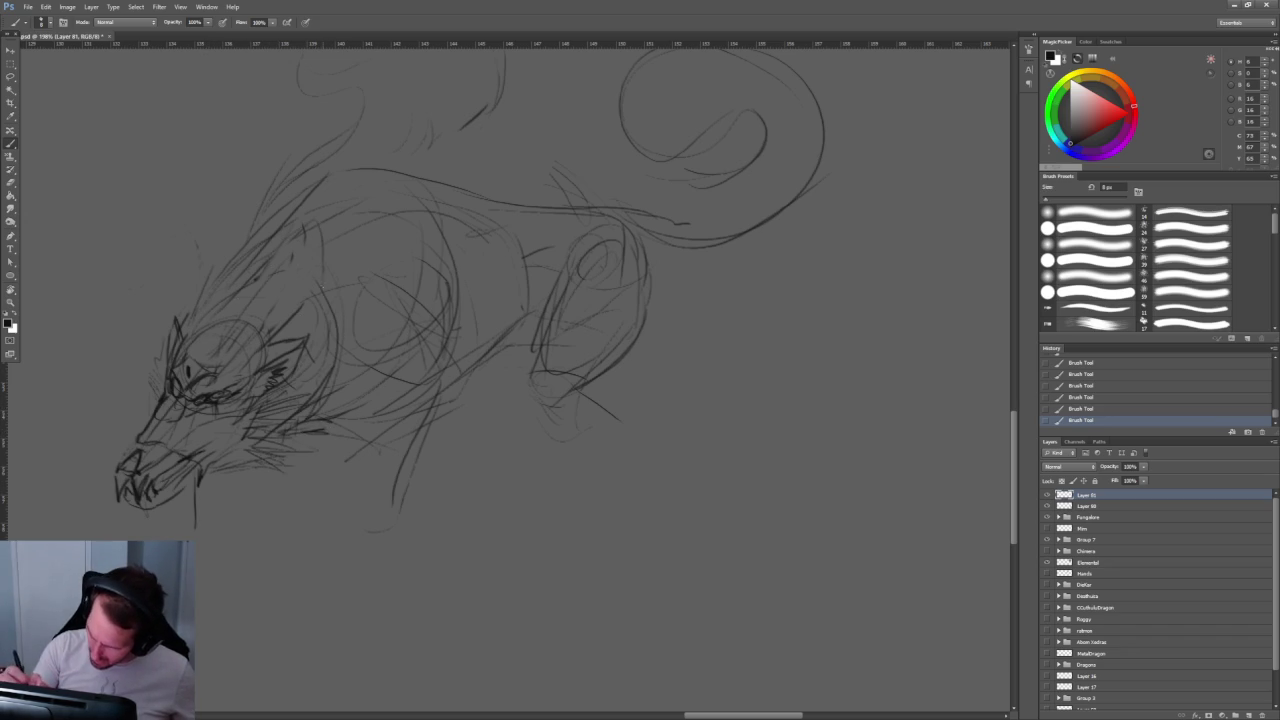
pyautogui.moveTo(500, 350); pyautogui.dragTo(402, 442)
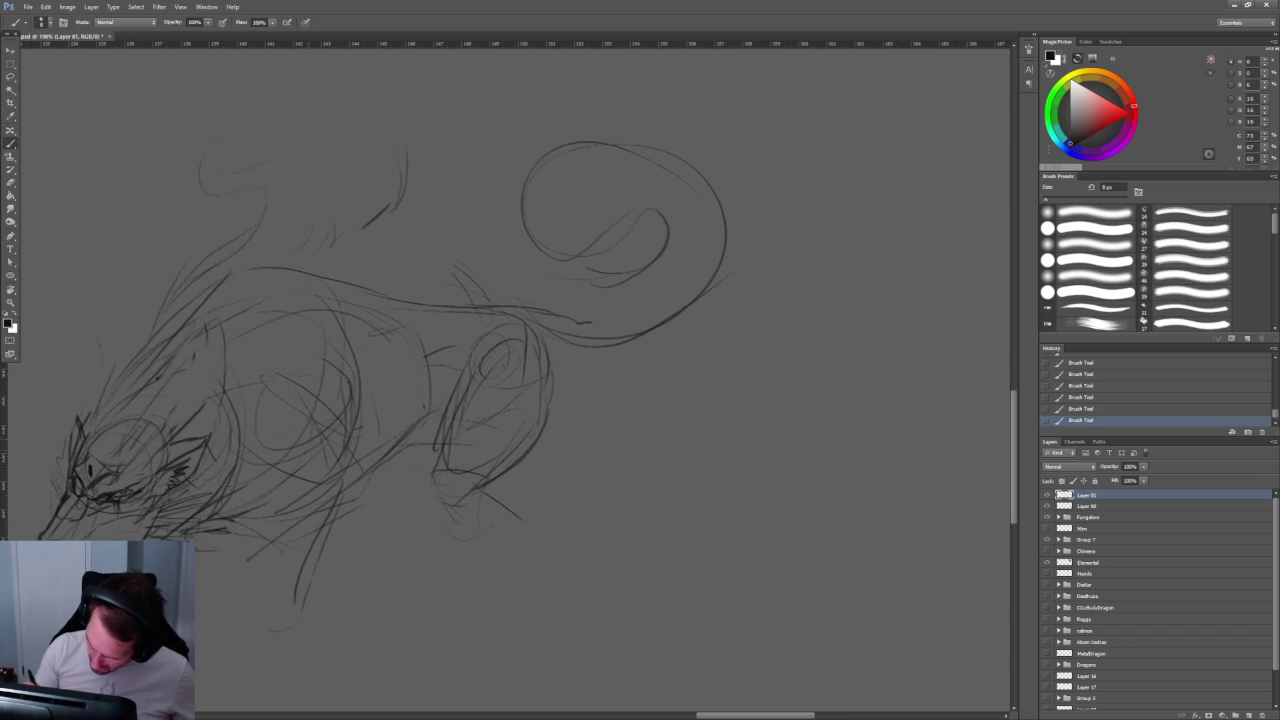
pyautogui.moveTo(252, 418); pyautogui.dragTo(262, 482)
pyautogui.moveTo(302, 352); pyautogui.dragTo(258, 440)
pyautogui.moveTo(372, 404)
pyautogui.mouseDown()
pyautogui.moveTo(356, 477)
pyautogui.moveTo(270, 548)
pyautogui.mouseUp()
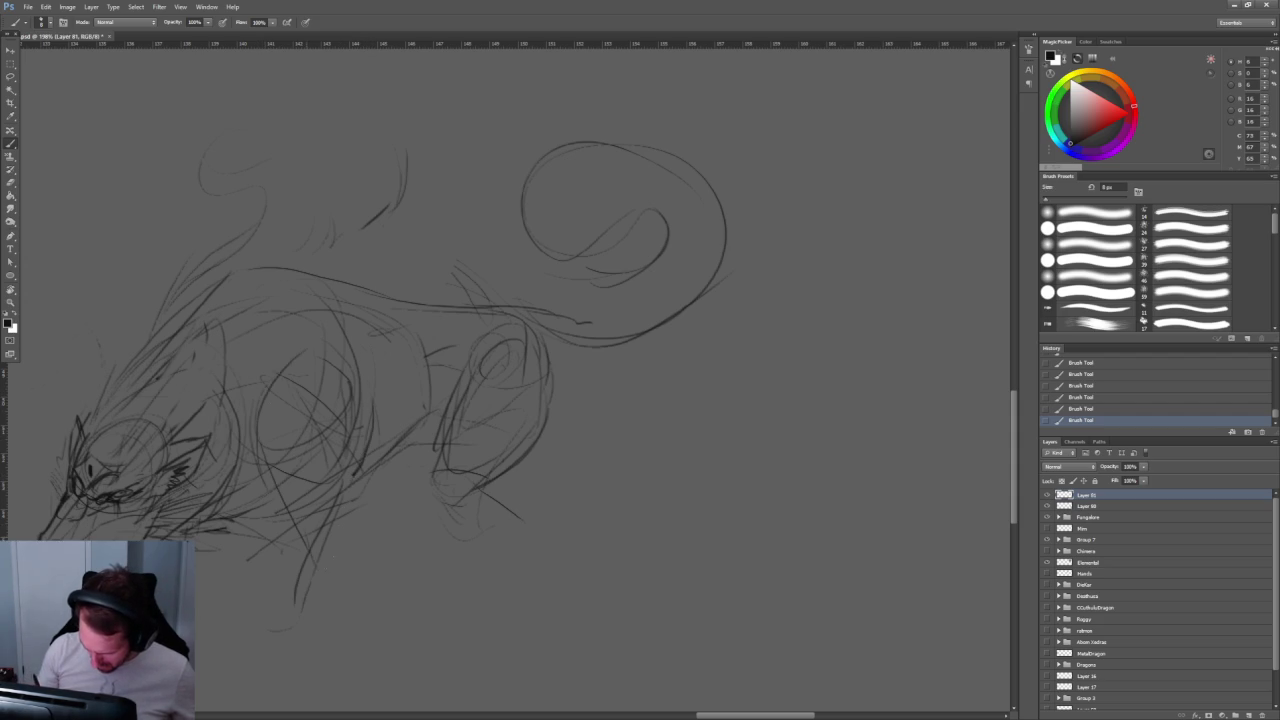
pyautogui.moveTo(363, 519); pyautogui.dragTo(463, 349)
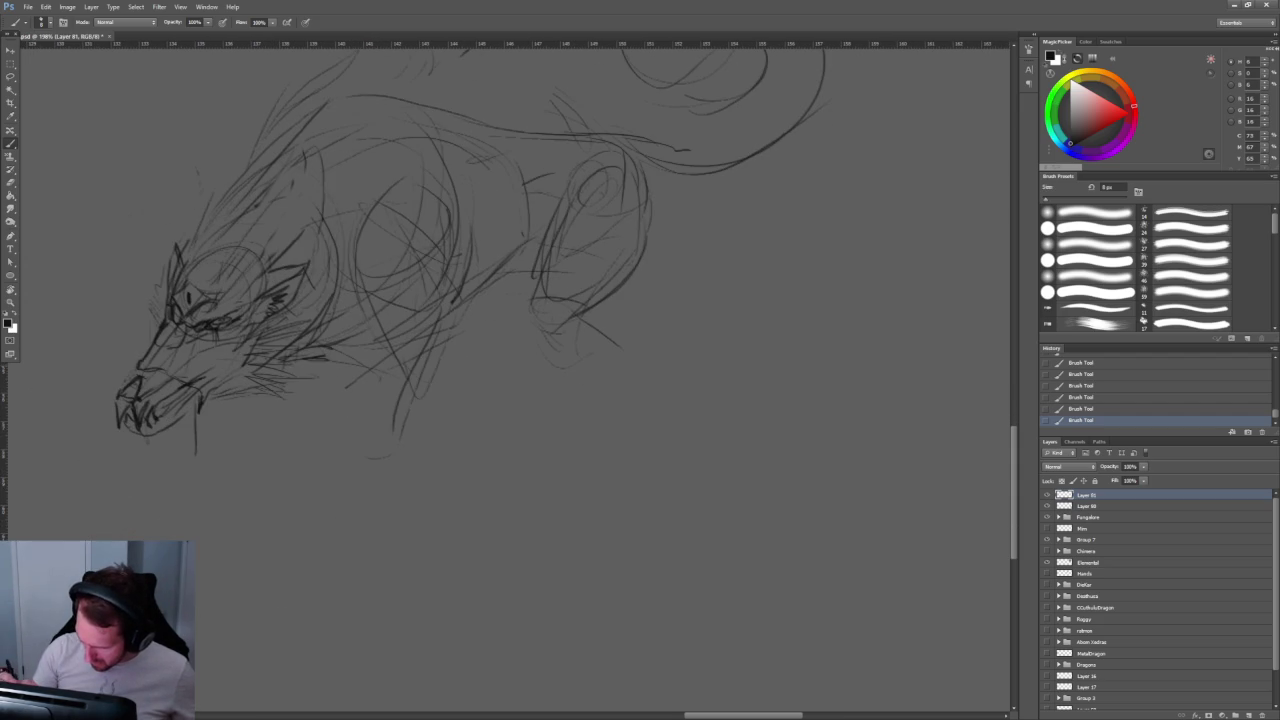
# Step: Outline the front leg with its knee and paw, and draw a long line beneath it
pyautogui.moveTo(430, 256); pyautogui.dragTo(396, 418)
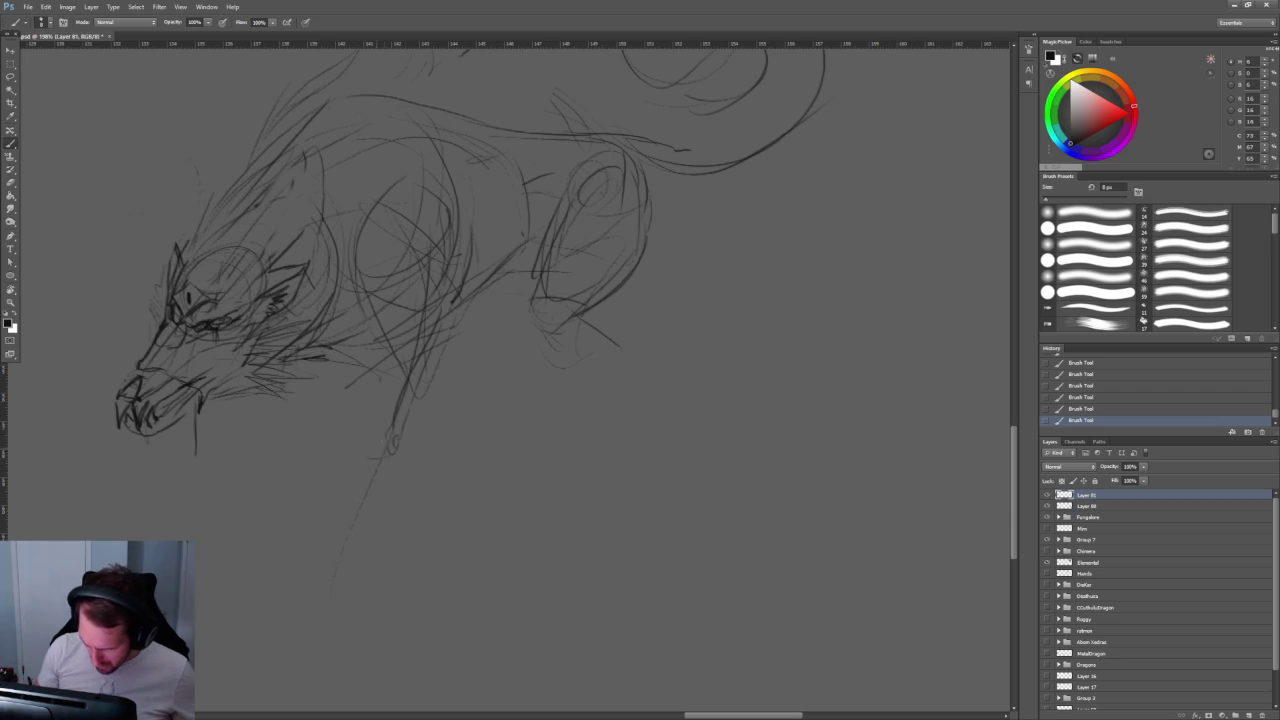
pyautogui.moveTo(360, 482); pyautogui.dragTo(302, 554)
pyautogui.hotkey('ctrl', 'z')
pyautogui.moveTo(380, 456); pyautogui.dragTo(306, 560)
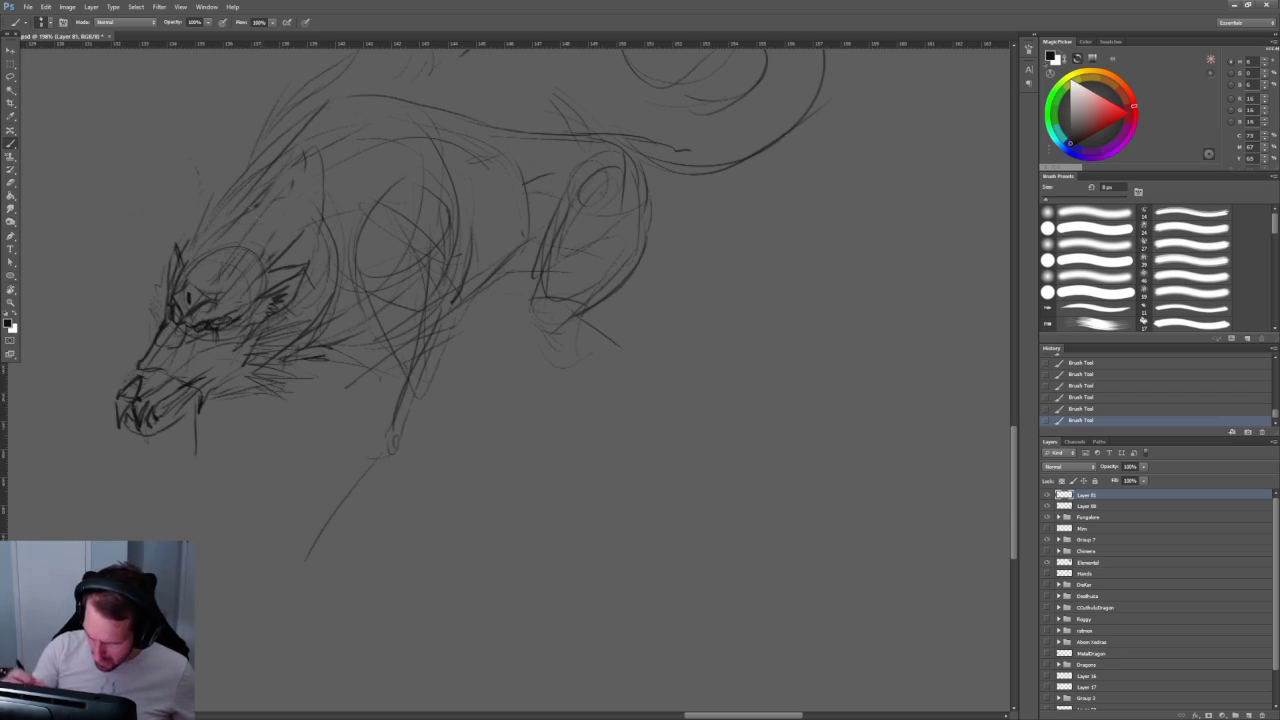
pyautogui.moveTo(396, 430)
pyautogui.mouseDown()
pyautogui.moveTo(422, 462)
pyautogui.moveTo(434, 514)
pyautogui.moveTo(422, 516)
pyautogui.moveTo(462, 520)
pyautogui.mouseUp()
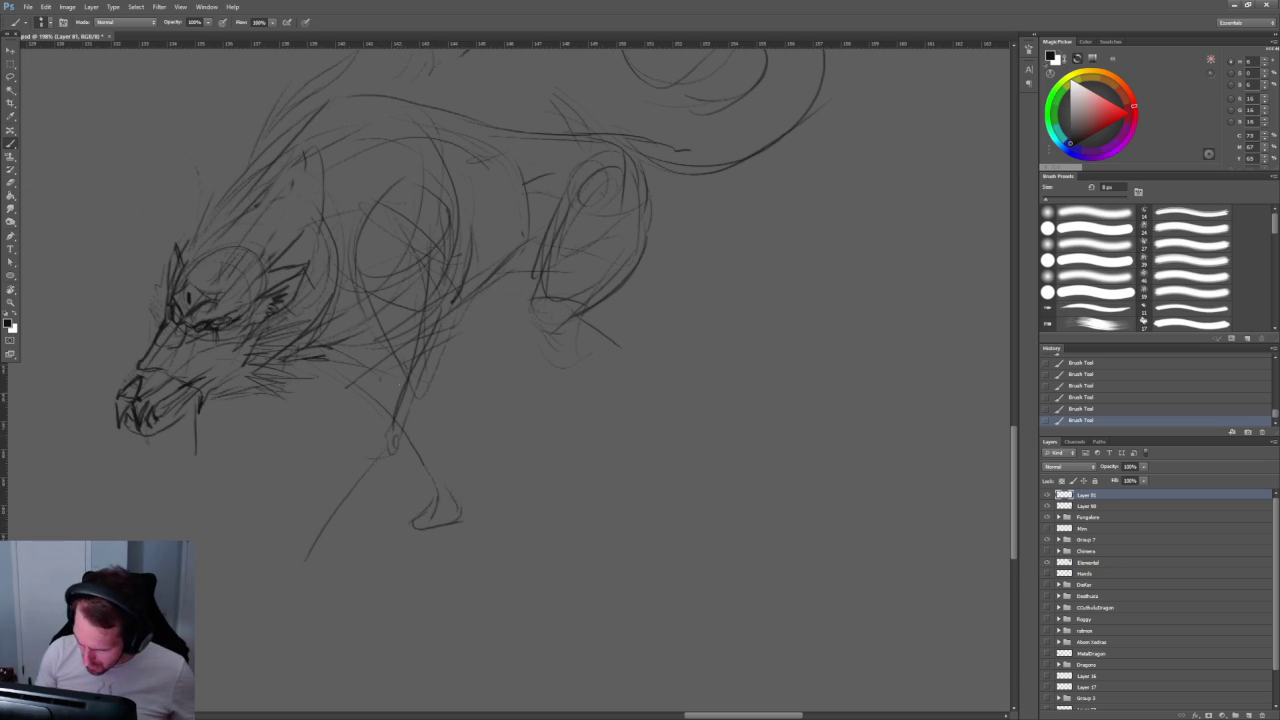
pyautogui.moveTo(444, 322); pyautogui.dragTo(378, 456)
pyautogui.moveTo(372, 342); pyautogui.dragTo(380, 452)
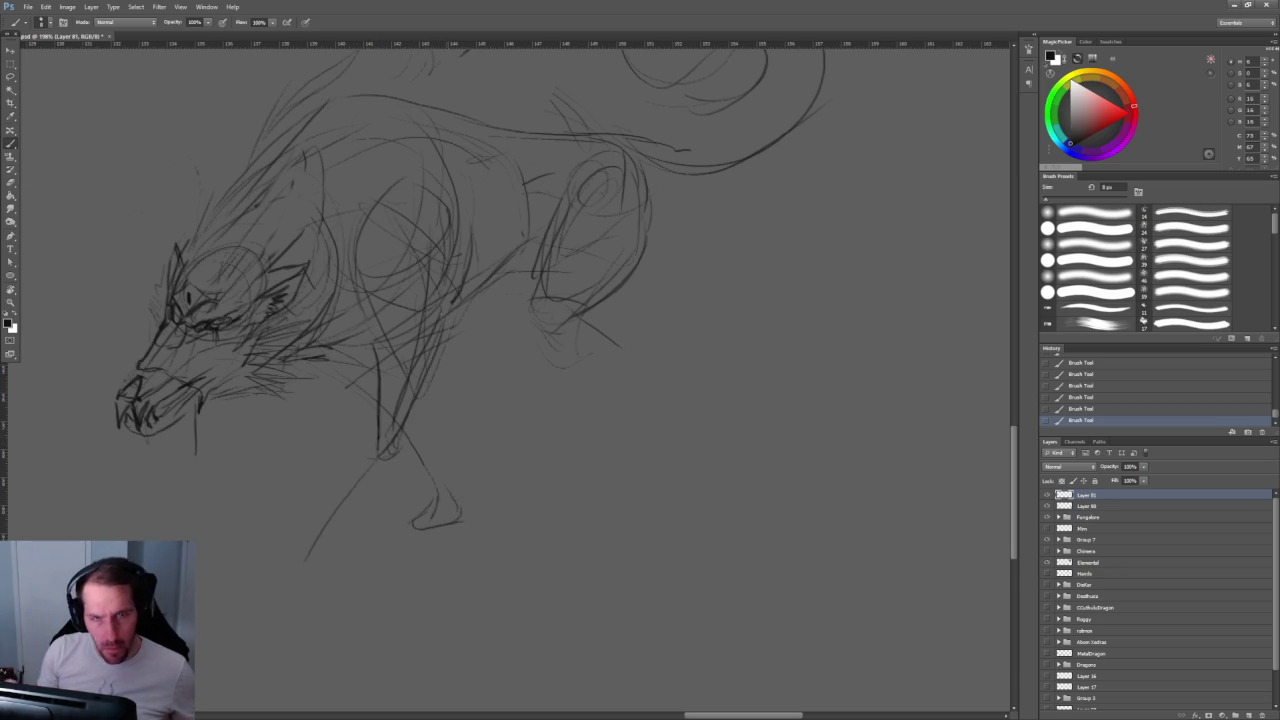
# Step: Switch to the Eraser and scroll the view to review the sketch
pyautogui.scroll(5, 320, 455)
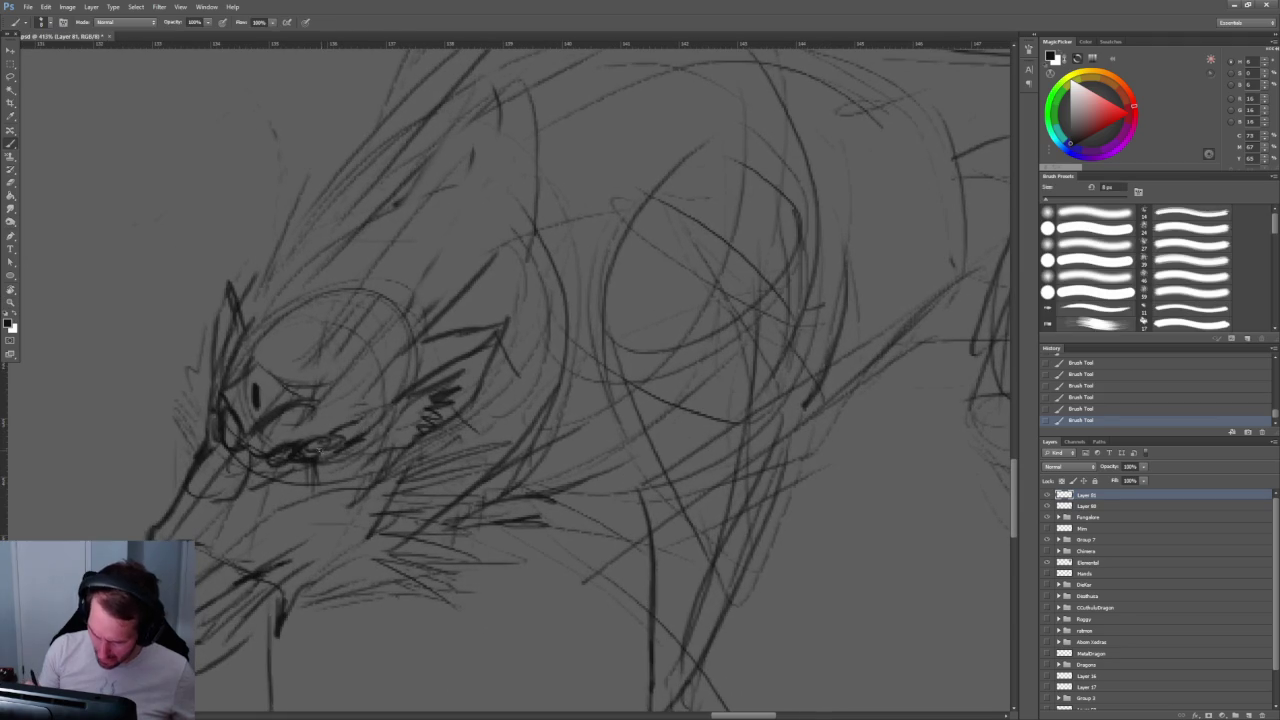
pyautogui.press('e')
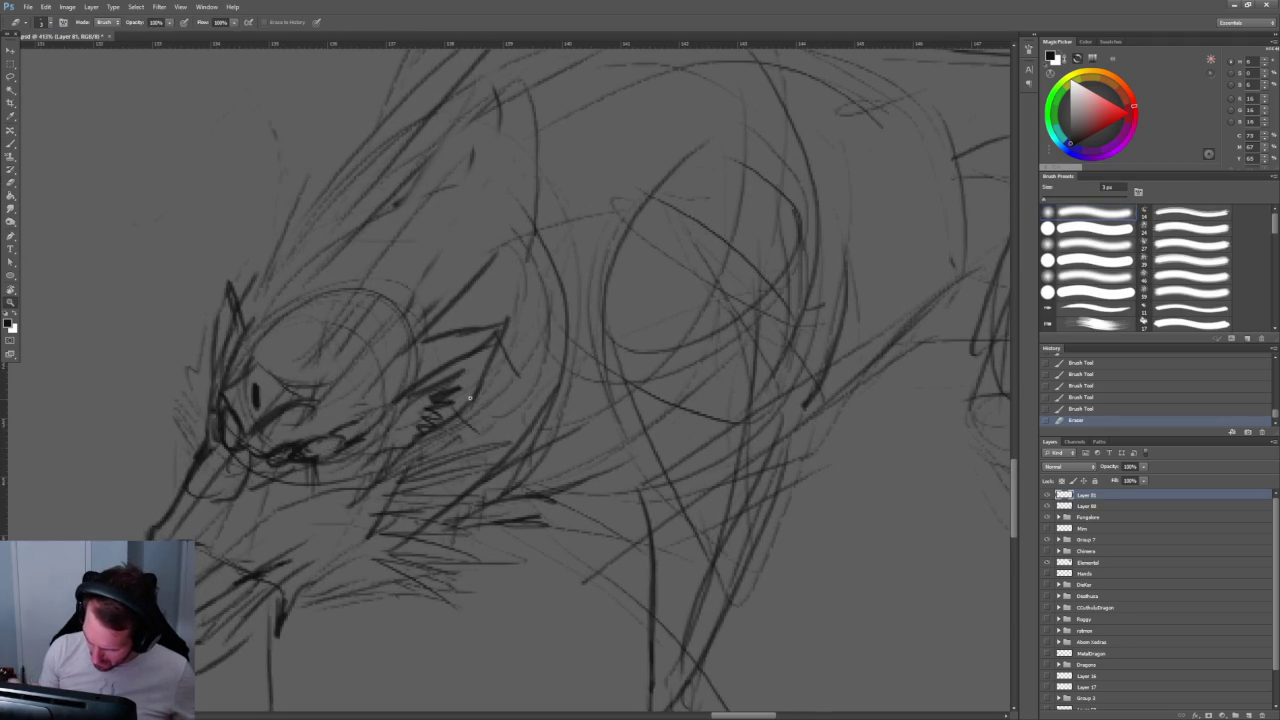
pyautogui.scroll(-10, 380, 289)
pyautogui.scroll(3, 380, 289)
pyautogui.scroll(5, 406, 300)
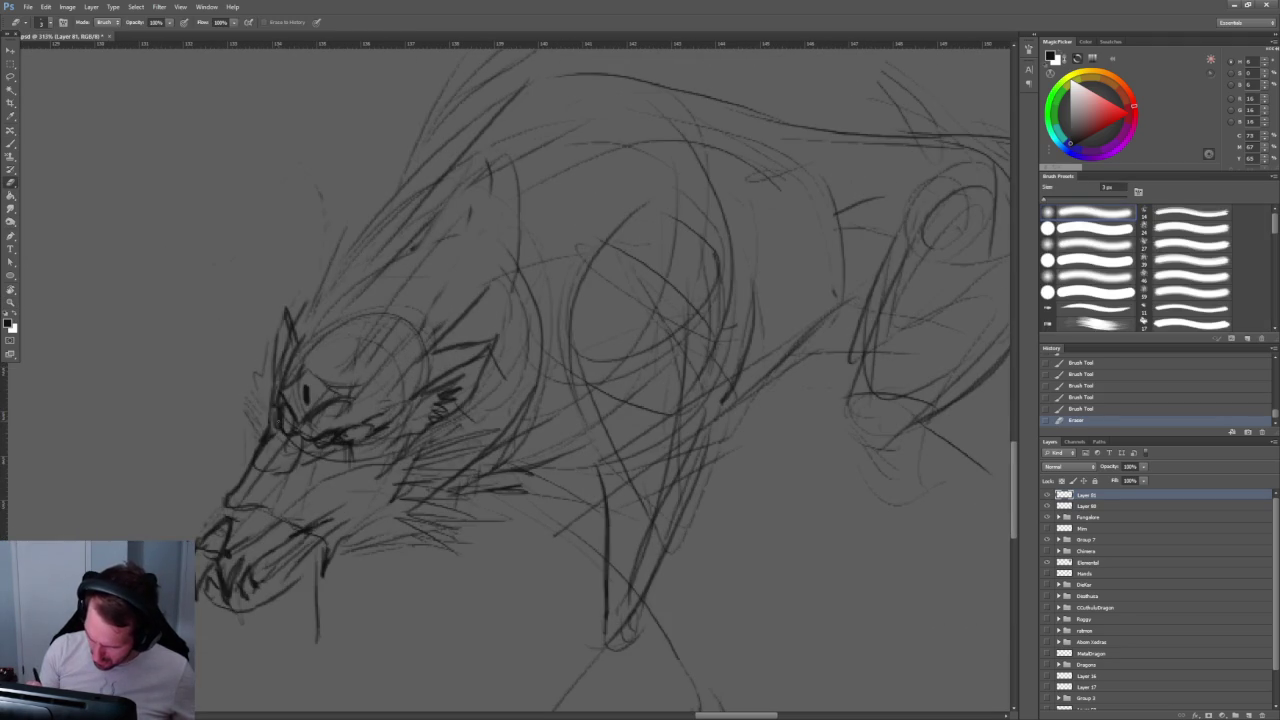
pyautogui.scroll(-5, 414, 266)
pyautogui.scroll(-2, 414, 266)
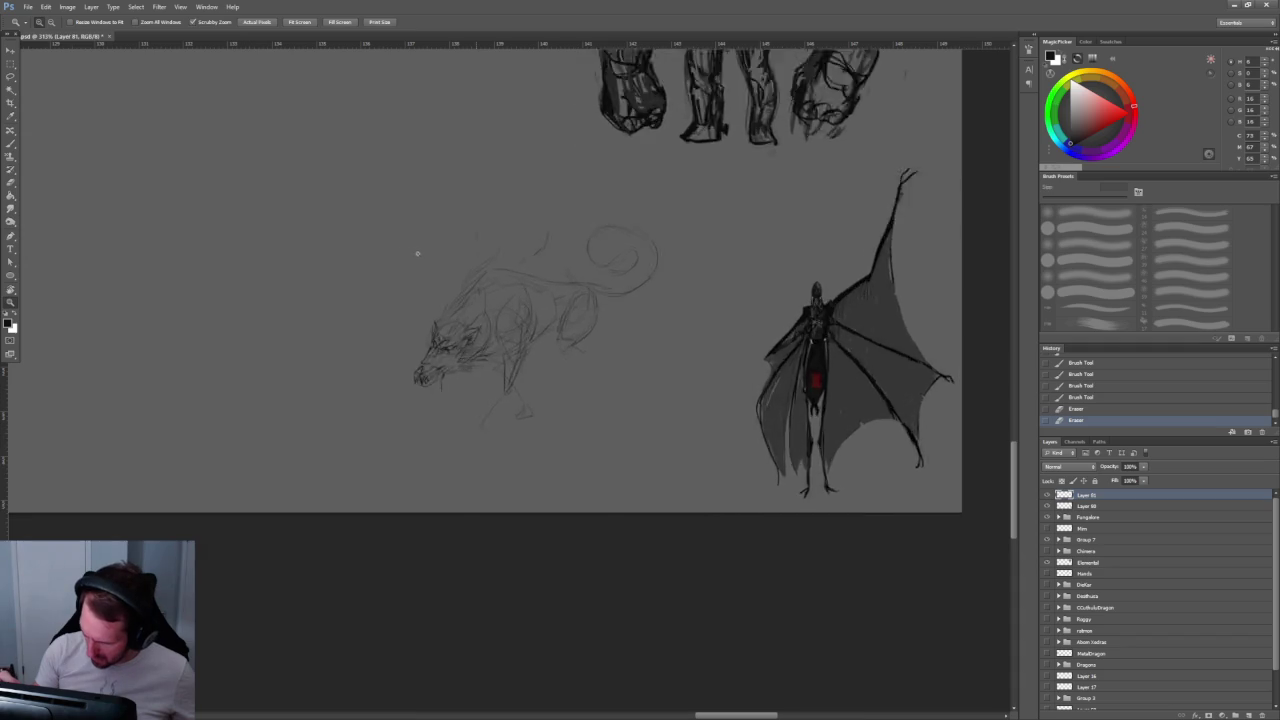
# Step: Zoom in on the head, lighten cheek and jaw strokes, and undo an accidental layer shift
pyautogui.scroll(5, 437, 257)
pyautogui.scroll(2, 437, 257)
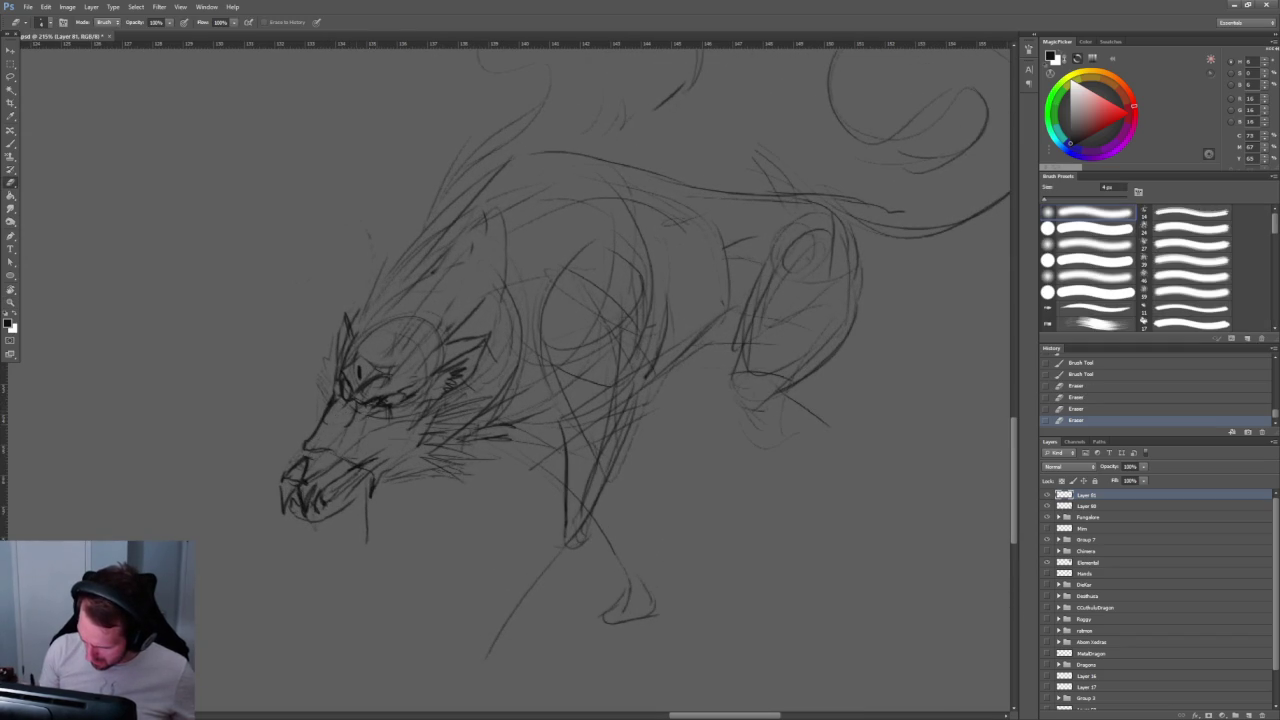
pyautogui.press('z')
pyautogui.moveTo(450, 420); pyautogui.dragTo(478, 420)
pyautogui.moveTo(395, 425); pyautogui.dragTo(456, 398)
pyautogui.moveTo(422, 446)
pyautogui.mouseDown()
pyautogui.moveTo(480, 408)
pyautogui.moveTo(468, 434)
pyautogui.mouseUp()
pyautogui.moveTo(410, 476)
pyautogui.mouseDown()
pyautogui.moveTo(430, 424)
pyautogui.moveTo(430, 440)
pyautogui.mouseUp()
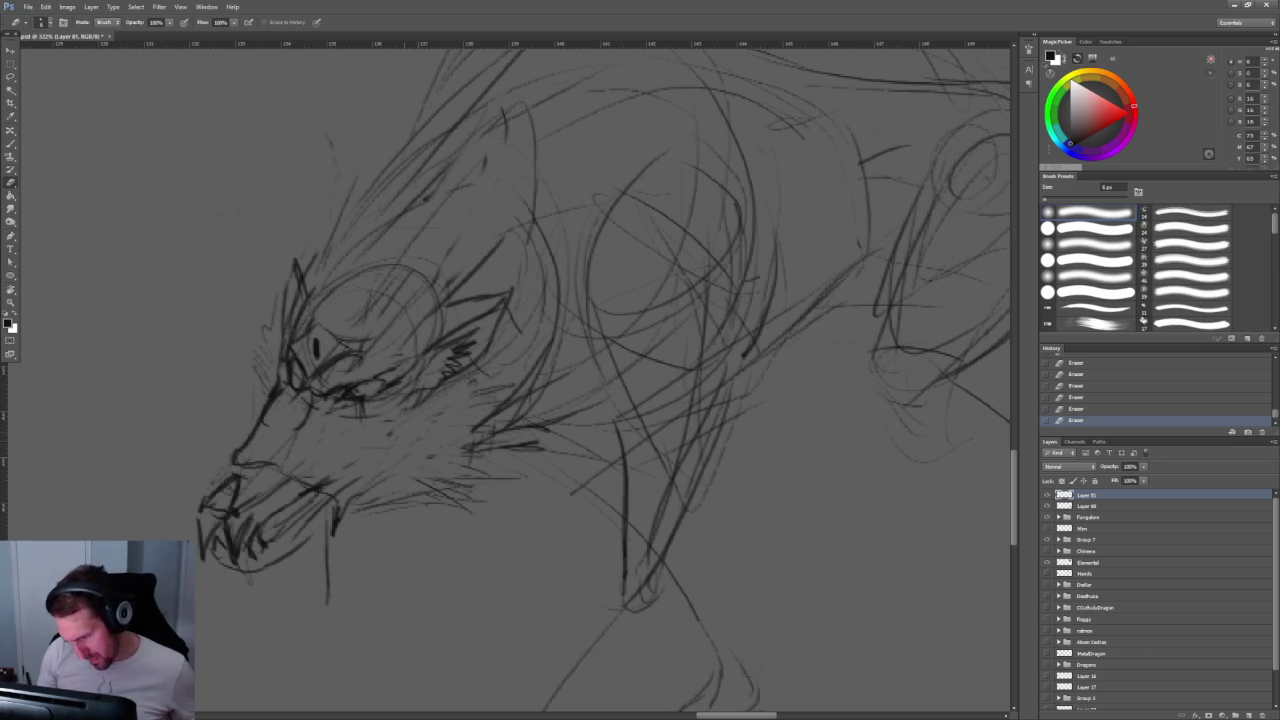
pyautogui.press('v')
pyautogui.moveTo(388, 397)
pyautogui.mouseDown()
pyautogui.moveTo(360, 417)
pyautogui.moveTo(530, 615)
pyautogui.mouseUp()
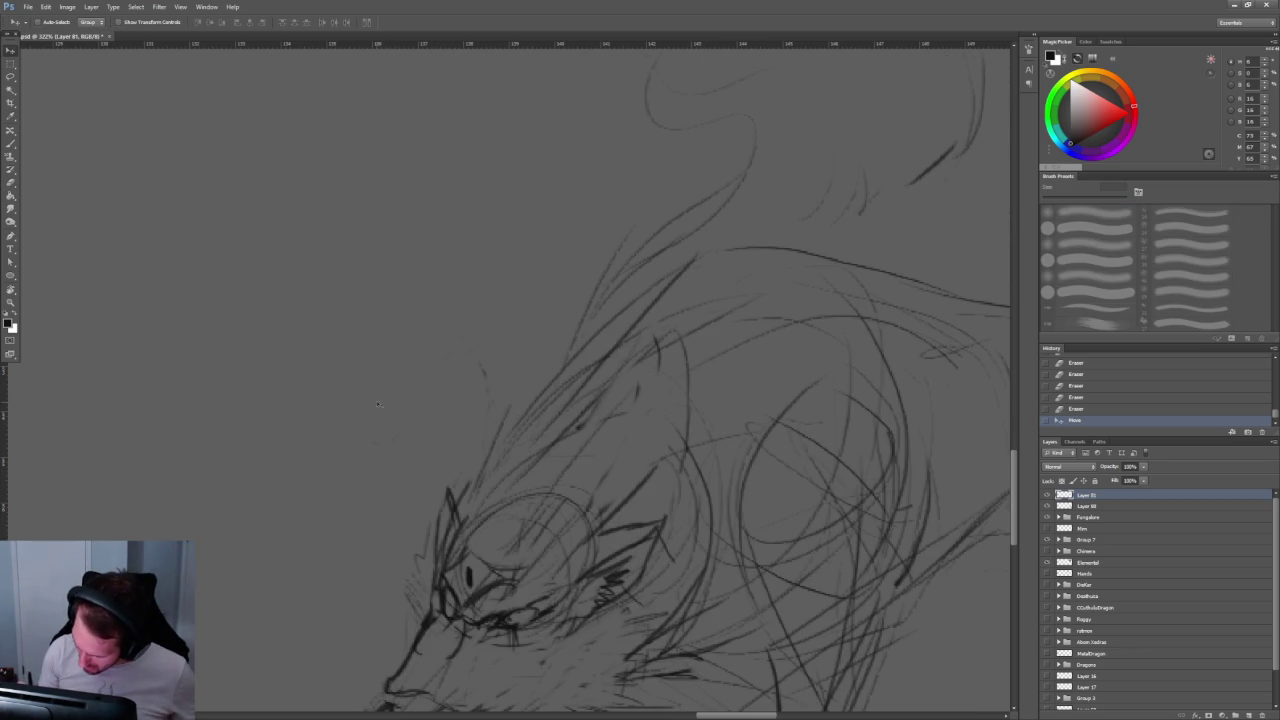
pyautogui.hotkey('ctrl', 'z')
# Step: Redraw the jawline under the eye, hatch the muzzle, and darken the lower jaw
pyautogui.press('b')
pyautogui.moveTo(390, 394)
pyautogui.mouseDown()
pyautogui.moveTo(358, 414)
pyautogui.moveTo(376, 410)
pyautogui.mouseUp()
pyautogui.moveTo(384, 398)
pyautogui.mouseDown()
pyautogui.moveTo(364, 416)
pyautogui.moveTo(396, 456)
pyautogui.moveTo(392, 444)
pyautogui.mouseUp()
pyautogui.moveTo(410, 418); pyautogui.dragTo(392, 432)
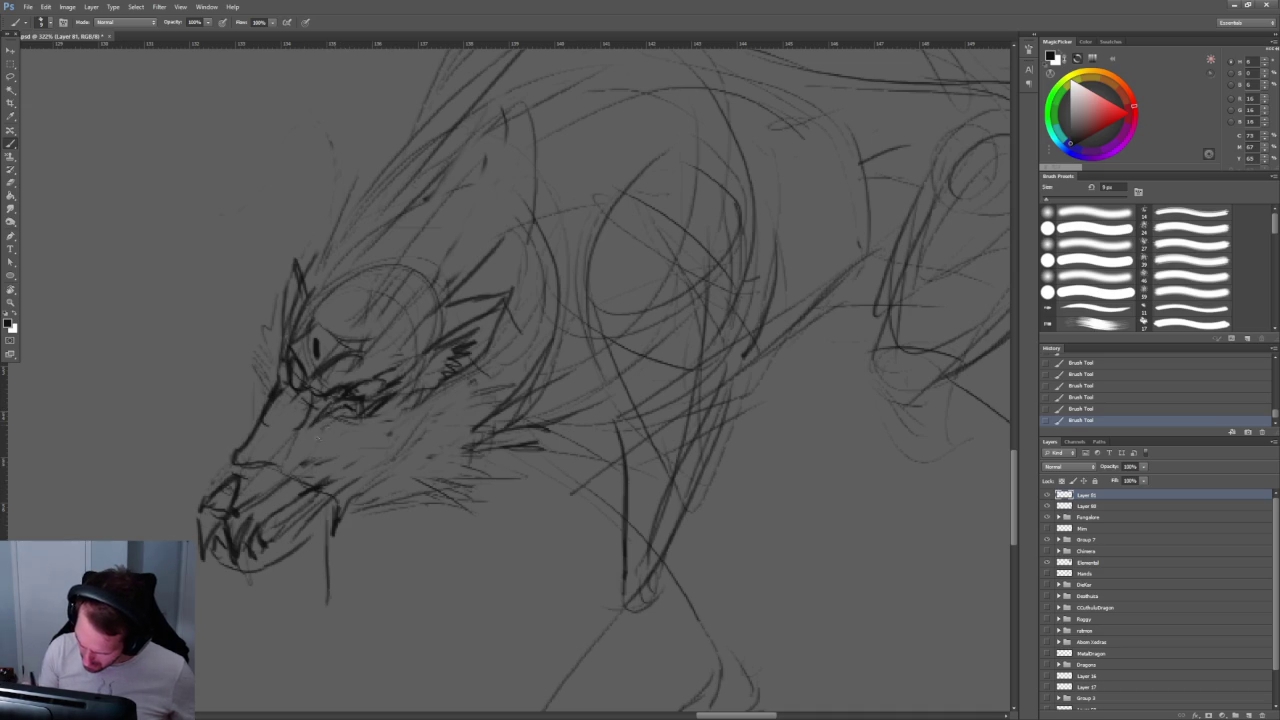
pyautogui.moveTo(316, 406); pyautogui.dragTo(346, 390)
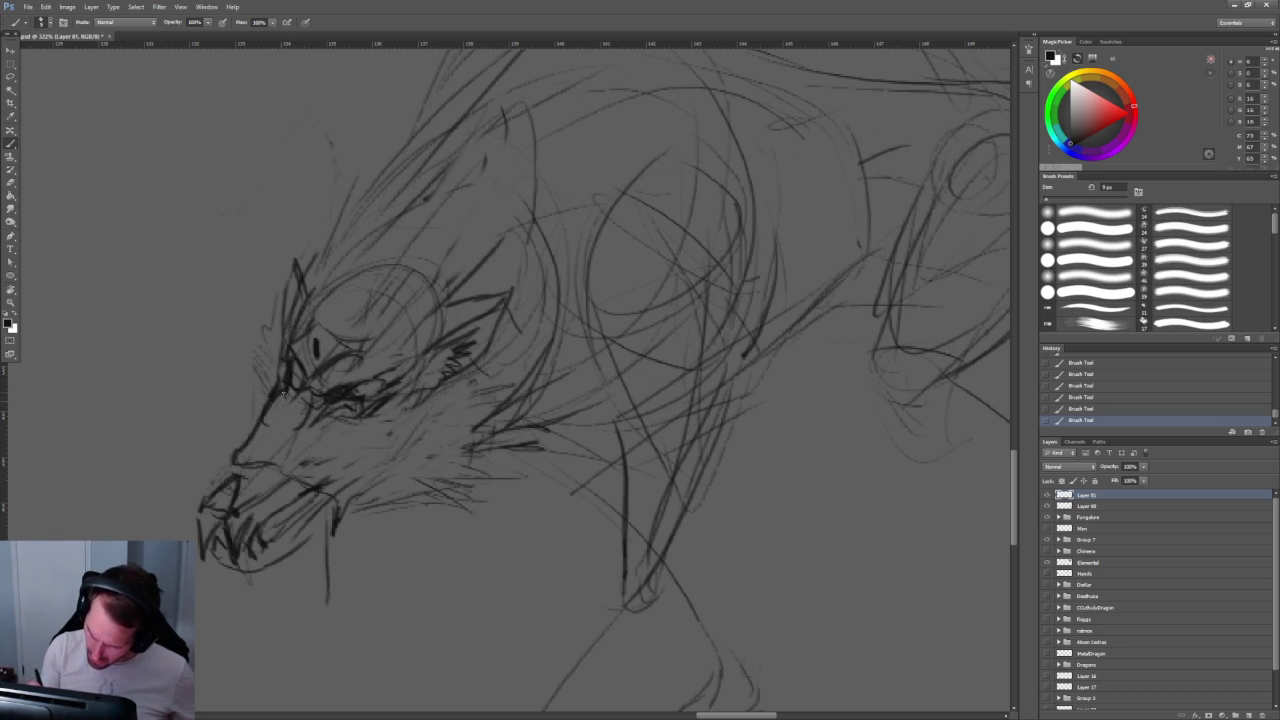
pyautogui.moveTo(284, 398); pyautogui.dragTo(252, 444)
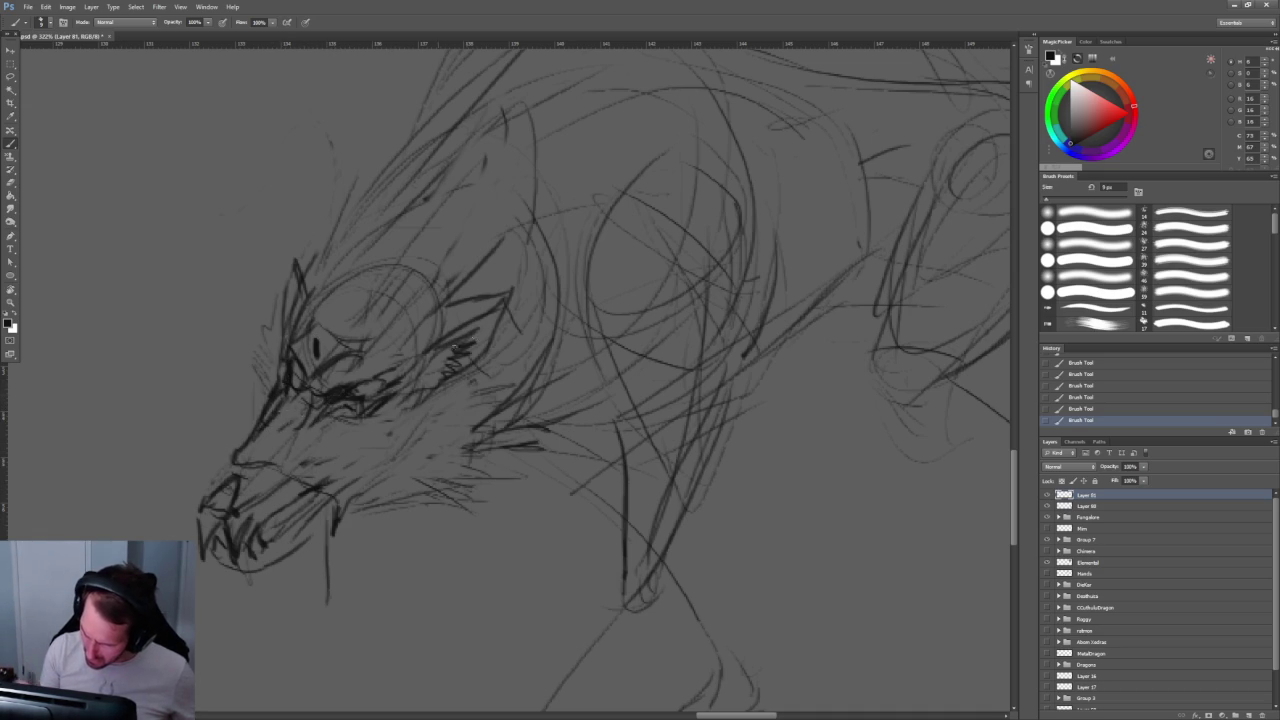
# Step: Draw a curved brow above the eye and another curved line near the head
pyautogui.press('z')
pyautogui.moveTo(430, 300)
pyautogui.mouseDown()
pyautogui.moveTo(457, 251)
pyautogui.moveTo(500, 251)
pyautogui.mouseUp()
pyautogui.press('b')
pyautogui.moveTo(360, 300); pyautogui.dragTo(399, 265)
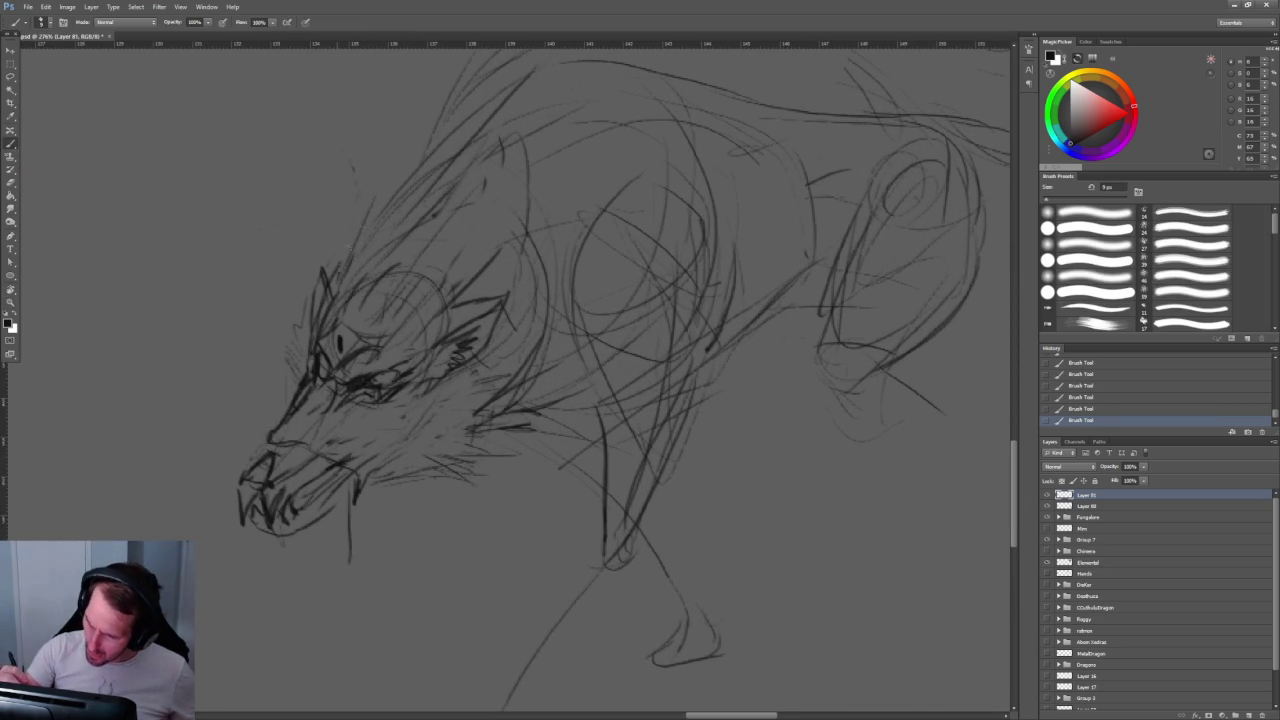
pyautogui.moveTo(400, 215)
pyautogui.mouseDown()
pyautogui.moveTo(255, 405)
pyautogui.moveTo(205, 358)
pyautogui.moveTo(248, 365)
pyautogui.moveTo(376, 334)
pyautogui.moveTo(388, 275)
pyautogui.mouseUp()
pyautogui.press('[')
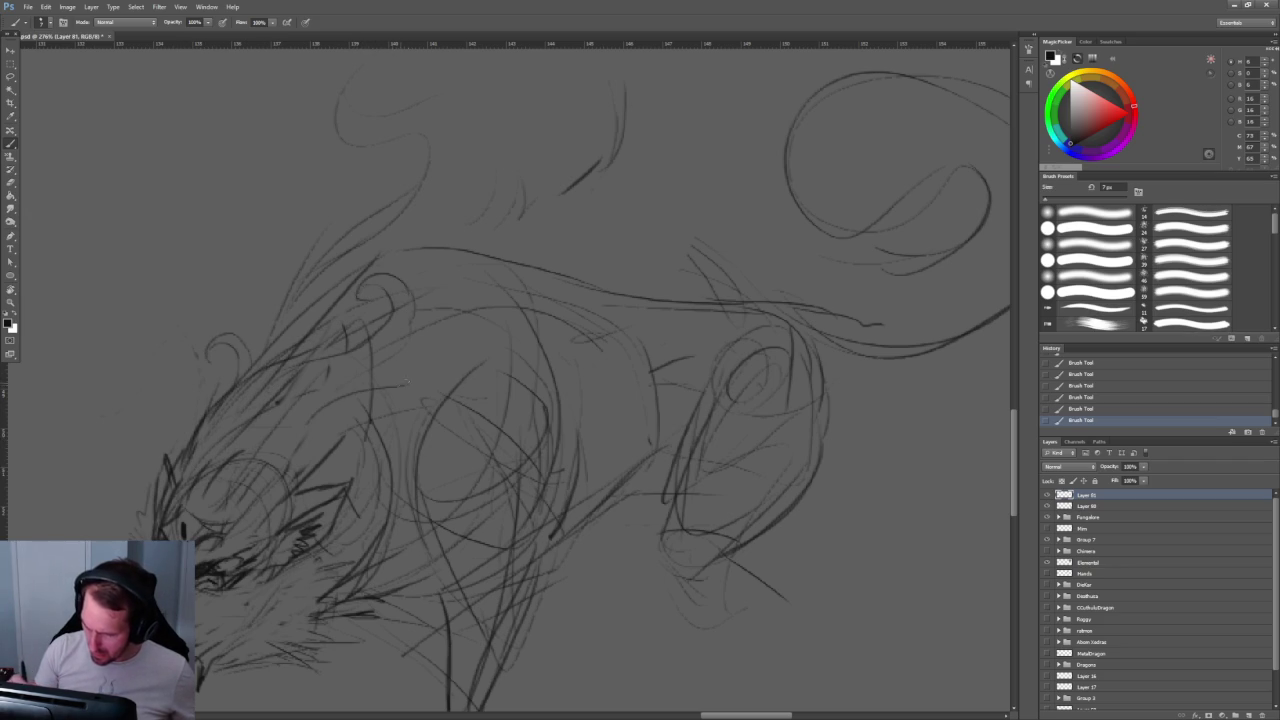
pyautogui.moveTo(500, 400); pyautogui.dragTo(535, 278)
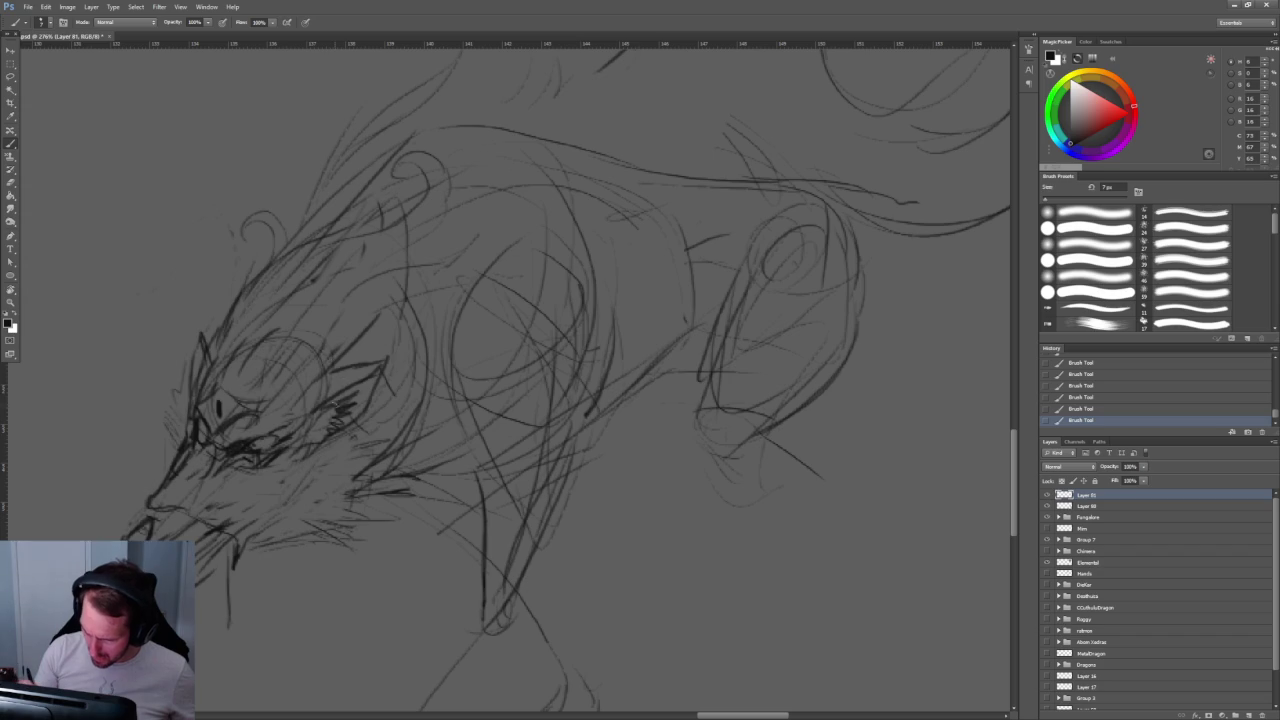
pyautogui.scroll(3, 400, 360)
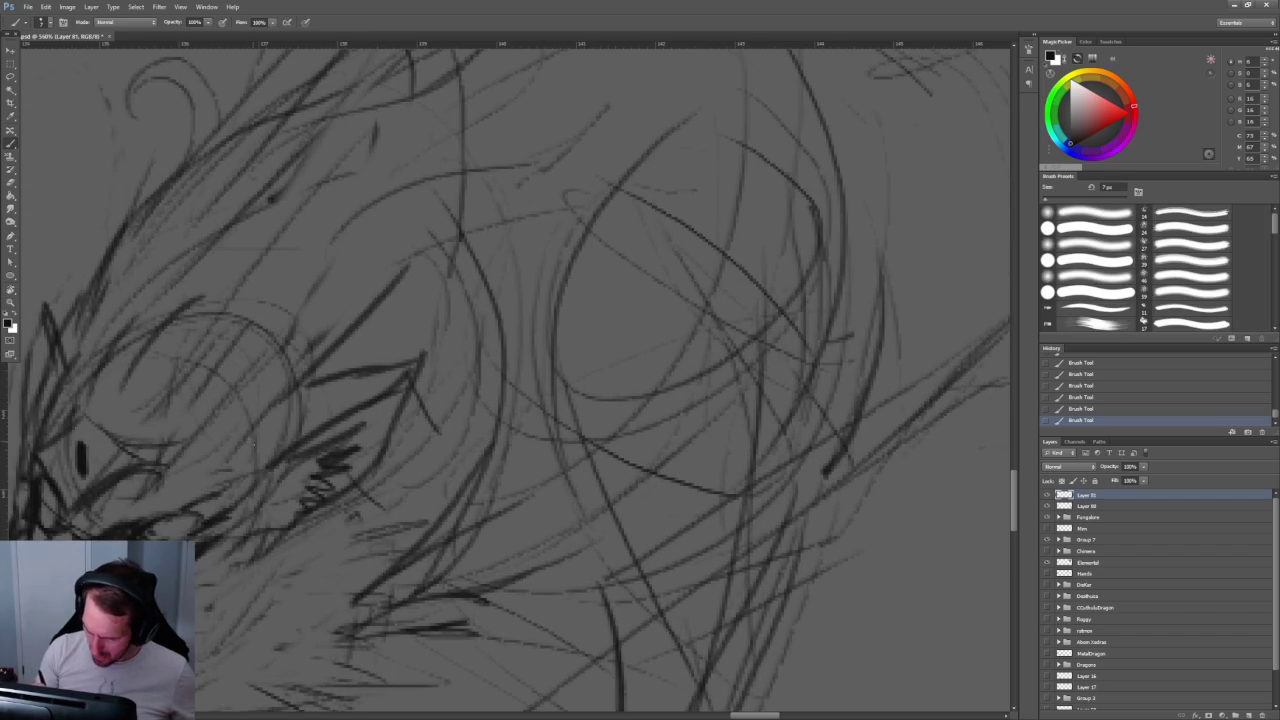
pyautogui.moveTo(350, 378)
pyautogui.mouseDown()
pyautogui.moveTo(474, 338)
pyautogui.moveTo(485, 318)
pyautogui.moveTo(466, 286)
pyautogui.moveTo(460, 366)
pyautogui.moveTo(440, 400)
pyautogui.moveTo(380, 450)
pyautogui.moveTo(410, 388)
pyautogui.moveTo(300, 462)
pyautogui.mouseUp()
# Step: Erase the stray lines running down-left from the head
pyautogui.press('z')
pyautogui.press('e')
pyautogui.moveTo(410, 400)
pyautogui.mouseDown()
pyautogui.moveTo(385, 455)
pyautogui.moveTo(330, 508)
pyautogui.mouseUp()
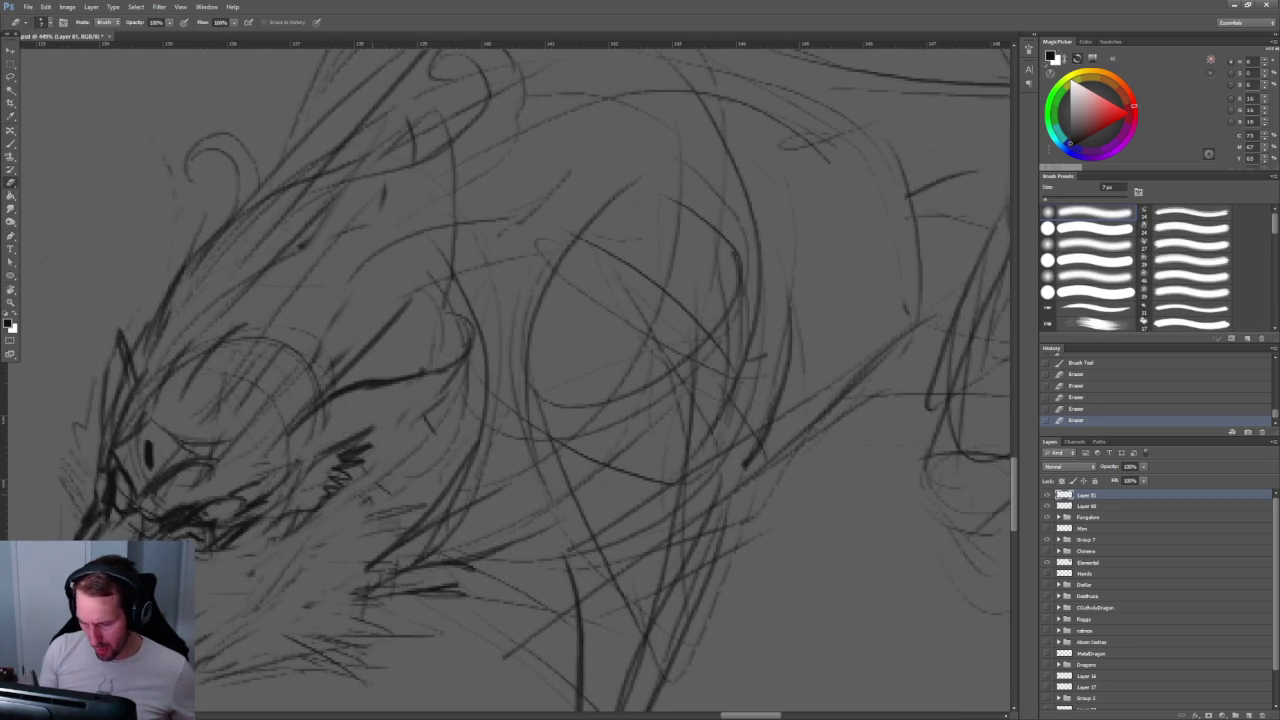
pyautogui.scroll(-5, 500, 380)
pyautogui.scroll(3, 400, 420)
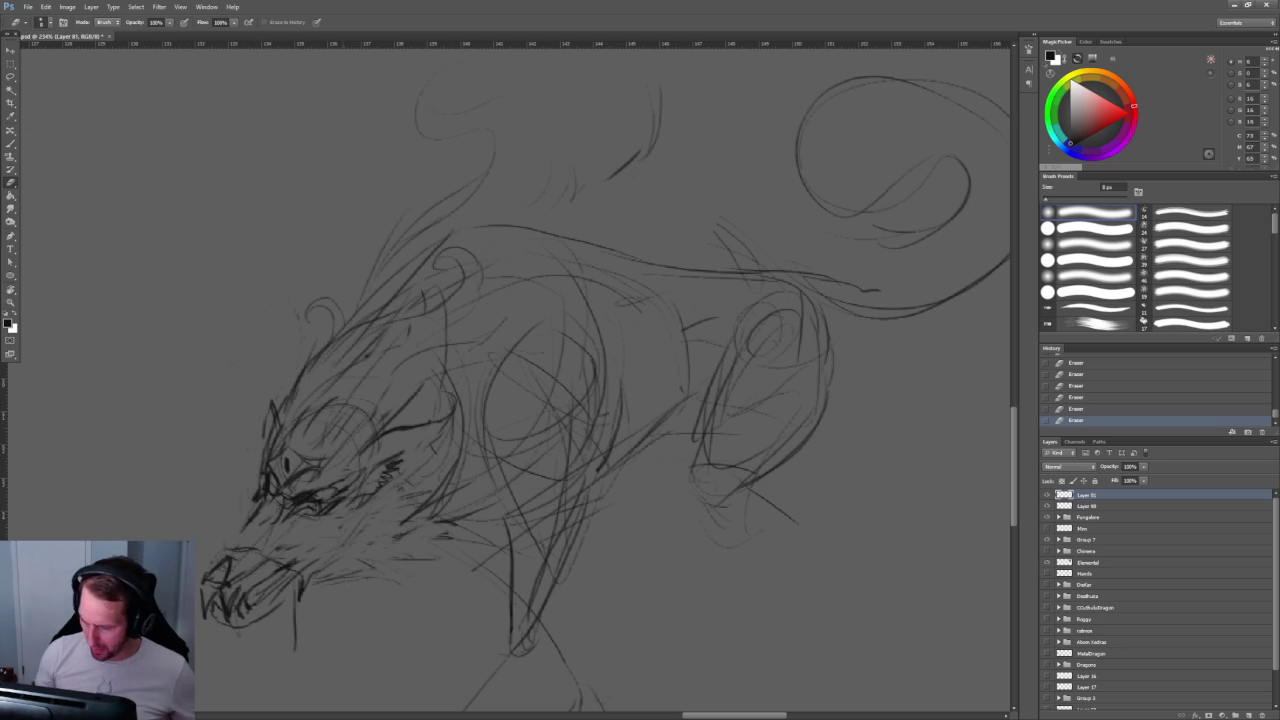
pyautogui.scroll(-2, 490, 430)
pyautogui.scroll(-3, 400, 360)
pyautogui.scroll(4, 395, 325)
pyautogui.scroll(-1, 395, 325)
# Step: Return to the Brush and enlarge it to 10 px
pyautogui.press('b')
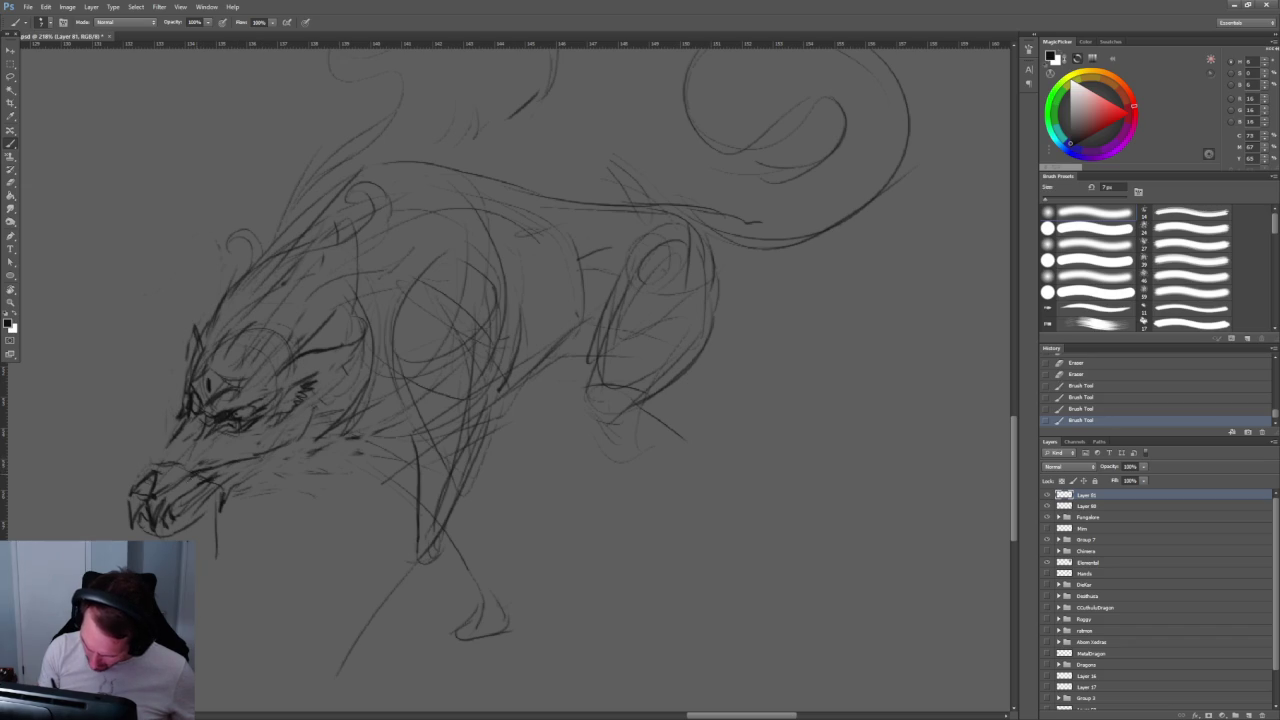
pyautogui.press(']')
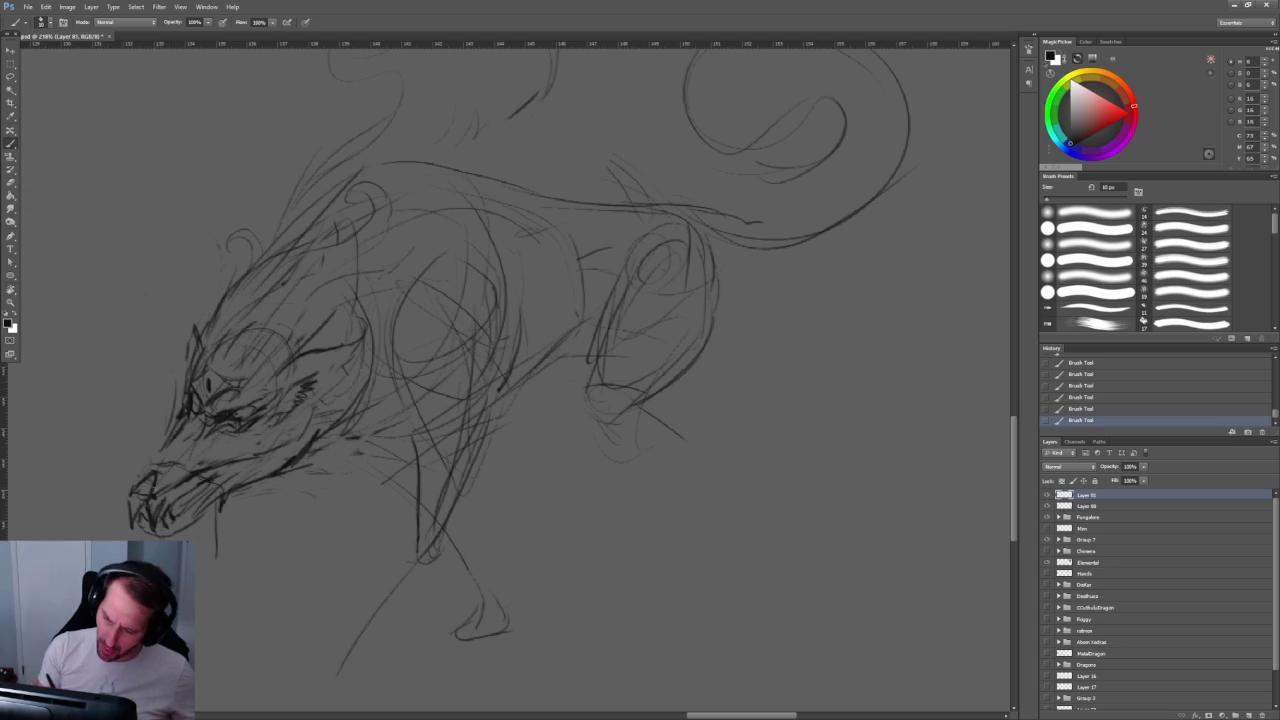
pyautogui.press(']')
pyautogui.press(']')
# Step: Hatch dense short strokes over the snout and lower jaw
pyautogui.moveTo(158, 472)
pyautogui.mouseDown()
pyautogui.moveTo(163, 486)
pyautogui.moveTo(177, 442)
pyautogui.mouseUp()
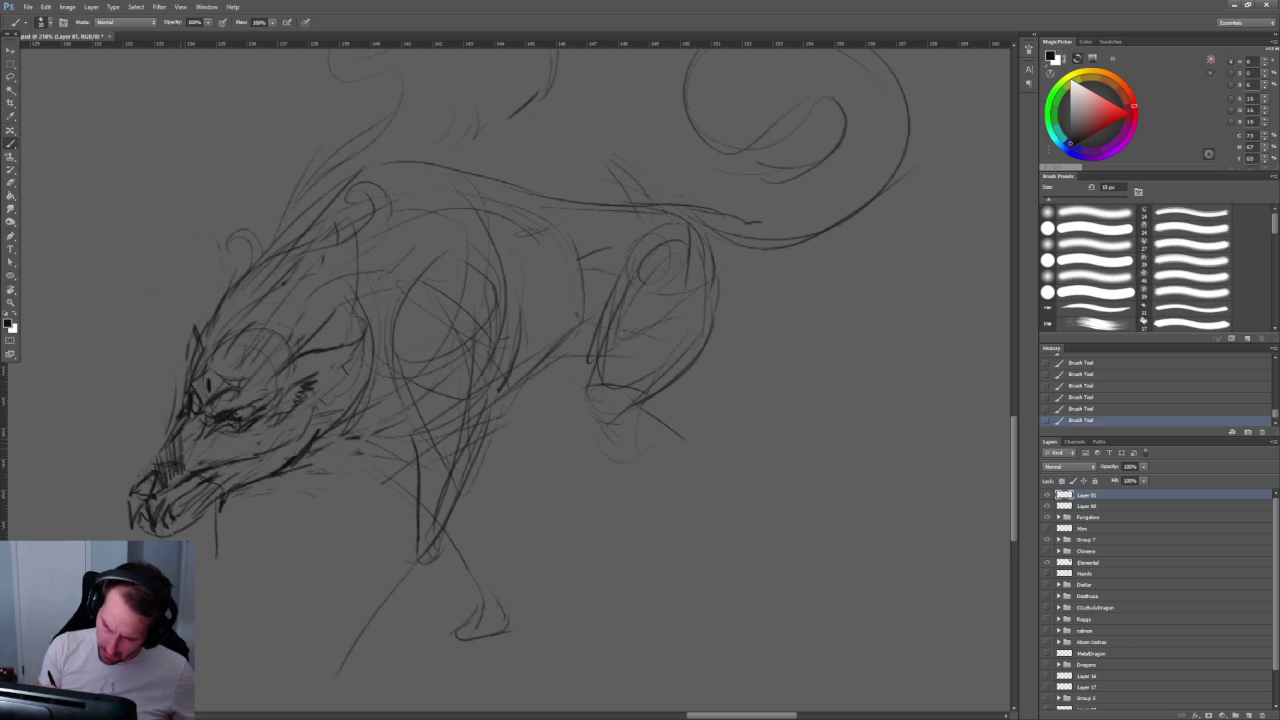
pyautogui.moveTo(212, 468)
pyautogui.mouseDown()
pyautogui.moveTo(216, 428)
pyautogui.moveTo(262, 420)
pyautogui.mouseUp()
pyautogui.moveTo(268, 450); pyautogui.dragTo(282, 414)
pyautogui.moveTo(290, 442); pyautogui.dragTo(294, 412)
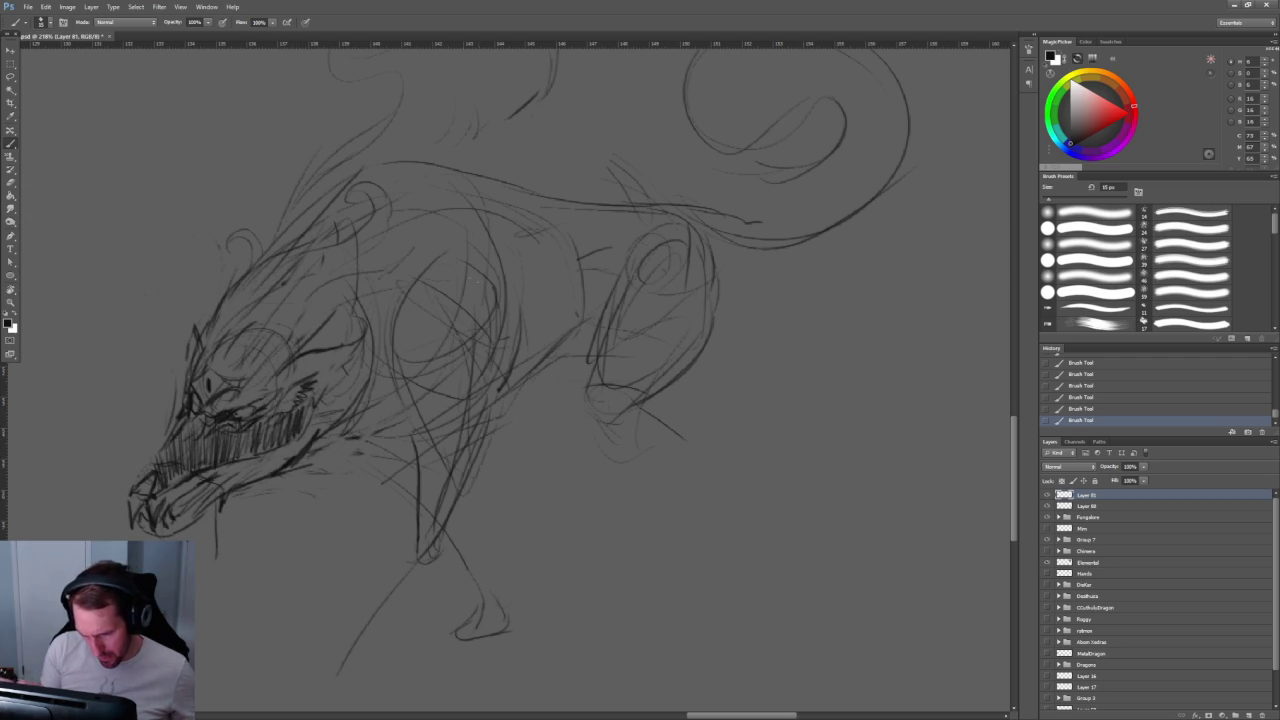
pyautogui.moveTo(478, 280)
pyautogui.mouseDown()
pyautogui.moveTo(528, 184)
pyautogui.moveTo(600, 186)
pyautogui.mouseUp()
pyautogui.moveTo(334, 428); pyautogui.dragTo(346, 400)
pyautogui.moveTo(326, 430); pyautogui.dragTo(342, 404)
pyautogui.moveTo(288, 446); pyautogui.dragTo(302, 420)
pyautogui.moveTo(278, 452); pyautogui.dragTo(292, 430)
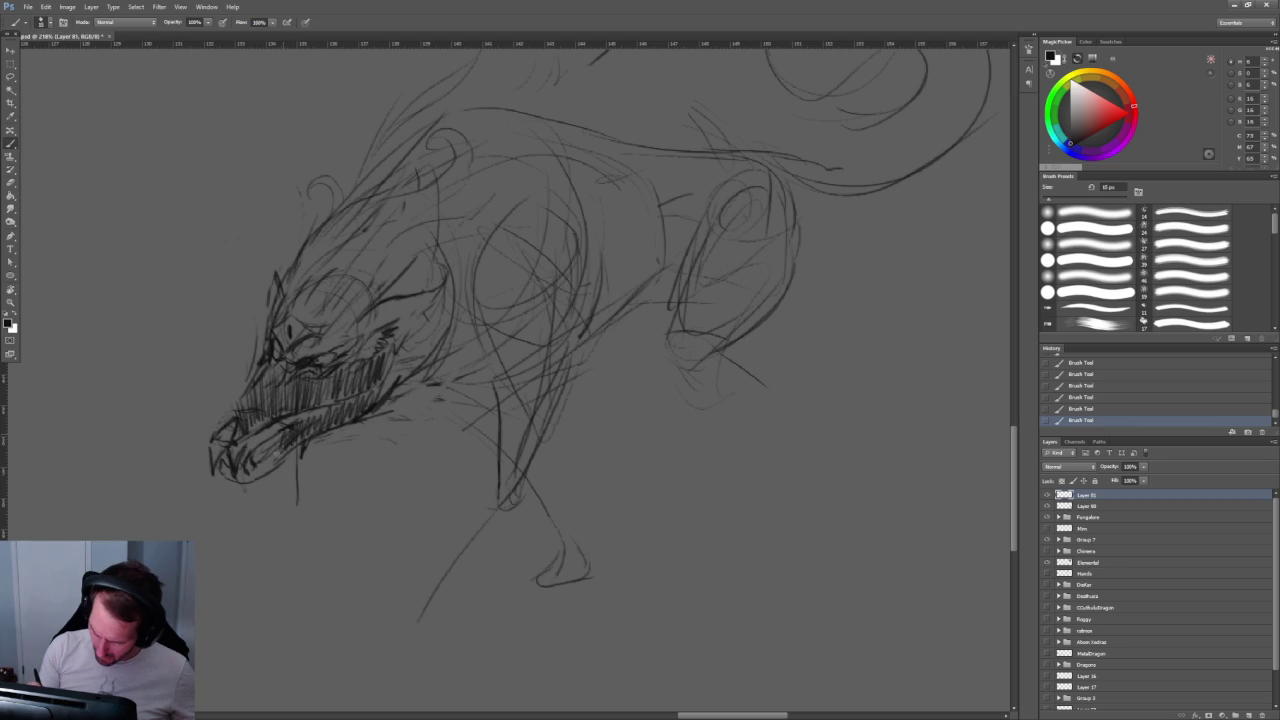
pyautogui.moveTo(248, 480)
pyautogui.mouseDown()
pyautogui.moveTo(300, 444)
pyautogui.moveTo(274, 462)
pyautogui.mouseUp()
pyautogui.moveTo(290, 390)
pyautogui.mouseDown()
pyautogui.moveTo(314, 370)
pyautogui.moveTo(296, 346)
pyautogui.mouseUp()
# Step: Shade around and above the eye with dense hatching and dark arcs over the brow
pyautogui.moveTo(296, 364)
pyautogui.mouseDown()
pyautogui.moveTo(304, 338)
pyautogui.moveTo(340, 324)
pyautogui.mouseUp()
pyautogui.moveTo(340, 346)
pyautogui.mouseDown()
pyautogui.moveTo(352, 320)
pyautogui.moveTo(374, 322)
pyautogui.mouseUp()
pyautogui.moveTo(368, 362); pyautogui.dragTo(382, 340)
pyautogui.moveTo(500, 300); pyautogui.dragTo(420, 402)
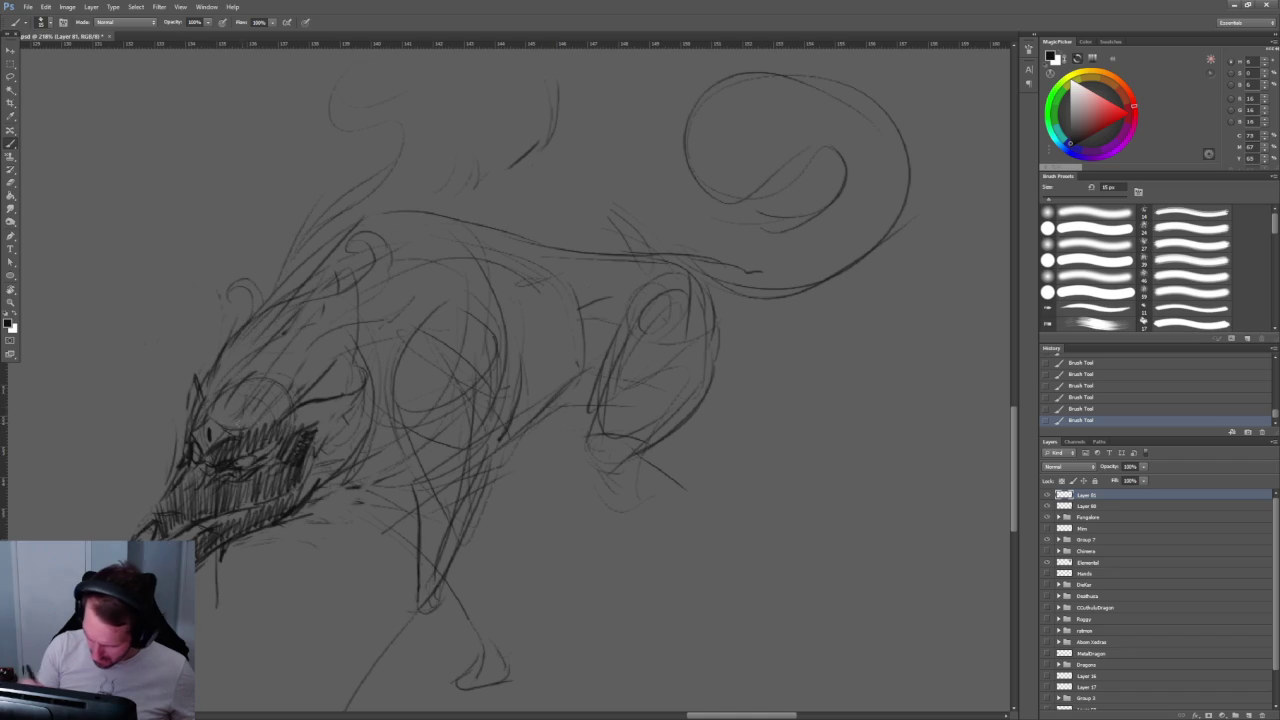
pyautogui.moveTo(272, 372)
pyautogui.mouseDown()
pyautogui.moveTo(306, 384)
pyautogui.moveTo(312, 432)
pyautogui.moveTo(212, 400)
pyautogui.moveTo(286, 348)
pyautogui.mouseUp()
pyautogui.moveTo(497, 254); pyautogui.dragTo(443, 214)
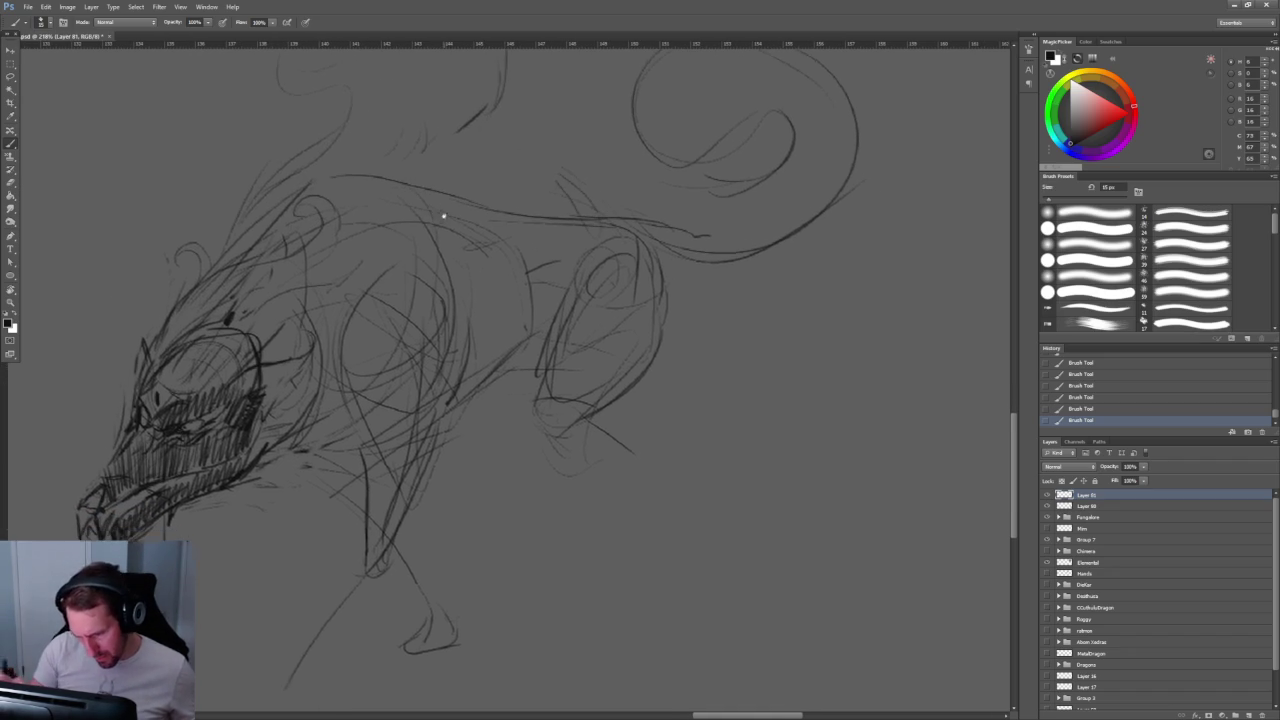
pyautogui.moveTo(238, 334)
pyautogui.mouseDown()
pyautogui.moveTo(226, 384)
pyautogui.moveTo(196, 392)
pyautogui.mouseUp()
pyautogui.moveTo(192, 342)
pyautogui.mouseDown()
pyautogui.moveTo(180, 390)
pyautogui.moveTo(150, 388)
pyautogui.mouseUp()
pyautogui.moveTo(417, 253)
pyautogui.mouseDown()
pyautogui.moveTo(457, 243)
pyautogui.moveTo(438, 191)
pyautogui.moveTo(380, 191)
pyautogui.moveTo(560, 191)
pyautogui.mouseUp()
pyautogui.press('b')
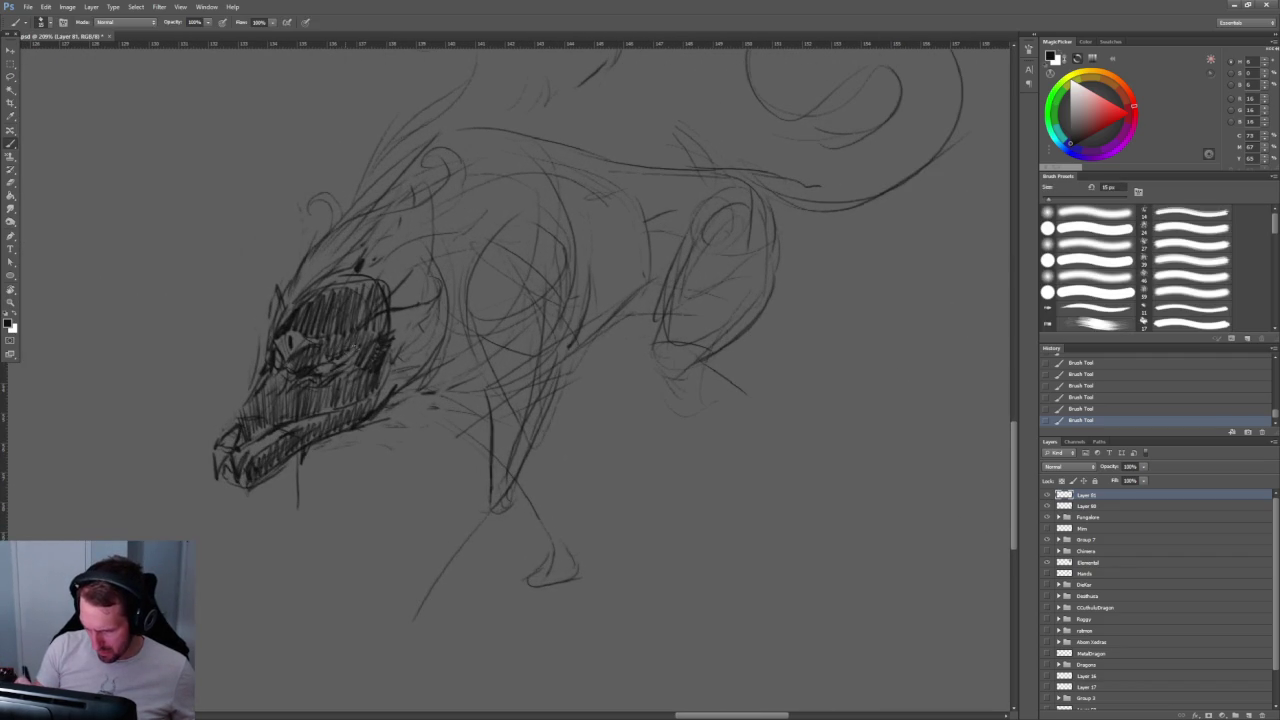
pyautogui.moveTo(347, 368)
pyautogui.mouseDown()
pyautogui.moveTo(500, 387)
pyautogui.moveTo(423, 394)
pyautogui.moveTo(387, 373)
pyautogui.moveTo(414, 347)
pyautogui.mouseUp()
pyautogui.press('b')
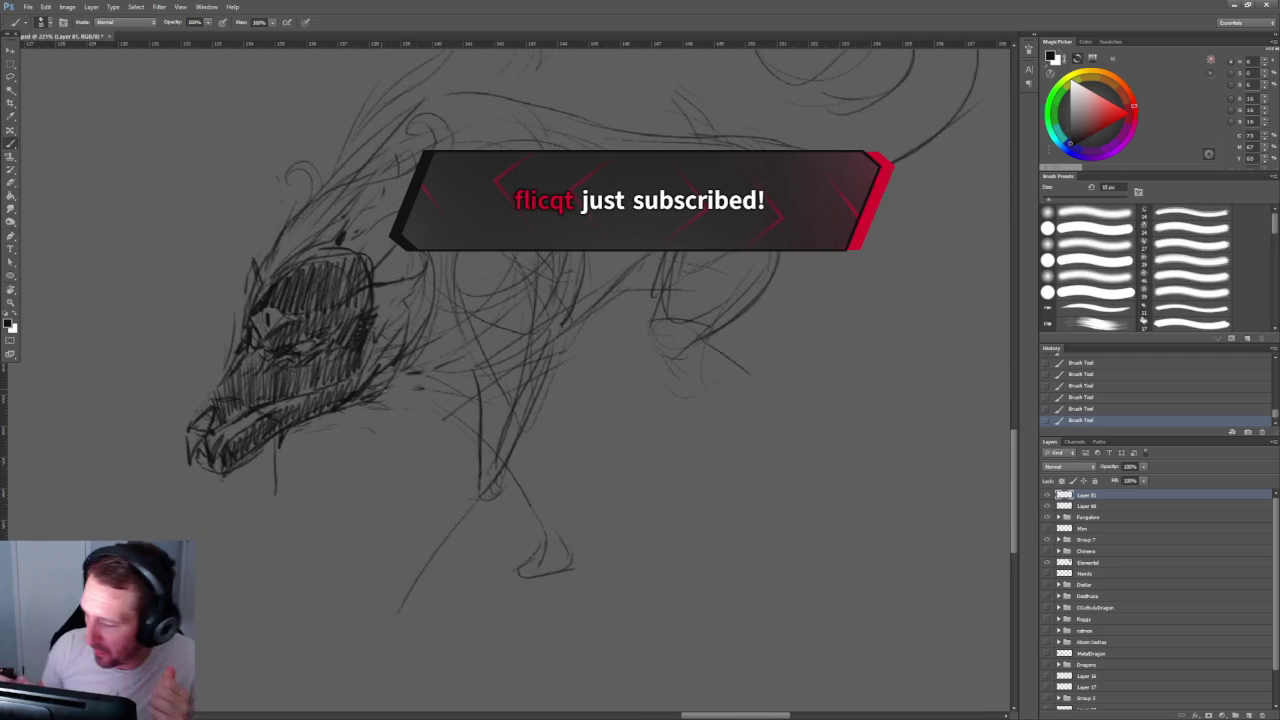
# Step: Darken the chest and shoulder contour lines and the forehead brow
pyautogui.moveTo(603, 253); pyautogui.dragTo(591, 299)
pyautogui.moveTo(615, 203); pyautogui.dragTo(610, 256)
pyautogui.moveTo(612, 205); pyautogui.dragTo(570, 330)
pyautogui.moveTo(597, 265); pyautogui.dragTo(572, 330)
pyautogui.moveTo(599, 207); pyautogui.dragTo(591, 266)
pyautogui.moveTo(604, 183); pyautogui.dragTo(577, 280)
pyautogui.moveTo(591, 303); pyautogui.dragTo(586, 332)
pyautogui.moveTo(636, 180); pyautogui.dragTo(632, 278)
pyautogui.moveTo(644, 220); pyautogui.dragTo(628, 282)
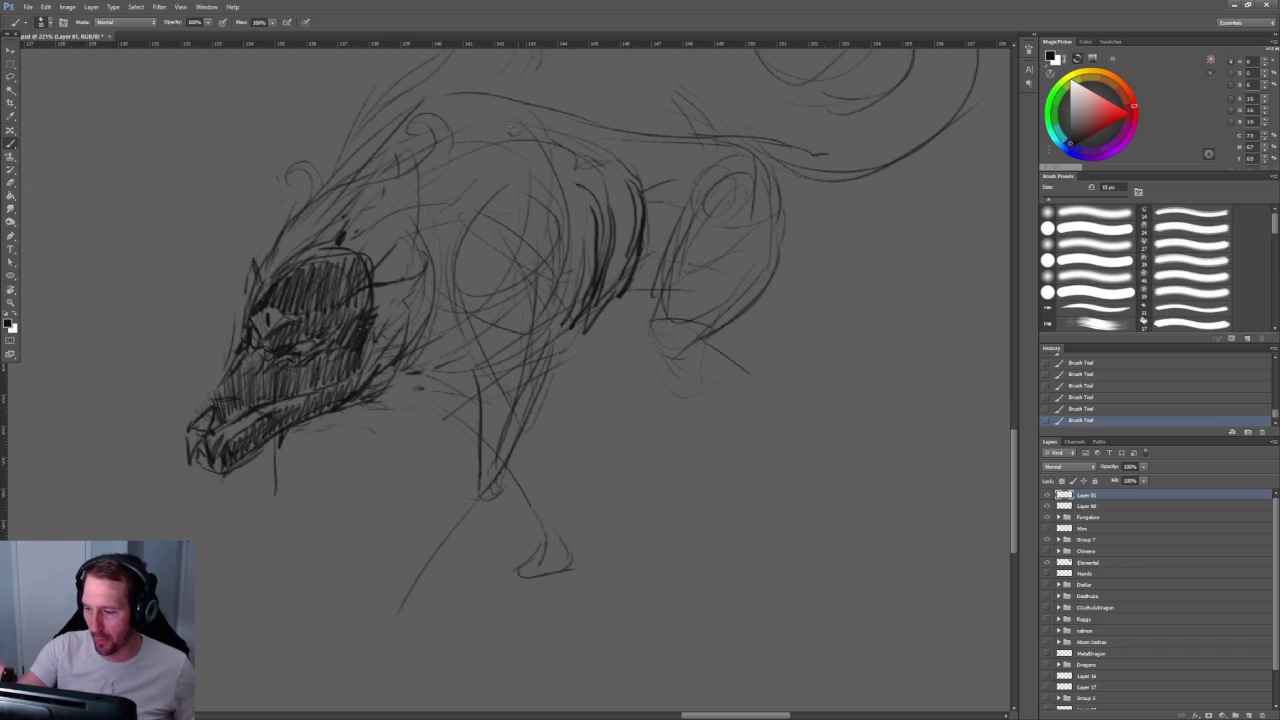
pyautogui.moveTo(372, 204)
pyautogui.mouseDown()
pyautogui.moveTo(340, 242)
pyautogui.moveTo(362, 228)
pyautogui.moveTo(344, 226)
pyautogui.moveTo(358, 232)
pyautogui.mouseUp()
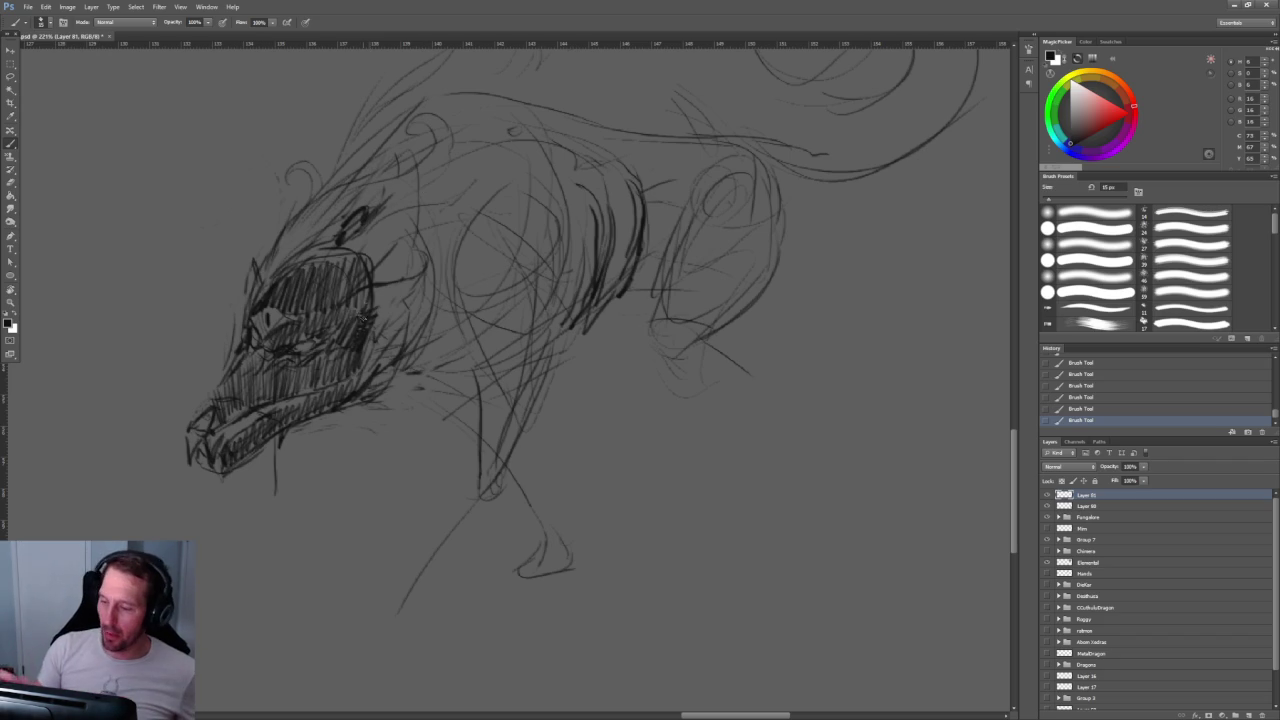
# Step: Fill the eye area with dark strokes, then darken the shoulder, body and front-leg outlines
pyautogui.moveTo(458, 362); pyautogui.dragTo(333, 297)
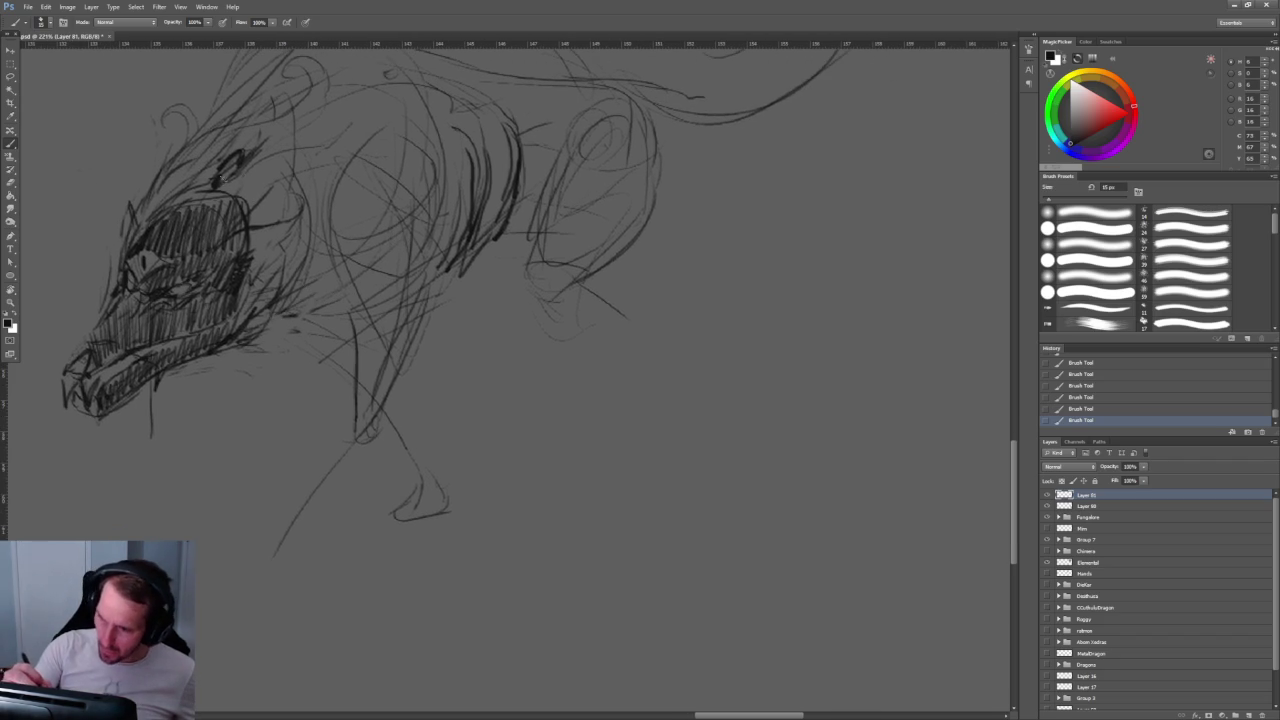
pyautogui.moveTo(236, 162)
pyautogui.mouseDown()
pyautogui.moveTo(260, 180)
pyautogui.moveTo(220, 188)
pyautogui.moveTo(370, 90)
pyautogui.mouseUp()
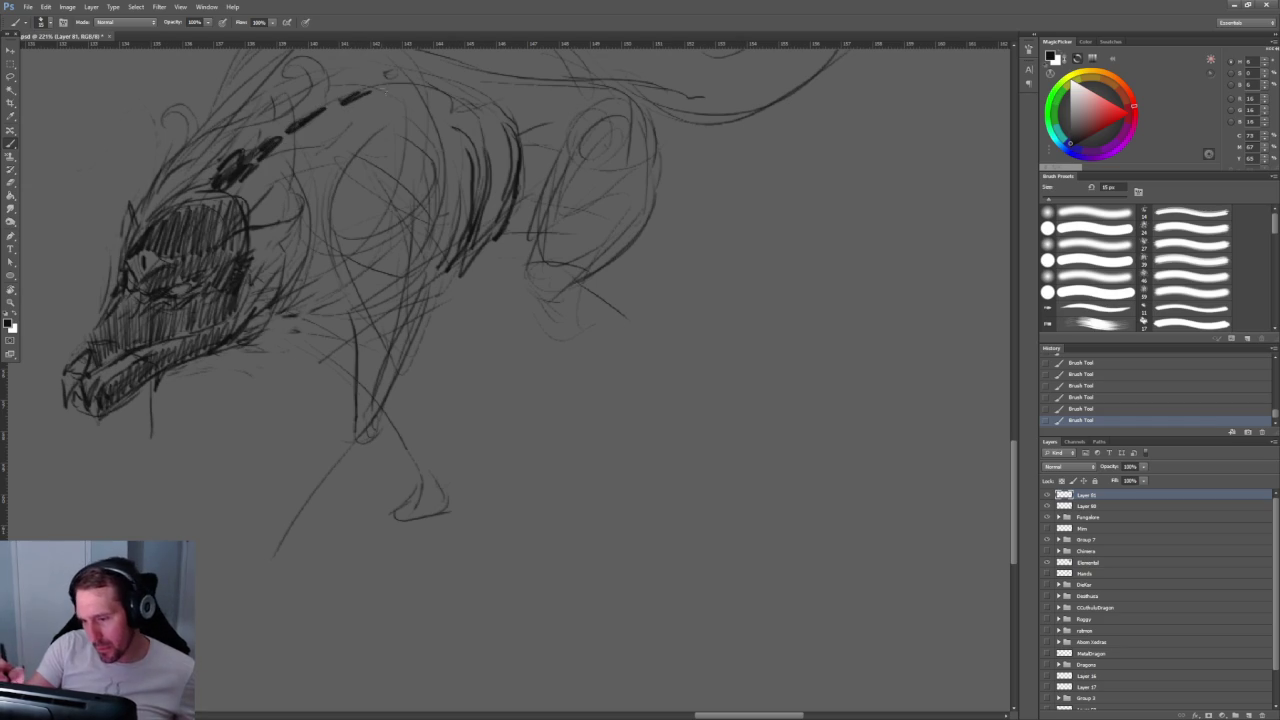
pyautogui.moveTo(475, 94); pyautogui.dragTo(470, 244)
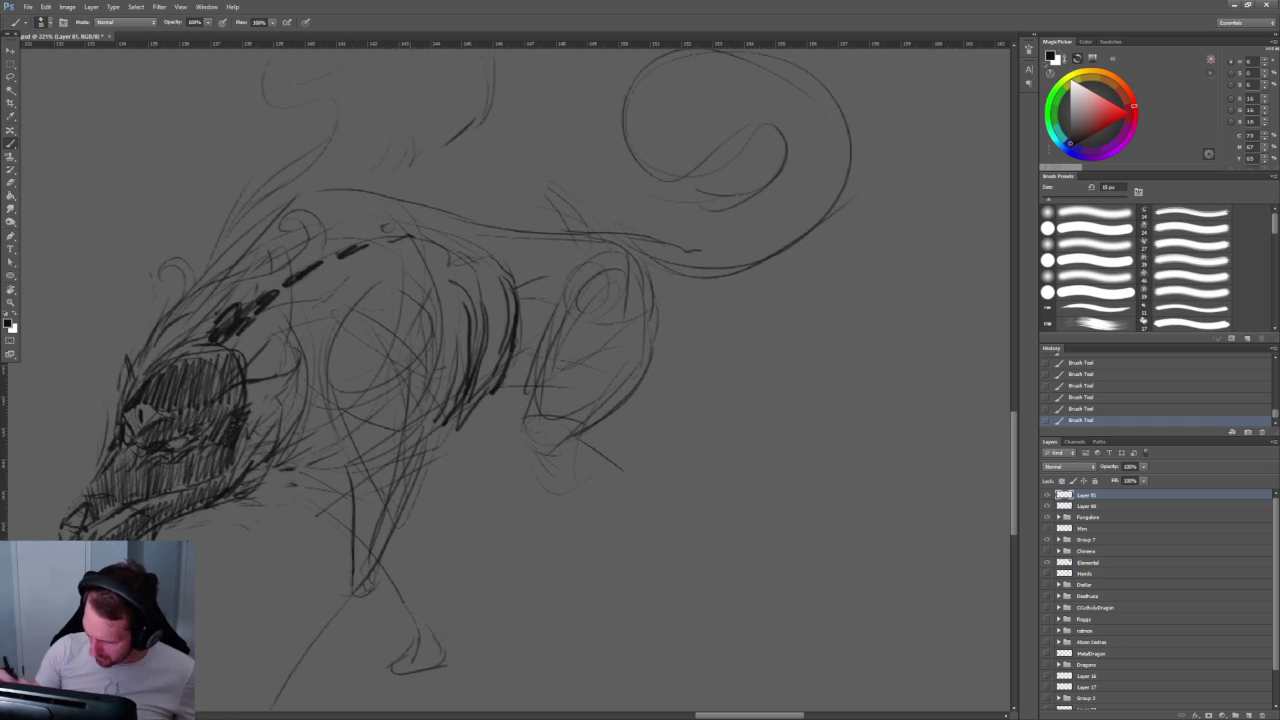
pyautogui.moveTo(464, 318); pyautogui.dragTo(426, 436)
pyautogui.moveTo(358, 318)
pyautogui.mouseDown()
pyautogui.moveTo(408, 418)
pyautogui.moveTo(378, 543)
pyautogui.mouseUp()
pyautogui.moveTo(405, 437); pyautogui.dragTo(352, 584)
pyautogui.moveTo(438, 418); pyautogui.dragTo(400, 496)
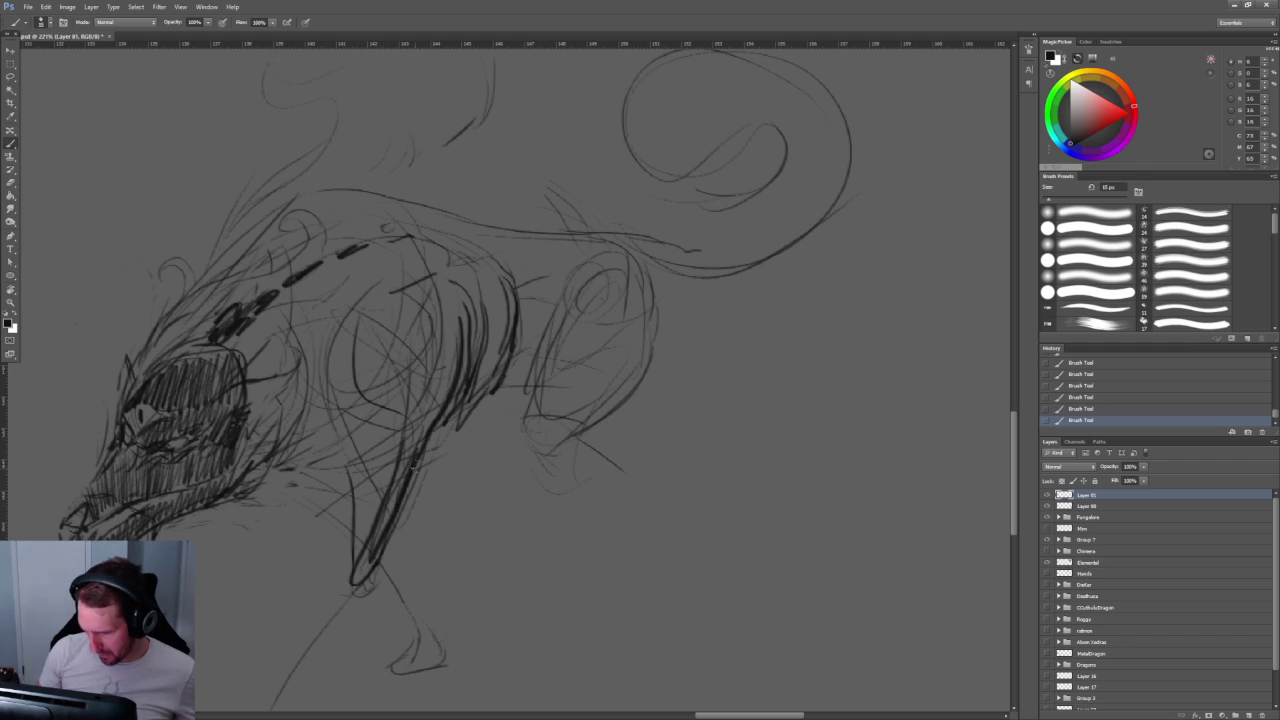
# Step: Hatch the shoulder and back, thicken the front leg, and add short chest strokes
pyautogui.moveTo(390, 295)
pyautogui.mouseDown()
pyautogui.moveTo(424, 398)
pyautogui.moveTo(445, 260)
pyautogui.moveTo(484, 262)
pyautogui.moveTo(445, 405)
pyautogui.mouseUp()
pyautogui.moveTo(452, 268)
pyautogui.mouseDown()
pyautogui.moveTo(400, 312)
pyautogui.moveTo(445, 420)
pyautogui.mouseUp()
pyautogui.moveTo(412, 466); pyautogui.dragTo(377, 533)
pyautogui.moveTo(318, 486)
pyautogui.mouseDown()
pyautogui.moveTo(370, 418)
pyautogui.moveTo(282, 500)
pyautogui.moveTo(234, 498)
pyautogui.mouseUp()
pyautogui.moveTo(322, 498); pyautogui.dragTo(362, 504)
pyautogui.moveTo(446, 436); pyautogui.dragTo(468, 422)
pyautogui.moveTo(420, 460); pyautogui.dragTo(452, 432)
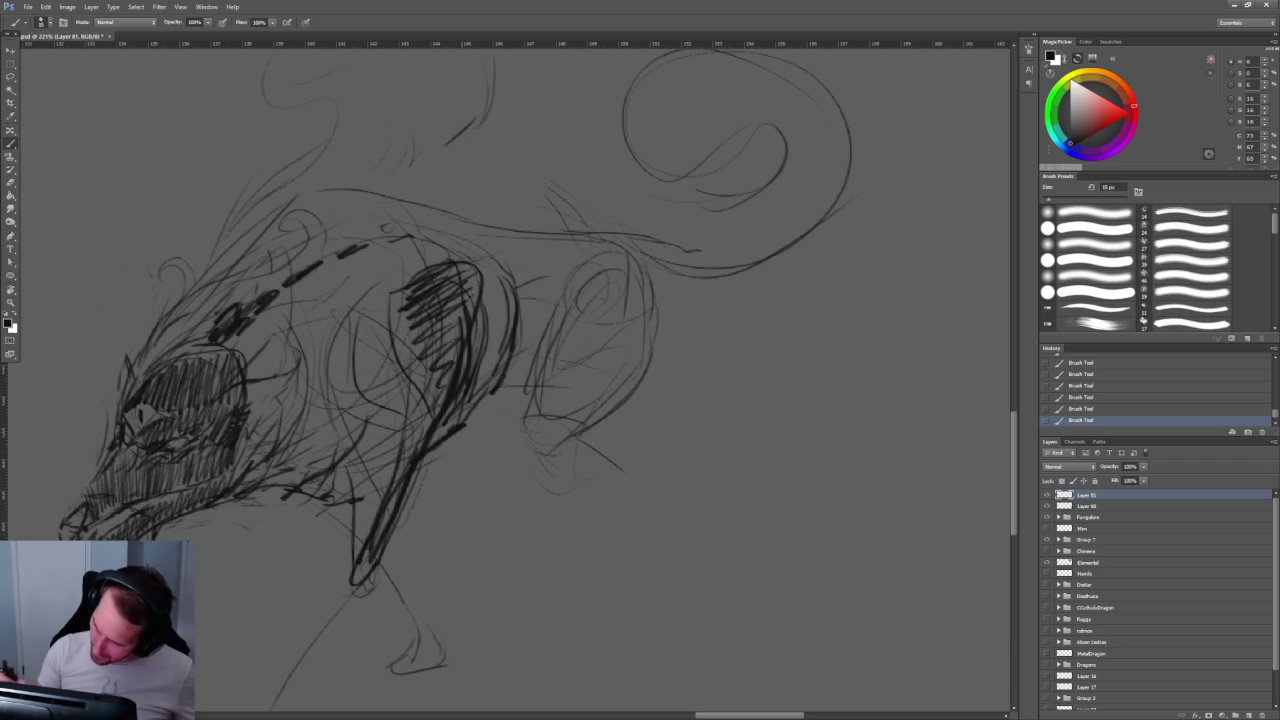
# Step: Zoom out to check the whole canvas, zoom back in, and shrink the brush three steps
pyautogui.press('z')
pyautogui.moveTo(514, 371); pyautogui.dragTo(457, 303)
pyautogui.moveTo(528, 392); pyautogui.dragTo(610, 392)
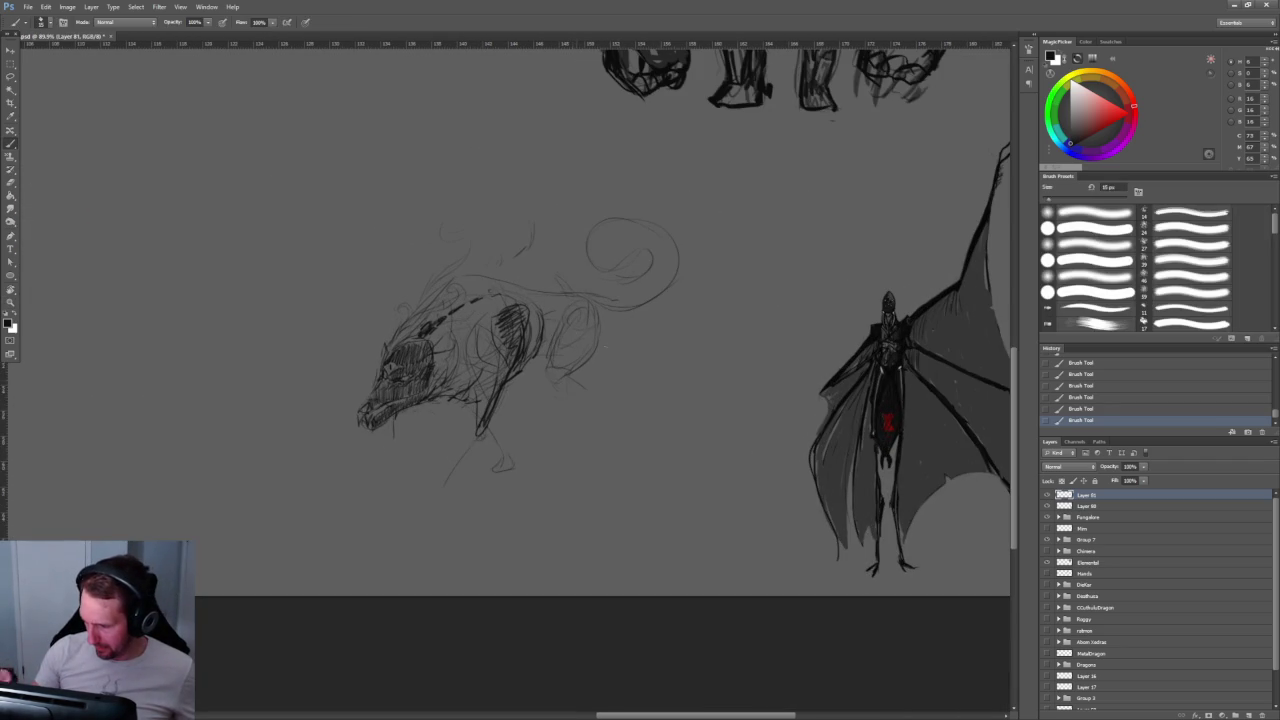
pyautogui.moveTo(430, 455); pyautogui.dragTo(520, 455)
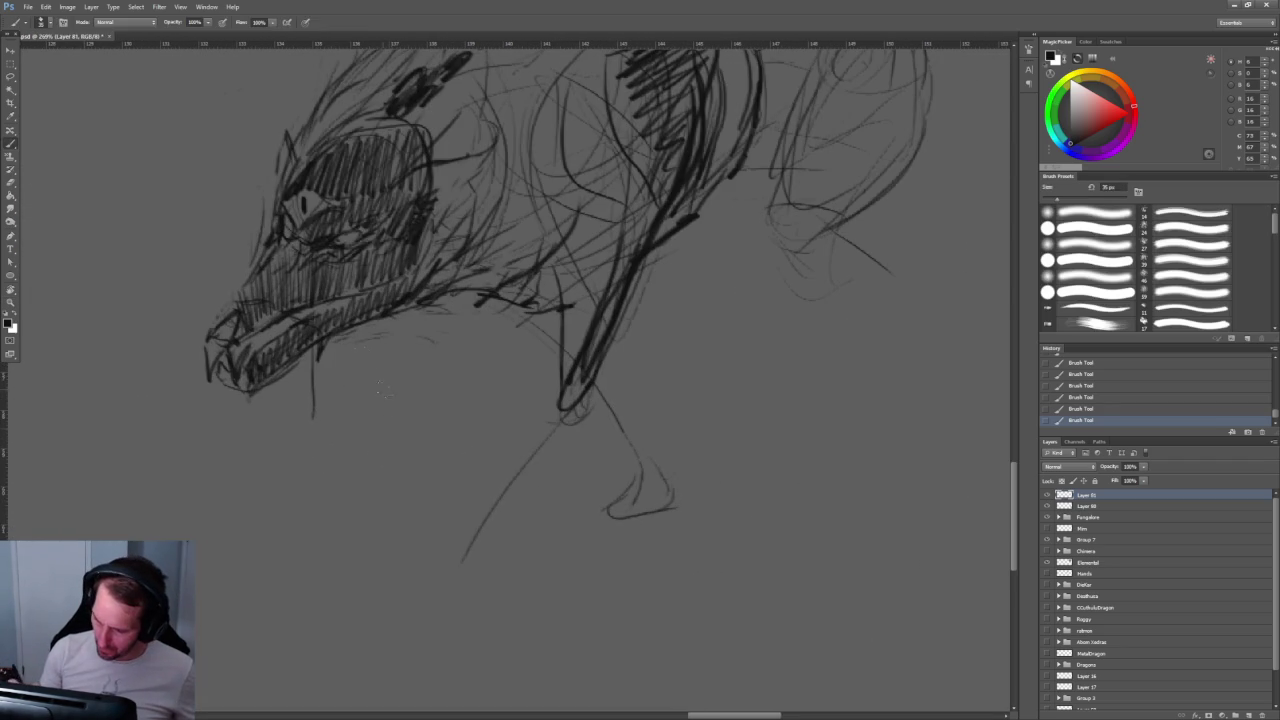
pyautogui.press('[')
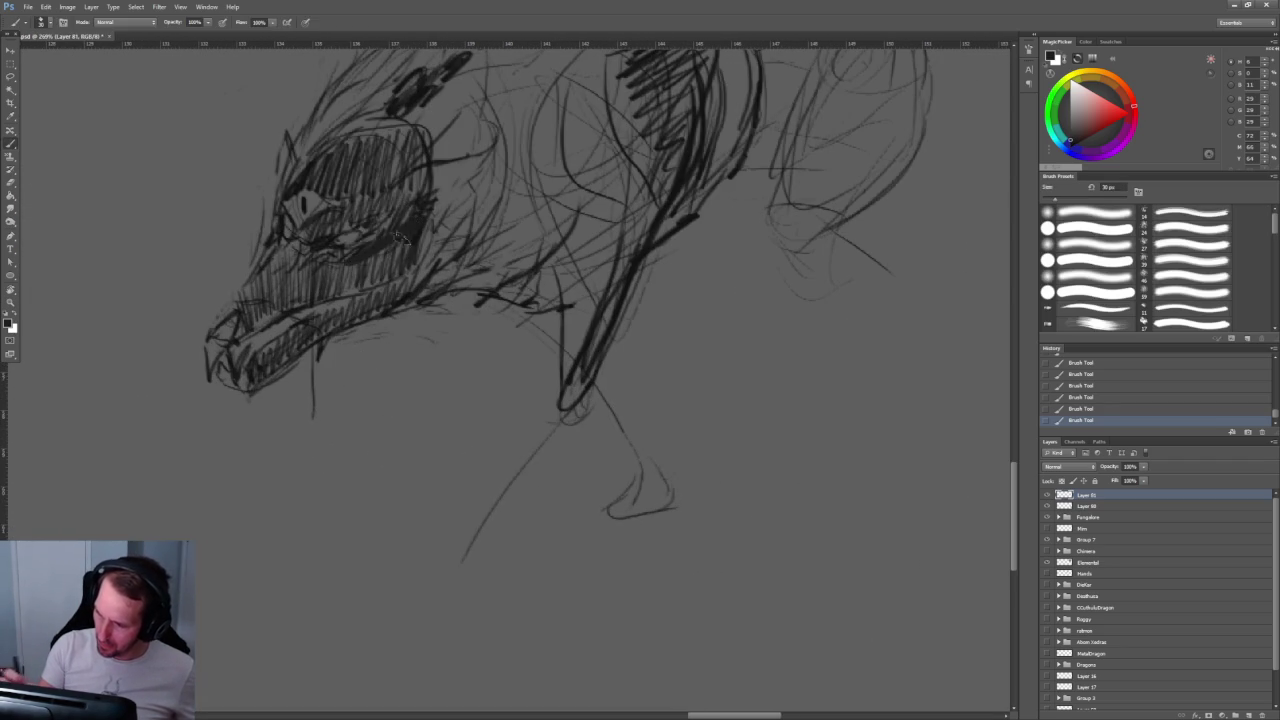
pyautogui.press('[')
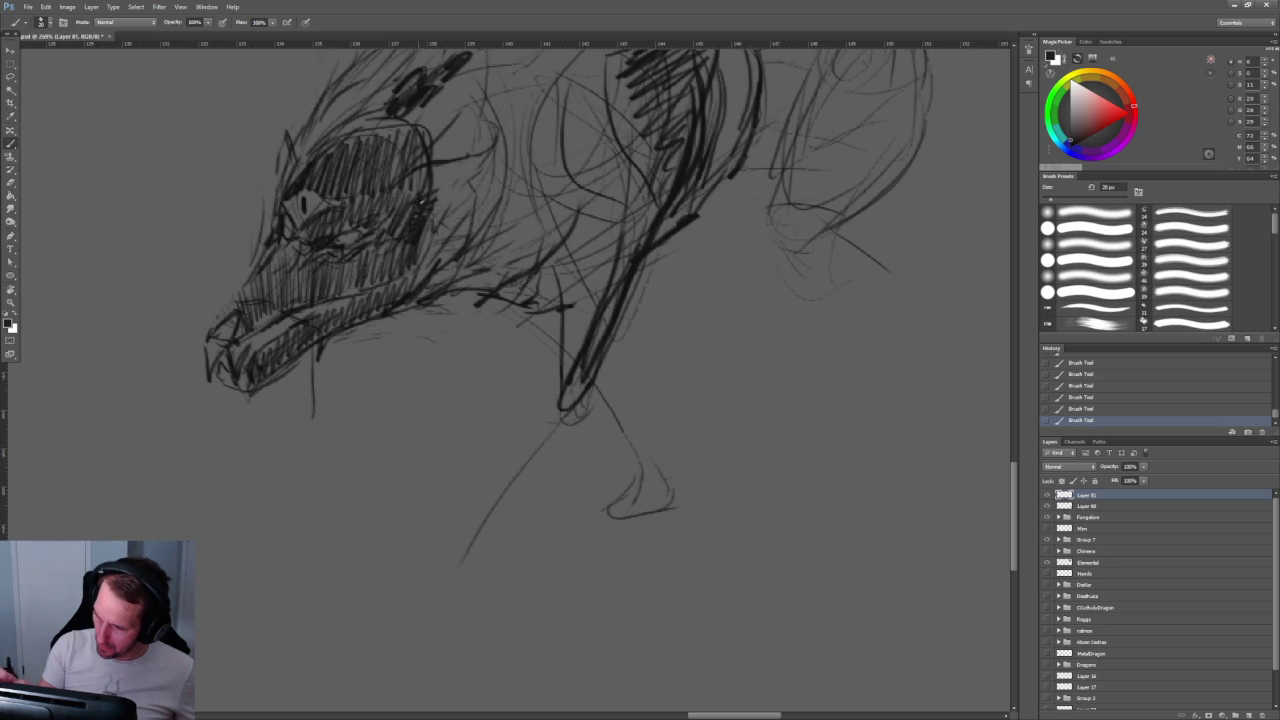
pyautogui.press('[')
pyautogui.scroll(3, 395, 205)
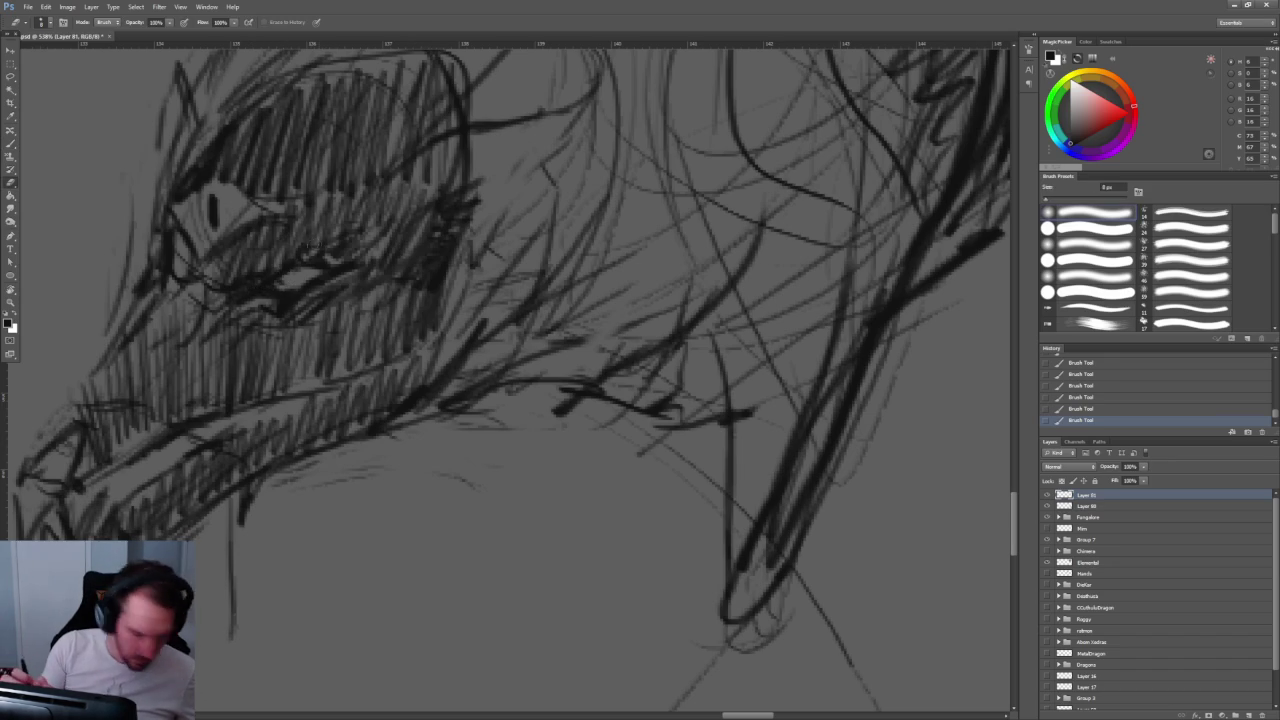
# Step: Erase to lighten stray lines on the head and its left edge
pyautogui.press('e')
pyautogui.moveTo(272, 286); pyautogui.dragTo(286, 282)
pyautogui.moveTo(164, 248); pyautogui.dragTo(172, 258)
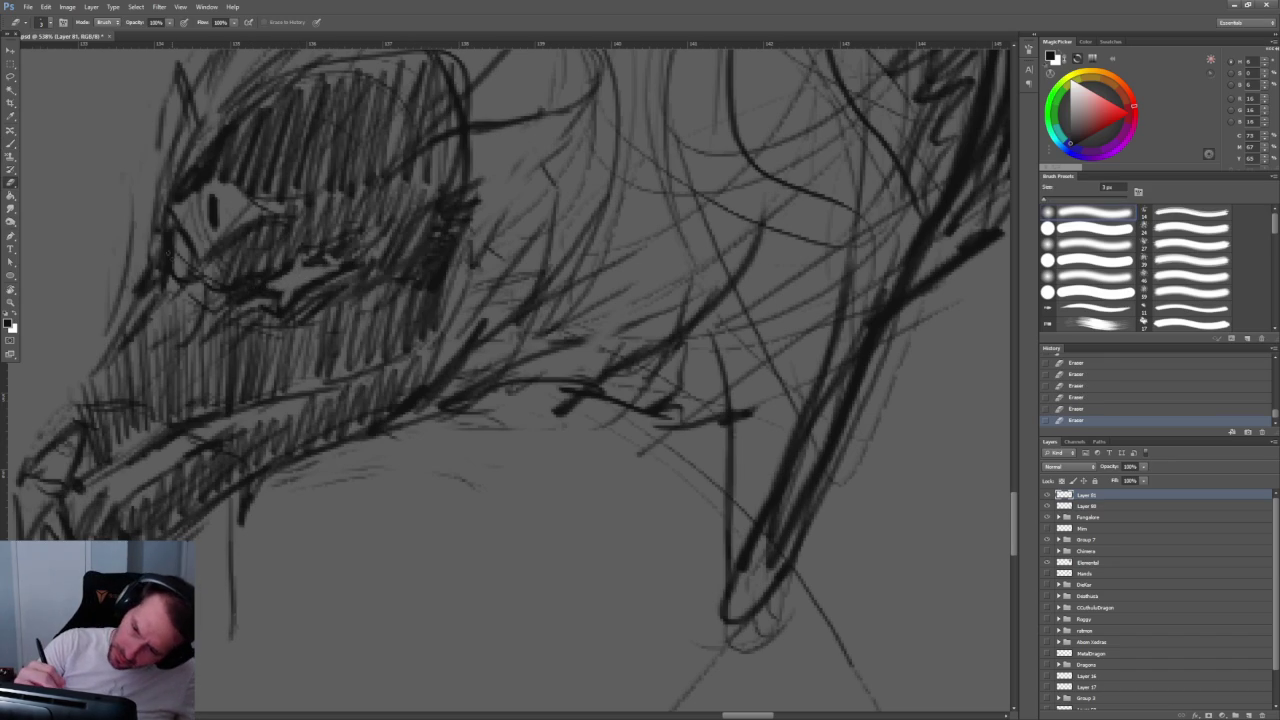
pyautogui.scroll(-5, 565, 330)
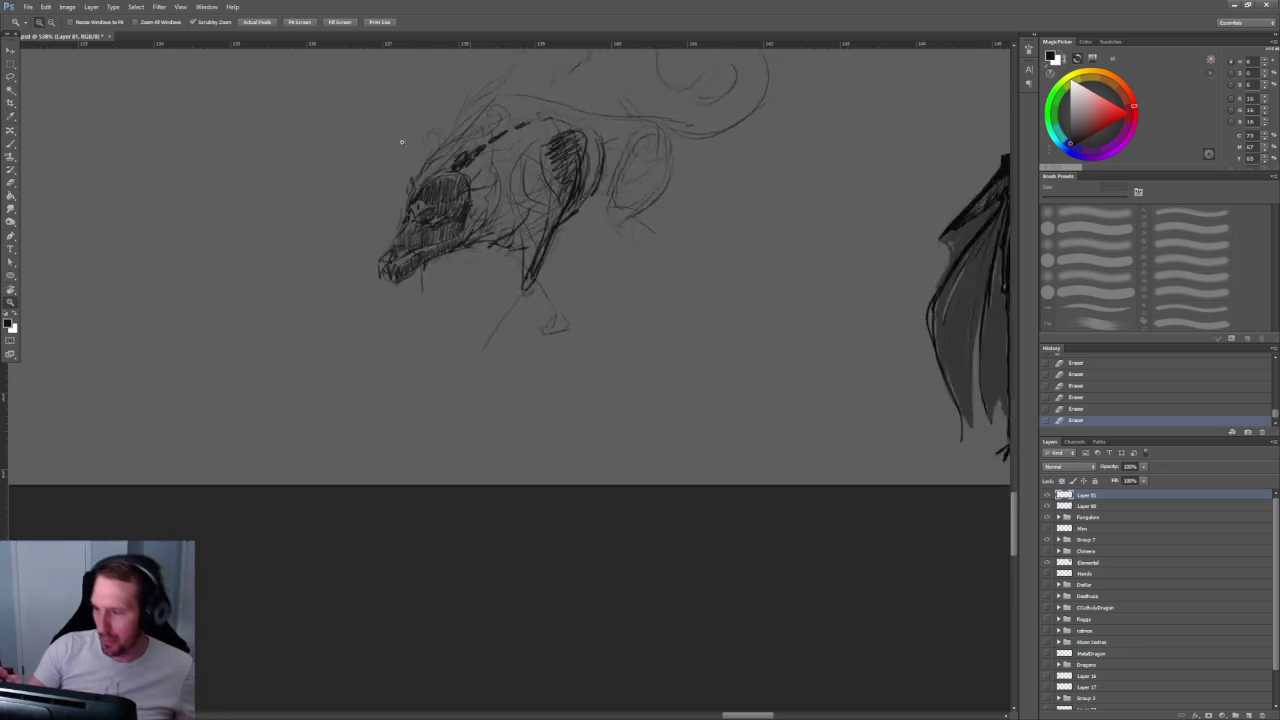
# Step: Make Layer 80 the active layer and toggle its visibility off and back on
pyautogui.scroll(2, 568, 350)
pyautogui.scroll(-4, 500, 350)
pyautogui.scroll(3, 500, 350)
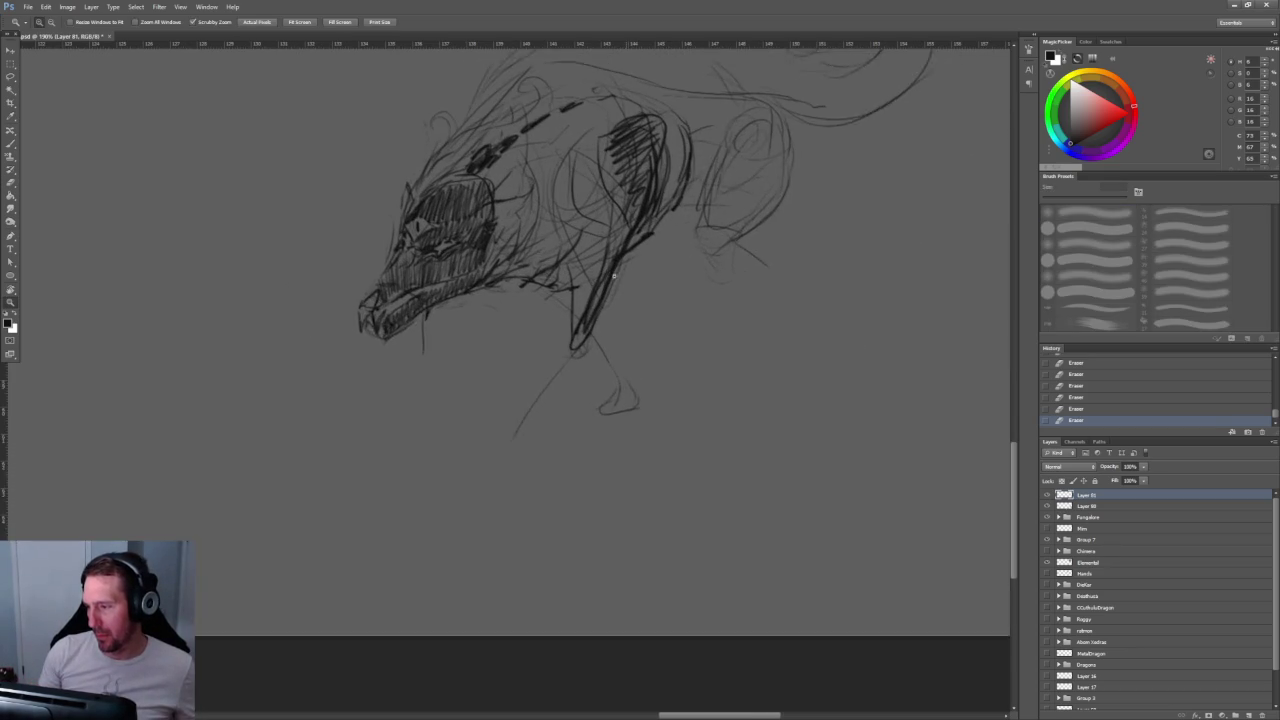
pyautogui.press('b')
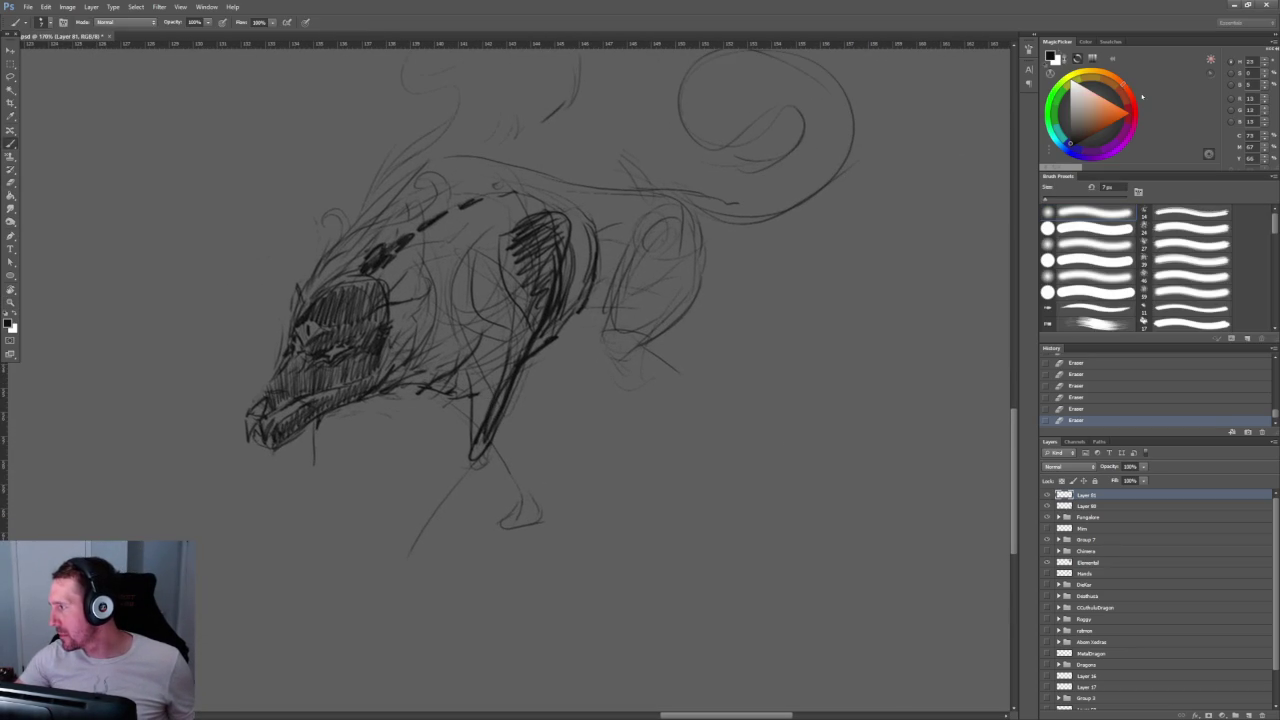
pyautogui.click(1117, 505)
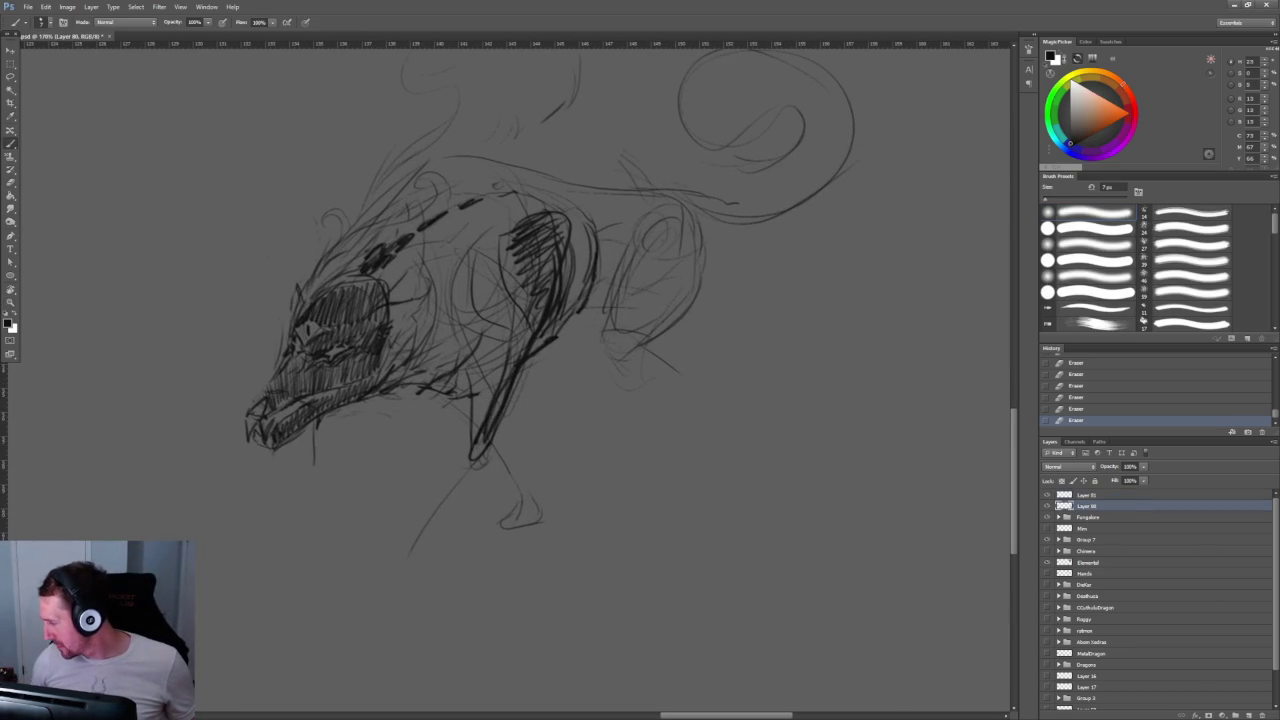
pyautogui.click(1047, 506)
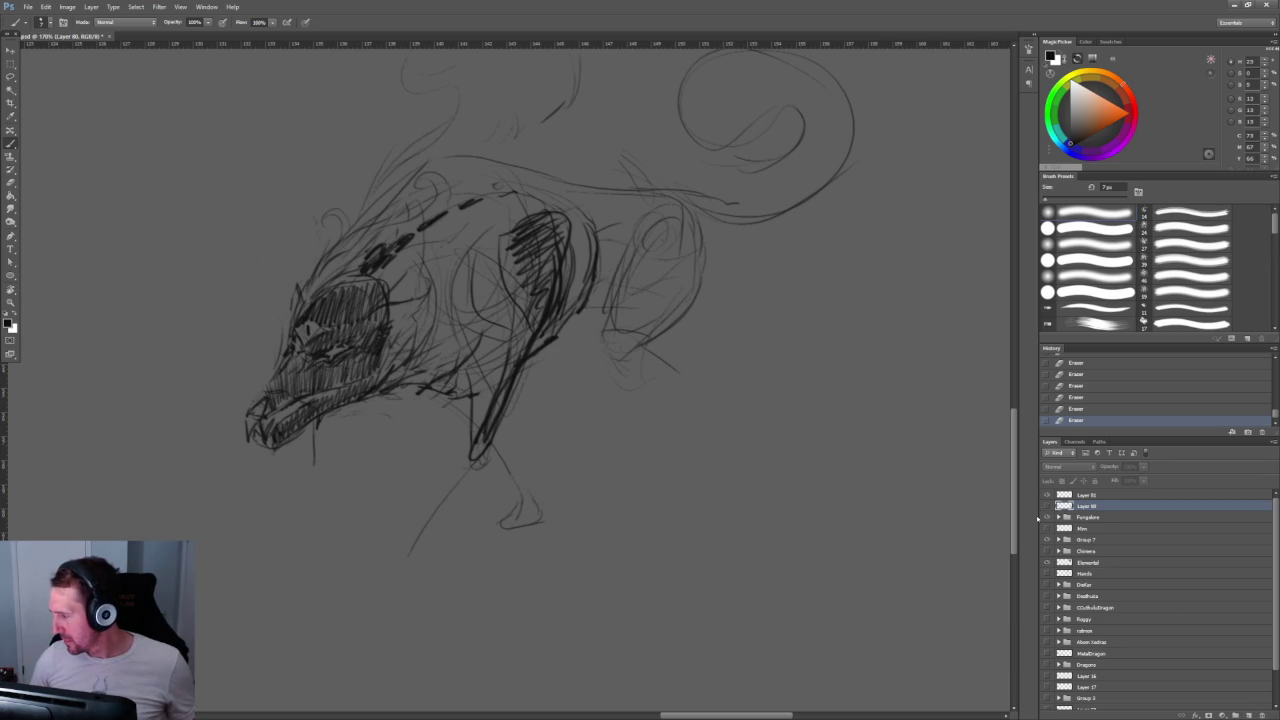
pyautogui.click(1047, 506)
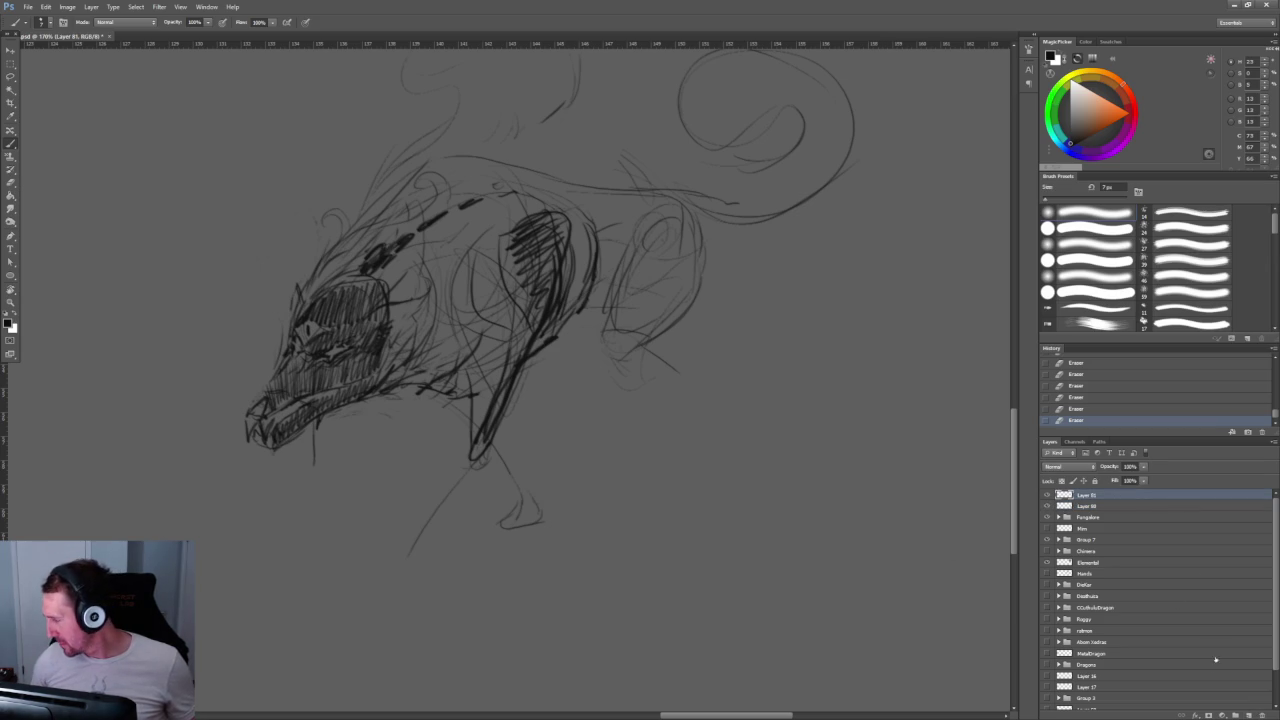
# Step: Add a new layer above Layer 80, then paint and undo a 20 px jaw stroke
pyautogui.click(1248, 715)
pyautogui.press(']')
pyautogui.press(']')
pyautogui.press(']')
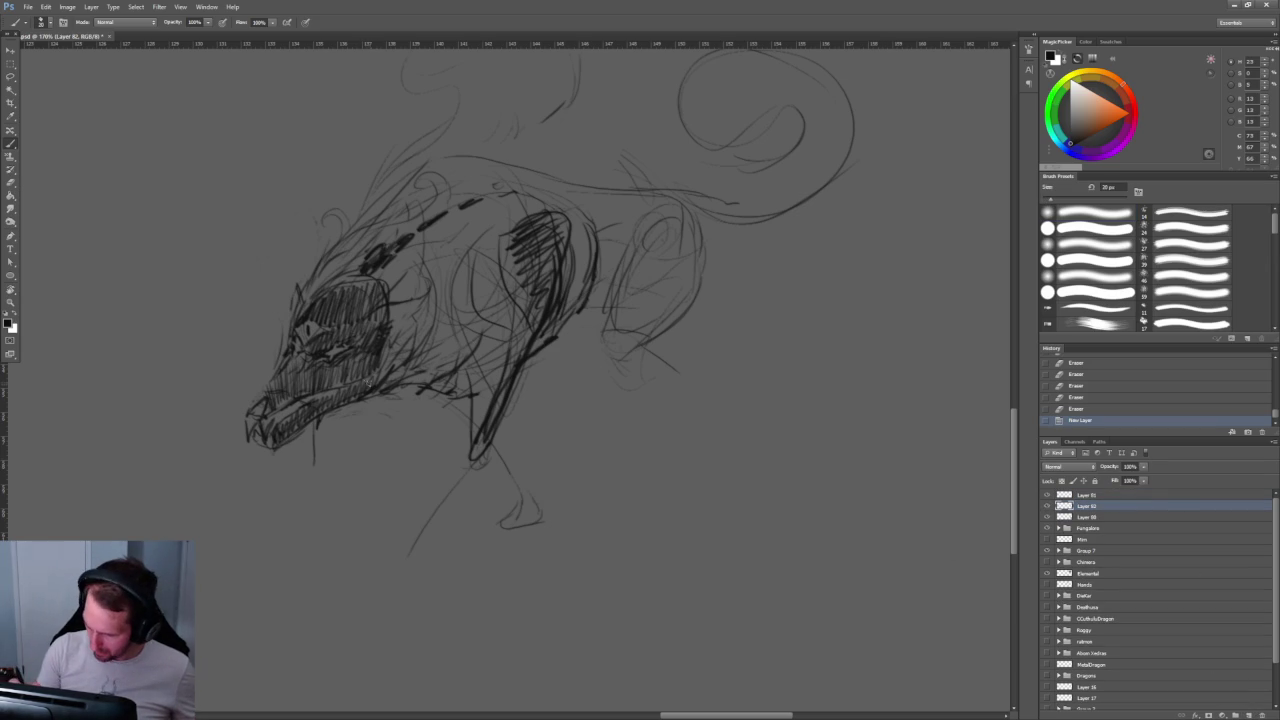
pyautogui.moveTo(322, 417); pyautogui.dragTo(362, 394)
pyautogui.hotkey('ctrl', 'z')
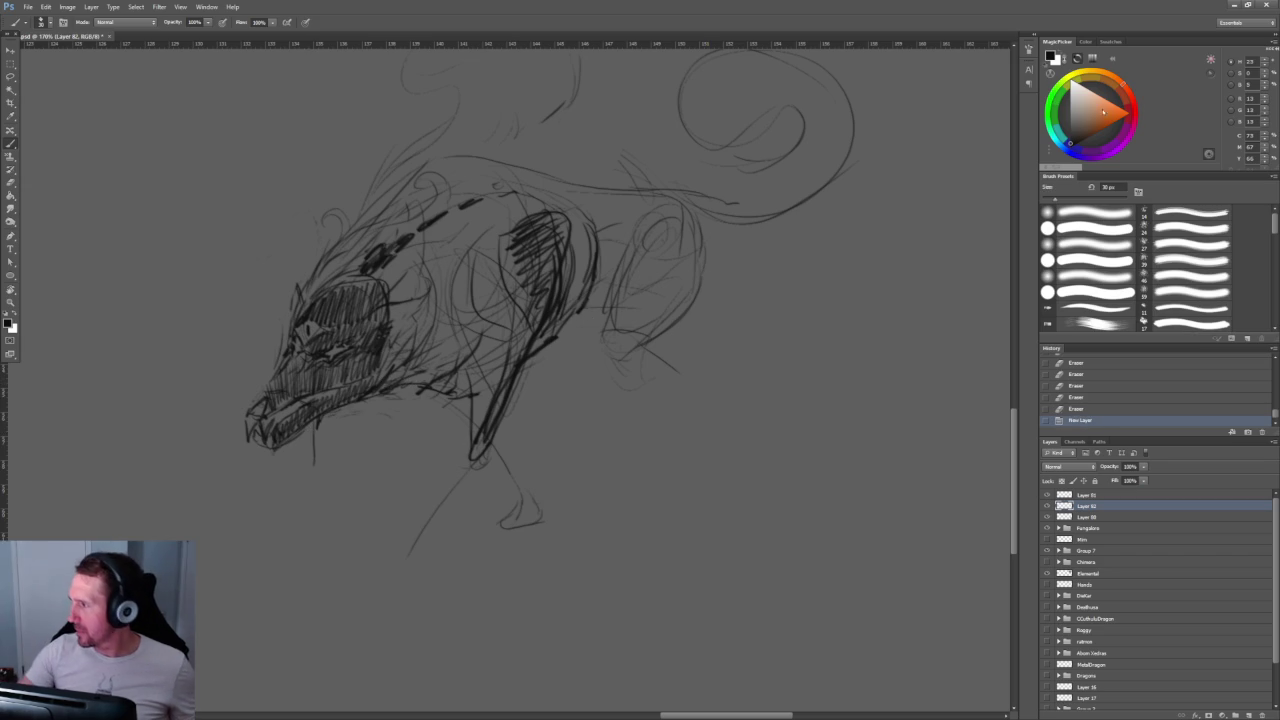
# Step: Paint orange flames on the jaw, face and brow, brush up to 30 px, then choose yellow
pyautogui.moveTo(296, 430)
pyautogui.mouseDown()
pyautogui.moveTo(410, 384)
pyautogui.moveTo(396, 352)
pyautogui.moveTo(426, 310)
pyautogui.moveTo(396, 320)
pyautogui.mouseUp()
pyautogui.moveTo(272, 374)
pyautogui.mouseDown()
pyautogui.moveTo(296, 298)
pyautogui.moveTo(356, 254)
pyautogui.moveTo(350, 272)
pyautogui.mouseUp()
pyautogui.press(']')
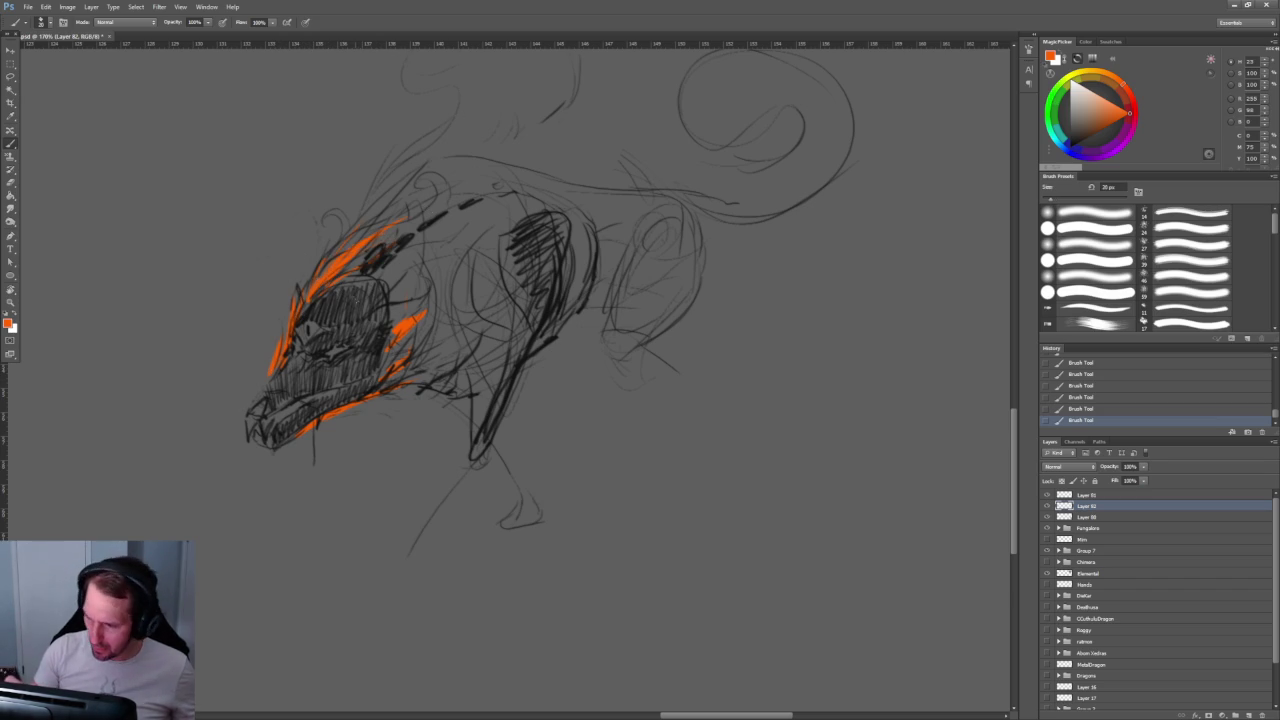
pyautogui.moveTo(400, 228); pyautogui.dragTo(447, 193)
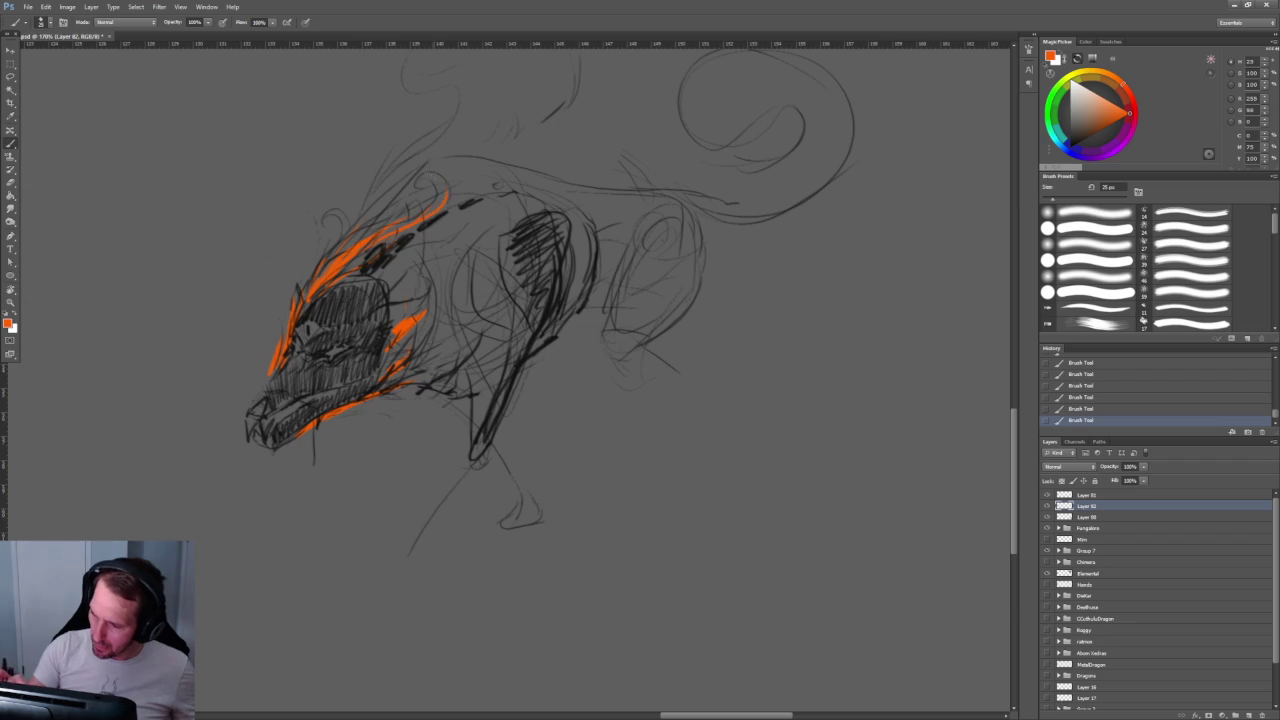
pyautogui.moveTo(330, 222); pyautogui.dragTo(344, 210)
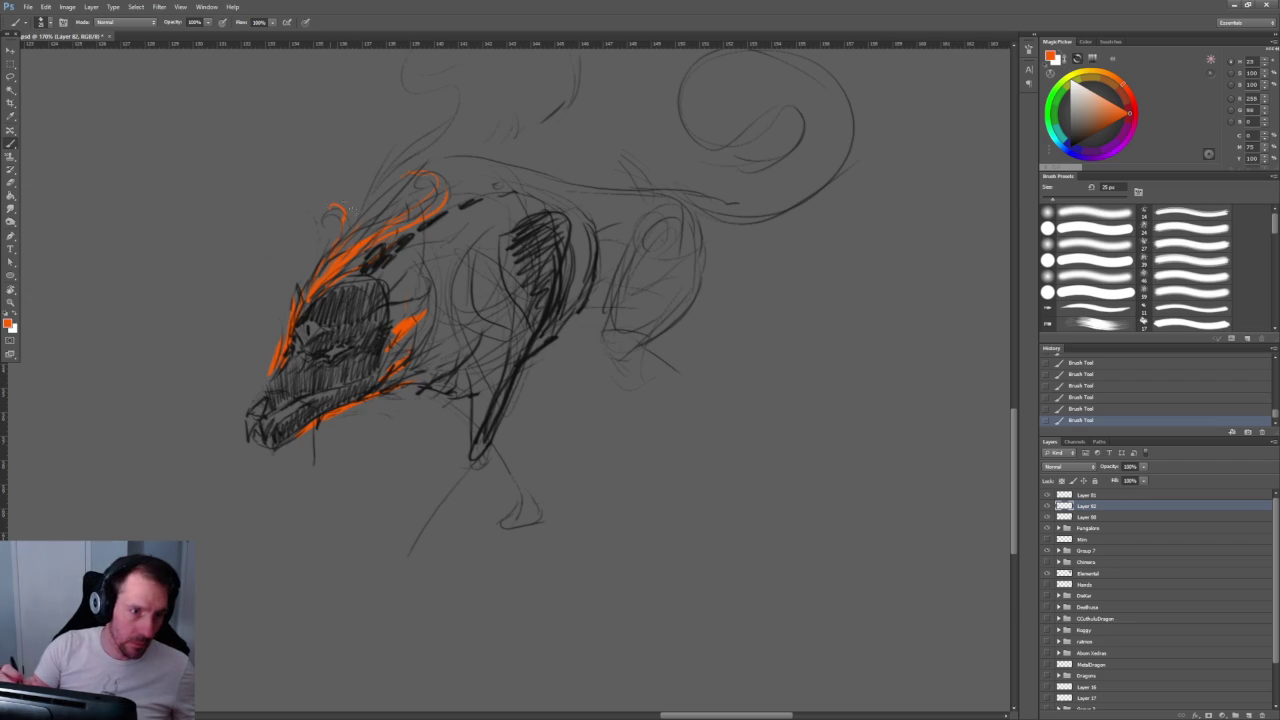
pyautogui.press(']')
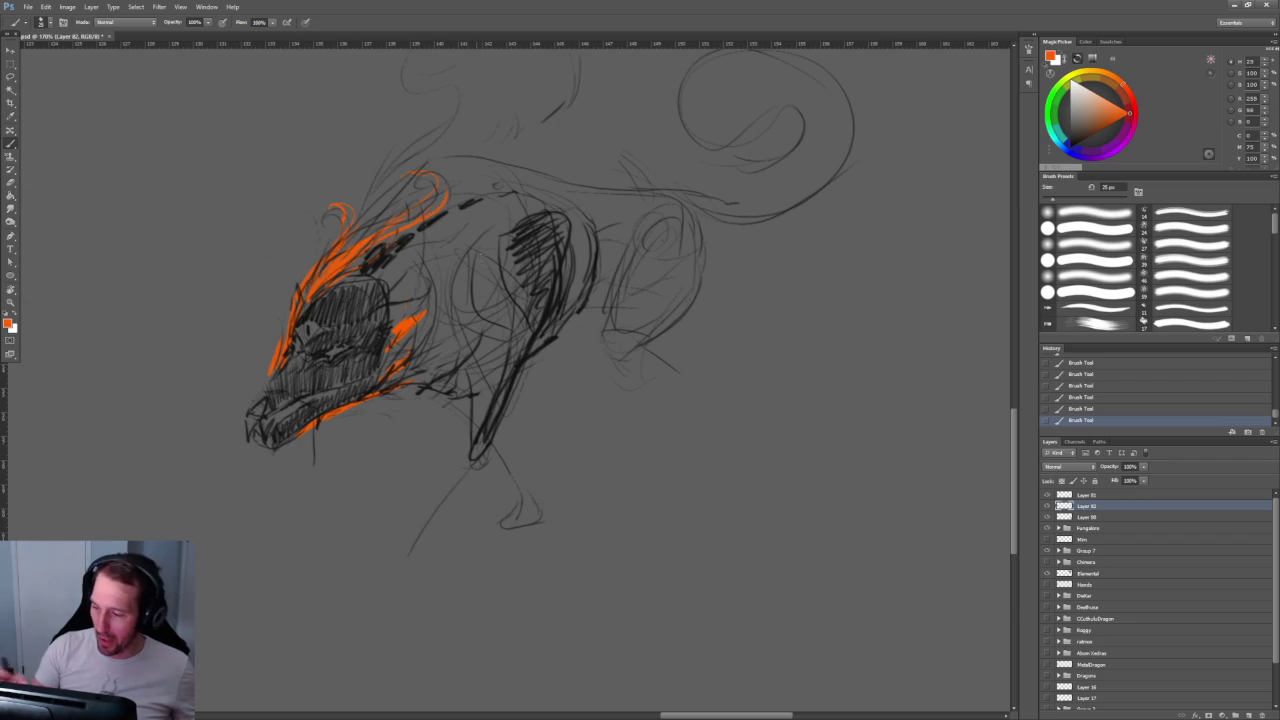
pyautogui.moveTo(384, 272)
pyautogui.mouseDown()
pyautogui.moveTo(408, 250)
pyautogui.moveTo(428, 256)
pyautogui.moveTo(384, 374)
pyautogui.mouseUp()
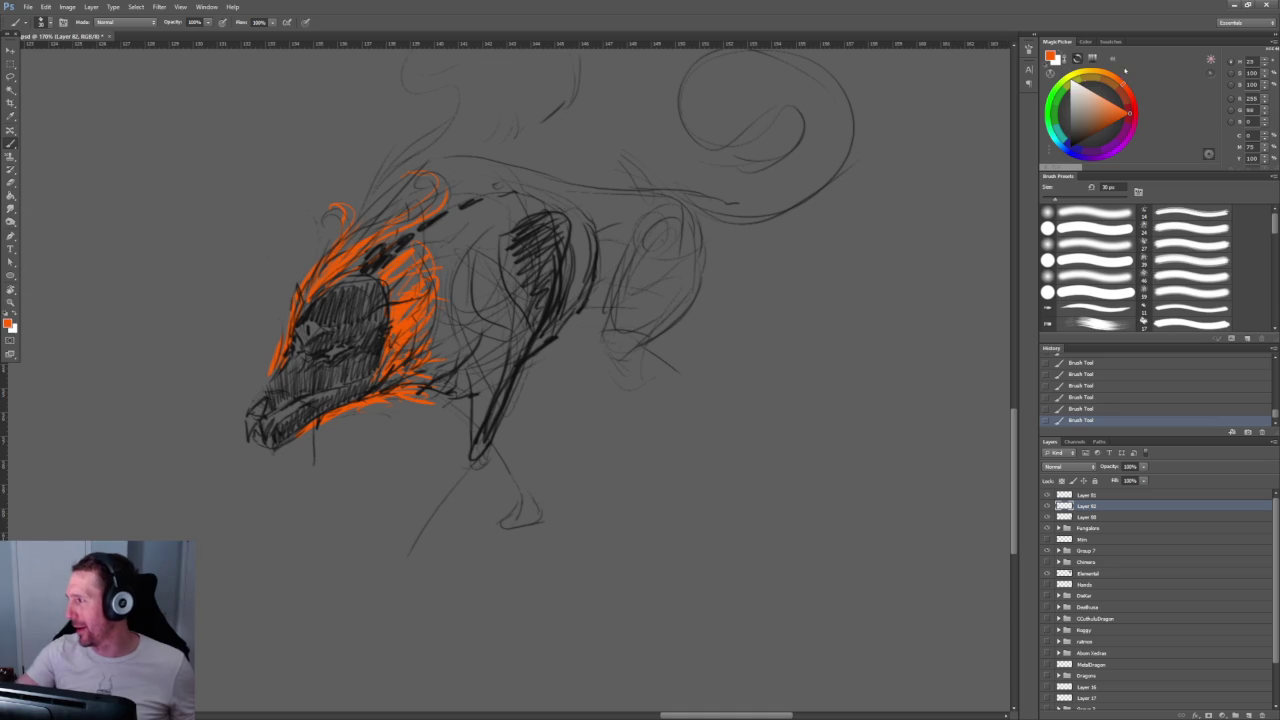
pyautogui.click(1108, 118)
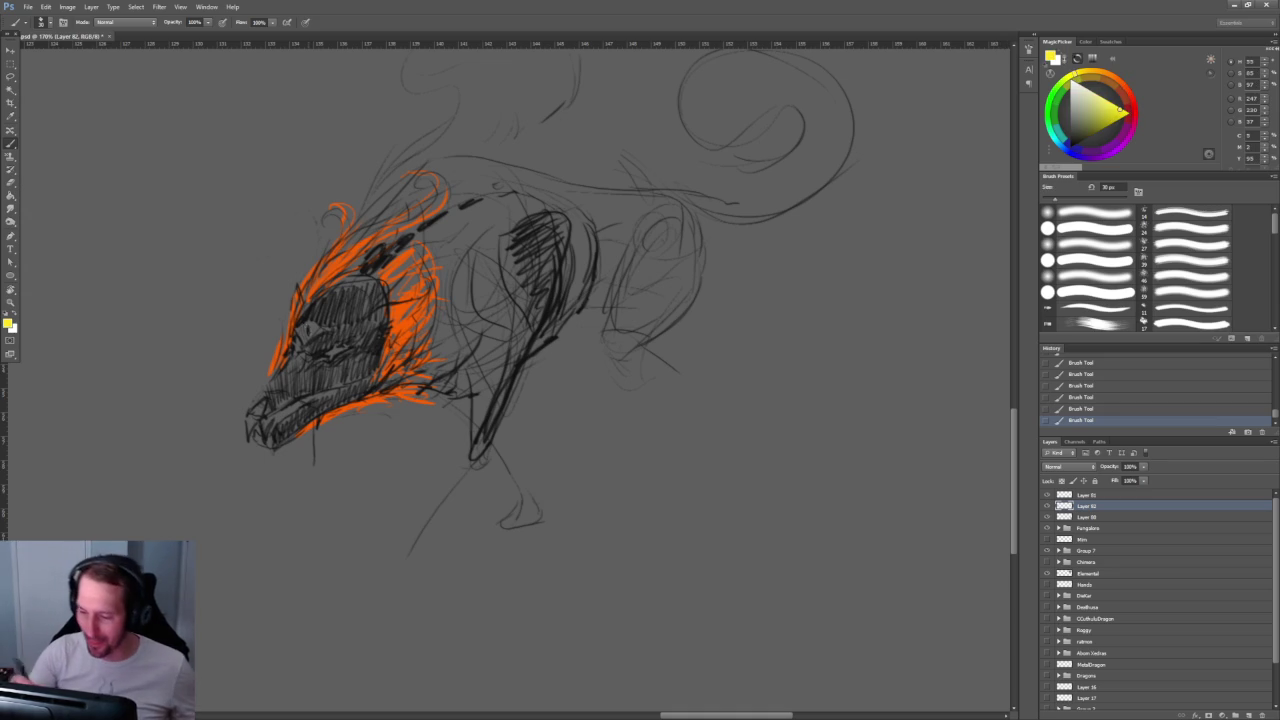
# Step: Paint yellow star glints on both of the creature's eyes
pyautogui.scroll(5, 292, 405)
pyautogui.moveTo(404, 296)
pyautogui.mouseDown()
pyautogui.moveTo(384, 292)
pyautogui.moveTo(422, 285)
pyautogui.mouseUp()
pyautogui.moveTo(305, 264)
pyautogui.mouseDown()
pyautogui.moveTo(292, 290)
pyautogui.moveTo(308, 276)
pyautogui.mouseUp()
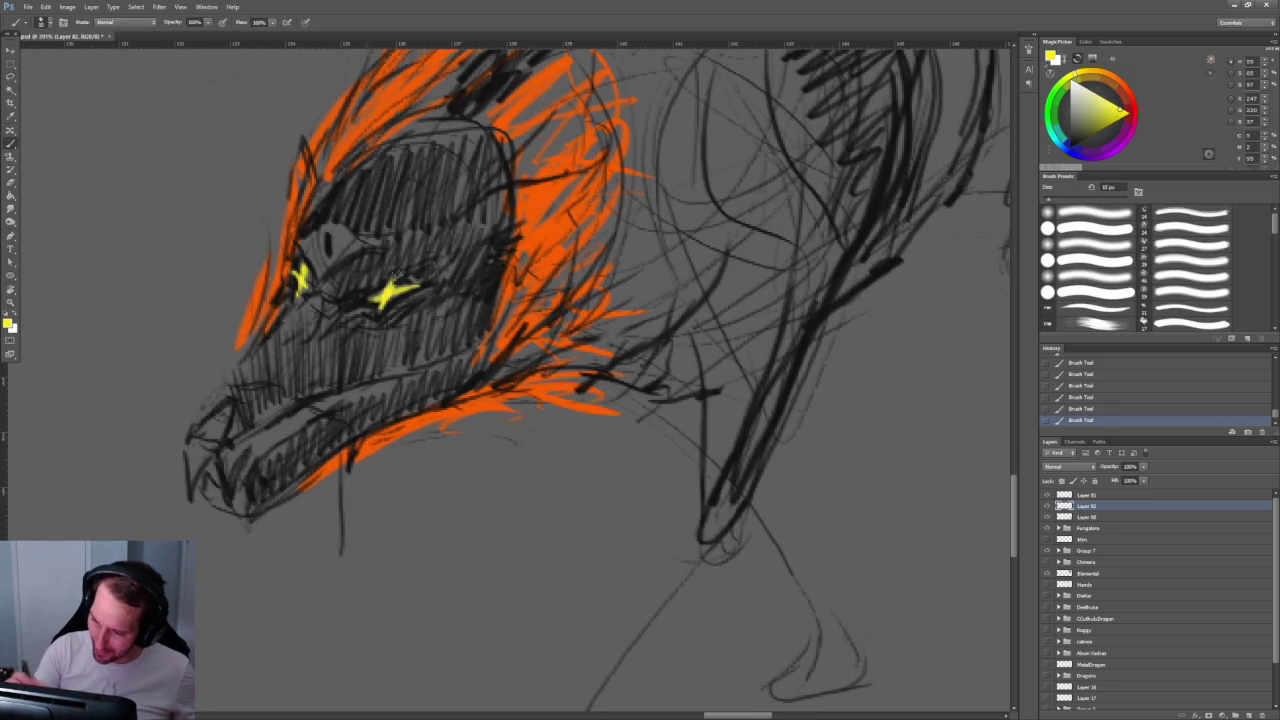
# Step: Paint a pinkish-red gem mark on the eye, brighten it to red, then choose dark blue-black
pyautogui.moveTo(1131, 100); pyautogui.dragTo(1128, 117)
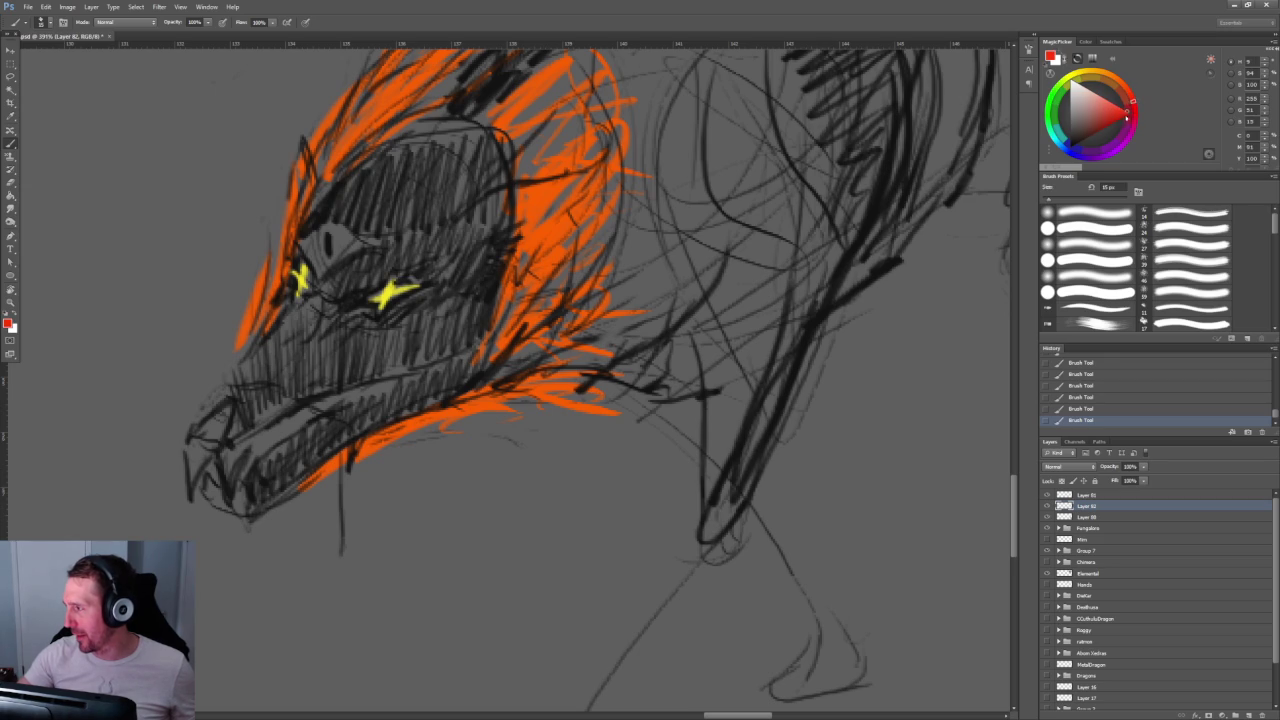
pyautogui.click(1113, 103)
pyautogui.moveTo(333, 226)
pyautogui.mouseDown()
pyautogui.moveTo(336, 238)
pyautogui.moveTo(304, 244)
pyautogui.moveTo(320, 272)
pyautogui.moveTo(348, 240)
pyautogui.mouseUp()
pyautogui.scroll(-3, 510, 300)
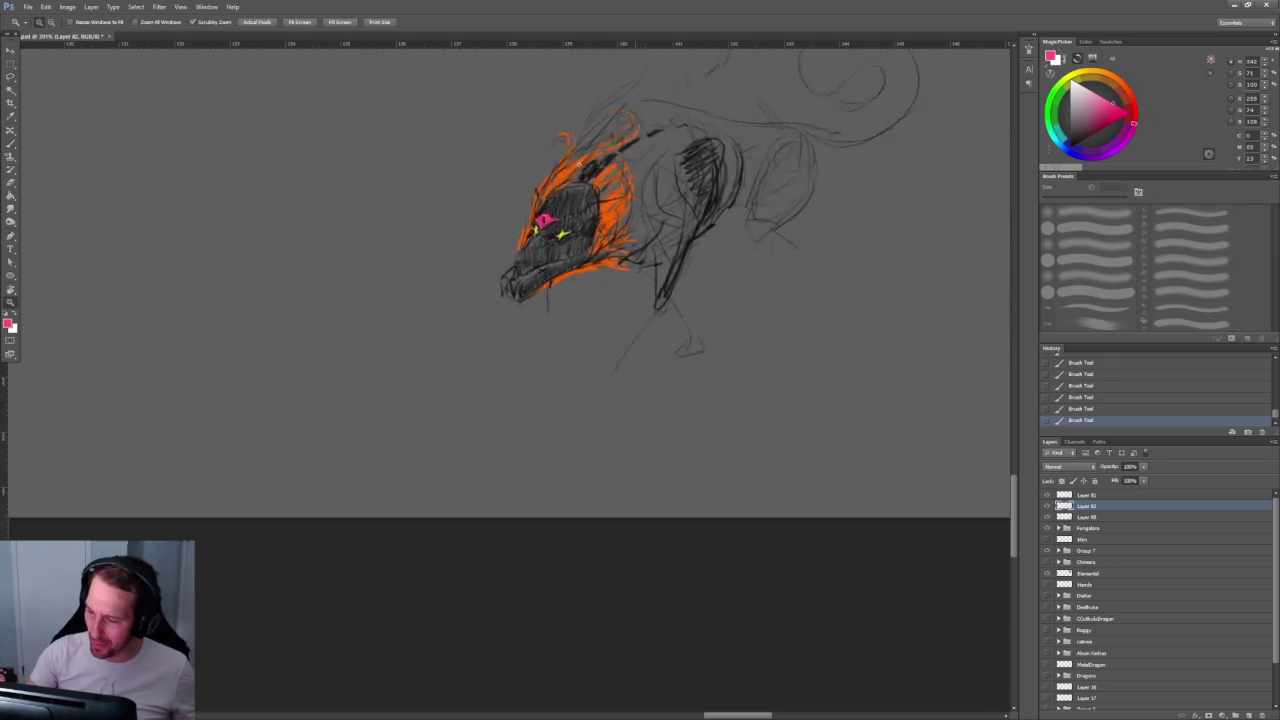
pyautogui.scroll(-2, 510, 300)
pyautogui.scroll(2, 510, 300)
pyautogui.moveTo(1108, 110); pyautogui.dragTo(1103, 106)
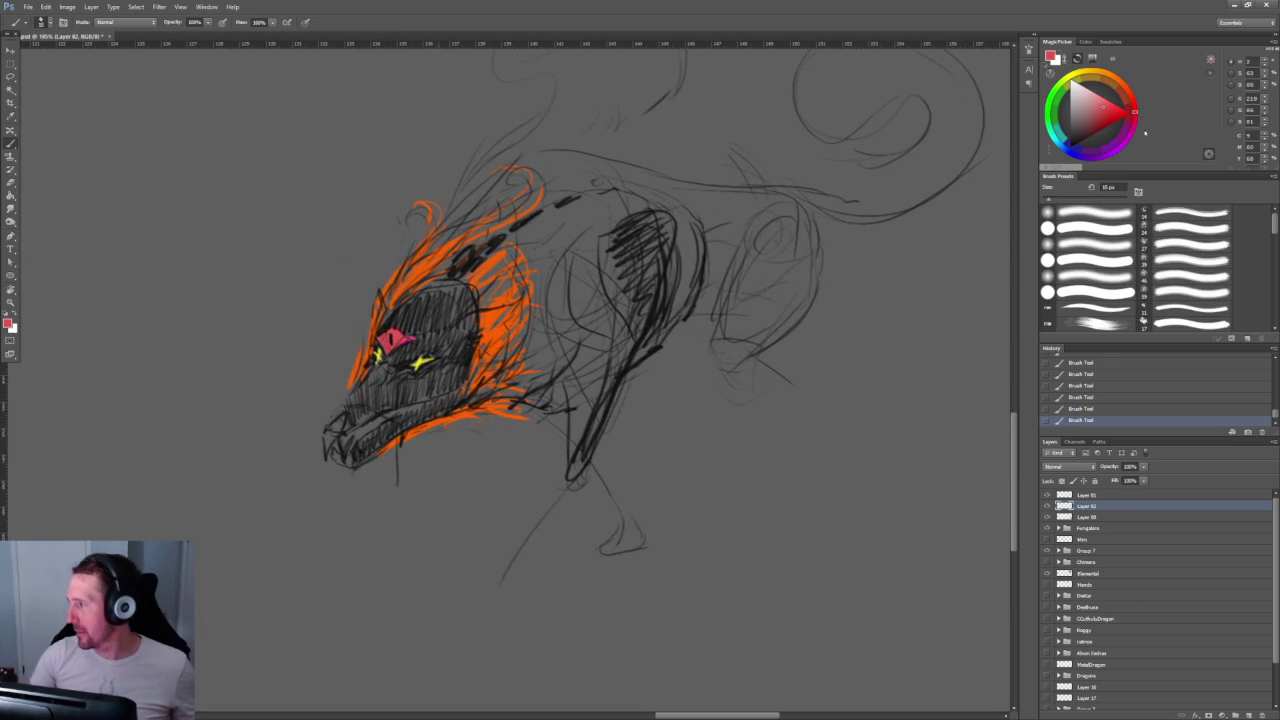
pyautogui.moveTo(1103, 106); pyautogui.dragTo(1116, 110)
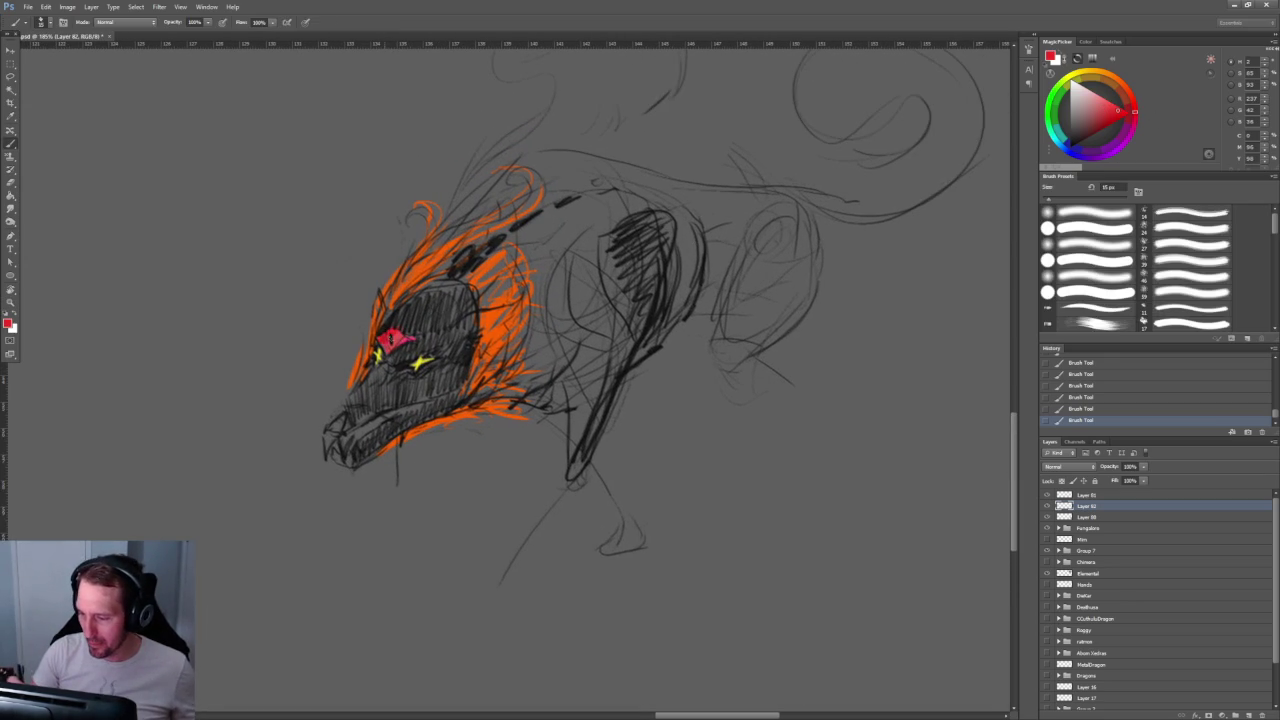
pyautogui.moveTo(400, 340)
pyautogui.mouseDown()
pyautogui.moveTo(606, 214)
pyautogui.moveTo(720, 214)
pyautogui.mouseUp()
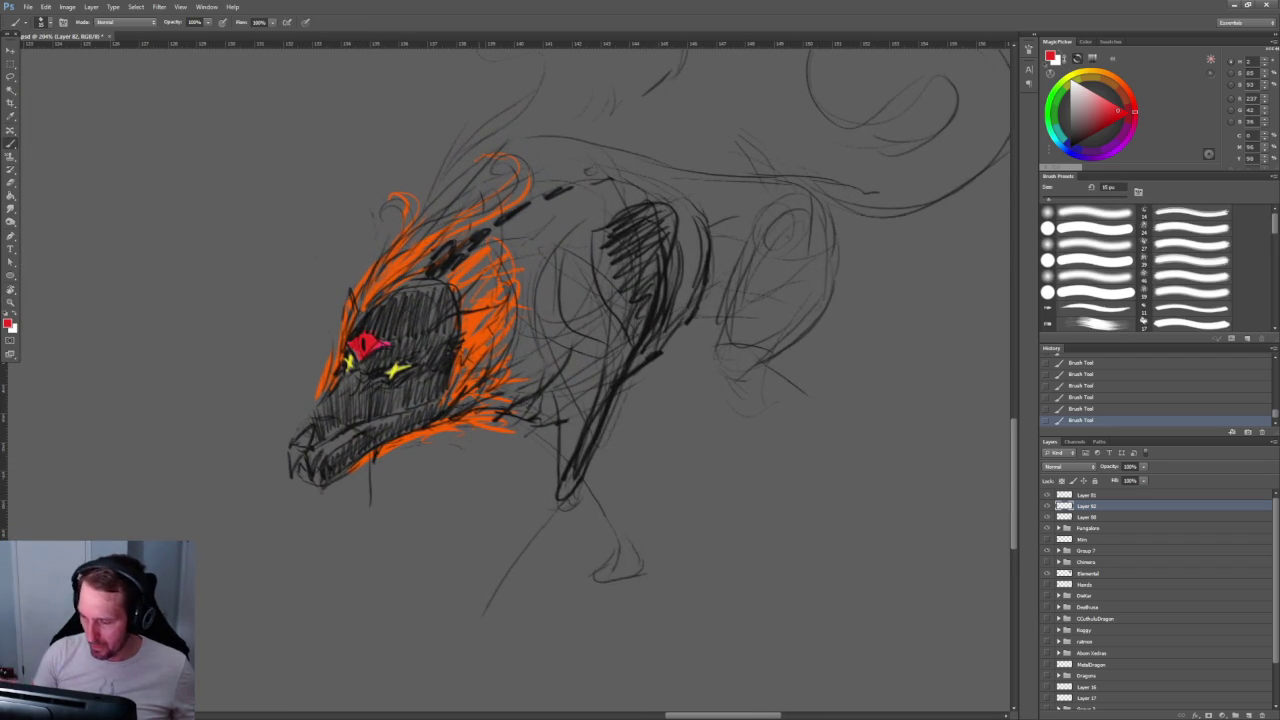
pyautogui.moveTo(1076, 142); pyautogui.dragTo(1086, 146)
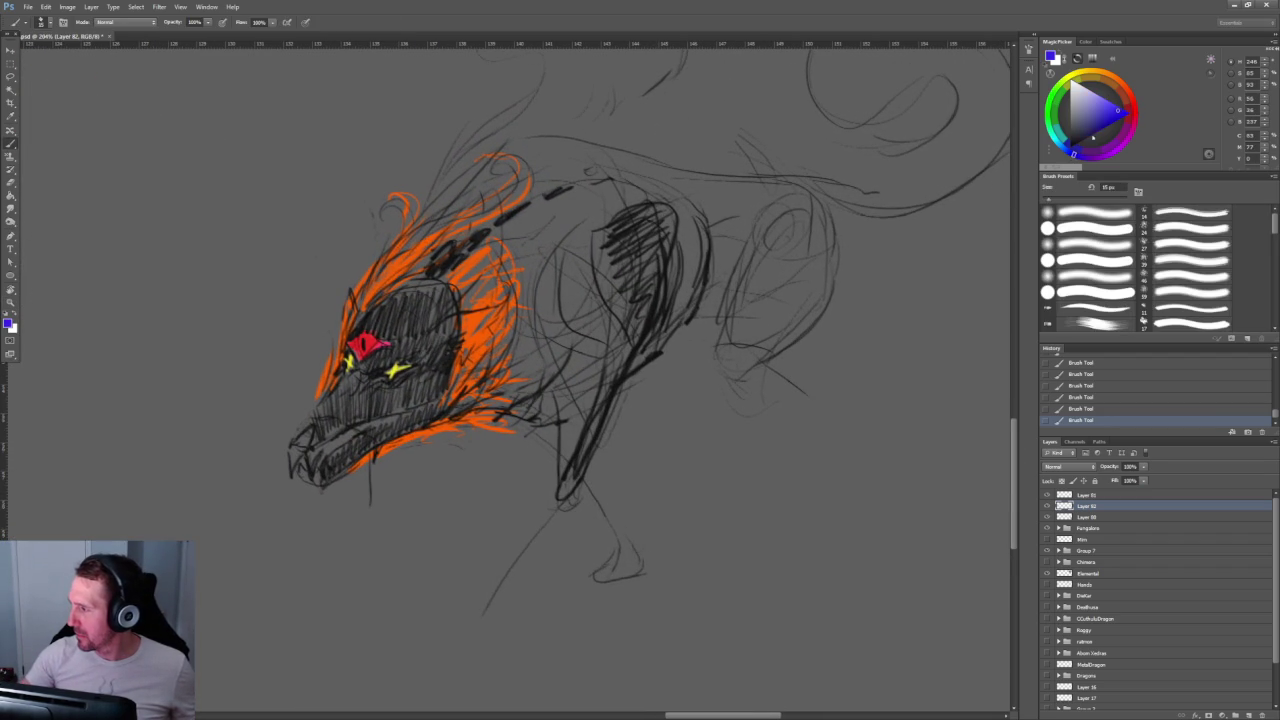
# Step: Brush dark blue-black shading over the snout, jaw, face and forehead, plus a neck stroke
pyautogui.moveTo(350, 380)
pyautogui.mouseDown()
pyautogui.moveTo(315, 425)
pyautogui.moveTo(416, 386)
pyautogui.mouseUp()
pyautogui.moveTo(340, 428)
pyautogui.mouseDown()
pyautogui.moveTo(445, 388)
pyautogui.moveTo(392, 400)
pyautogui.moveTo(425, 372)
pyautogui.moveTo(400, 382)
pyautogui.mouseUp()
pyautogui.moveTo(442, 338)
pyautogui.mouseDown()
pyautogui.moveTo(372, 388)
pyautogui.moveTo(352, 384)
pyautogui.moveTo(400, 348)
pyautogui.moveTo(380, 376)
pyautogui.moveTo(418, 368)
pyautogui.mouseUp()
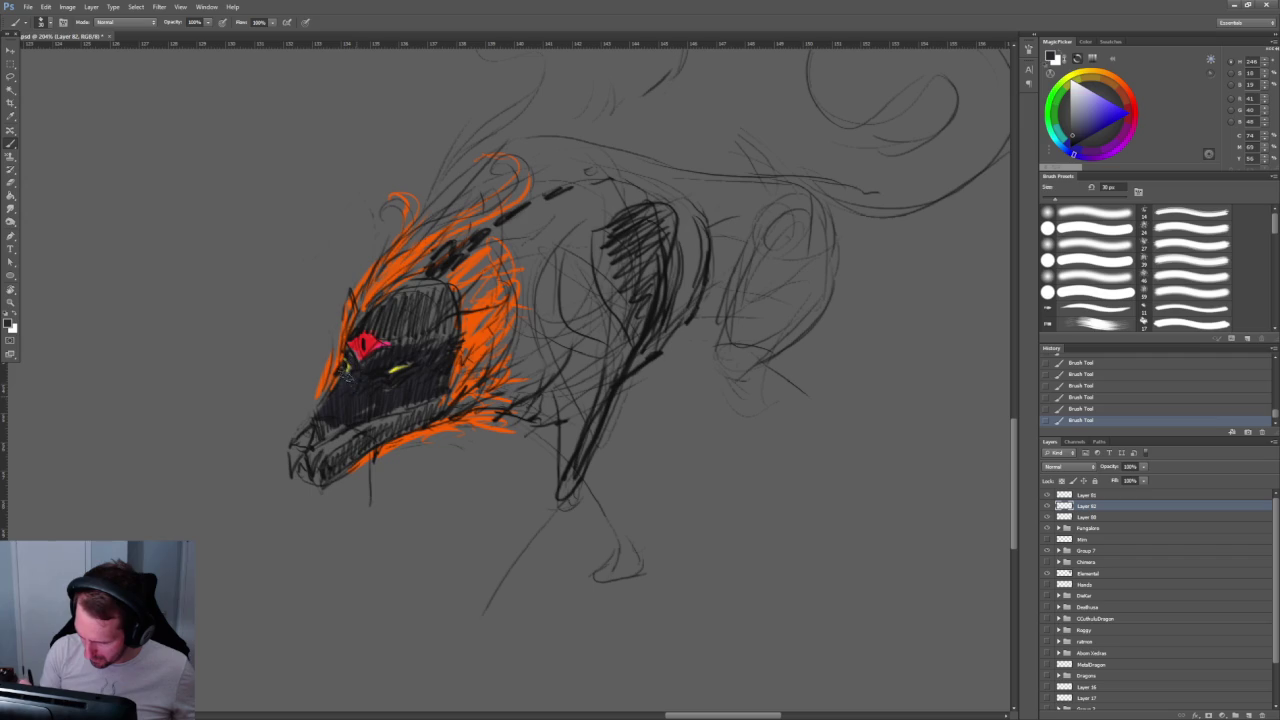
pyautogui.moveTo(418, 334); pyautogui.dragTo(375, 312)
pyautogui.moveTo(452, 302)
pyautogui.mouseDown()
pyautogui.moveTo(414, 358)
pyautogui.moveTo(340, 425)
pyautogui.moveTo(305, 436)
pyautogui.moveTo(436, 410)
pyautogui.moveTo(320, 486)
pyautogui.mouseUp()
pyautogui.moveTo(320, 437)
pyautogui.mouseDown()
pyautogui.moveTo(290, 460)
pyautogui.moveTo(320, 424)
pyautogui.mouseUp()
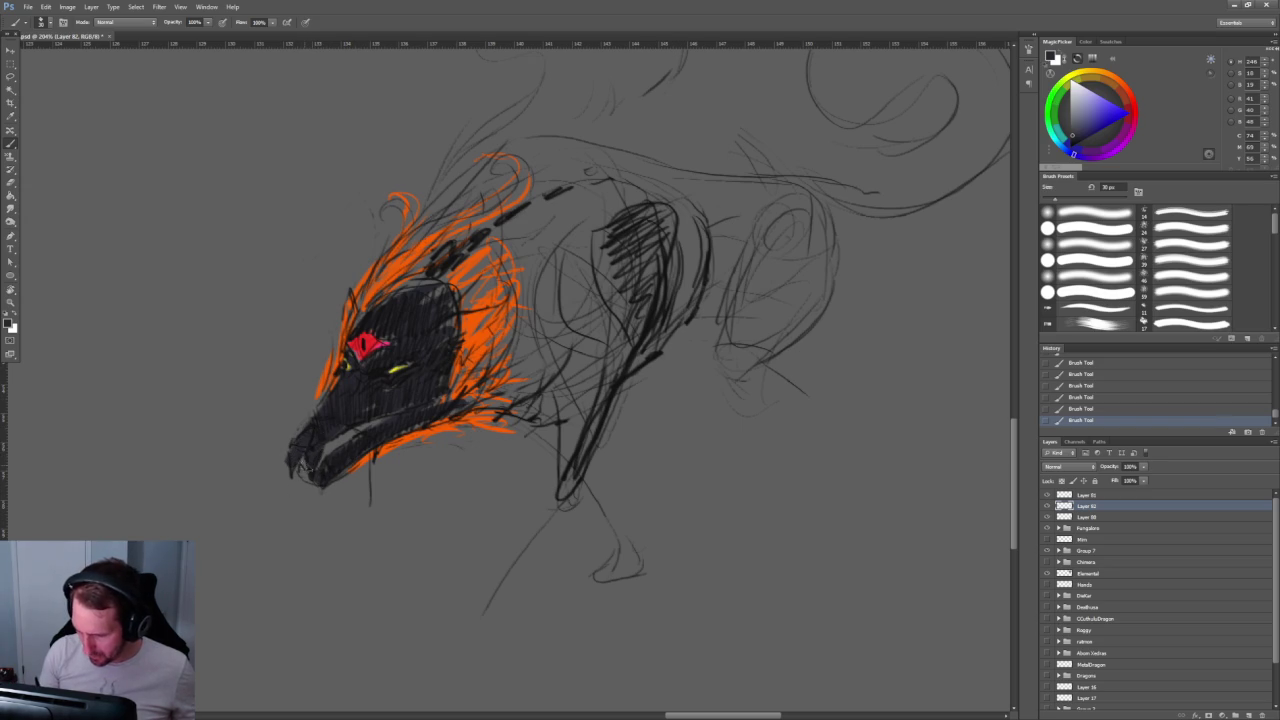
pyautogui.moveTo(460, 250)
pyautogui.mouseDown()
pyautogui.moveTo(320, 340)
pyautogui.moveTo(520, 275)
pyautogui.mouseUp()
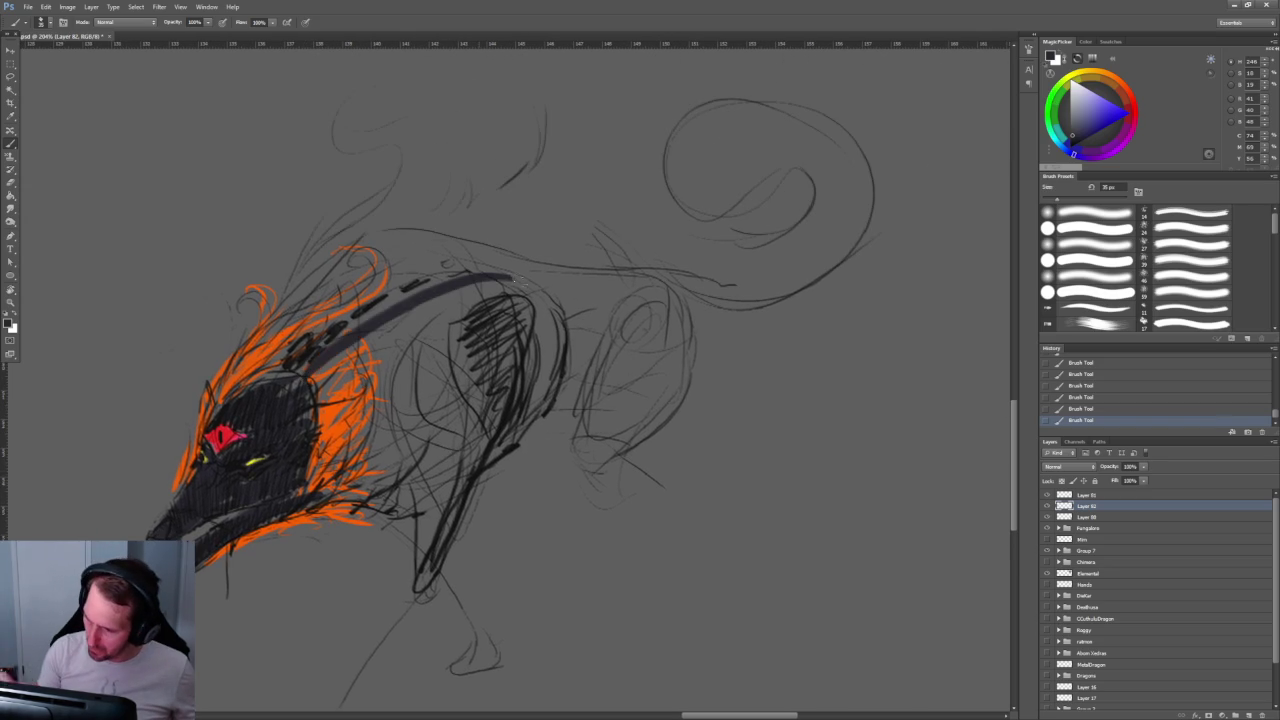
# Step: Lay heavy dark strokes along the neck top, shoulder, hind leg and ribs
pyautogui.moveTo(318, 352)
pyautogui.mouseDown()
pyautogui.moveTo(390, 298)
pyautogui.moveTo(528, 284)
pyautogui.moveTo(536, 320)
pyautogui.mouseUp()
pyautogui.moveTo(454, 310)
pyautogui.mouseDown()
pyautogui.moveTo(532, 342)
pyautogui.moveTo(470, 404)
pyautogui.moveTo(465, 462)
pyautogui.mouseUp()
pyautogui.moveTo(498, 384)
pyautogui.mouseDown()
pyautogui.moveTo(503, 172)
pyautogui.moveTo(420, 383)
pyautogui.moveTo(283, 547)
pyautogui.mouseUp()
pyautogui.moveTo(423, 377)
pyautogui.mouseDown()
pyautogui.moveTo(373, 452)
pyautogui.moveTo(432, 538)
pyautogui.moveTo(405, 552)
pyautogui.moveTo(418, 470)
pyautogui.moveTo(308, 362)
pyautogui.moveTo(386, 382)
pyautogui.moveTo(410, 334)
pyautogui.mouseUp()
pyautogui.moveTo(490, 155)
pyautogui.mouseDown()
pyautogui.moveTo(486, 315)
pyautogui.moveTo(508, 308)
pyautogui.mouseUp()
pyautogui.moveTo(530, 150)
pyautogui.mouseDown()
pyautogui.moveTo(525, 258)
pyautogui.moveTo(545, 222)
pyautogui.mouseUp()
pyautogui.moveTo(626, 151)
pyautogui.mouseDown()
pyautogui.moveTo(548, 318)
pyautogui.moveTo(668, 396)
pyautogui.mouseUp()
# Step: Redraw the leg stroke with a new bend and thicken the rear leg into a dark stroke
pyautogui.hotkey('ctrl', 'z')
pyautogui.moveTo(566, 334)
pyautogui.mouseDown()
pyautogui.moveTo(660, 440)
pyautogui.moveTo(637, 498)
pyautogui.mouseUp()
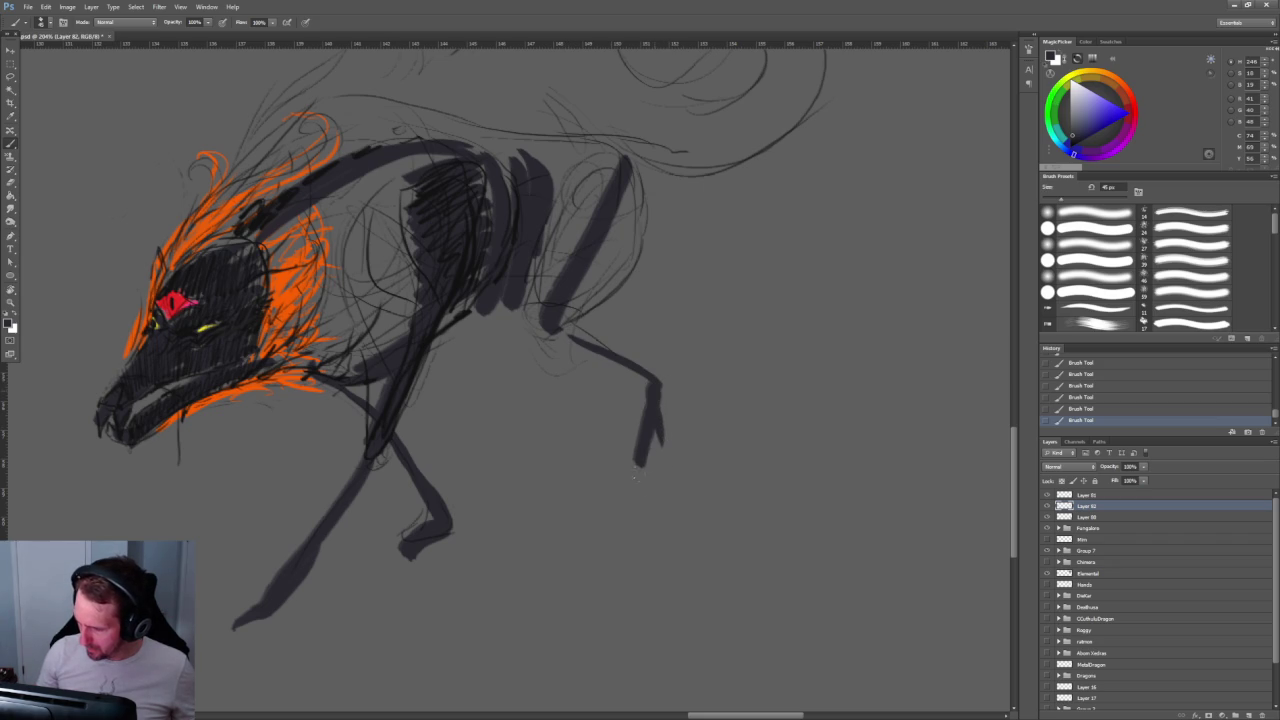
pyautogui.moveTo(604, 270); pyautogui.dragTo(702, 340)
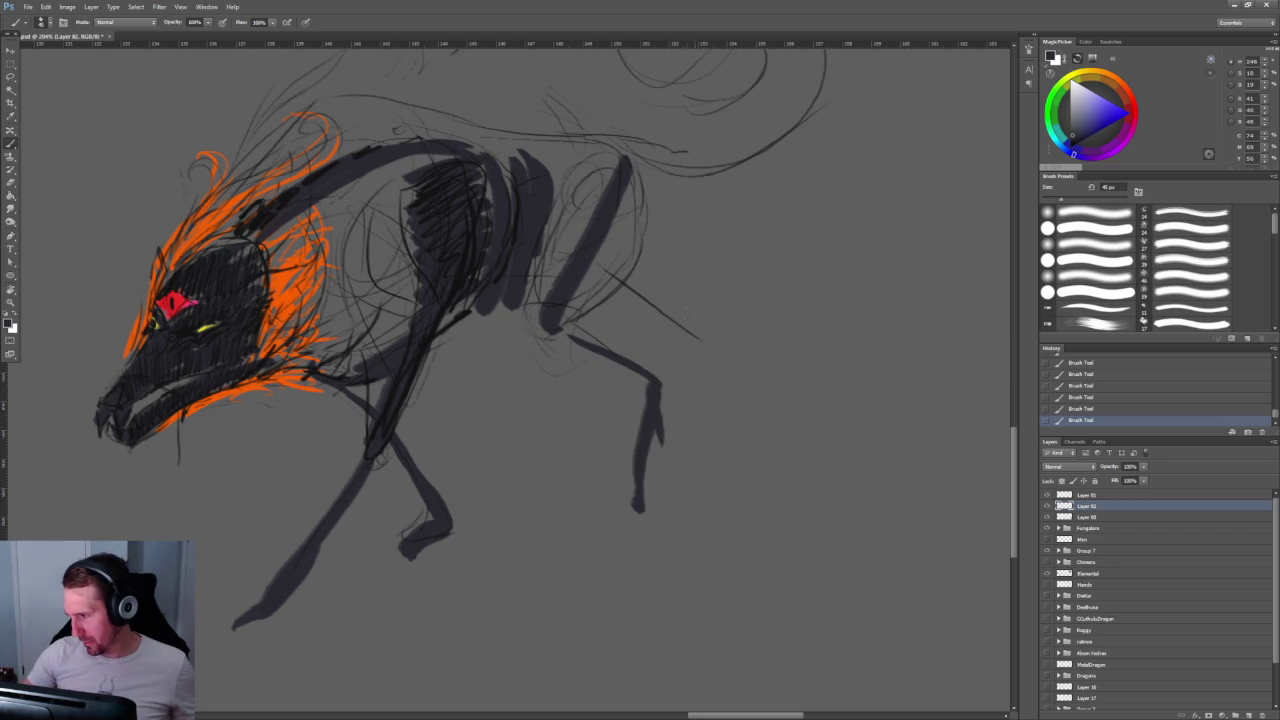
pyautogui.moveTo(622, 277)
pyautogui.mouseDown()
pyautogui.moveTo(700, 348)
pyautogui.moveTo(722, 334)
pyautogui.moveTo(814, 388)
pyautogui.moveTo(818, 414)
pyautogui.moveTo(605, 643)
pyautogui.mouseUp()
# Step: Add dark strokes along the back, tail curl, shoulder and neck
pyautogui.moveTo(290, 410)
pyautogui.mouseDown()
pyautogui.moveTo(490, 422)
pyautogui.moveTo(426, 292)
pyautogui.moveTo(566, 344)
pyautogui.moveTo(498, 380)
pyautogui.mouseUp()
pyautogui.moveTo(572, 312); pyautogui.dragTo(540, 372)
pyautogui.moveTo(223, 454)
pyautogui.mouseDown()
pyautogui.moveTo(518, 314)
pyautogui.moveTo(540, 330)
pyautogui.mouseUp()
pyautogui.moveTo(470, 312)
pyautogui.mouseDown()
pyautogui.moveTo(476, 400)
pyautogui.moveTo(456, 468)
pyautogui.mouseUp()
pyautogui.moveTo(418, 306); pyautogui.dragTo(434, 456)
pyautogui.moveTo(372, 338); pyautogui.dragTo(402, 390)
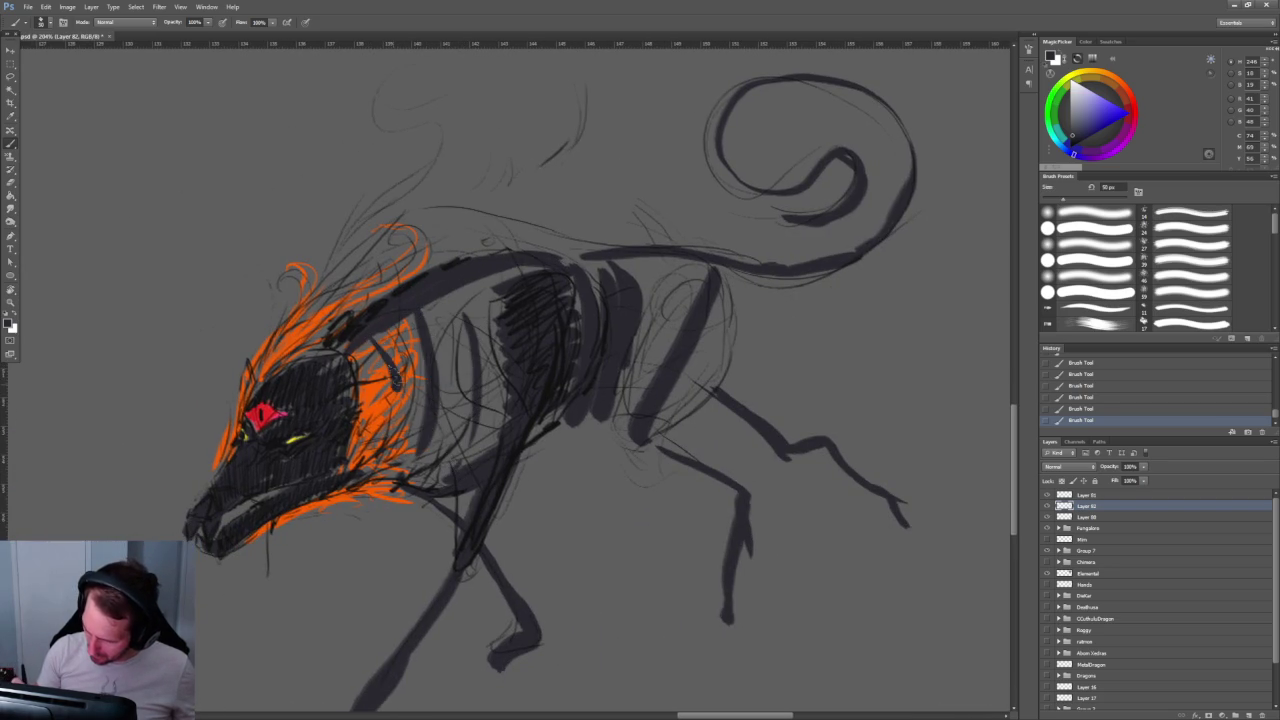
pyautogui.moveTo(420, 312)
pyautogui.mouseDown()
pyautogui.moveTo(576, 262)
pyautogui.moveTo(626, 272)
pyautogui.mouseUp()
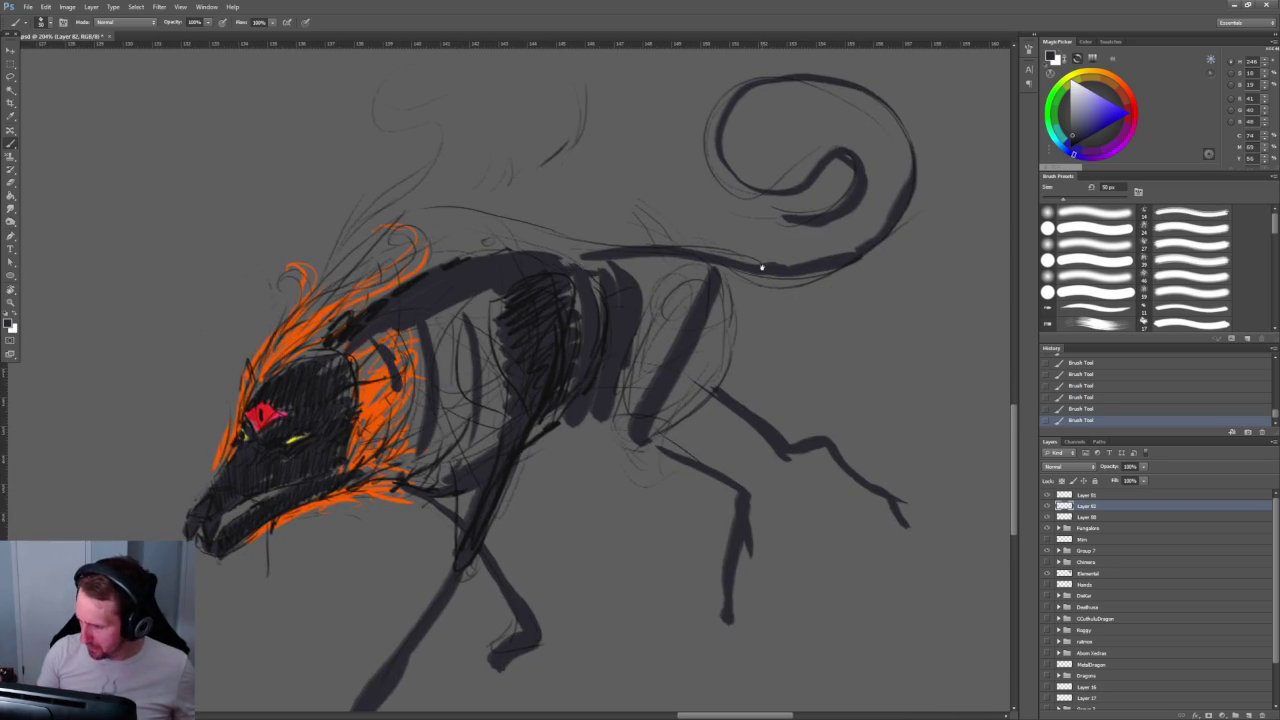
# Step: Sample the mane's orange and paint orange along the front foreleg
pyautogui.press('z')
pyautogui.keyDown('alt'); pyautogui.click(560, 185); pyautogui.keyUp('alt')
pyautogui.click(600, 297)
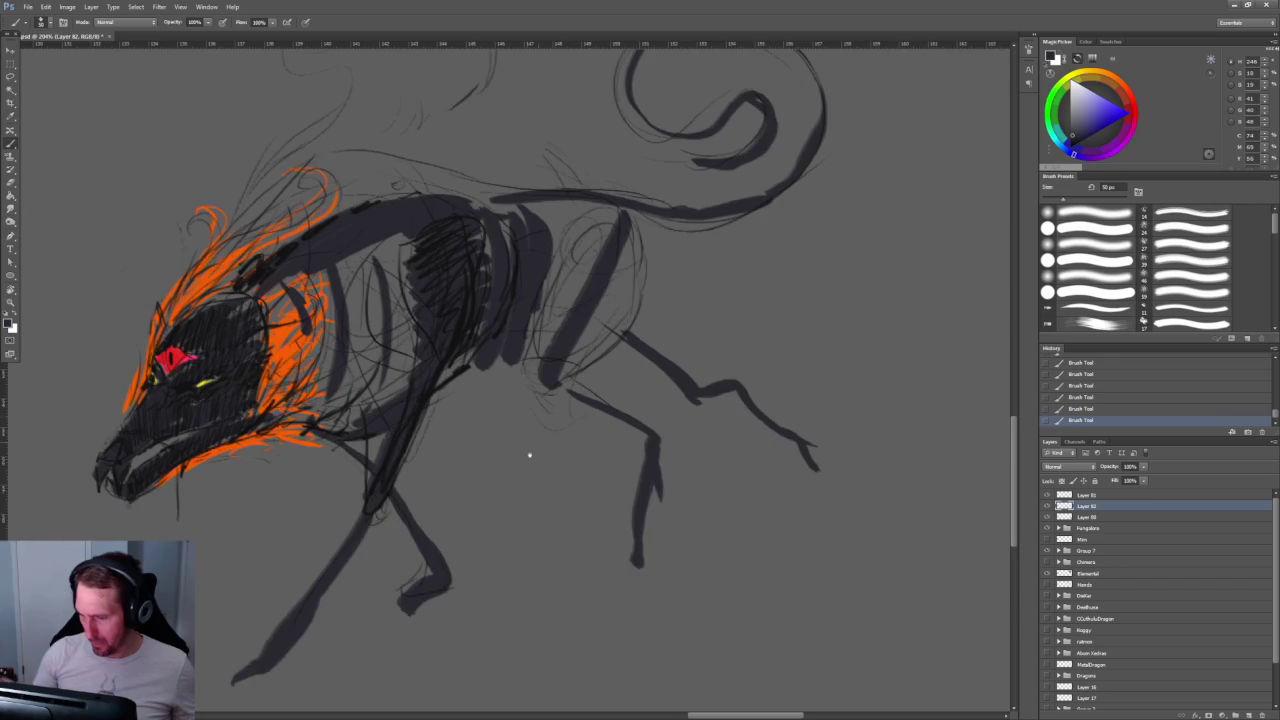
pyautogui.press('b')
pyautogui.keyDown('alt'); pyautogui.click(321, 250); pyautogui.keyUp('alt')
pyautogui.moveTo(282, 578)
pyautogui.mouseDown()
pyautogui.moveTo(325, 506)
pyautogui.moveTo(298, 566)
pyautogui.mouseUp()
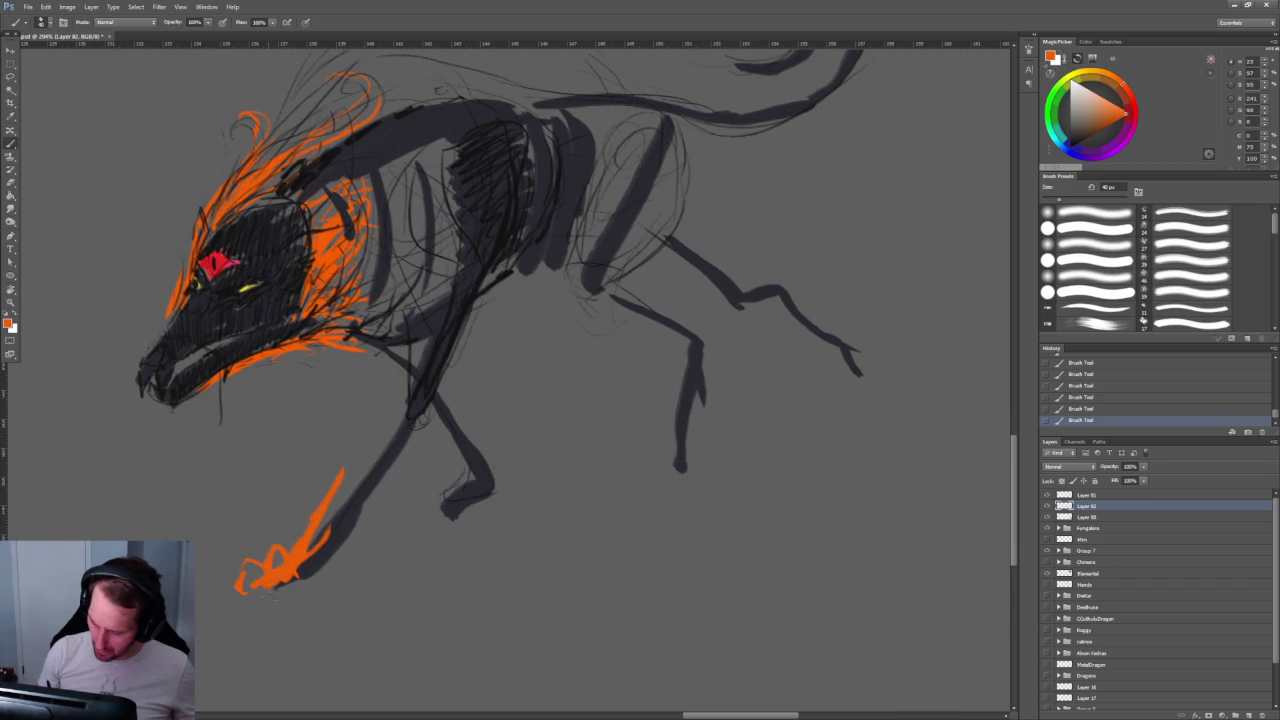
# Step: Paint orange claws on the foreleg, hind and right feet, plus orange fur under the jaw
pyautogui.moveTo(306, 558); pyautogui.dragTo(318, 588)
pyautogui.moveTo(437, 493); pyautogui.dragTo(460, 512)
pyautogui.moveTo(669, 443)
pyautogui.mouseDown()
pyautogui.moveTo(657, 474)
pyautogui.moveTo(702, 488)
pyautogui.mouseUp()
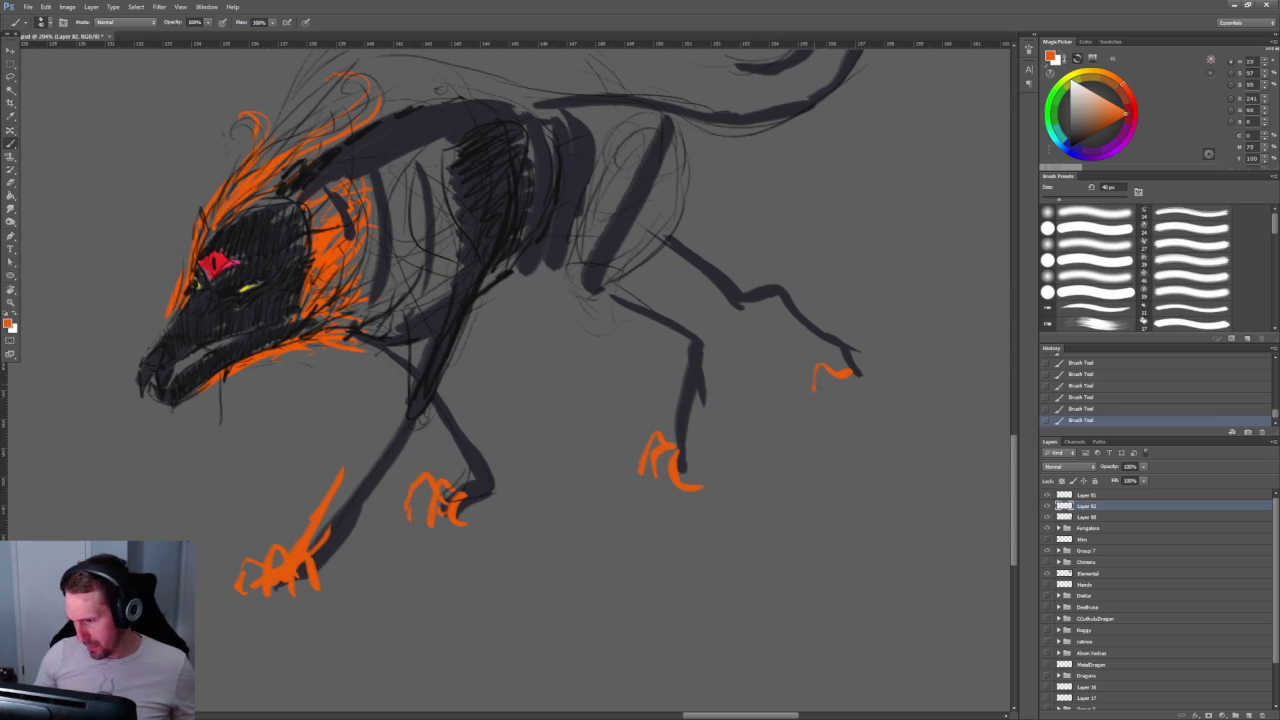
pyautogui.moveTo(834, 378); pyautogui.dragTo(858, 364)
pyautogui.moveTo(236, 378); pyautogui.dragTo(344, 366)
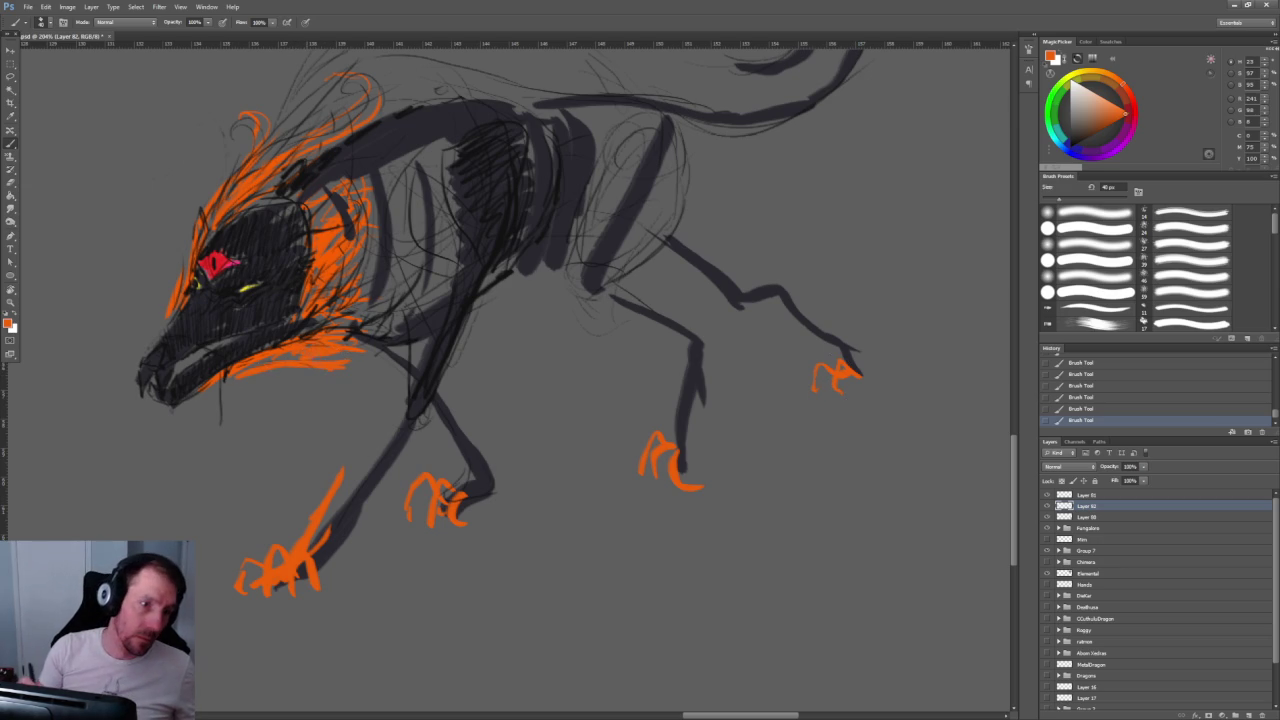
pyautogui.scroll(3, 500, 370)
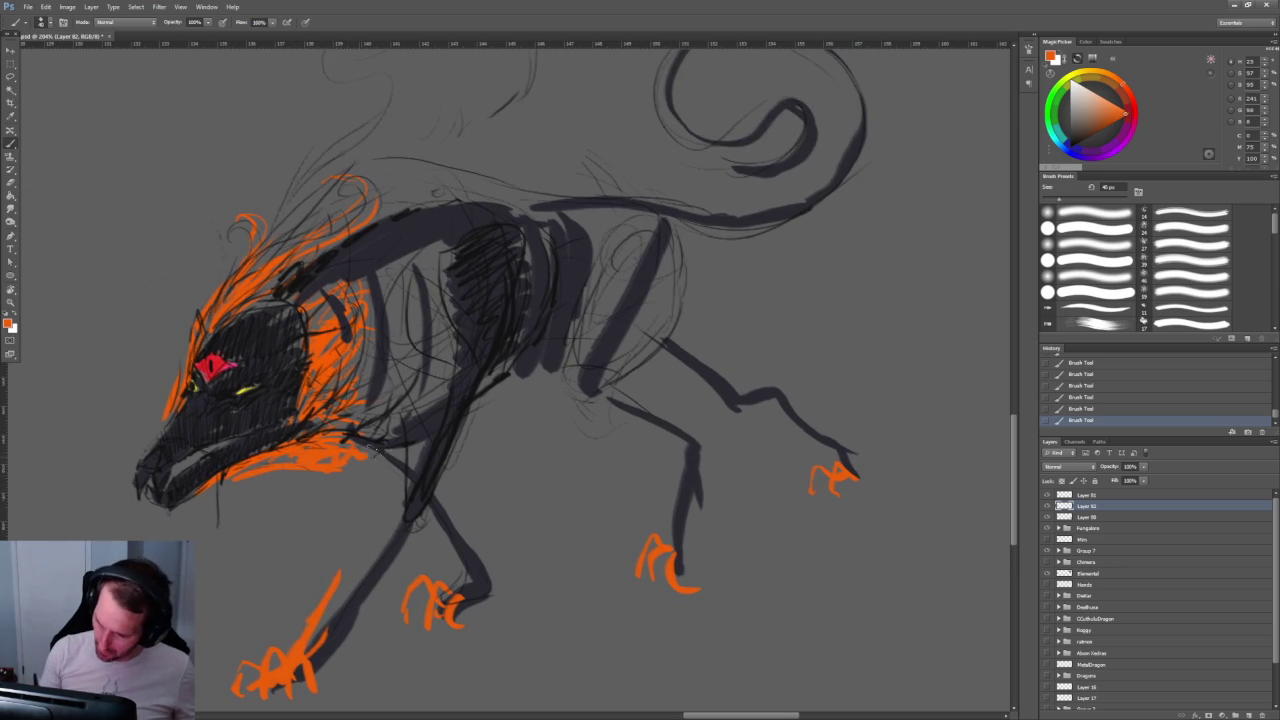
pyautogui.moveTo(352, 474); pyautogui.dragTo(398, 467)
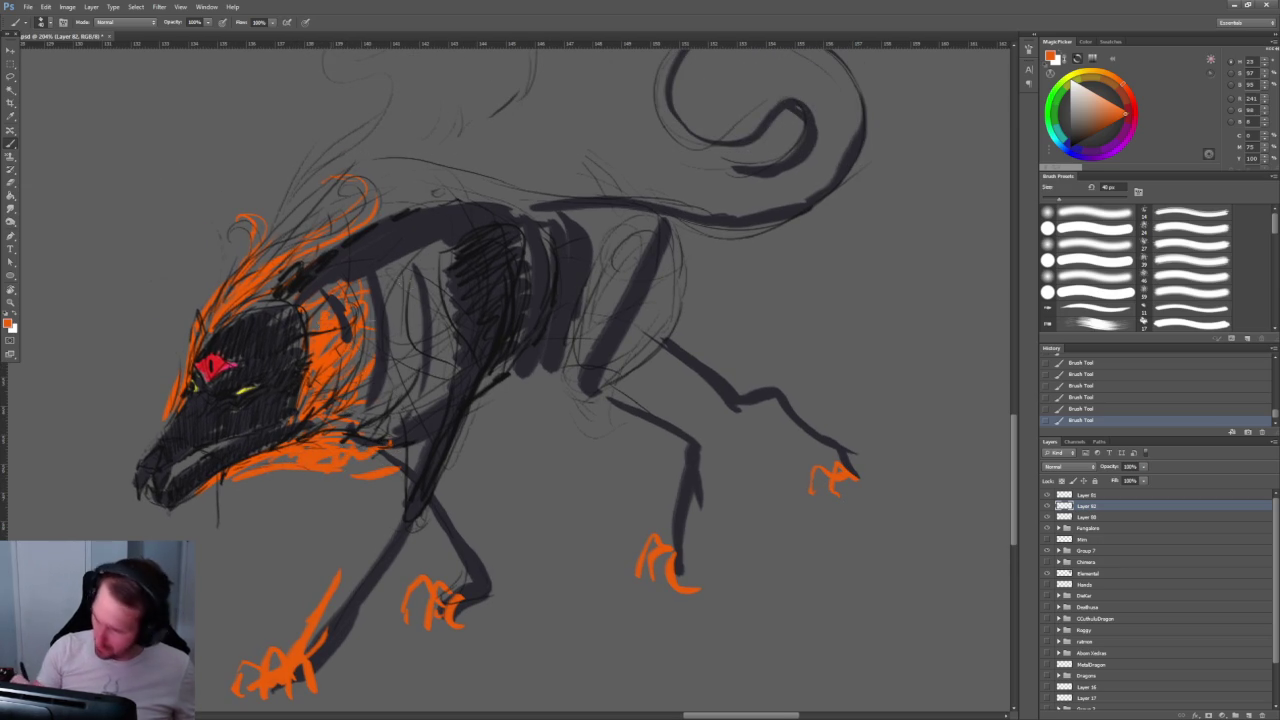
# Step: Switch to red with a larger brush and paint a red patch on the chest
pyautogui.click(1133, 102)
pyautogui.click(1133, 103)
pyautogui.moveTo(405, 326)
pyautogui.mouseDown()
pyautogui.moveTo(407, 350)
pyautogui.moveTo(345, 356)
pyautogui.mouseUp()
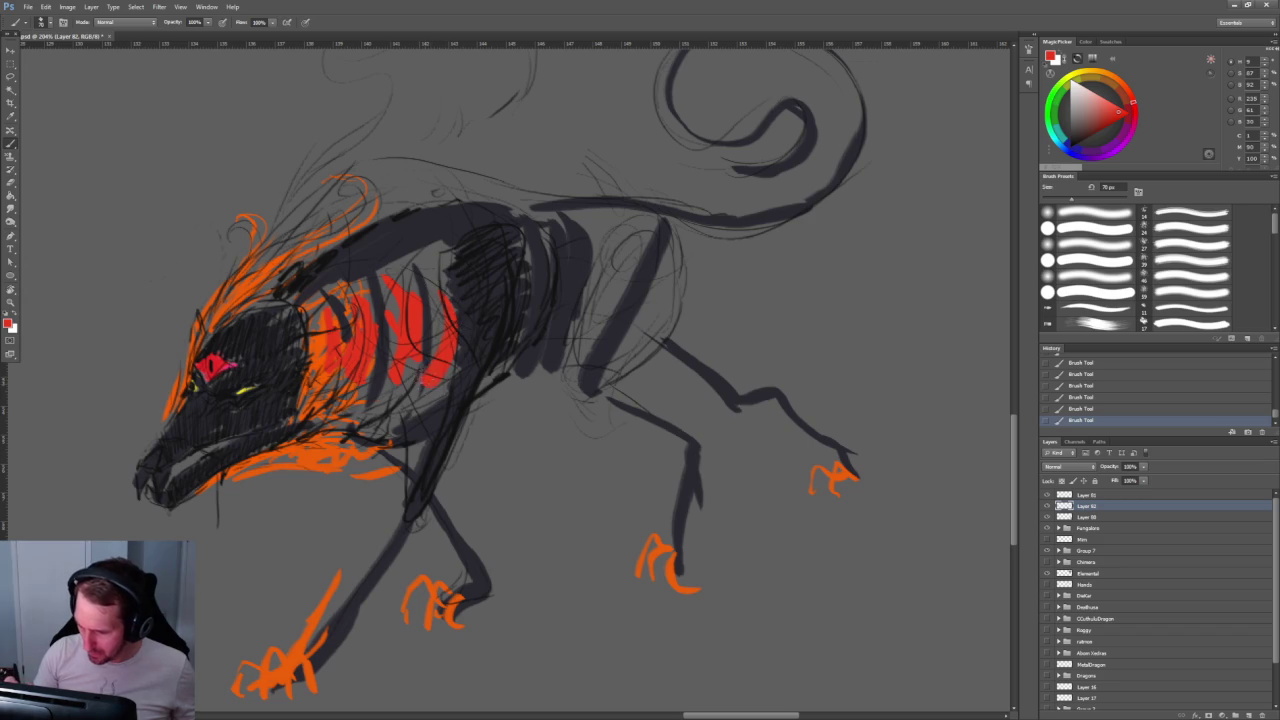
# Step: Paint red stripes between the ribs and fill the chest with red
pyautogui.moveTo(527, 262); pyautogui.dragTo(528, 312)
pyautogui.moveTo(558, 248)
pyautogui.mouseDown()
pyautogui.moveTo(560, 288)
pyautogui.moveTo(605, 234)
pyautogui.mouseUp()
pyautogui.moveTo(420, 372); pyautogui.dragTo(442, 395)
pyautogui.moveTo(396, 352); pyautogui.dragTo(412, 372)
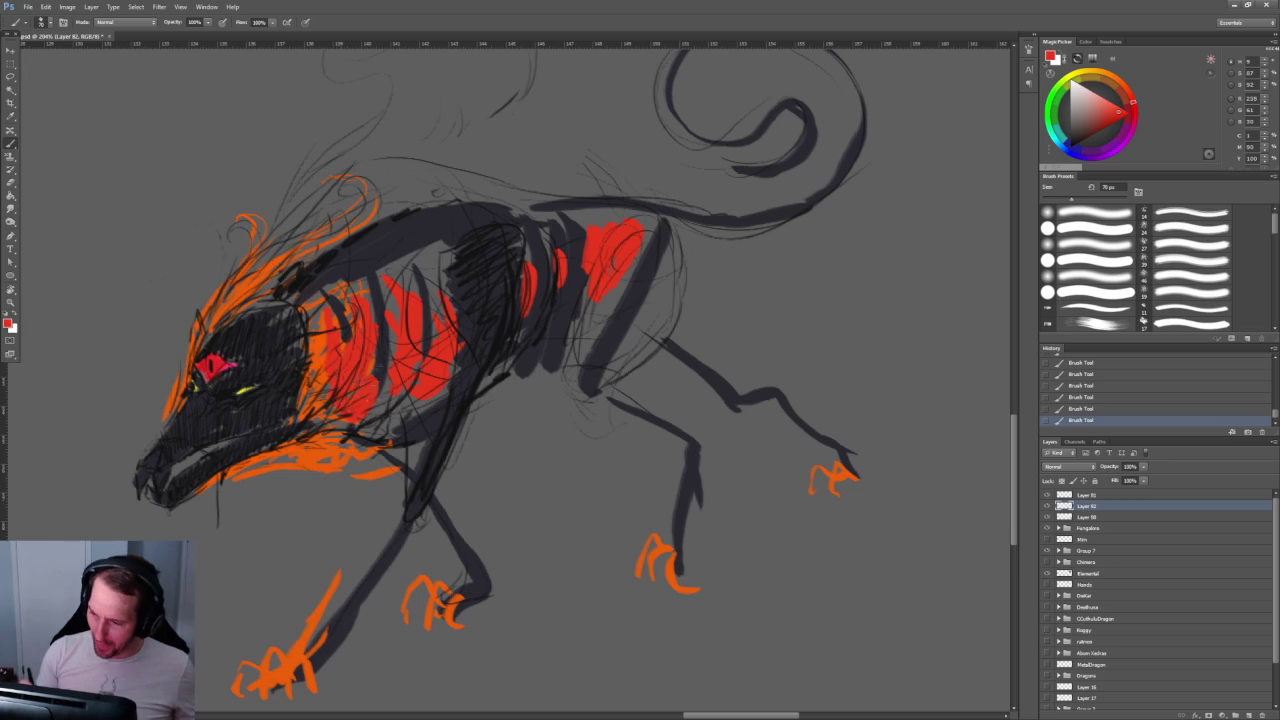
pyautogui.scroll(-1, 666, 394)
pyautogui.scroll(-3, 617, 297)
pyautogui.scroll(1, 629, 263)
pyautogui.scroll(3, 683, 278)
# Step: Dab pale pink highlights across the red chest patches
pyautogui.click(1077, 92)
pyautogui.moveTo(514, 318)
pyautogui.mouseDown()
pyautogui.moveTo(578, 276)
pyautogui.moveTo(604, 300)
pyautogui.mouseUp()
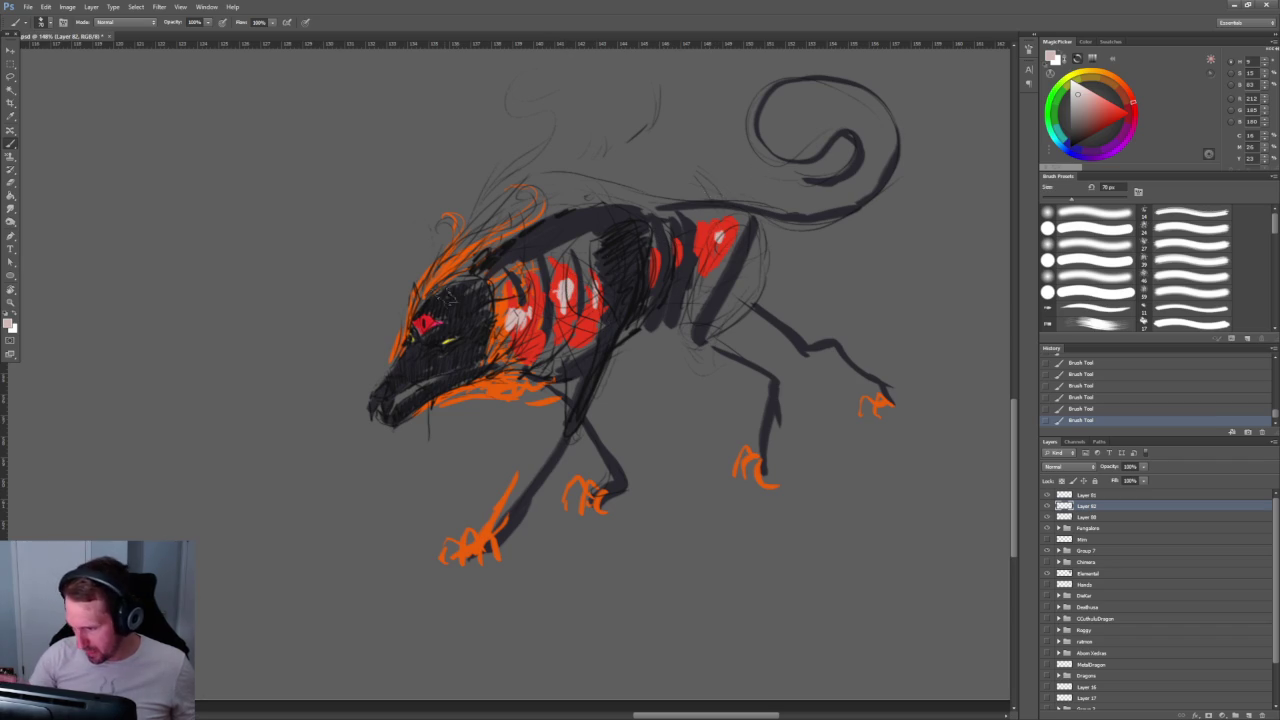
pyautogui.scroll(3, 455, 300)
pyautogui.scroll(3, 460, 310)
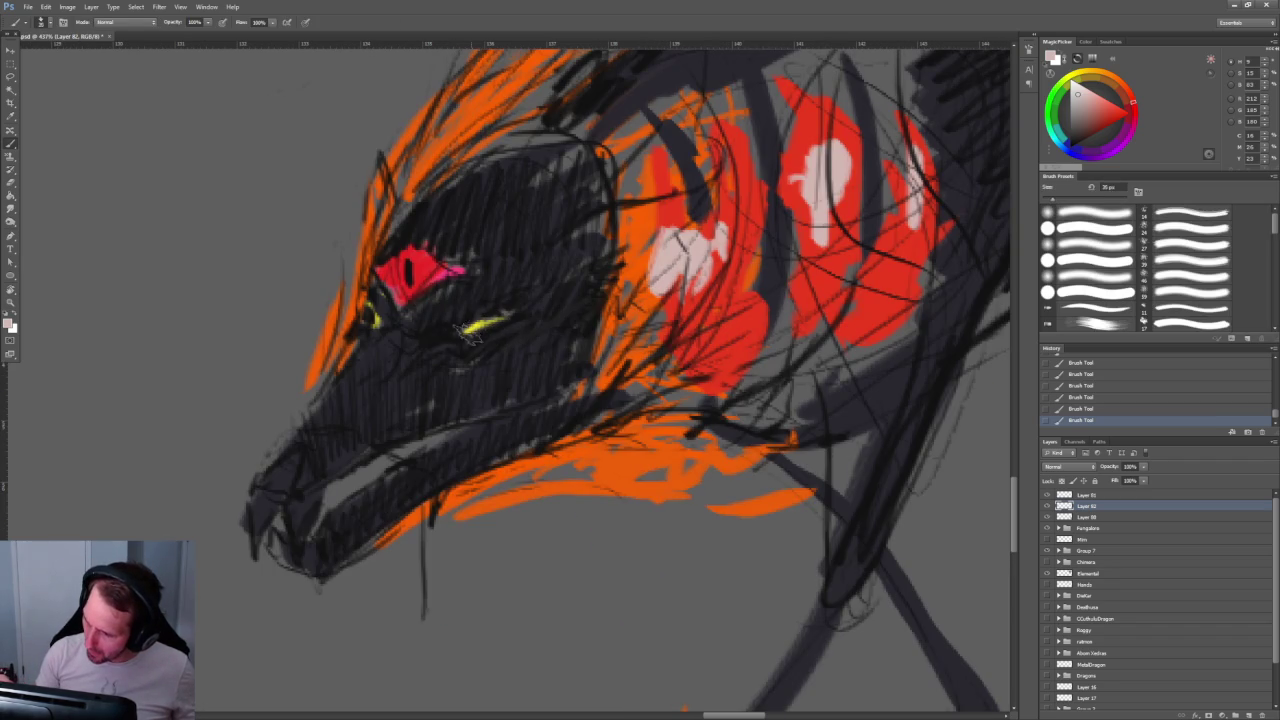
# Step: Cover the yellow eye spot with pale paint and add pale highlights over the eye
pyautogui.moveTo(456, 330)
pyautogui.mouseDown()
pyautogui.moveTo(520, 314)
pyautogui.moveTo(508, 318)
pyautogui.mouseUp()
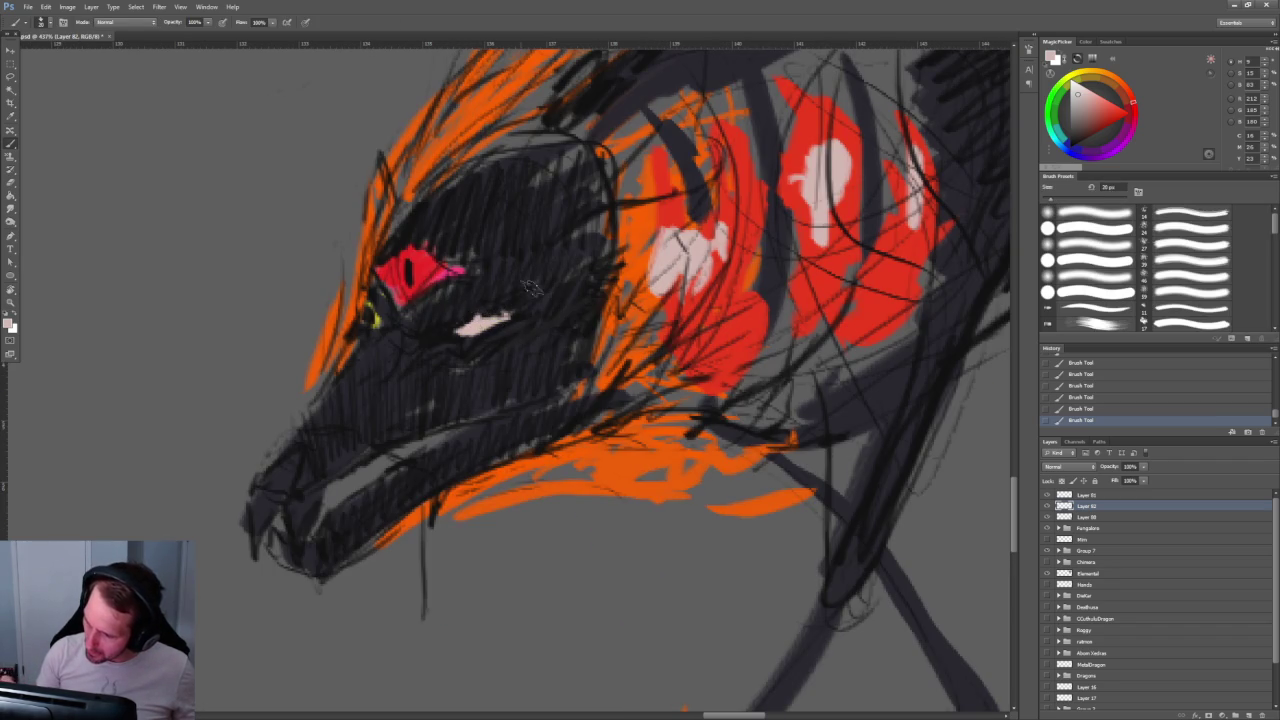
pyautogui.moveTo(366, 326); pyautogui.dragTo(400, 308)
pyautogui.press('z')
pyautogui.scroll(-5, 700, 170)
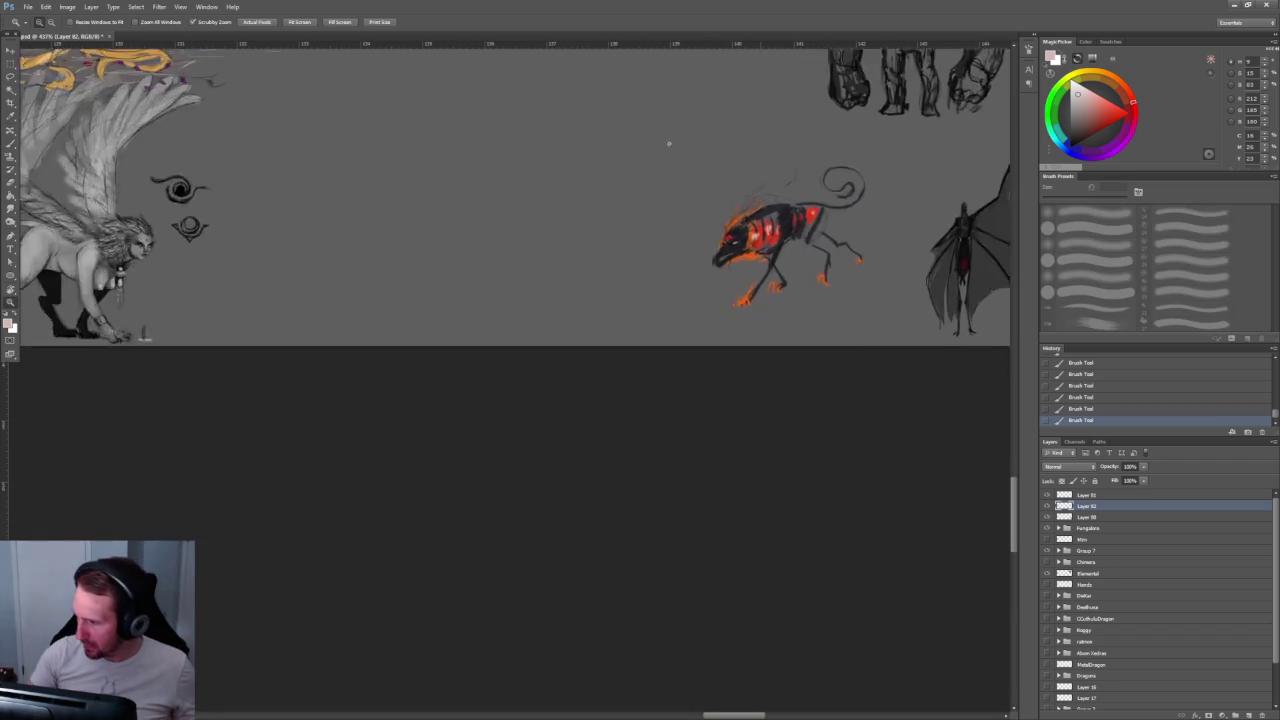
pyautogui.scroll(2, 690, 145)
pyautogui.scroll(2, 741, 147)
pyautogui.scroll(2, 750, 240)
pyautogui.press('b')
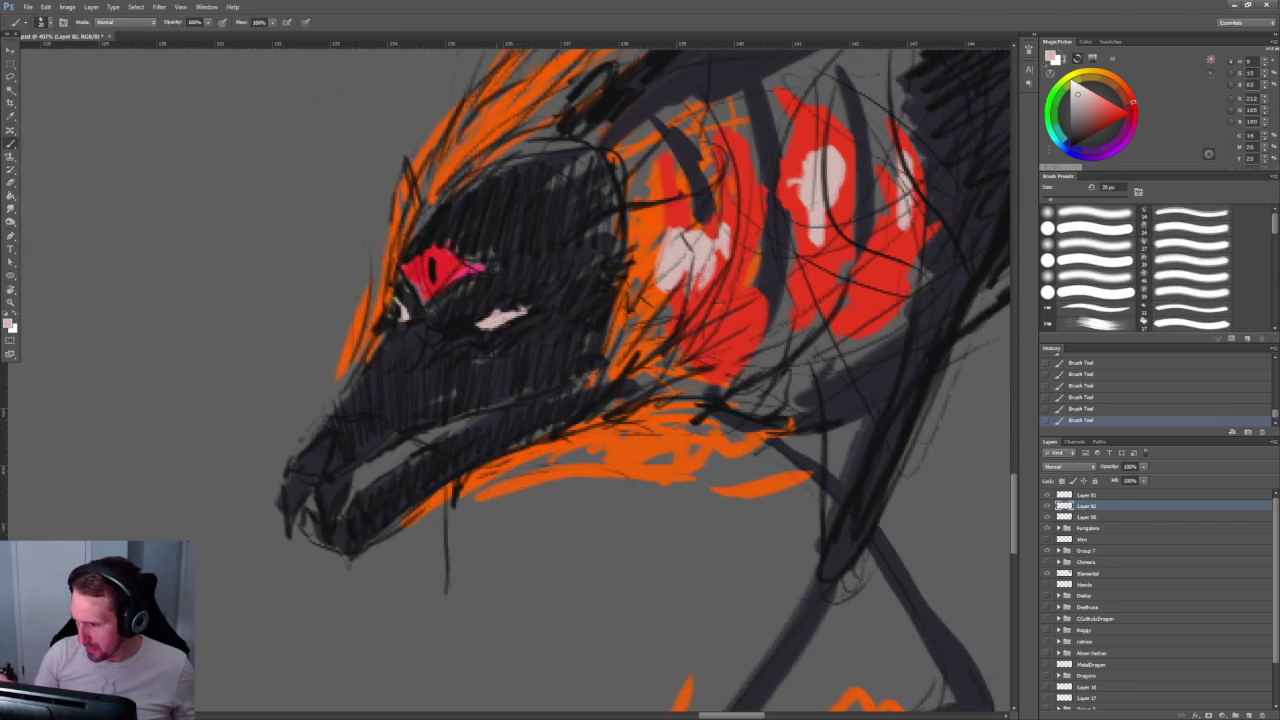
pyautogui.press('z')
pyautogui.scroll(-4, 640, 250)
pyautogui.scroll(-2, 651, 206)
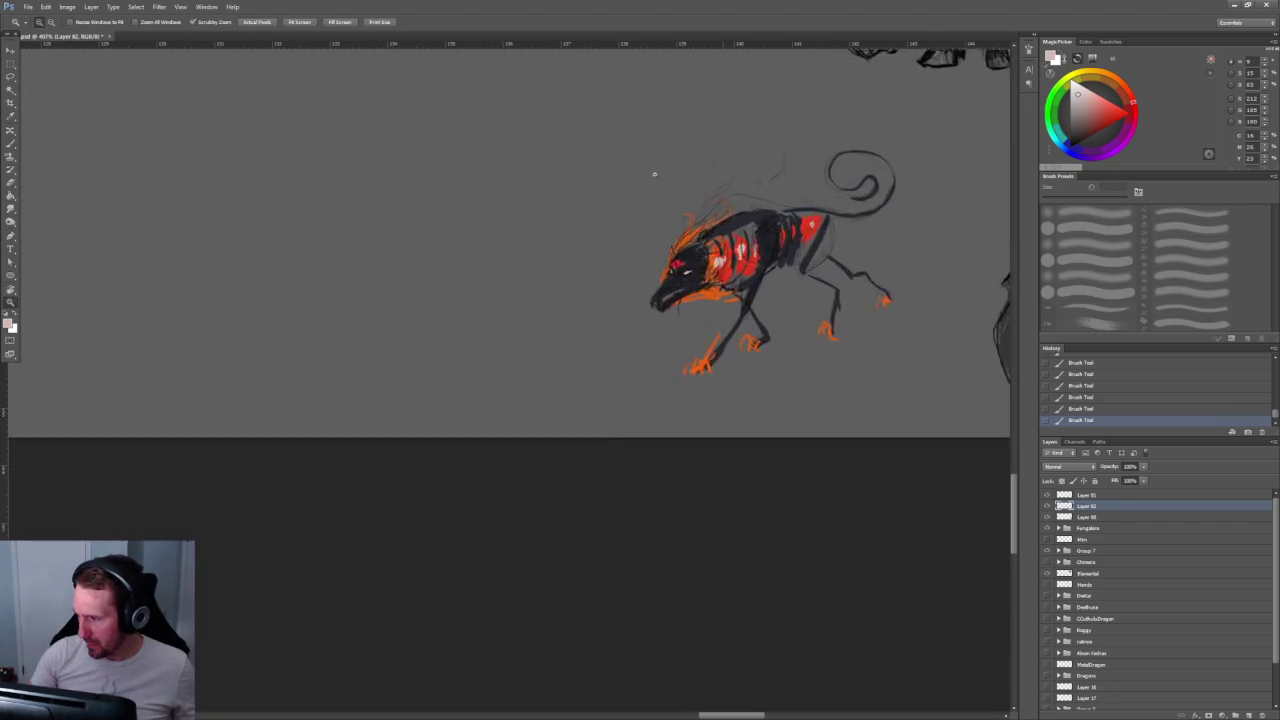
pyautogui.scroll(4, 651, 177)
pyautogui.scroll(-1, 503, 330)
pyautogui.scroll(3, 512, 334)
pyautogui.press('b')
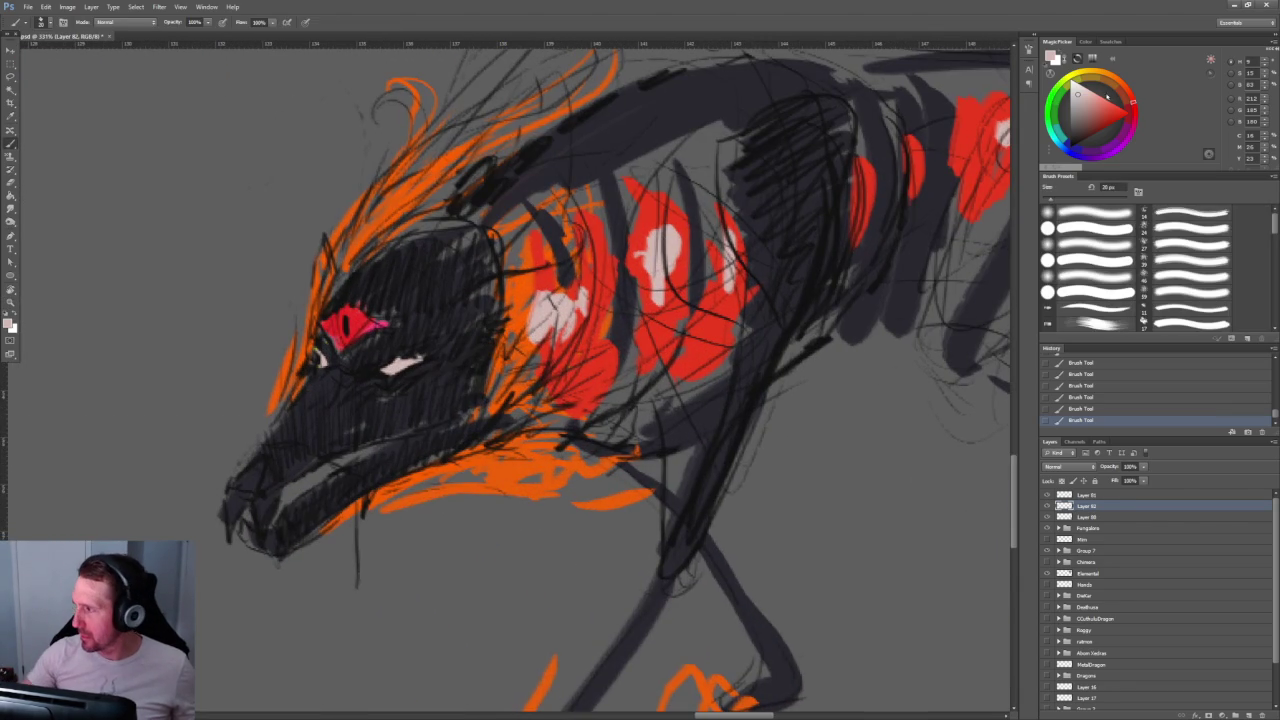
# Step: Paint yellow highlights through the mane, head edge, red neck and along the lower jaw
pyautogui.click(1099, 78)
pyautogui.moveTo(362, 210)
pyautogui.mouseDown()
pyautogui.moveTo(392, 175)
pyautogui.moveTo(408, 184)
pyautogui.moveTo(386, 190)
pyautogui.moveTo(468, 148)
pyautogui.moveTo(432, 178)
pyautogui.moveTo(396, 172)
pyautogui.mouseUp()
pyautogui.click(1108, 108)
pyautogui.moveTo(338, 250); pyautogui.dragTo(312, 328)
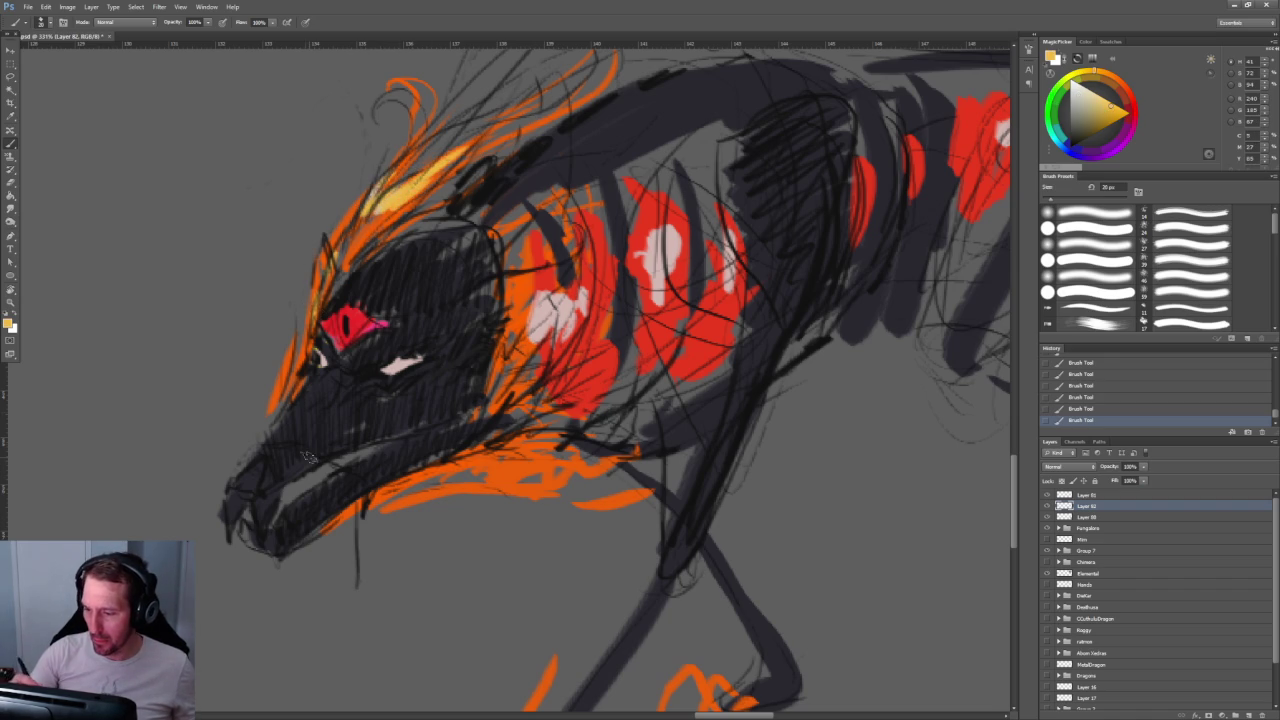
pyautogui.moveTo(508, 306); pyautogui.dragTo(578, 240)
pyautogui.moveTo(492, 348)
pyautogui.mouseDown()
pyautogui.moveTo(534, 304)
pyautogui.moveTo(488, 372)
pyautogui.mouseUp()
pyautogui.moveTo(510, 320)
pyautogui.mouseDown()
pyautogui.moveTo(498, 278)
pyautogui.moveTo(470, 348)
pyautogui.moveTo(474, 412)
pyautogui.mouseUp()
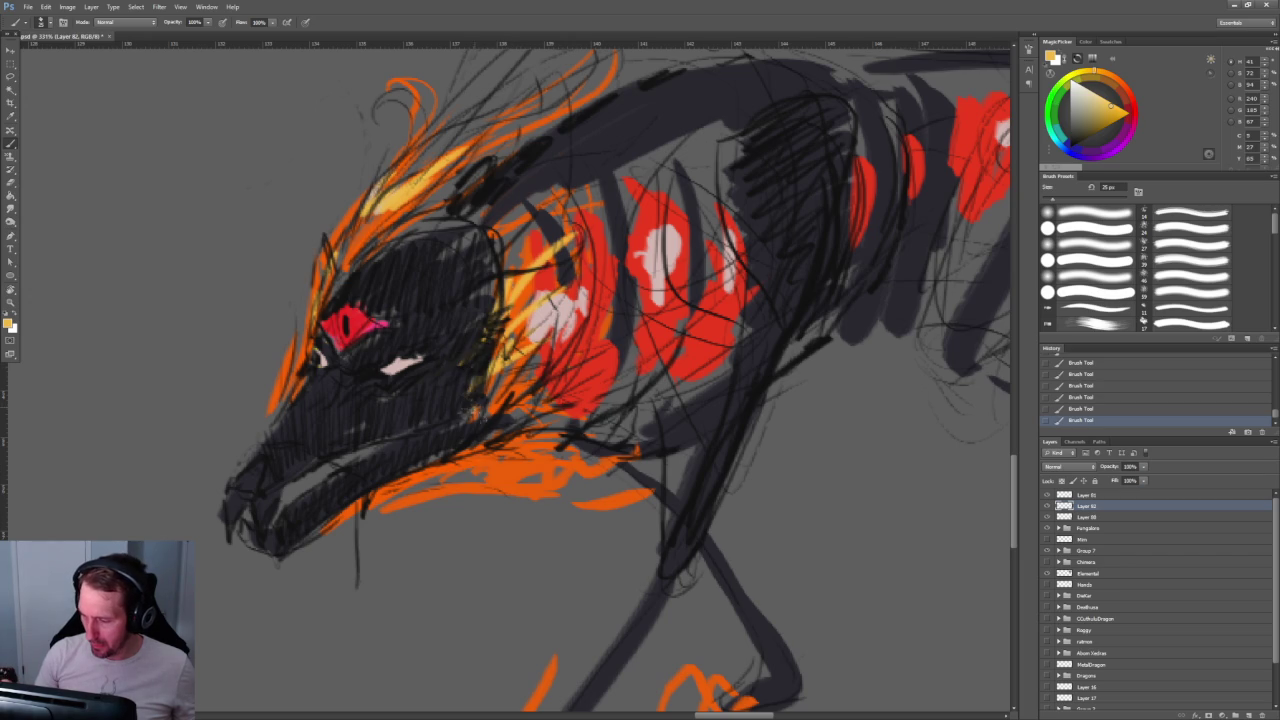
pyautogui.moveTo(385, 448); pyautogui.dragTo(290, 497)
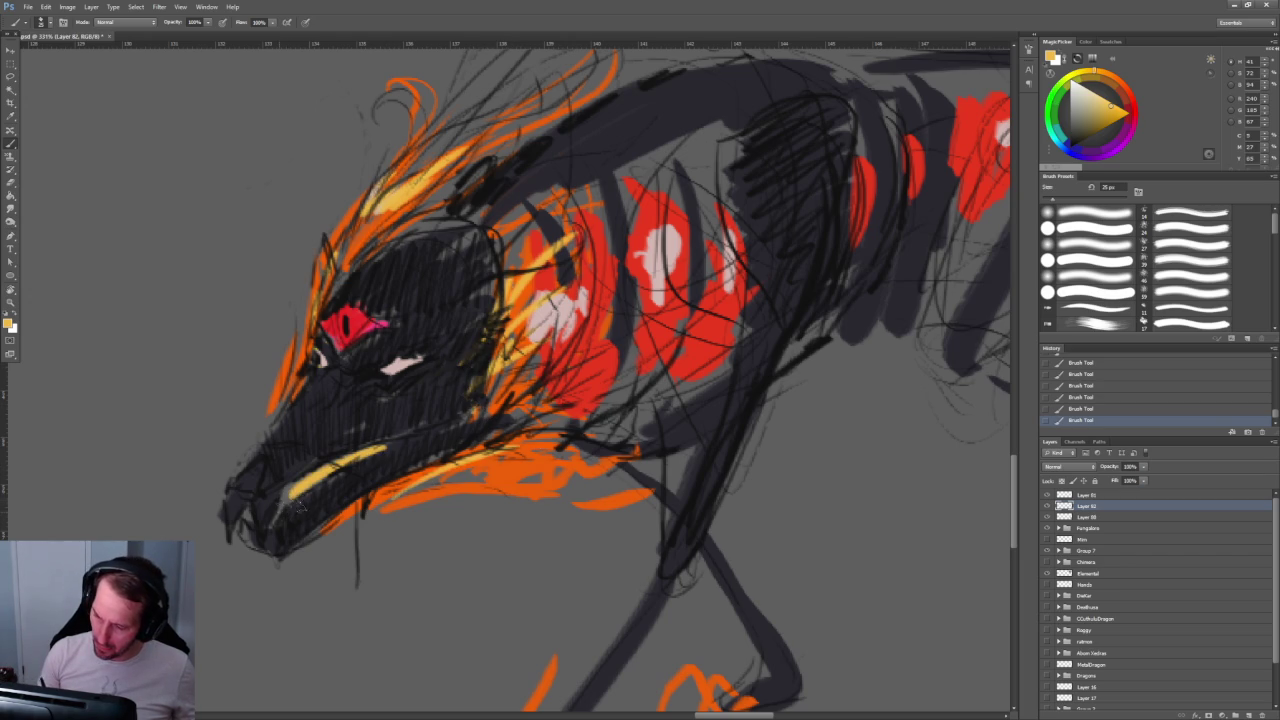
pyautogui.press('z')
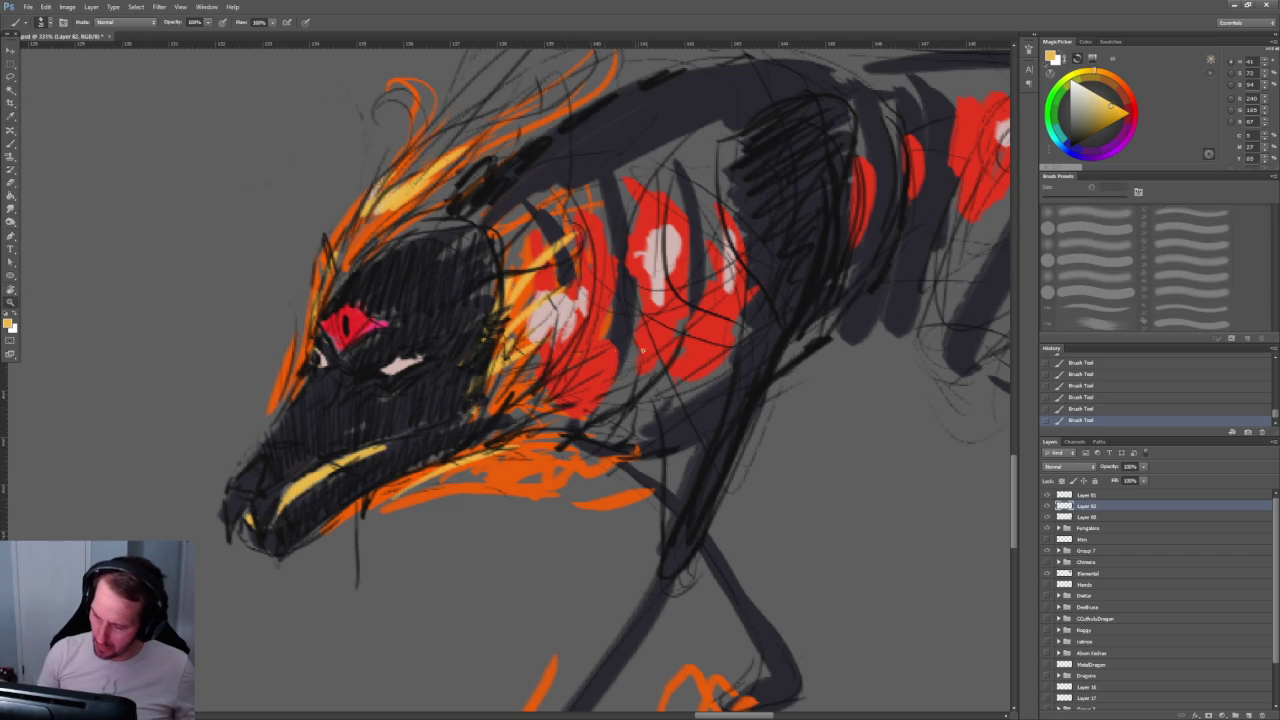
pyautogui.moveTo(657, 337); pyautogui.dragTo(608, 196)
pyautogui.moveTo(660, 300); pyautogui.dragTo(730, 300)
# Step: Pick red and paint a thin red line along the jaw with a drip from the mouth
pyautogui.press('b')
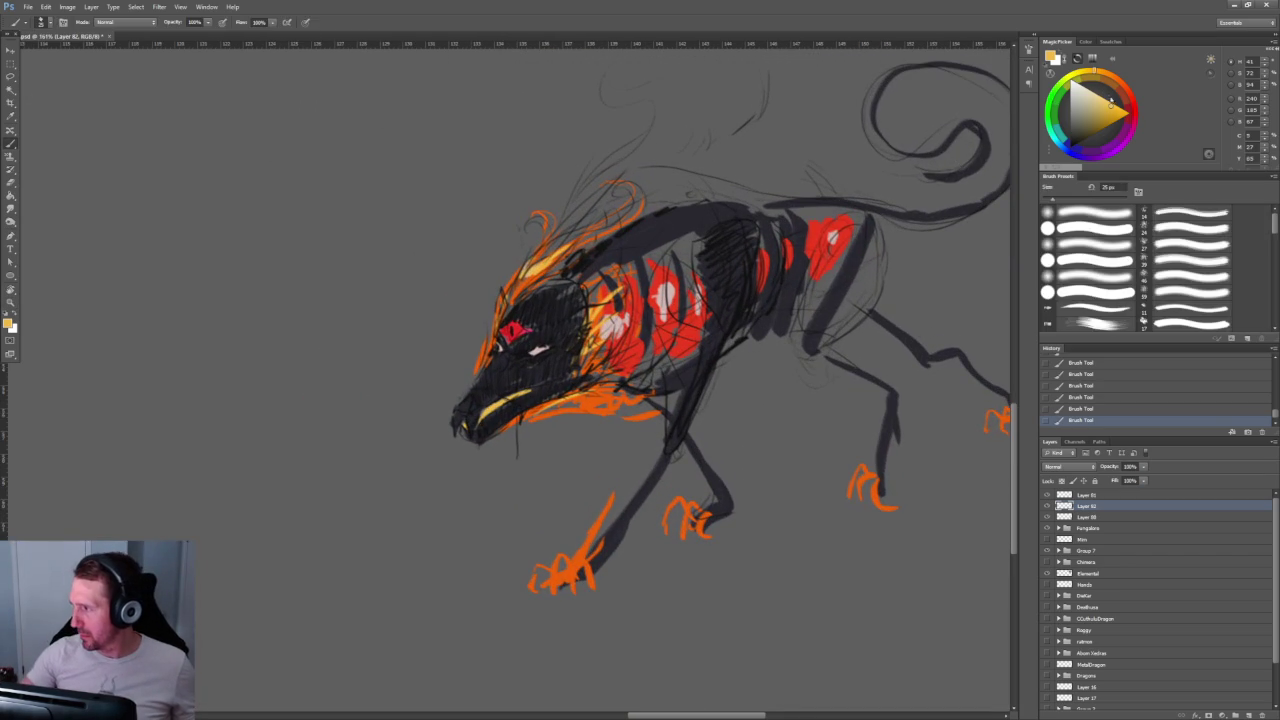
pyautogui.keyDown('alt'); pyautogui.click(660, 320); pyautogui.keyUp('alt')
pyautogui.moveTo(470, 418); pyautogui.dragTo(536, 392)
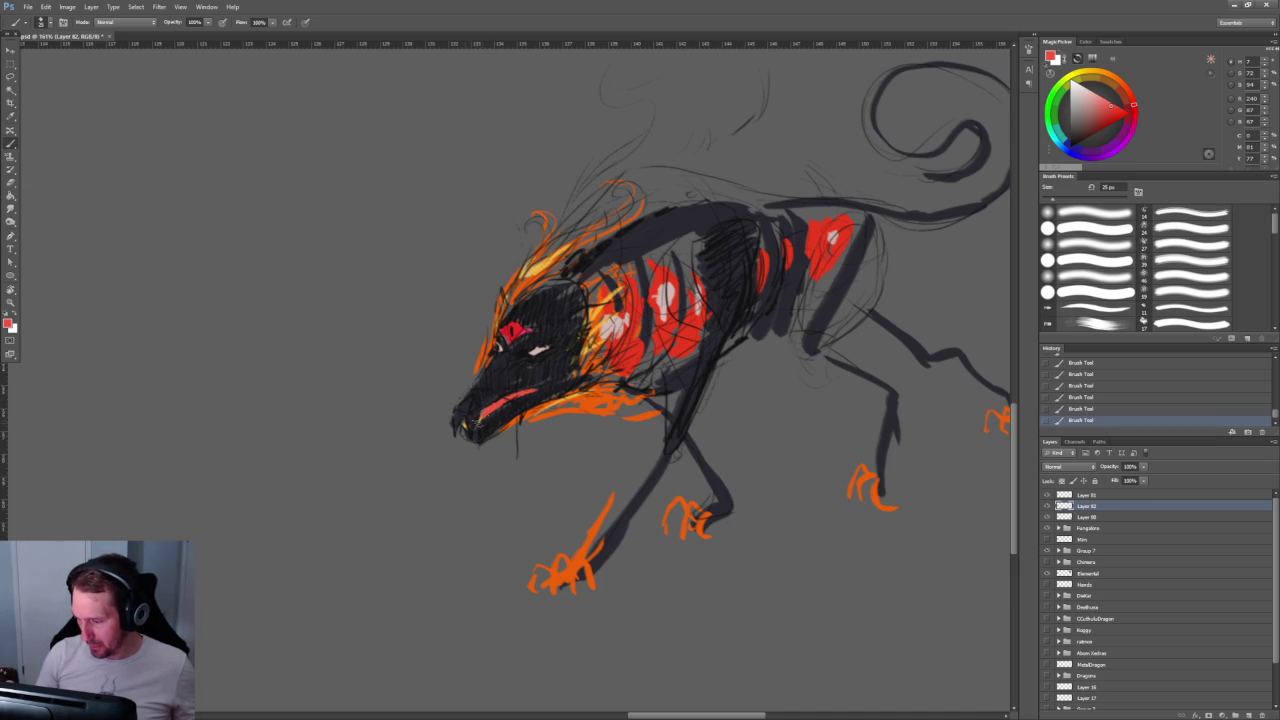
pyautogui.moveTo(478, 417); pyautogui.dragTo(552, 387)
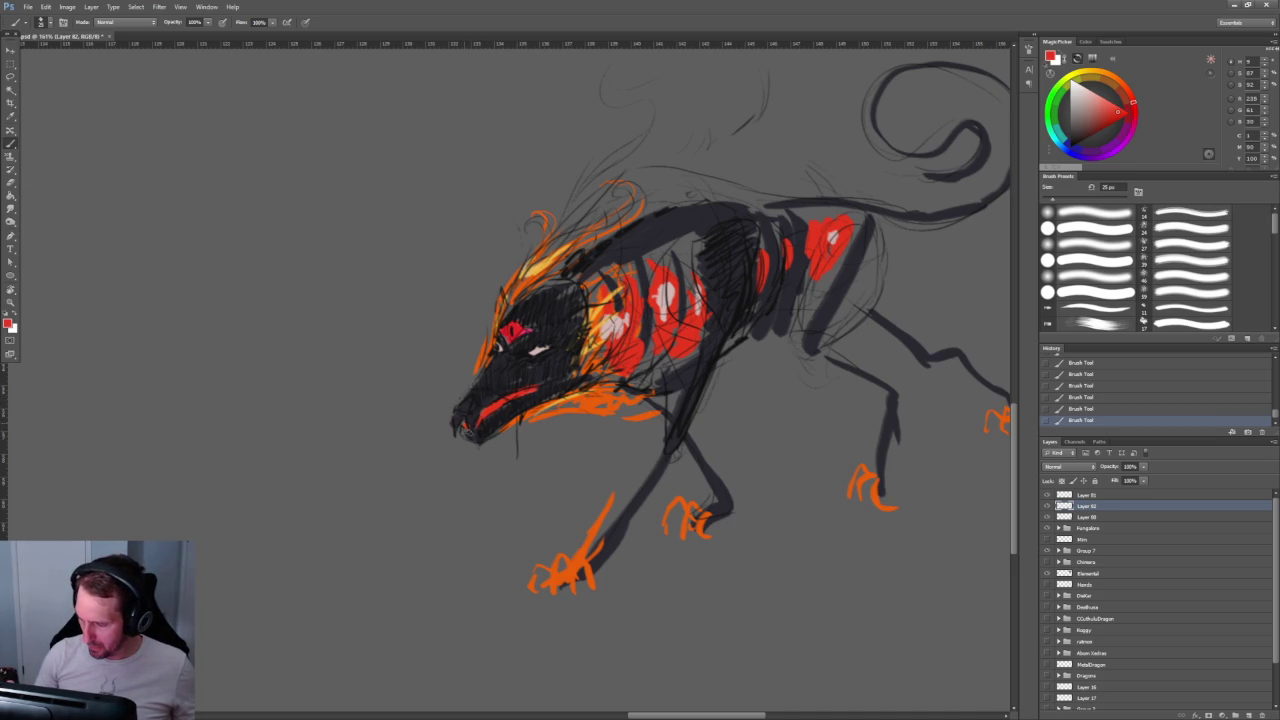
pyautogui.moveTo(775, 320); pyautogui.dragTo(605, 335)
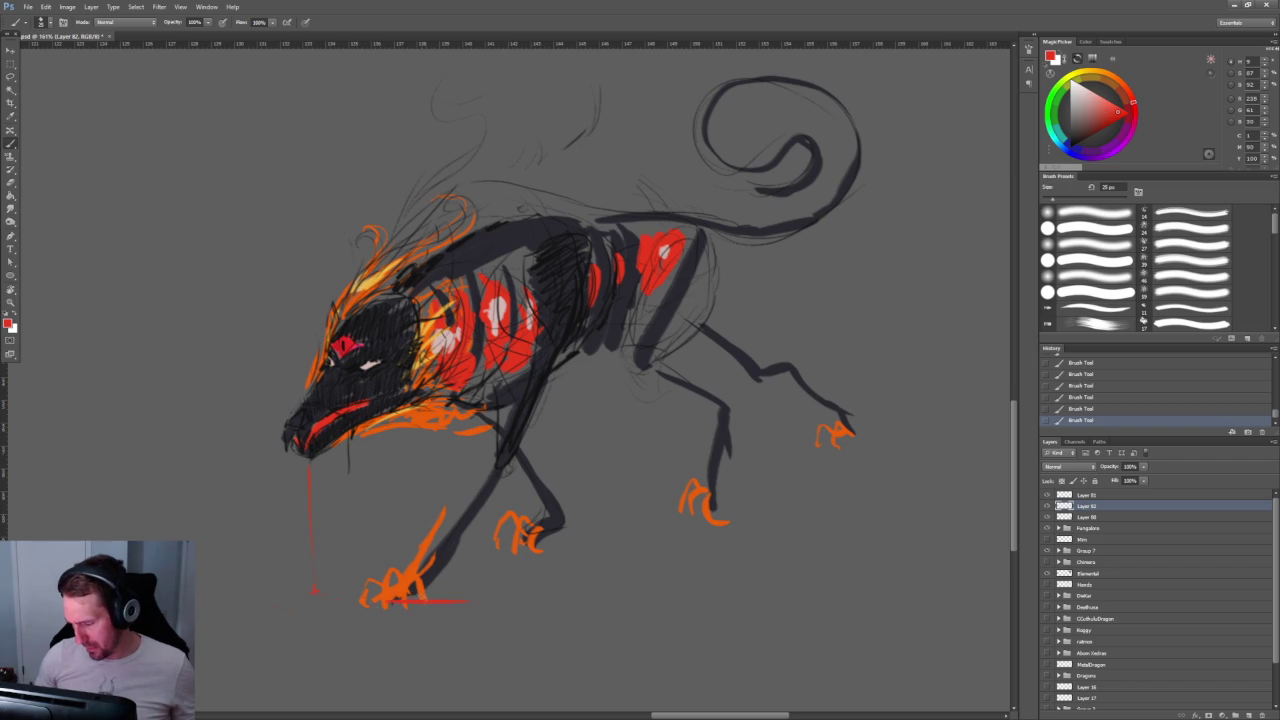
# Step: Paint short red ground strokes beneath the creature's front foot
pyautogui.moveTo(595, 545); pyautogui.dragTo(515, 545)
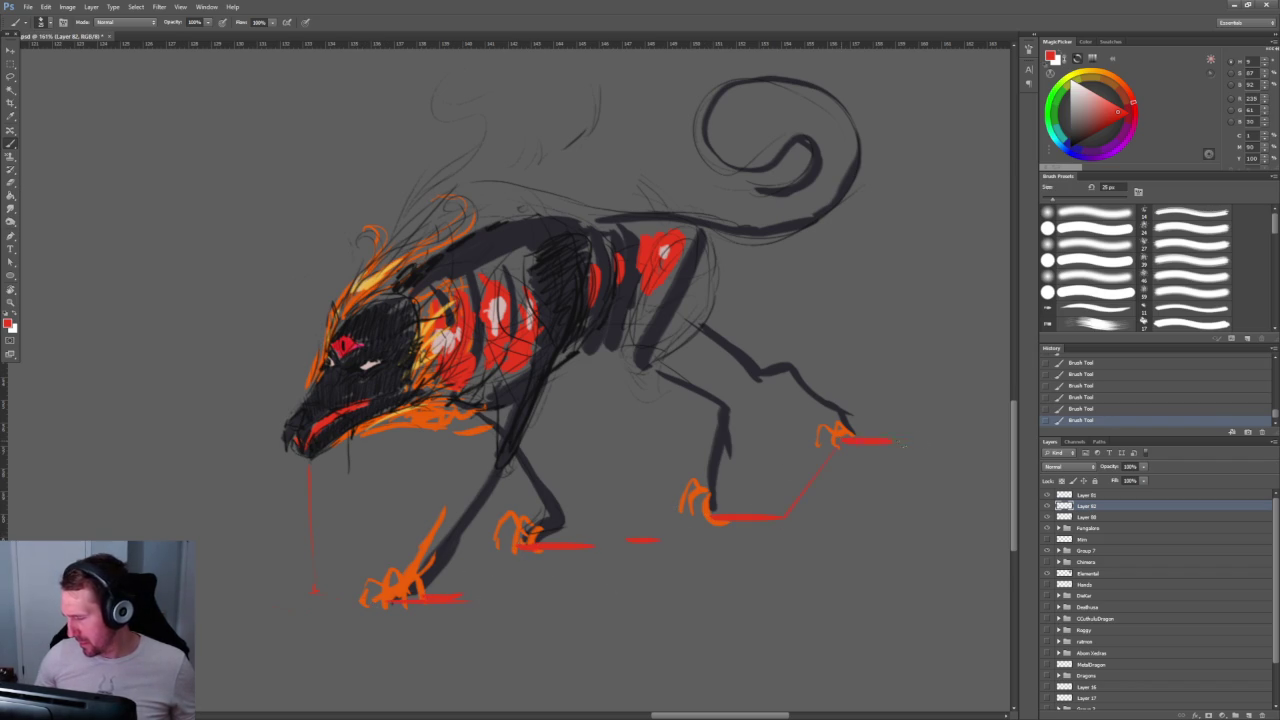
pyautogui.moveTo(920, 400); pyautogui.dragTo(656, 308)
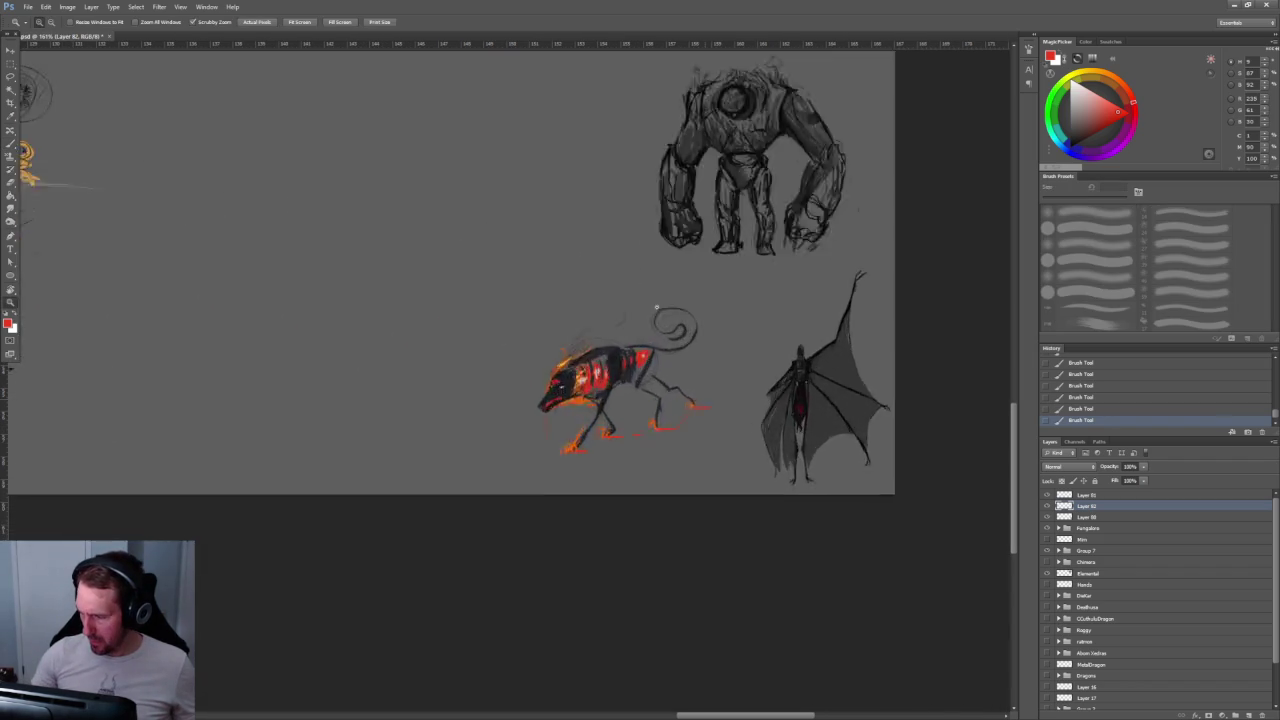
pyautogui.moveTo(660, 430); pyautogui.dragTo(738, 438)
pyautogui.hotkey('ctrl', 'alt', 'z')
pyautogui.hotkey('ctrl', 'alt', 'z')
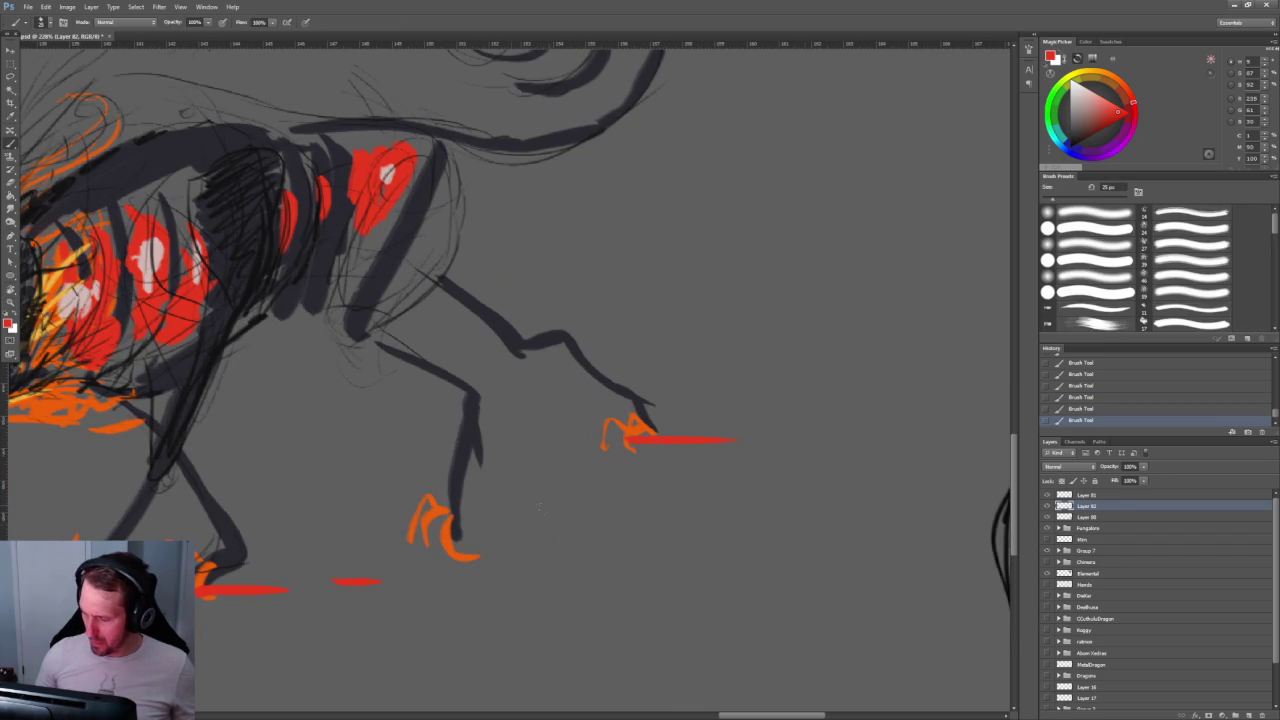
# Step: Add dark and red strokes to the flame mane with a 40 px brush, then return to 30 px
pyautogui.scroll(-2, 820, 432)
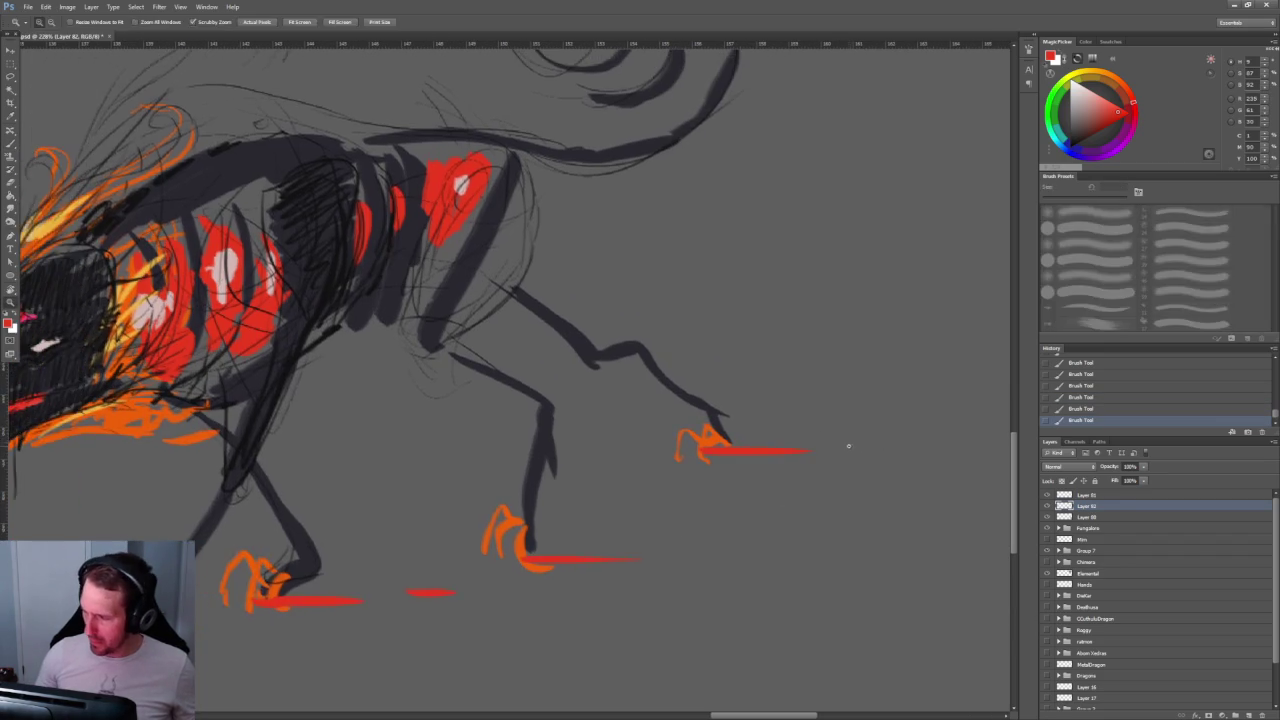
pyautogui.scroll(-2, 849, 446)
pyautogui.moveTo(632, 509); pyautogui.dragTo(549, 511)
pyautogui.press('b')
pyautogui.moveTo(408, 582); pyautogui.dragTo(444, 652)
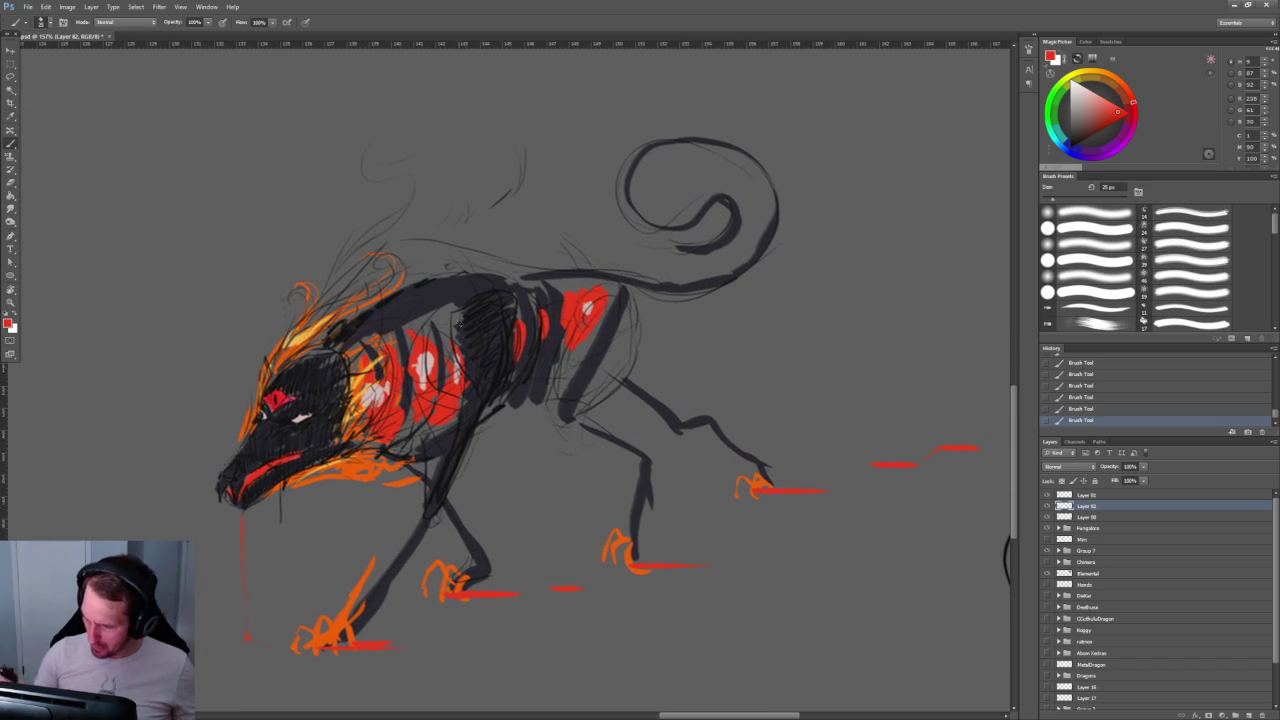
pyautogui.press(']')
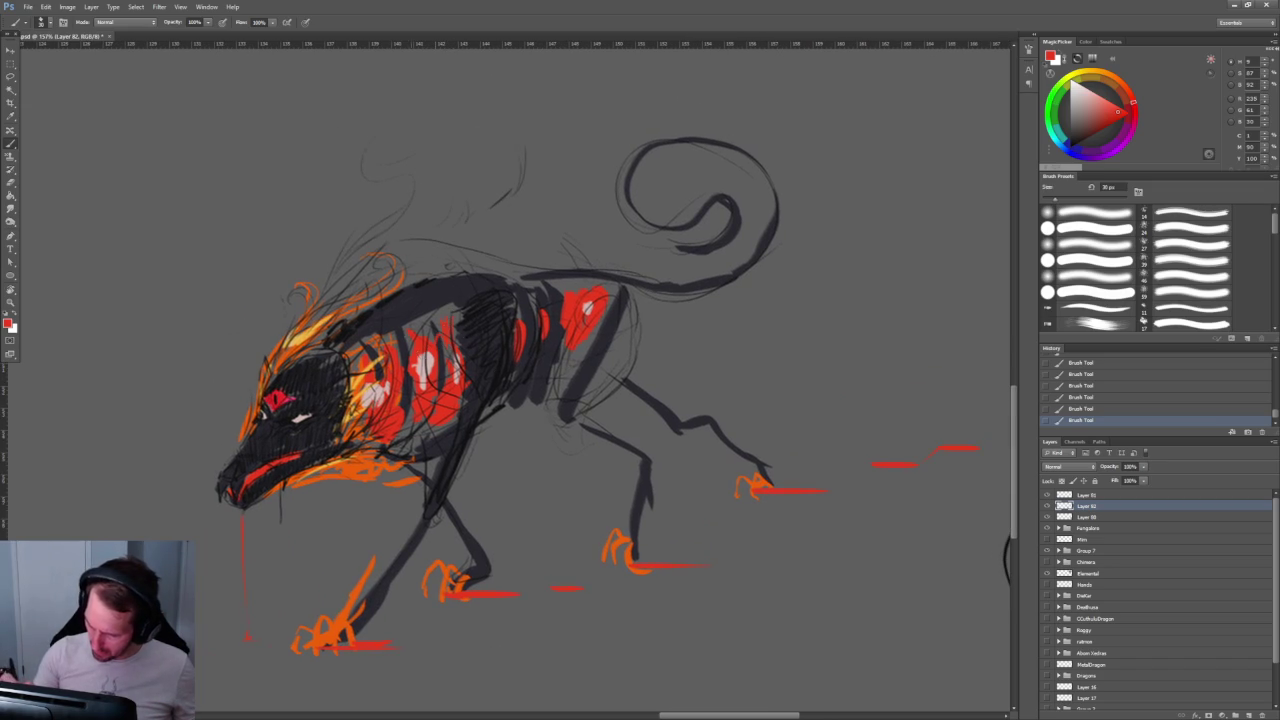
pyautogui.moveTo(298, 338); pyautogui.dragTo(330, 314)
pyautogui.press('[')
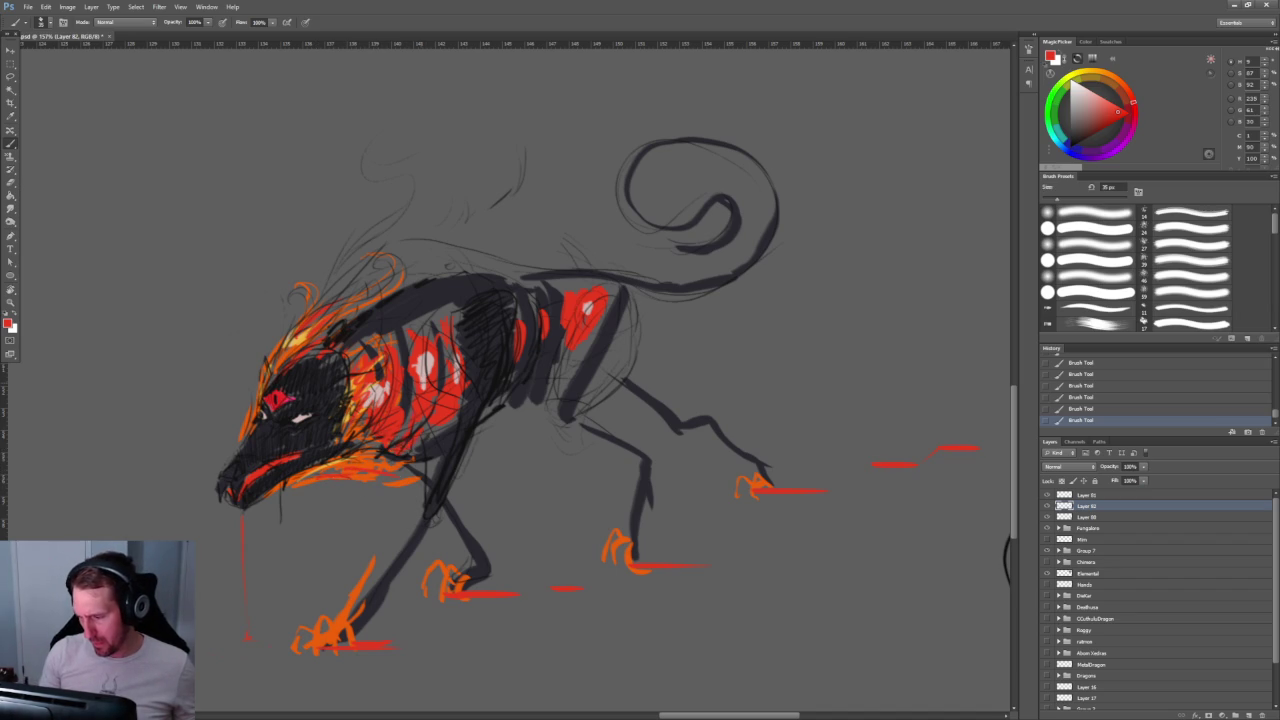
# Step: Extend the red stroke down the shoulder, then check the tail and lower legs
pyautogui.press('z')
pyautogui.moveTo(451, 347); pyautogui.dragTo(570, 262)
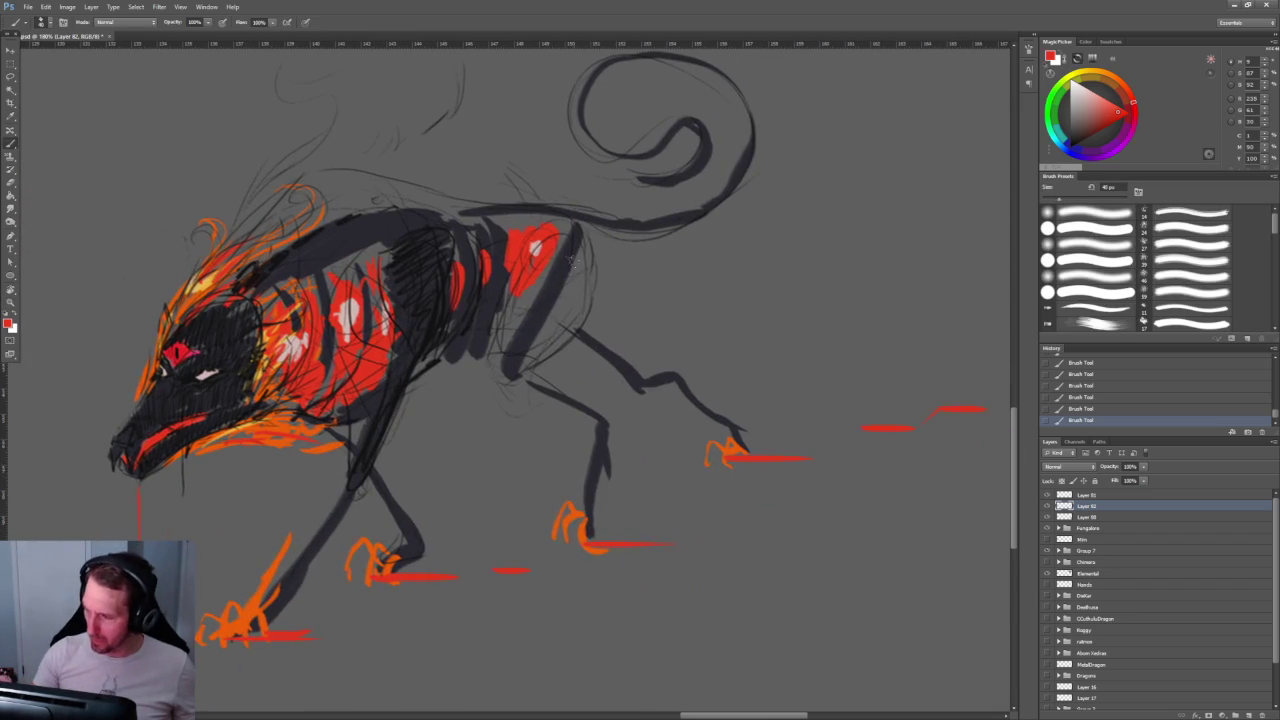
pyautogui.moveTo(553, 320); pyautogui.dragTo(520, 350)
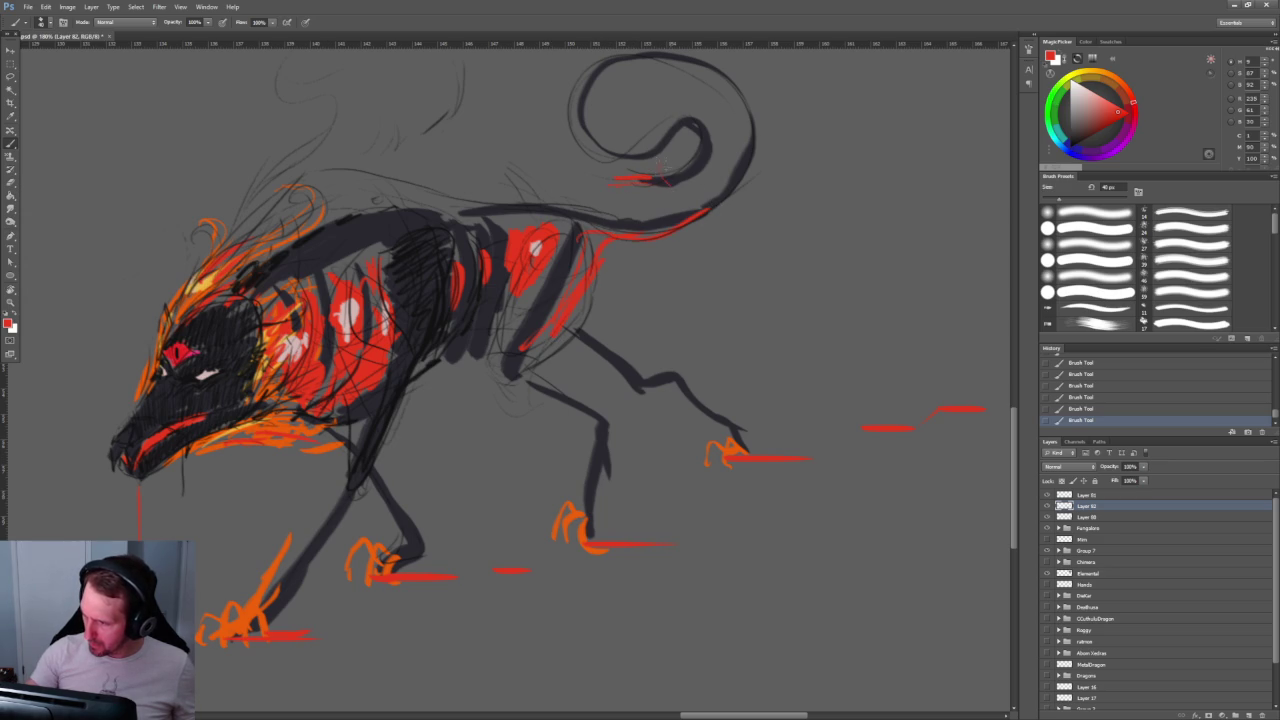
pyautogui.moveTo(395, 200); pyautogui.dragTo(310, 425)
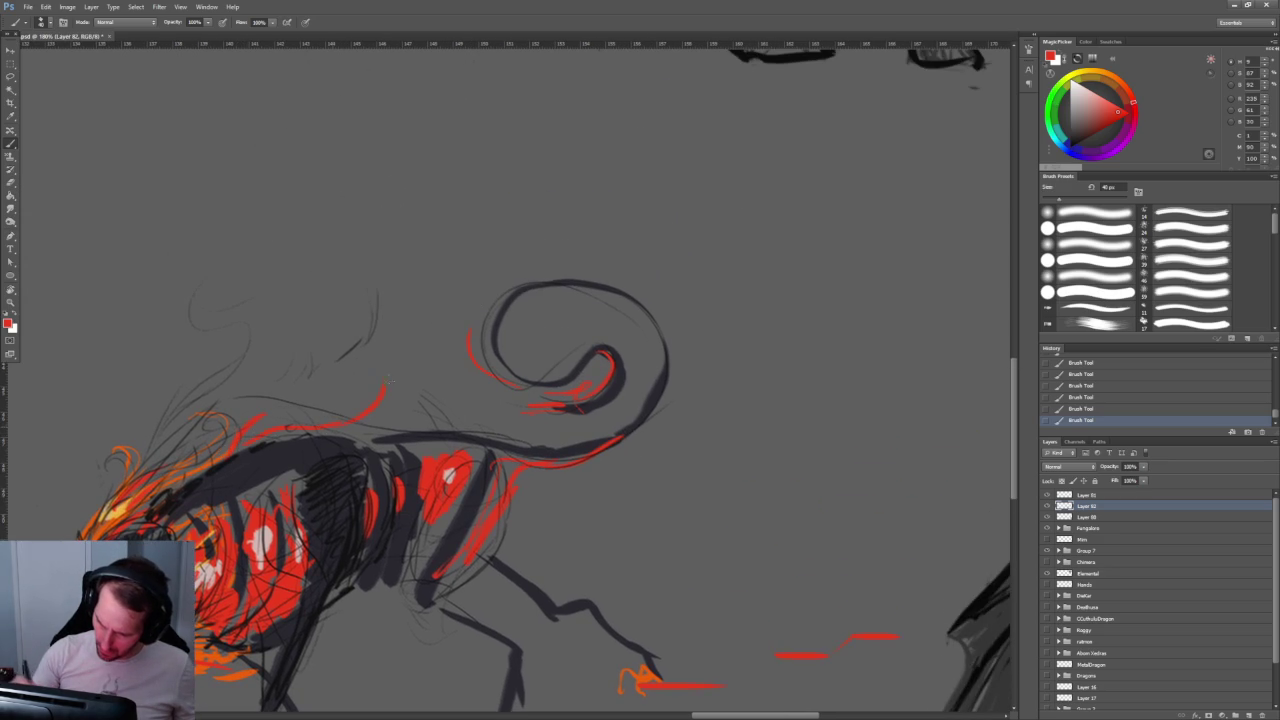
pyautogui.moveTo(388, 418); pyautogui.dragTo(483, 345)
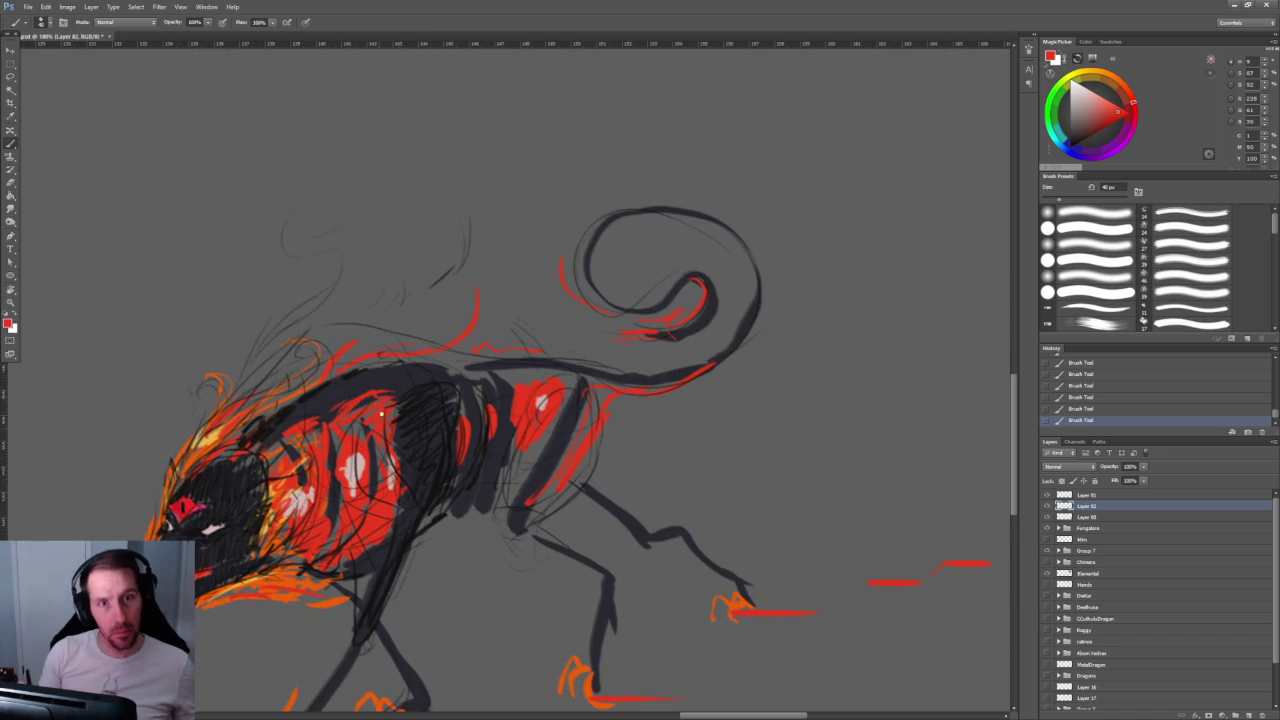
pyautogui.moveTo(422, 385); pyautogui.dragTo(422, 247)
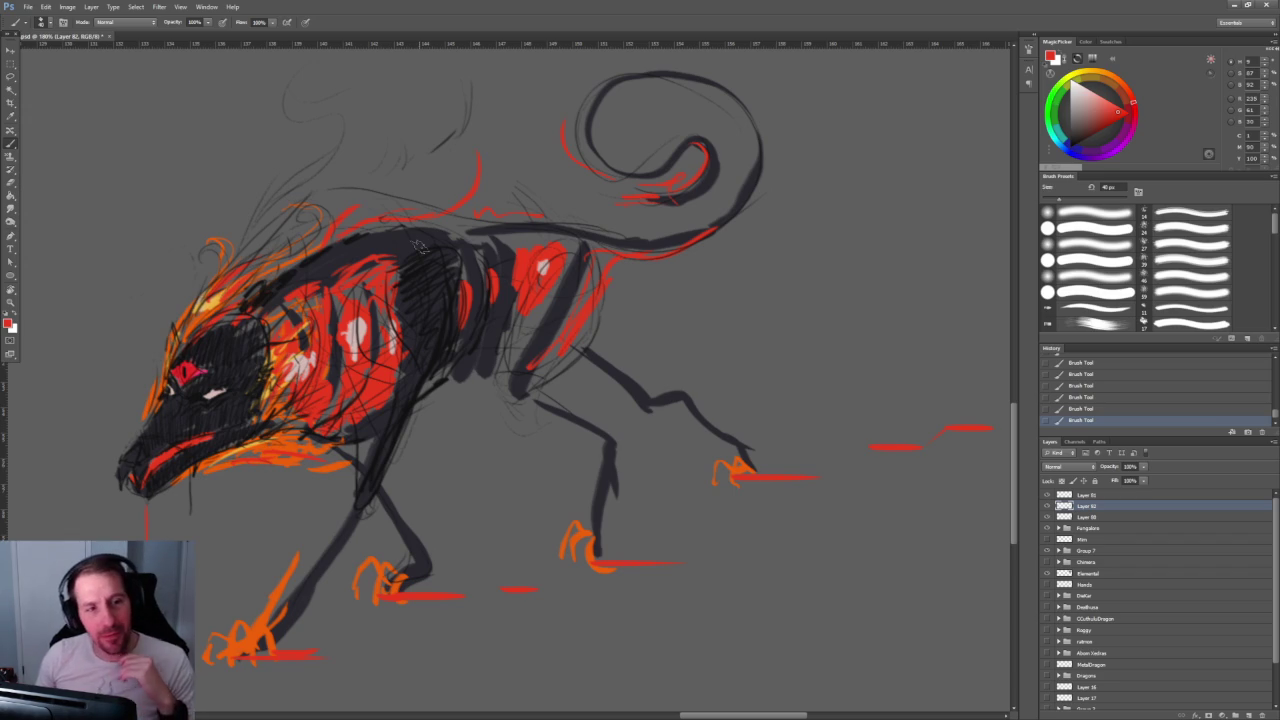
pyautogui.scroll(-1, 369, 425)
pyautogui.moveTo(369, 425); pyautogui.dragTo(389, 409)
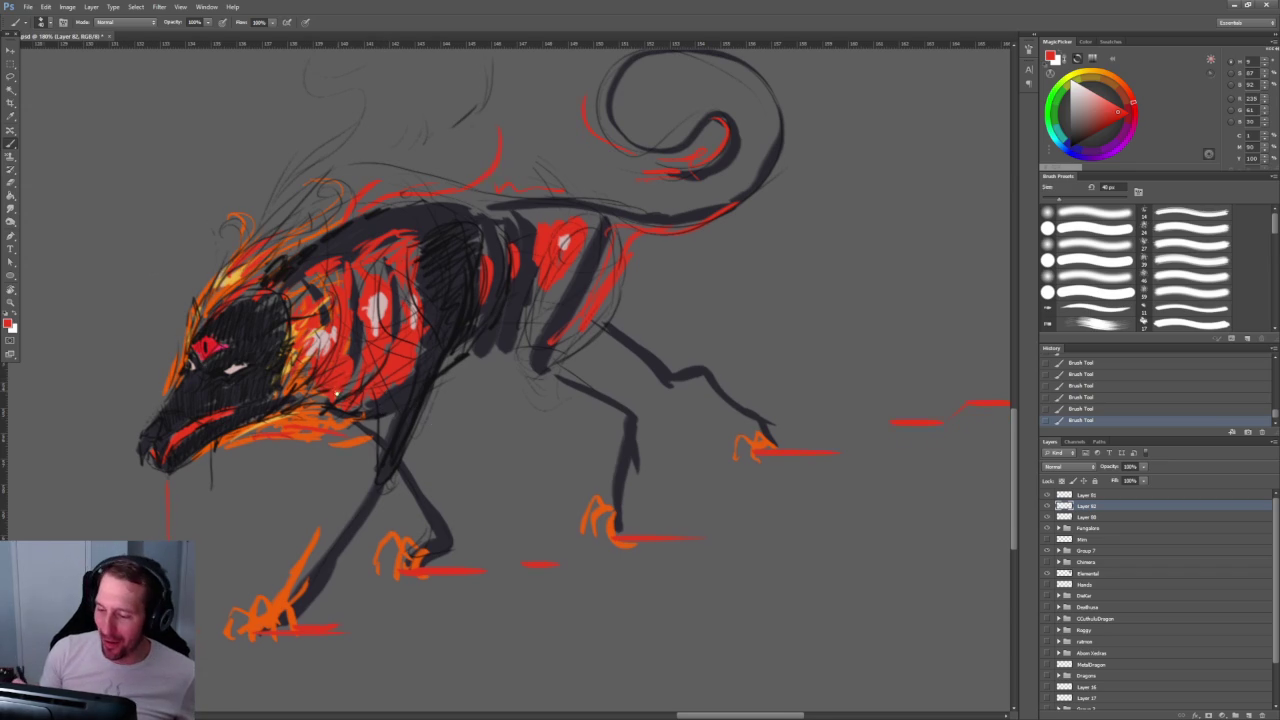
pyautogui.moveTo(384, 409); pyautogui.dragTo(441, 446)
pyautogui.scroll(2, 390, 418)
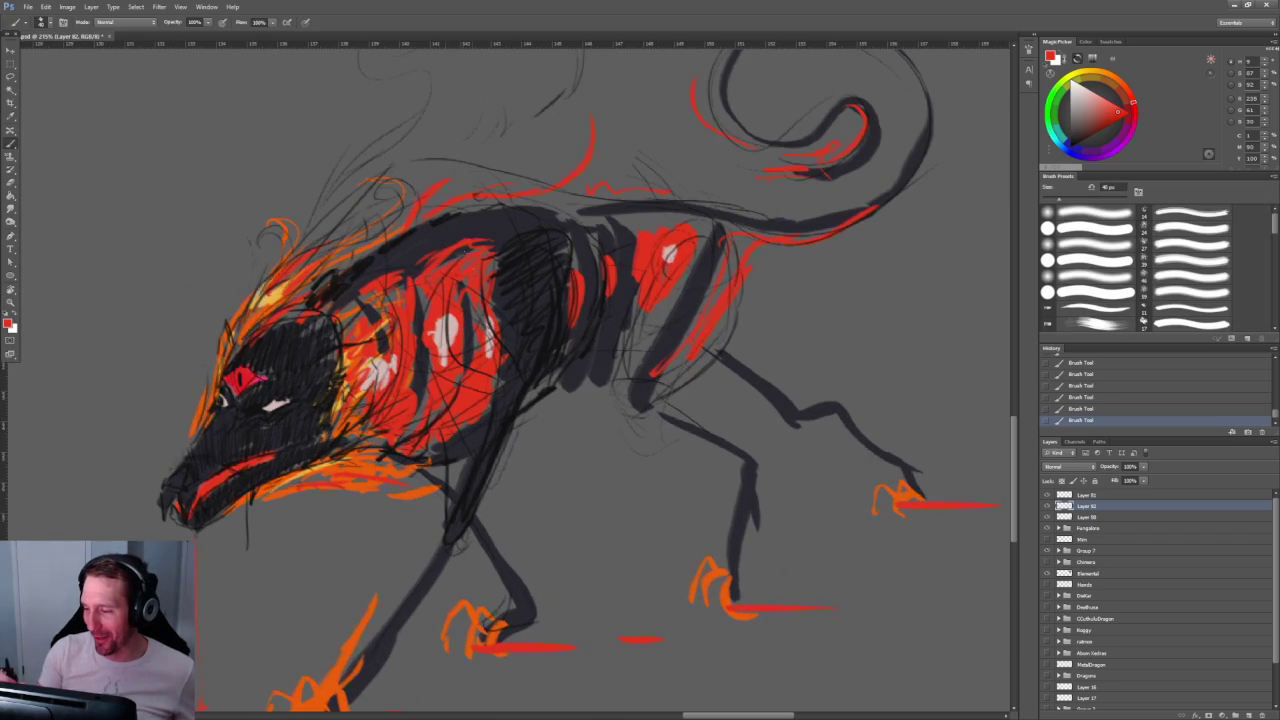
# Step: Paint black stripes over the red body and dark lines along the back
pyautogui.keyDown('alt'); pyautogui.click(450, 235); pyautogui.keyUp('alt')
pyautogui.moveTo(455, 256); pyautogui.dragTo(465, 305)
pyautogui.moveTo(408, 268)
pyautogui.mouseDown()
pyautogui.moveTo(410, 318)
pyautogui.moveTo(215, 360)
pyautogui.mouseUp()
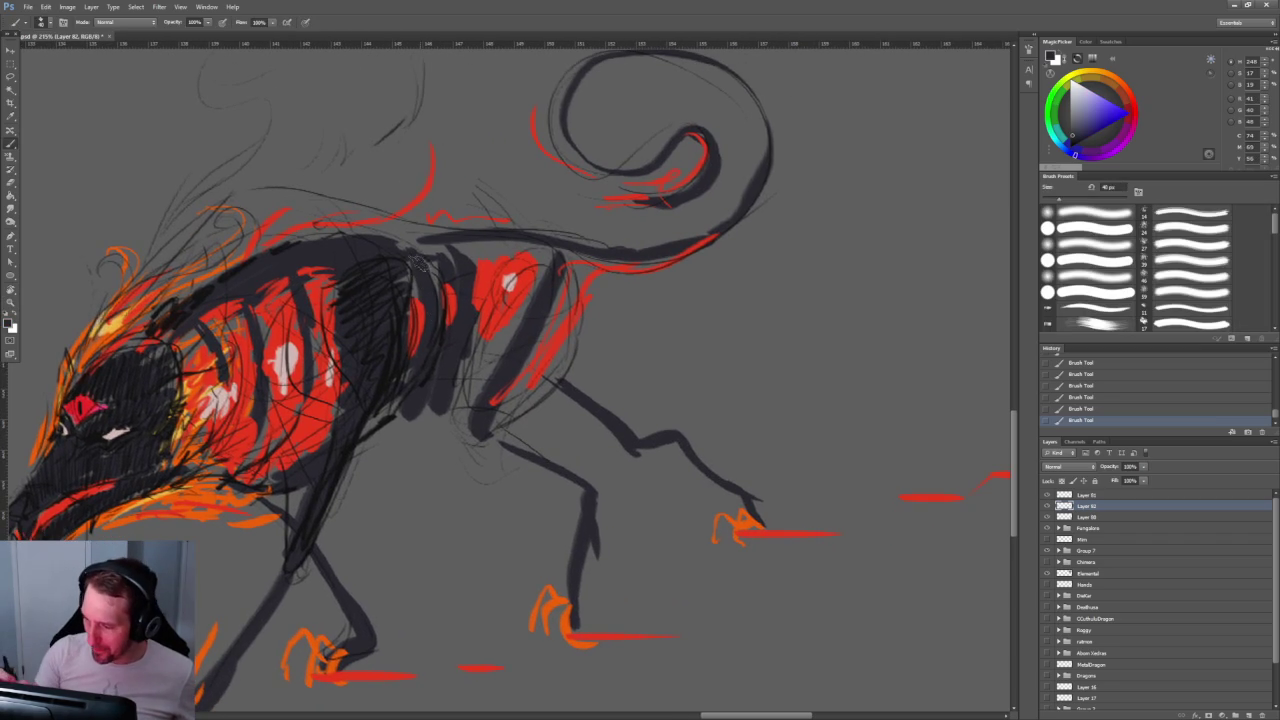
pyautogui.moveTo(422, 250)
pyautogui.mouseDown()
pyautogui.moveTo(446, 236)
pyautogui.moveTo(598, 256)
pyautogui.moveTo(569, 217)
pyautogui.mouseUp()
pyautogui.press('z')
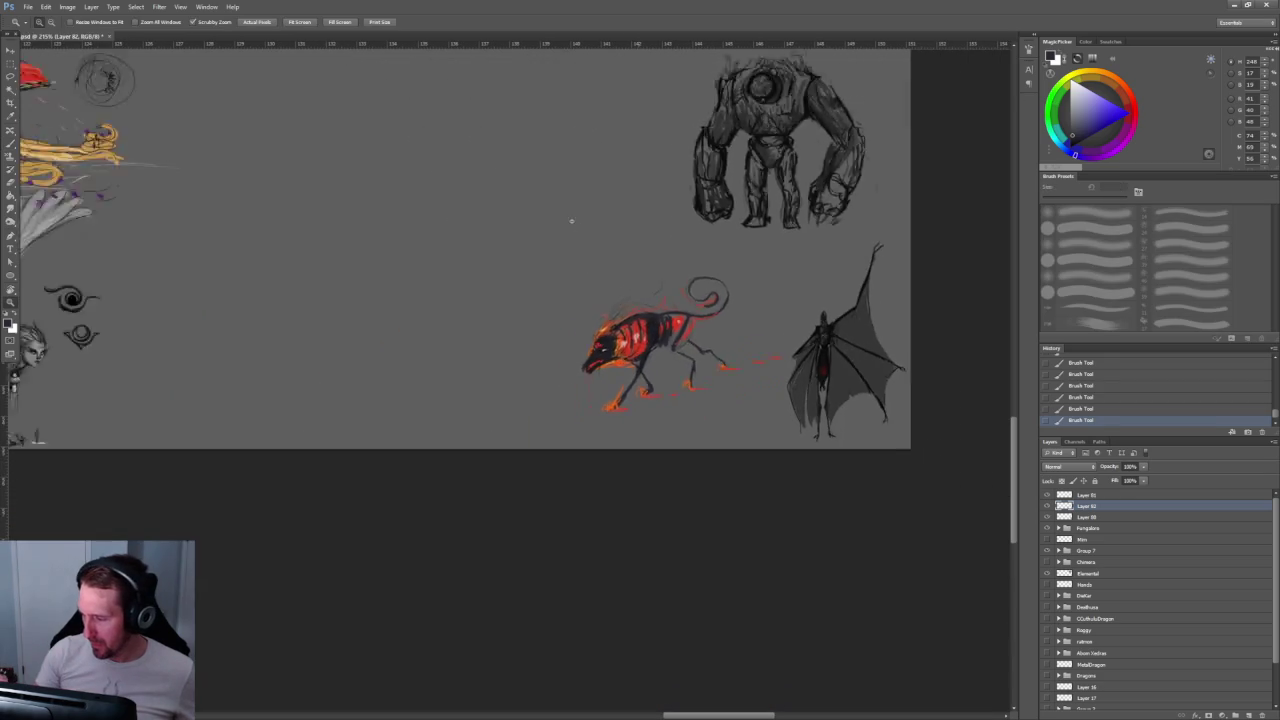
pyautogui.moveTo(650, 340); pyautogui.dragTo(446, 354)
# Step: Add darker red strokes over the chest stripes
pyautogui.press('b')
pyautogui.keyDown('alt'); pyautogui.click(405, 368); pyautogui.keyUp('alt')
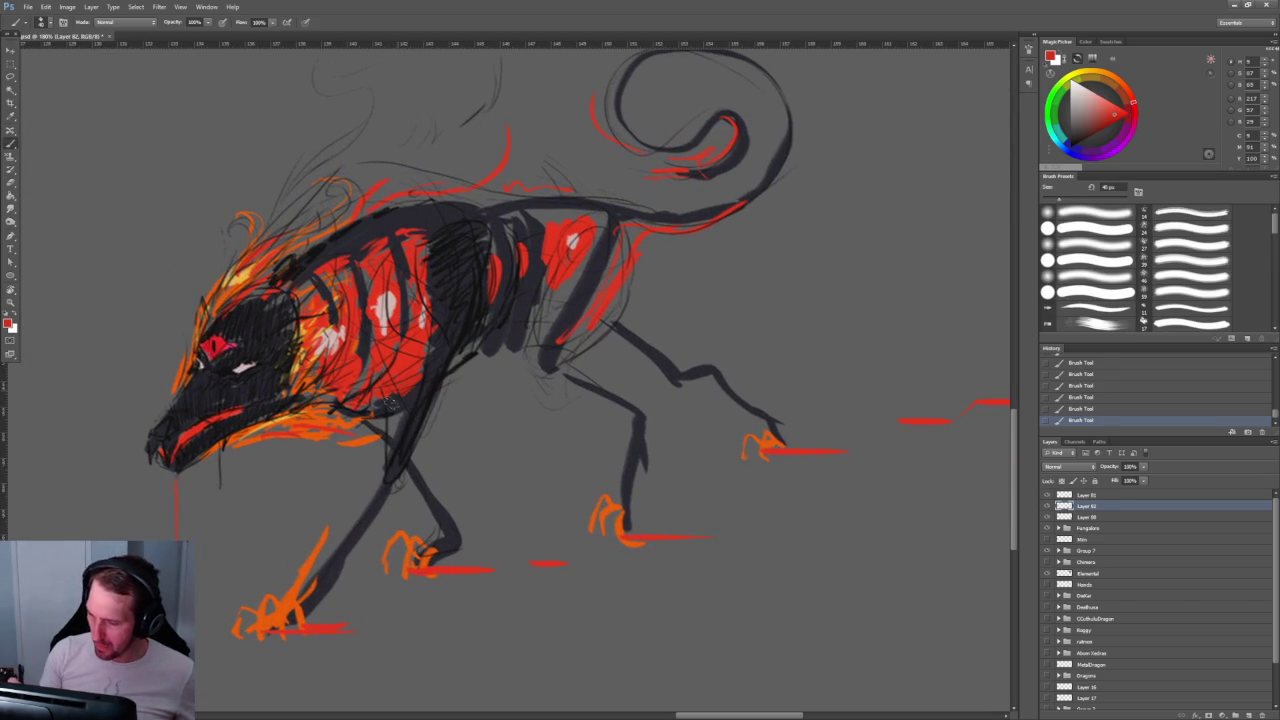
pyautogui.moveTo(1113, 112); pyautogui.dragTo(1110, 117)
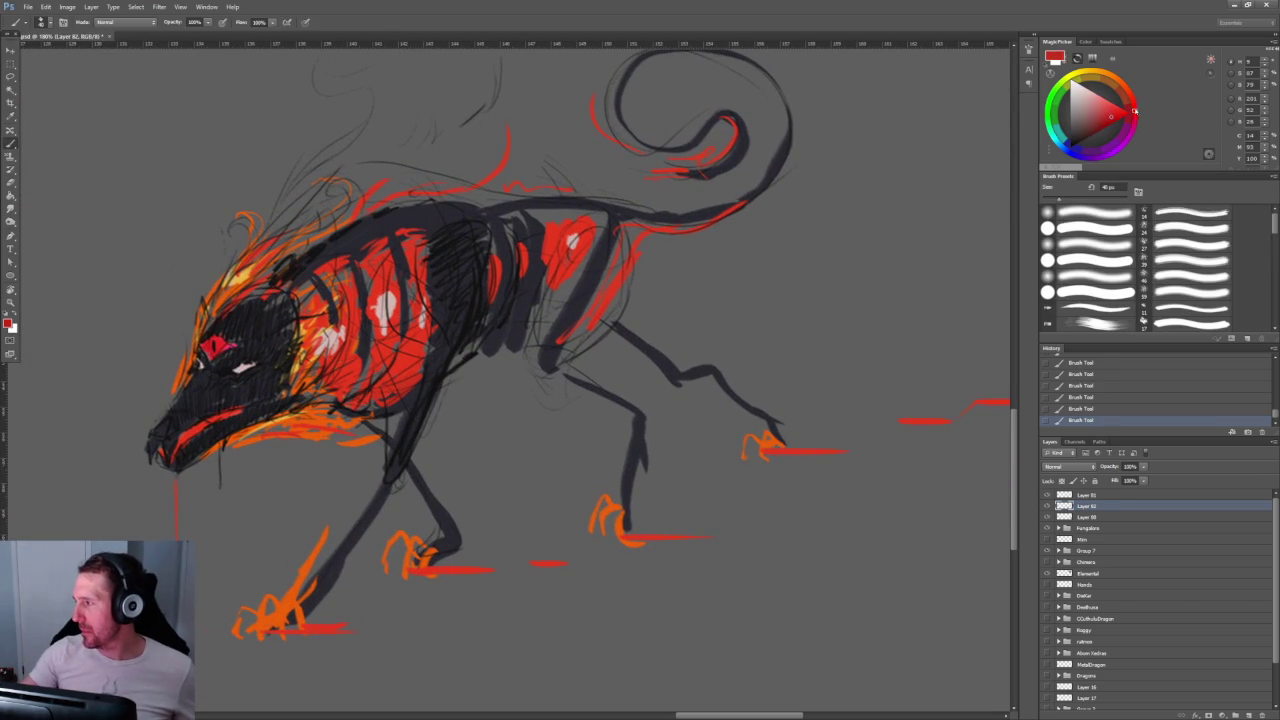
pyautogui.moveTo(374, 350)
pyautogui.mouseDown()
pyautogui.moveTo(382, 318)
pyautogui.moveTo(404, 326)
pyautogui.mouseUp()
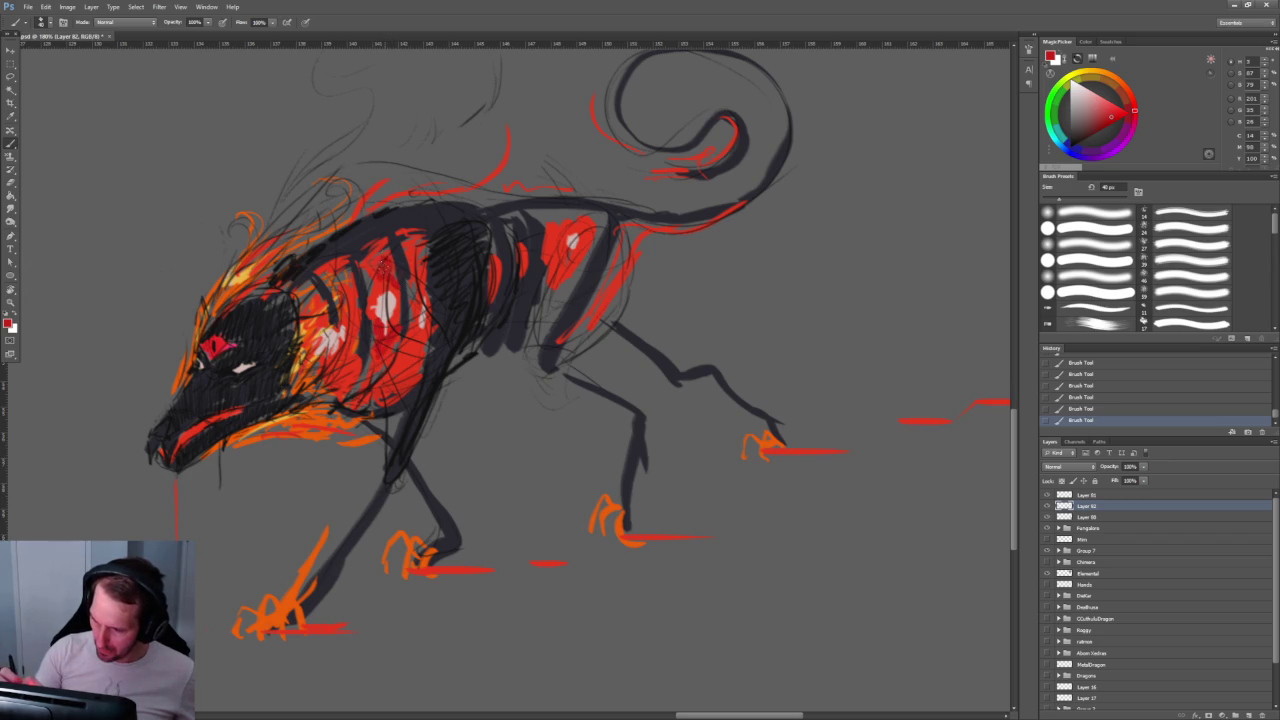
# Step: Paint pale-yellow highlights on the chest and shoulder
pyautogui.moveTo(1117, 97); pyautogui.dragTo(1087, 72)
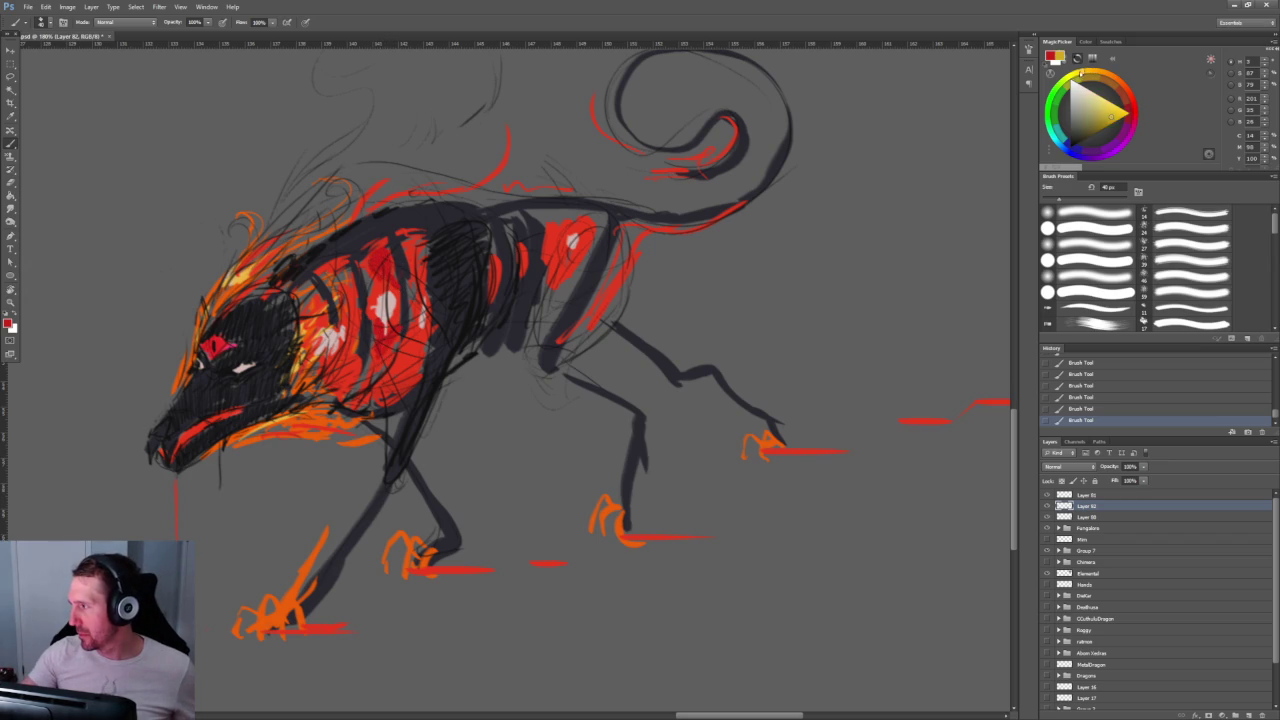
pyautogui.moveTo(1110, 116); pyautogui.dragTo(1105, 107)
pyautogui.click(1104, 106)
pyautogui.moveTo(376, 296)
pyautogui.mouseDown()
pyautogui.moveTo(402, 290)
pyautogui.moveTo(398, 312)
pyautogui.moveTo(394, 298)
pyautogui.mouseUp()
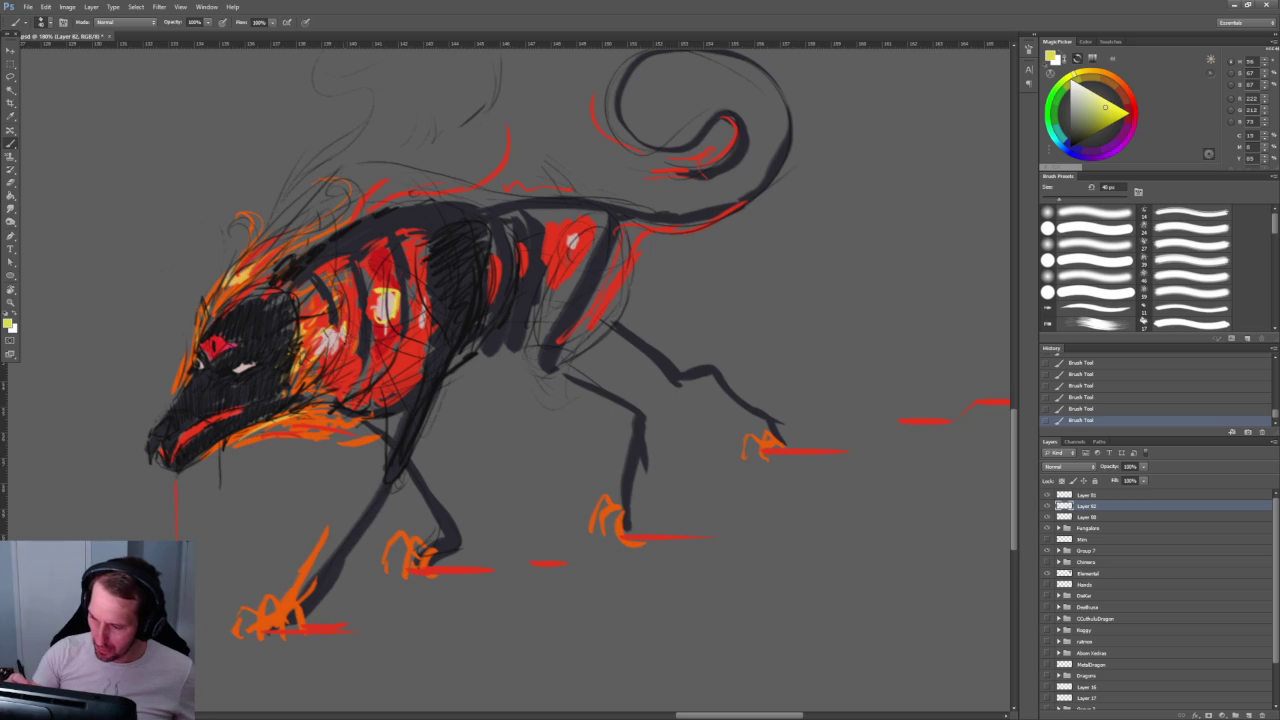
pyautogui.moveTo(312, 334)
pyautogui.mouseDown()
pyautogui.moveTo(304, 366)
pyautogui.moveTo(350, 368)
pyautogui.mouseUp()
pyautogui.moveTo(362, 390); pyautogui.dragTo(378, 402)
pyautogui.moveTo(392, 322); pyautogui.dragTo(382, 358)
# Step: Add thin red strokes down the front leg, below the belly and along the hind leg
pyautogui.keyDown('alt'); pyautogui.click(404, 330); pyautogui.keyUp('alt')
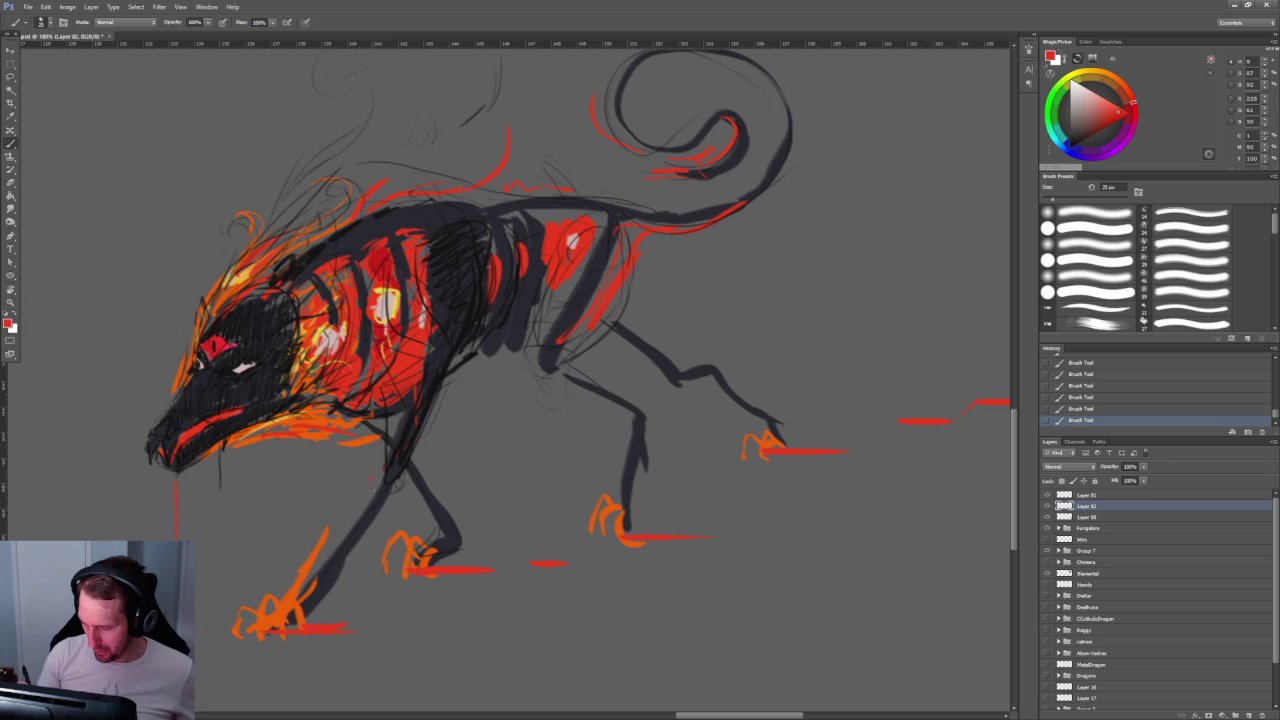
pyautogui.moveTo(352, 522); pyautogui.dragTo(290, 620)
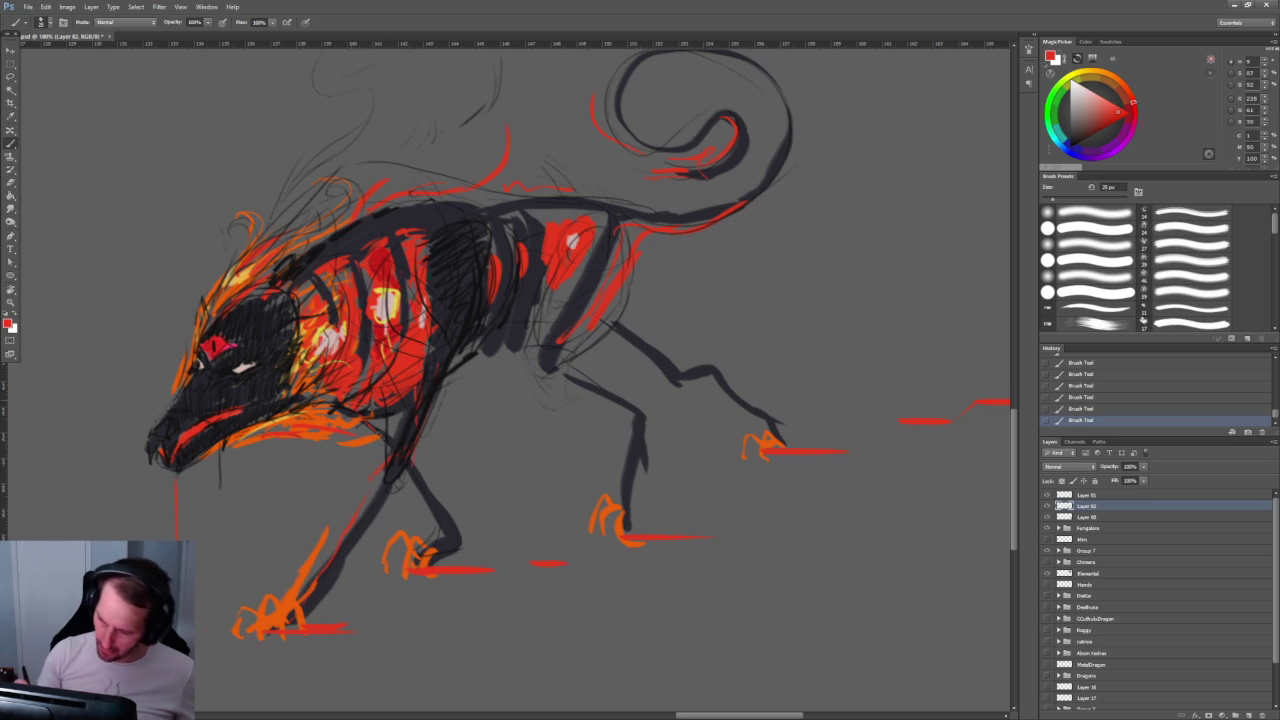
pyautogui.moveTo(405, 456); pyautogui.dragTo(452, 521)
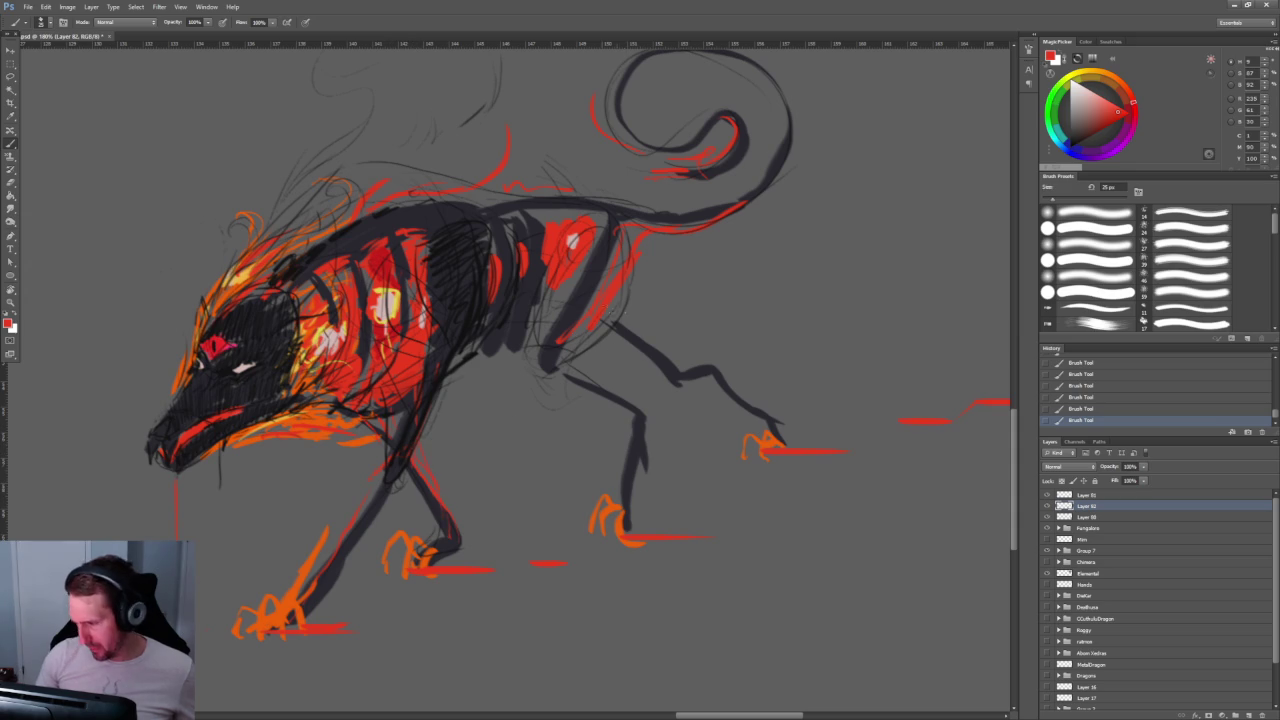
pyautogui.moveTo(565, 372); pyautogui.dragTo(600, 387)
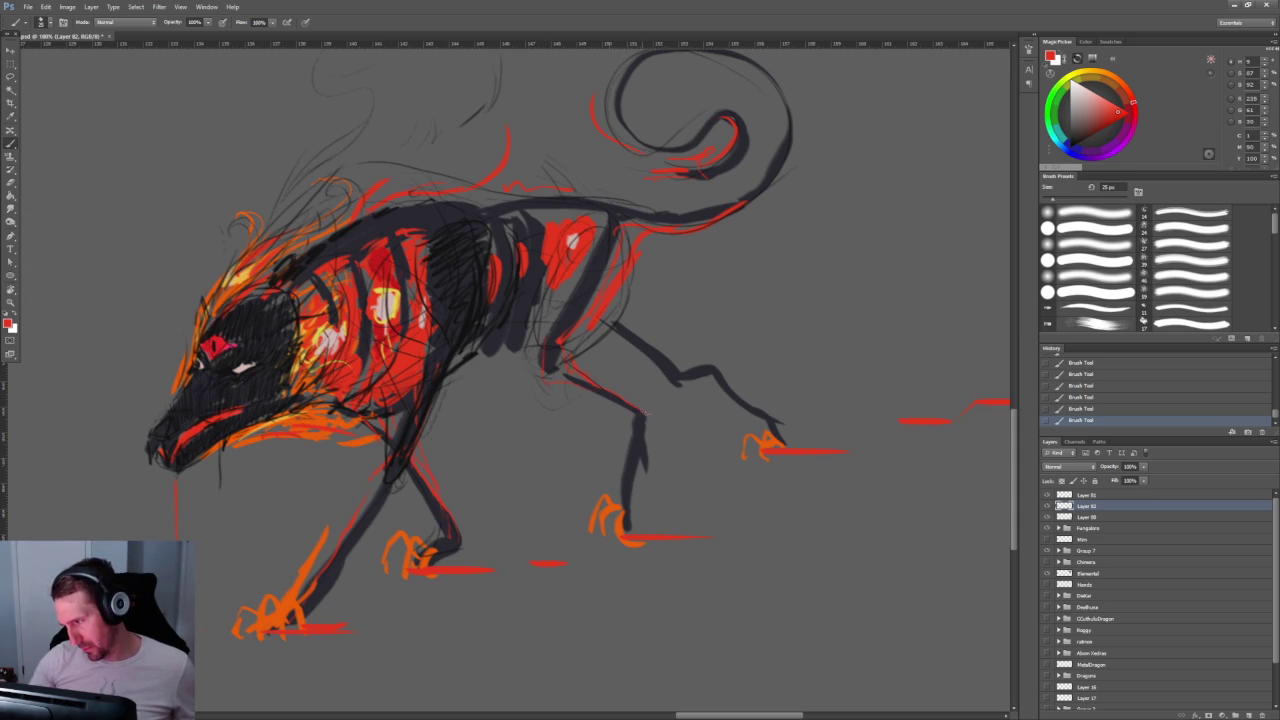
pyautogui.moveTo(656, 428); pyautogui.dragTo(630, 468)
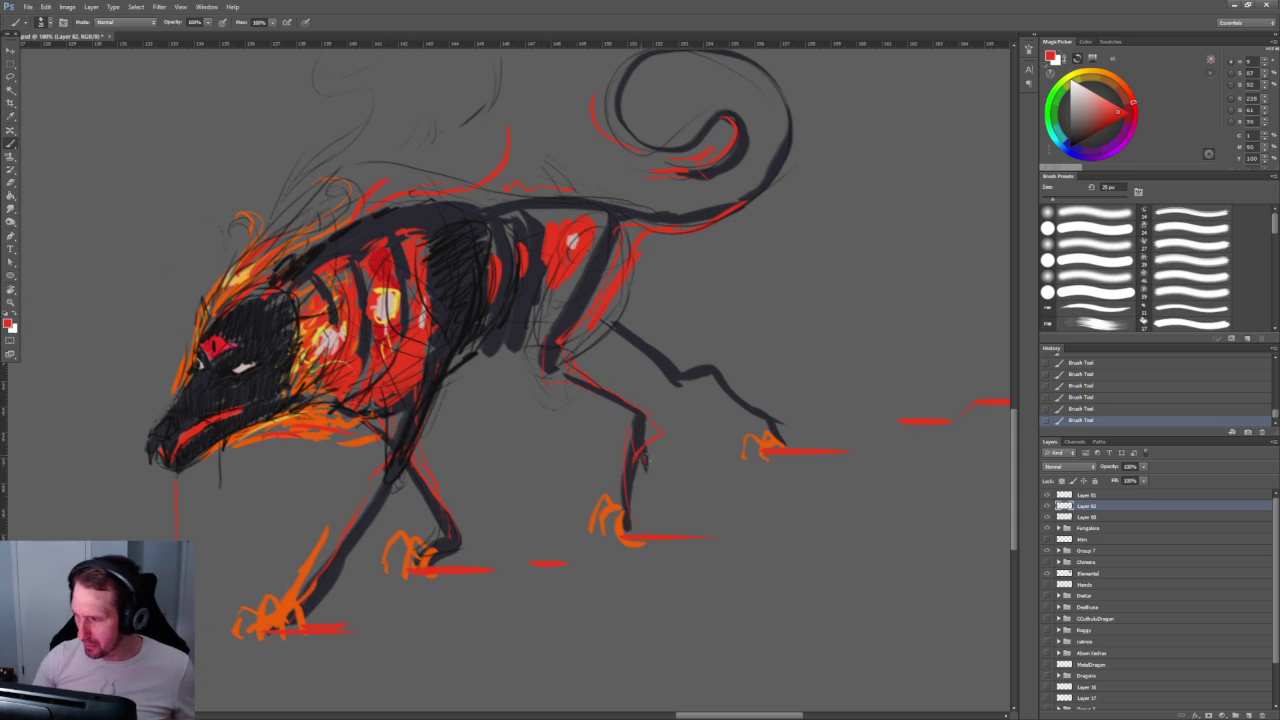
pyautogui.moveTo(622, 328); pyautogui.dragTo(658, 355)
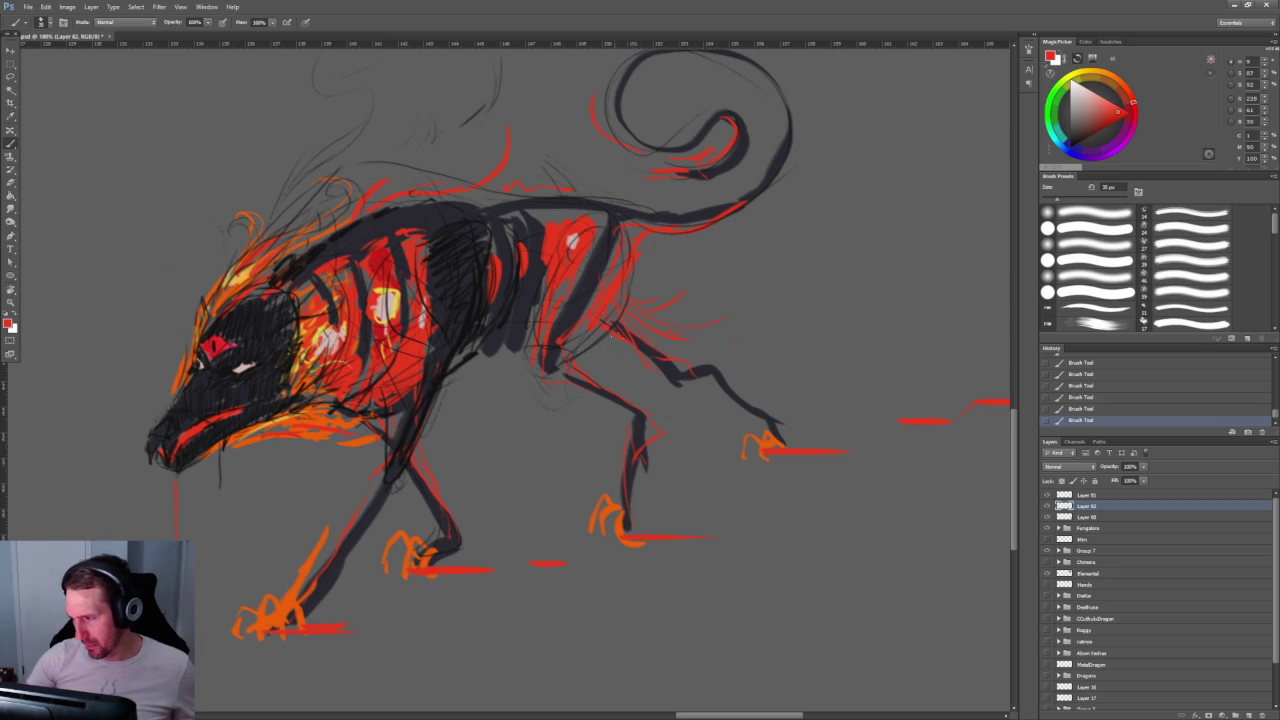
pyautogui.moveTo(522, 168); pyautogui.dragTo(447, 313)
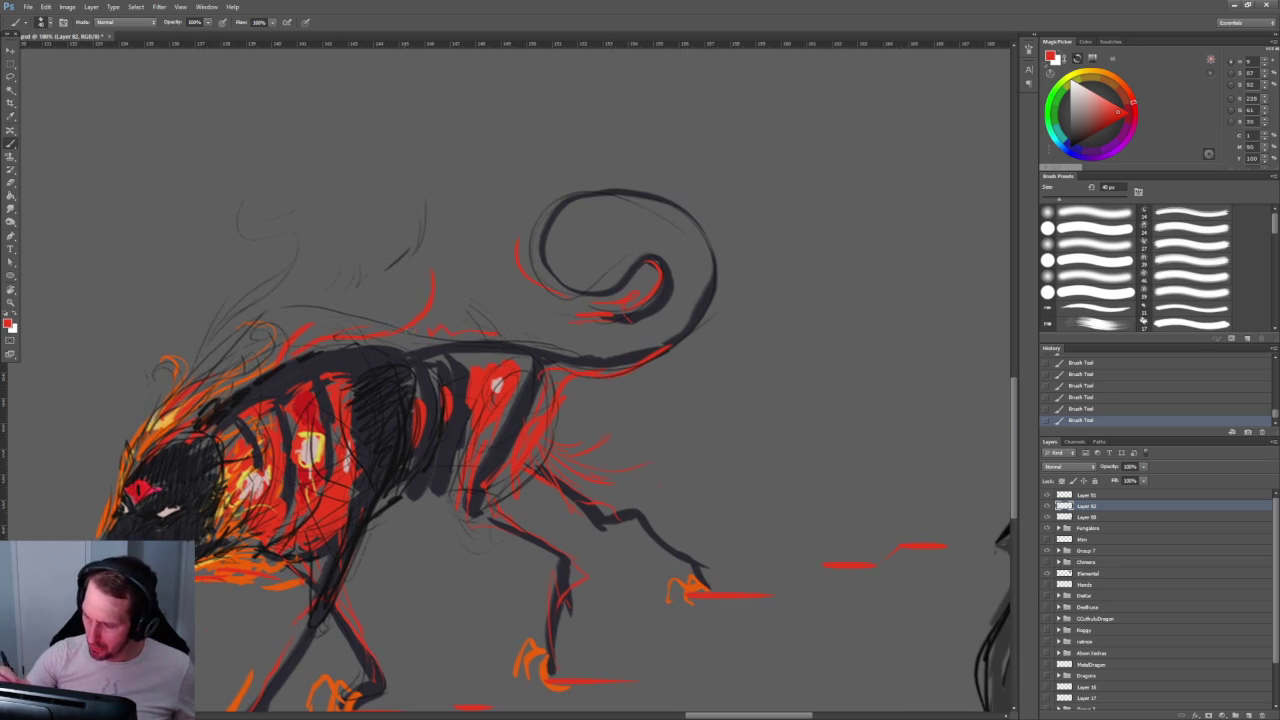
# Step: Paint orange strokes along the creature's neck and back
pyautogui.keyDown('alt'); pyautogui.click(195, 405); pyautogui.keyUp('alt')
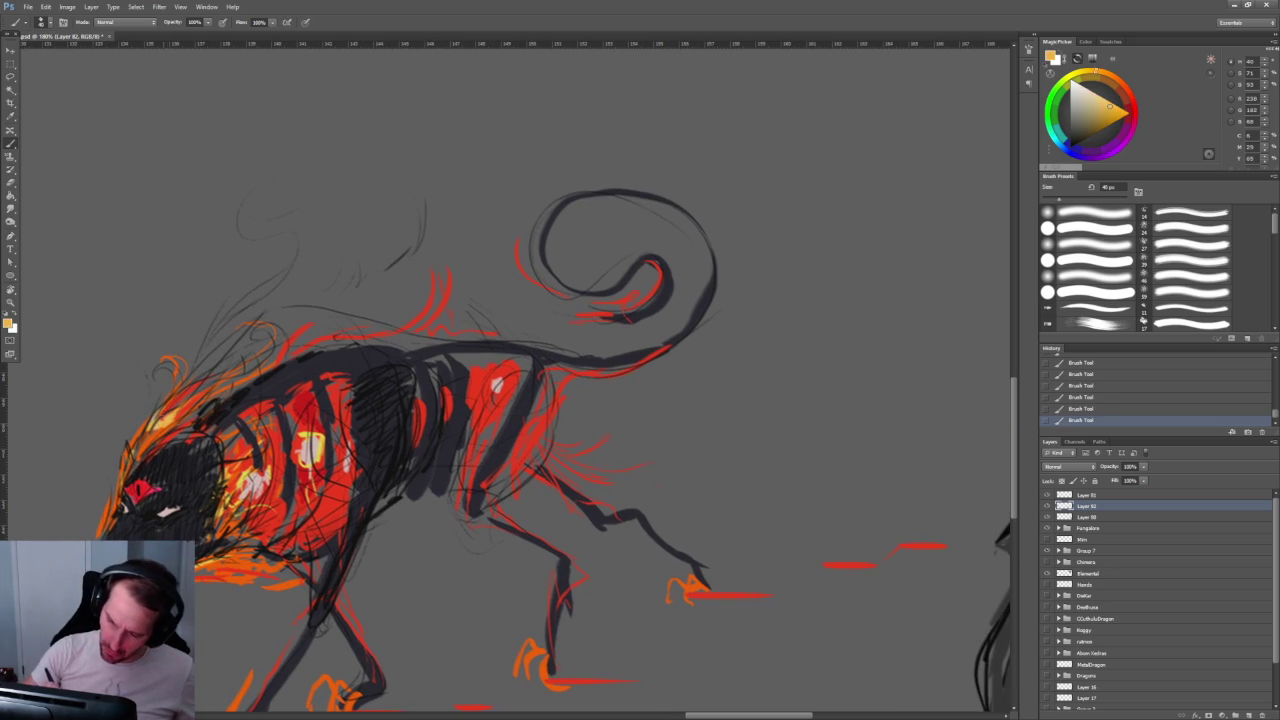
pyautogui.moveTo(262, 372)
pyautogui.mouseDown()
pyautogui.moveTo(200, 418)
pyautogui.moveTo(338, 334)
pyautogui.moveTo(362, 340)
pyautogui.mouseUp()
pyautogui.moveTo(272, 400)
pyautogui.mouseDown()
pyautogui.moveTo(382, 392)
pyautogui.moveTo(463, 337)
pyautogui.mouseUp()
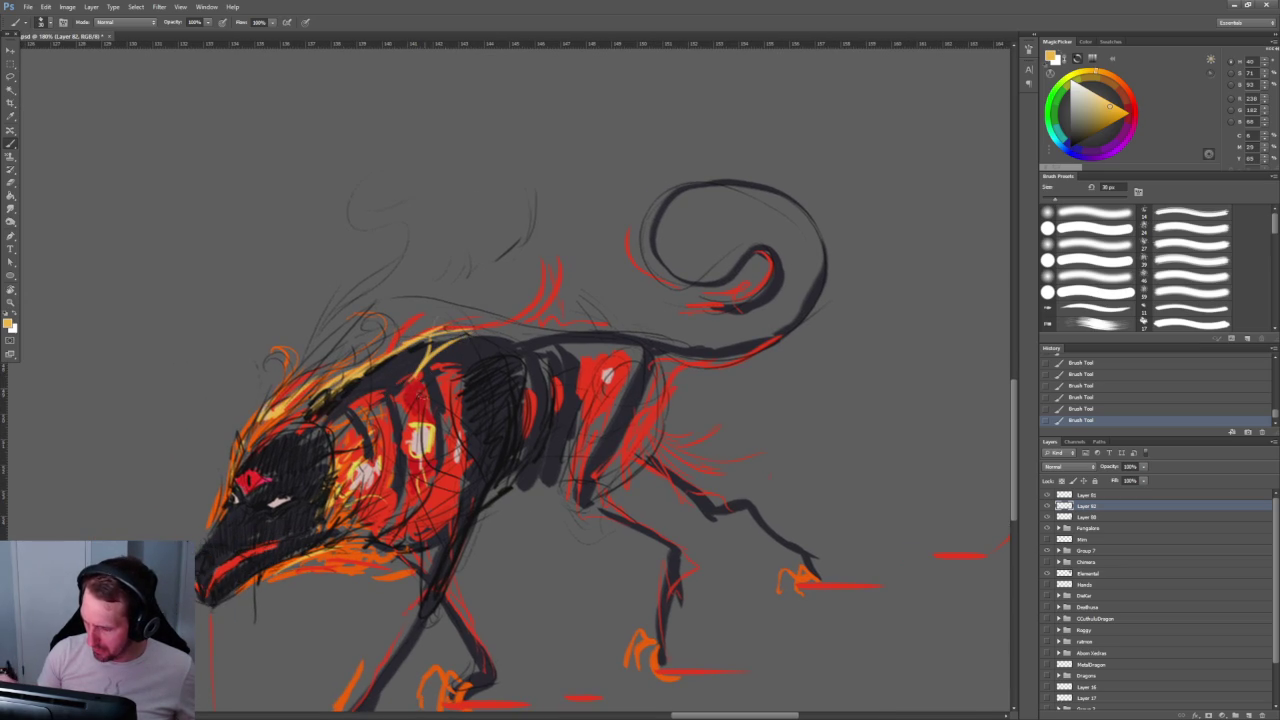
# Step: Paint red over the pale mouth area at a closer zoom
pyautogui.keyDown('alt'); pyautogui.click(463, 337); pyautogui.keyUp('alt')
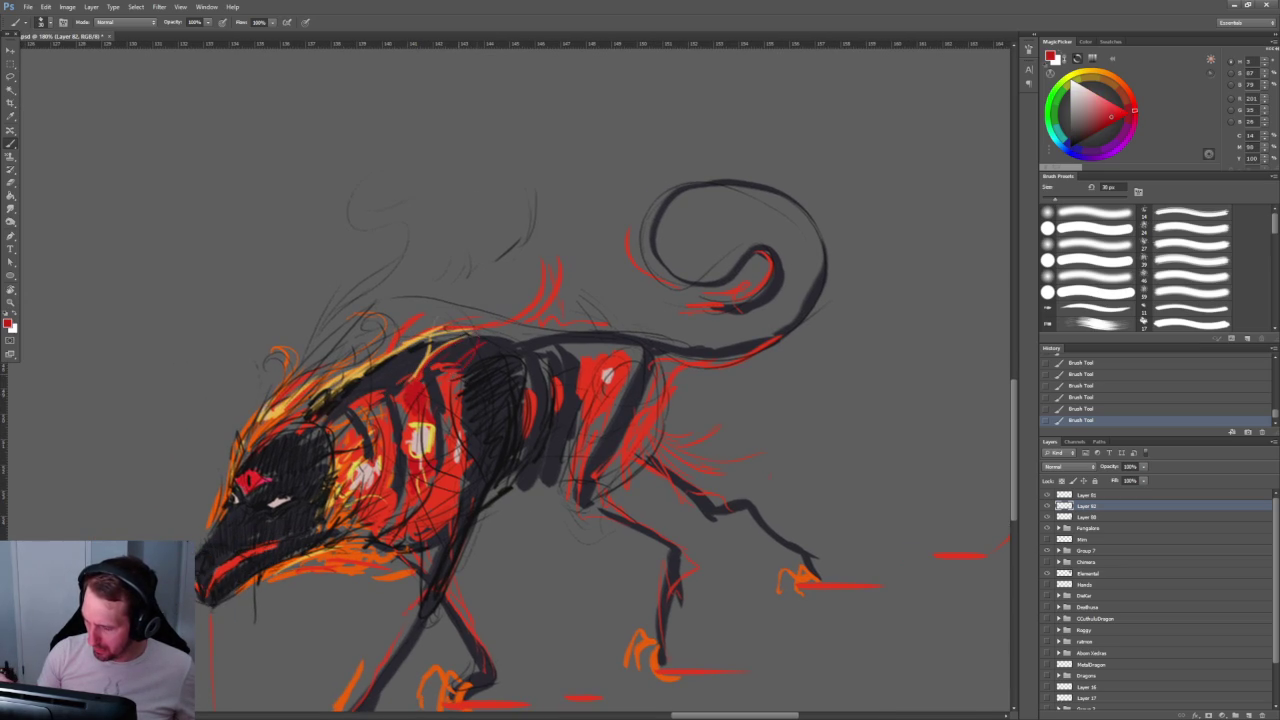
pyautogui.scroll(5, 265, 533)
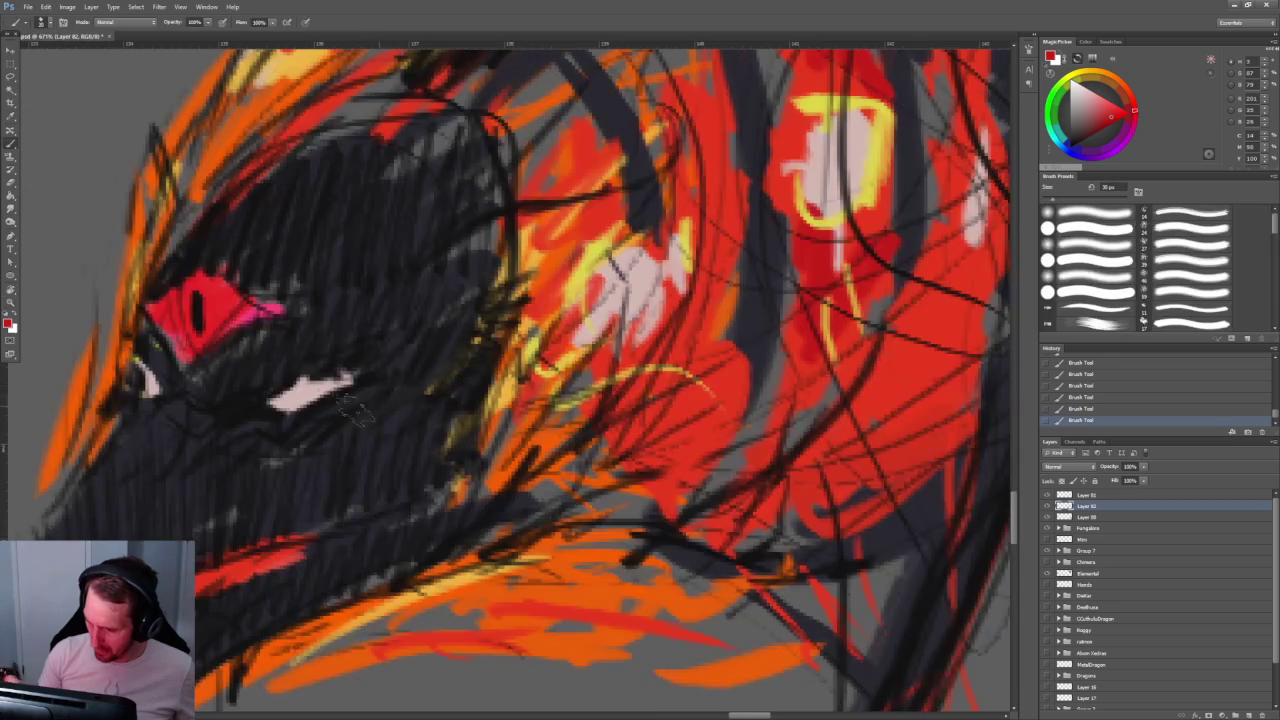
pyautogui.moveTo(290, 378)
pyautogui.mouseDown()
pyautogui.moveTo(300, 395)
pyautogui.moveTo(358, 370)
pyautogui.moveTo(315, 377)
pyautogui.mouseUp()
pyautogui.scroll(-5, 410, 305)
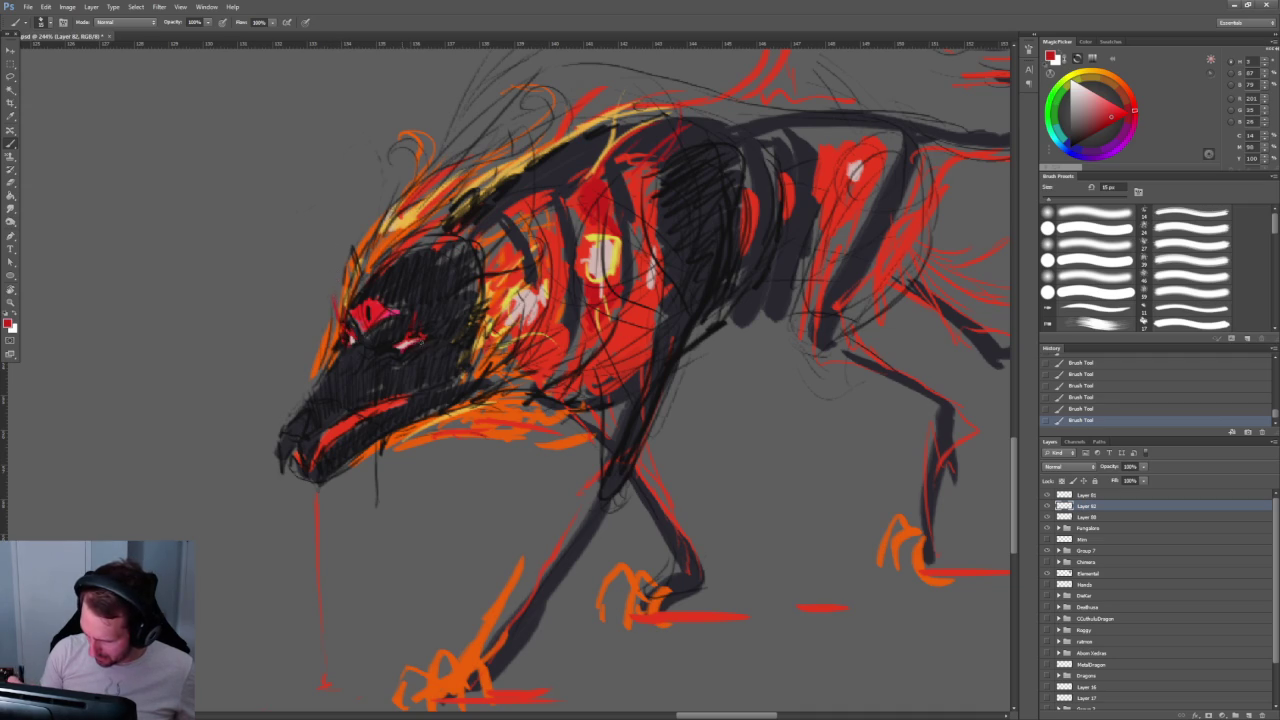
pyautogui.moveTo(600, 350)
pyautogui.mouseDown()
pyautogui.moveTo(540, 368)
pyautogui.moveTo(481, 271)
pyautogui.moveTo(540, 271)
pyautogui.mouseUp()
pyautogui.press('z')
pyautogui.press('b')
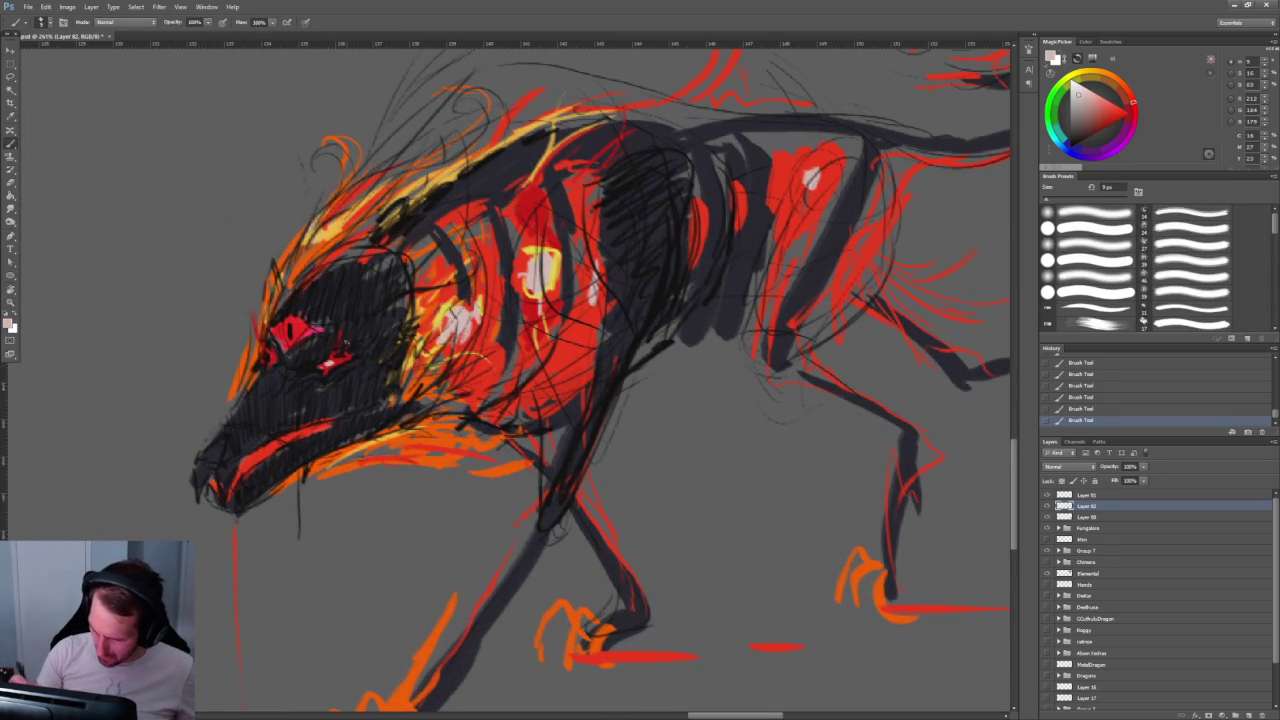
# Step: With red and a 50 px brush, paint the lower jaw, neck, shoulder and chest
pyautogui.press('z')
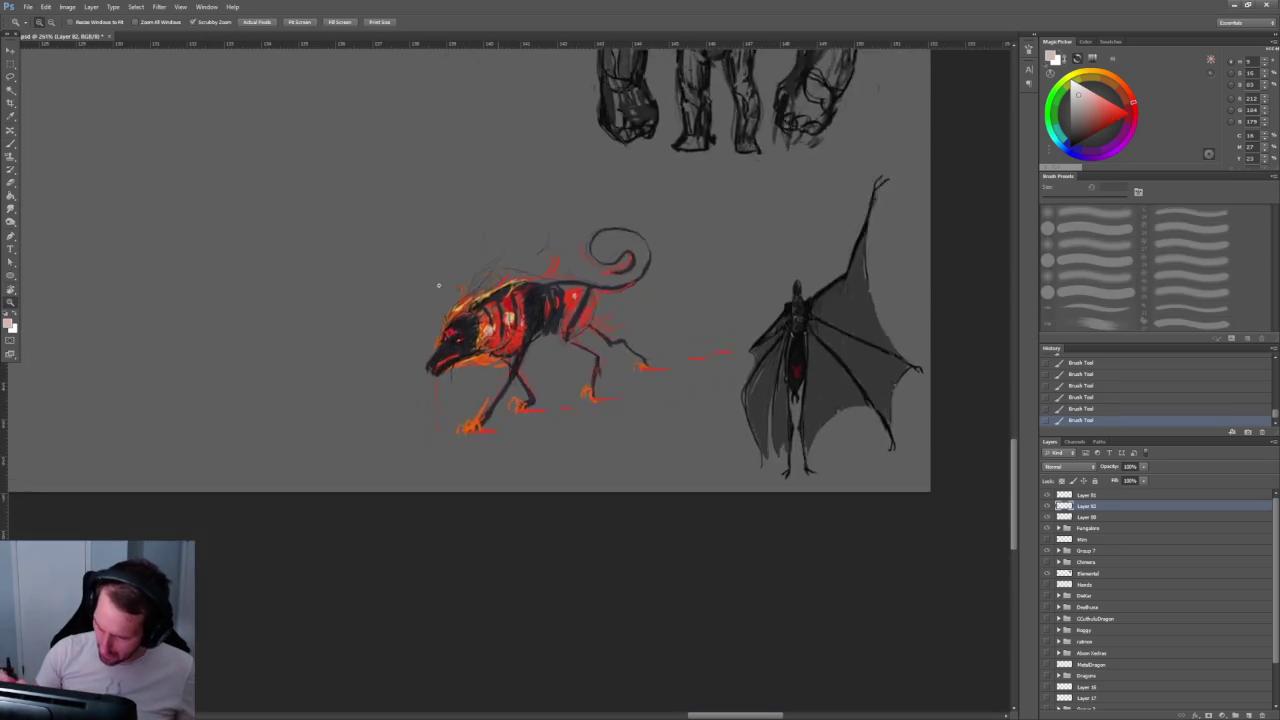
pyautogui.moveTo(434, 280); pyautogui.dragTo(520, 280)
pyautogui.press('b')
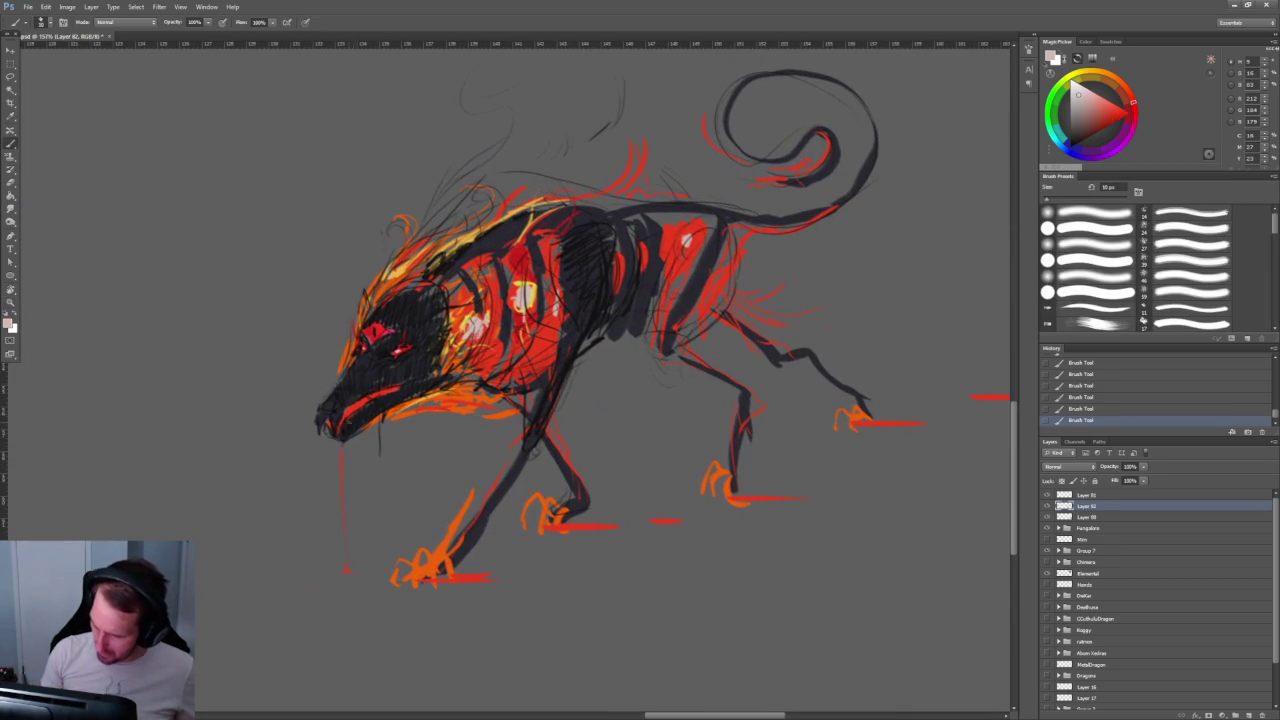
pyautogui.keyDown('alt'); pyautogui.click(524, 318); pyautogui.keyUp('alt')
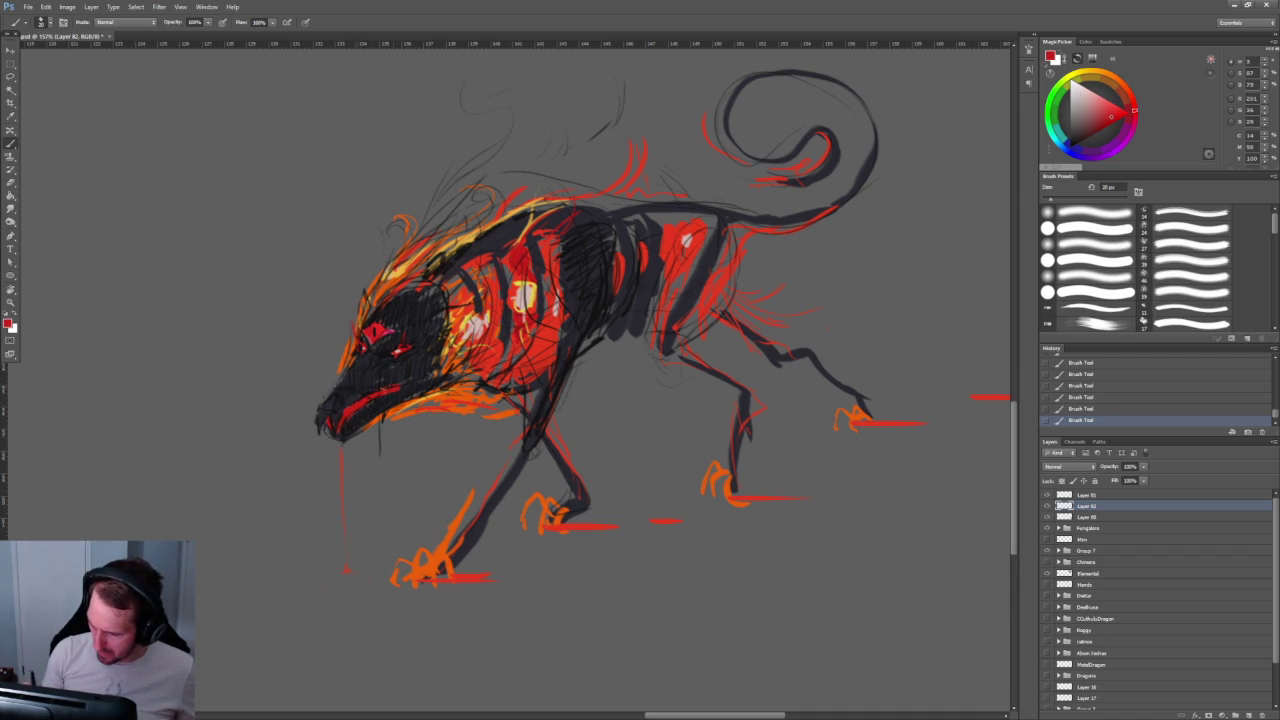
pyautogui.moveTo(715, 316); pyautogui.dragTo(508, 338)
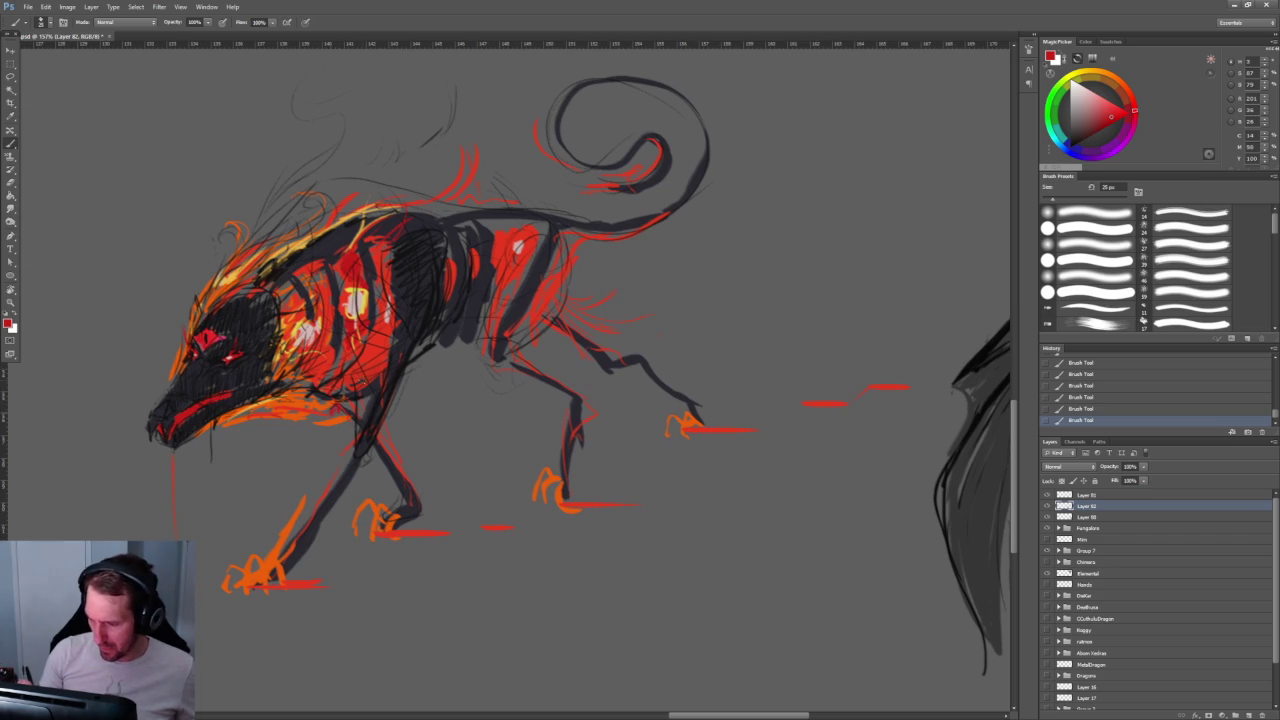
pyautogui.press(']')
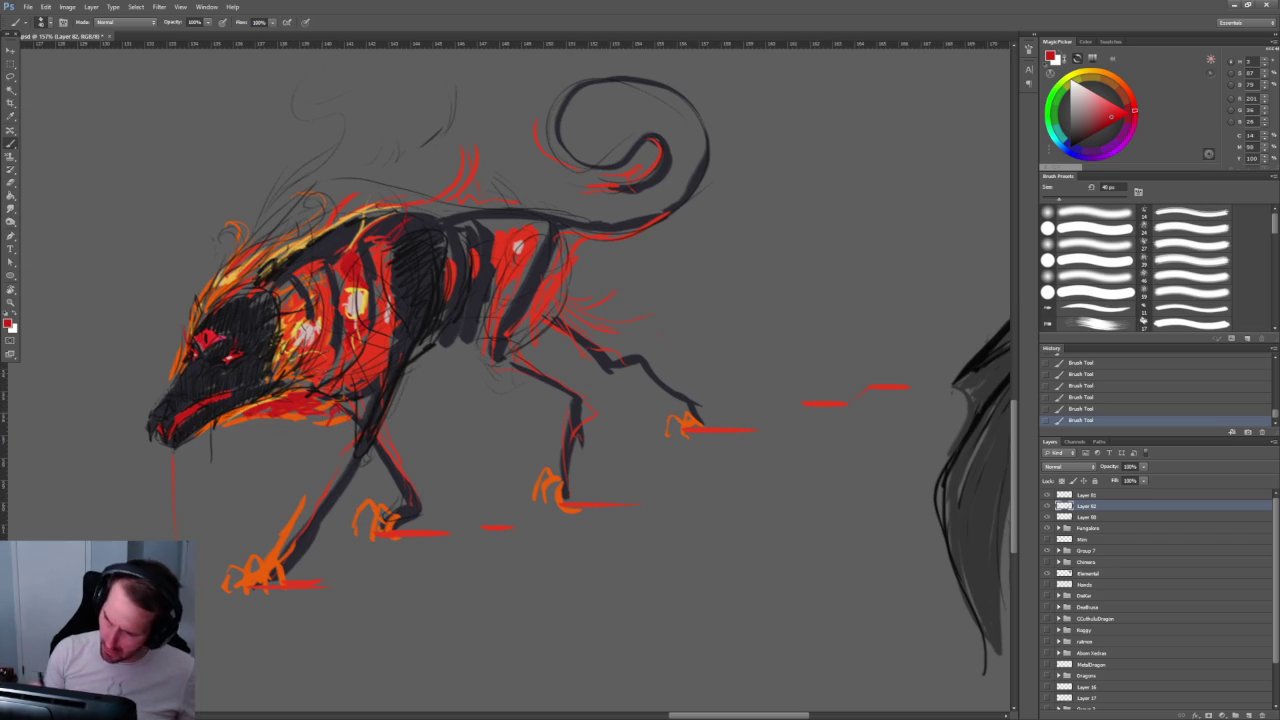
pyautogui.press(']')
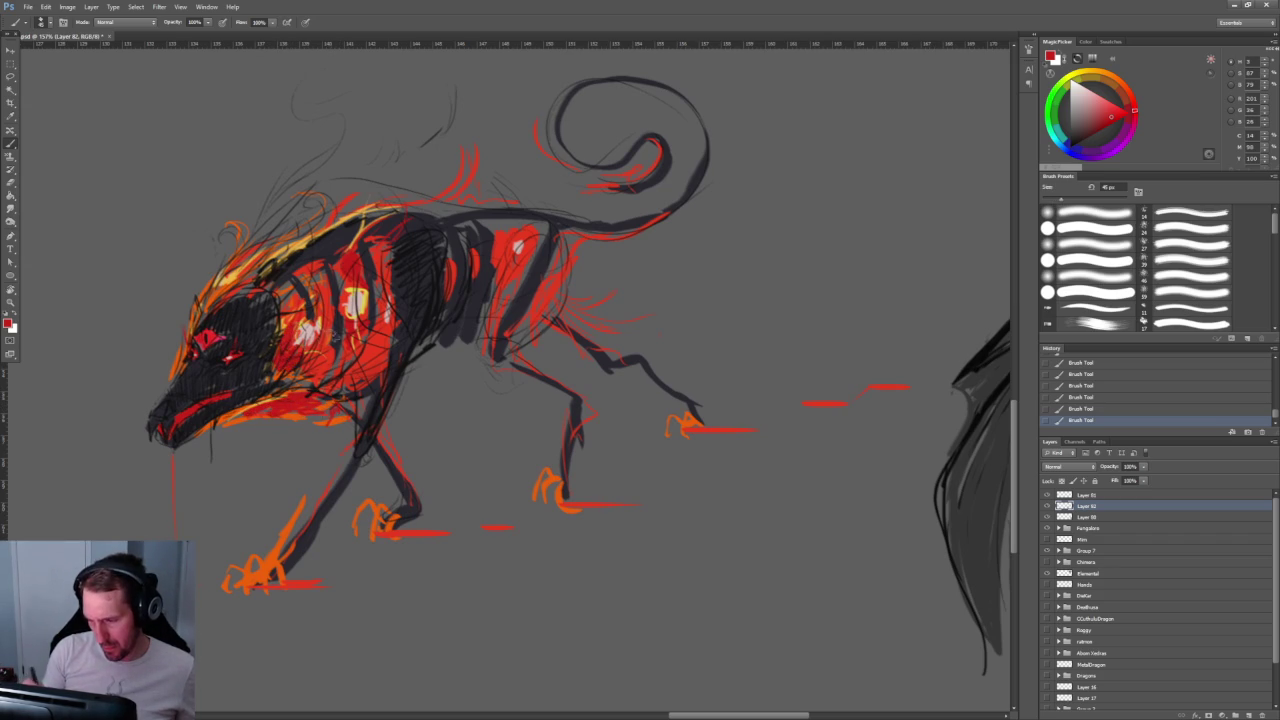
pyautogui.moveTo(284, 392); pyautogui.dragTo(242, 416)
pyautogui.moveTo(290, 366)
pyautogui.mouseDown()
pyautogui.moveTo(270, 396)
pyautogui.moveTo(362, 386)
pyautogui.mouseUp()
# Step: Build up red over the neck, shoulder and chest with a 45 px brush
pyautogui.press('[')
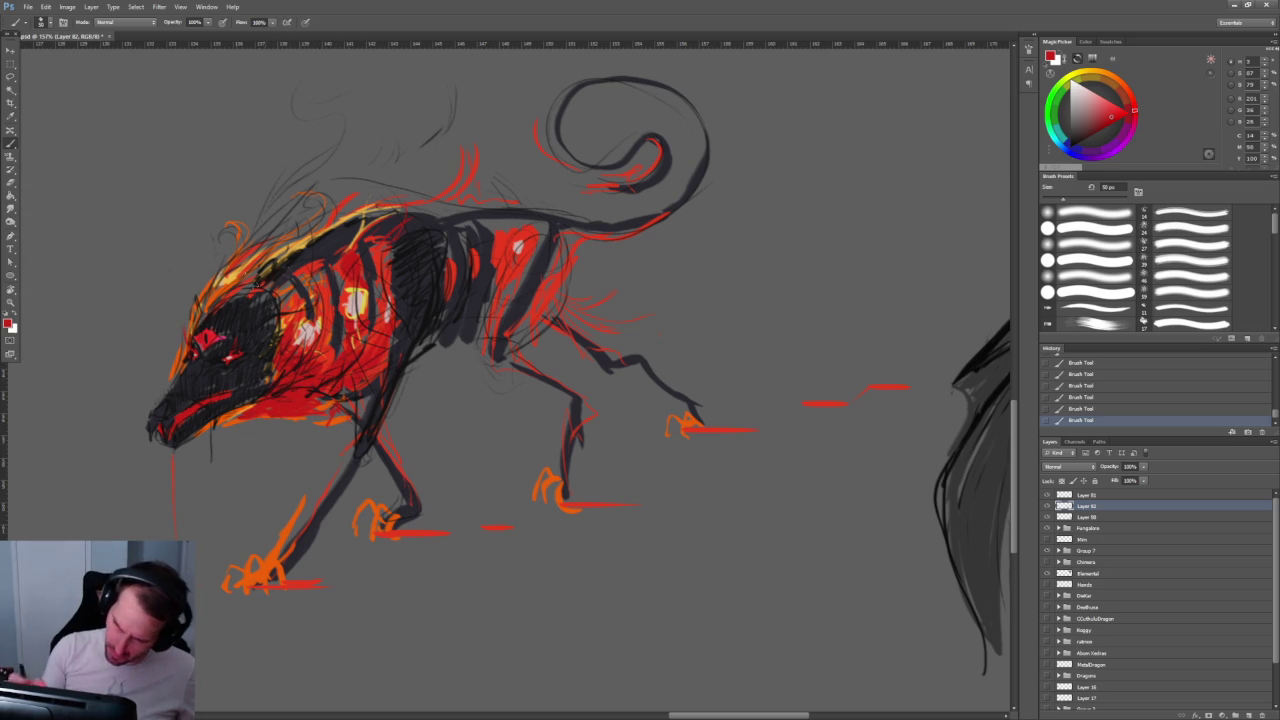
pyautogui.moveTo(237, 285); pyautogui.dragTo(345, 218)
pyautogui.moveTo(384, 298); pyautogui.dragTo(395, 328)
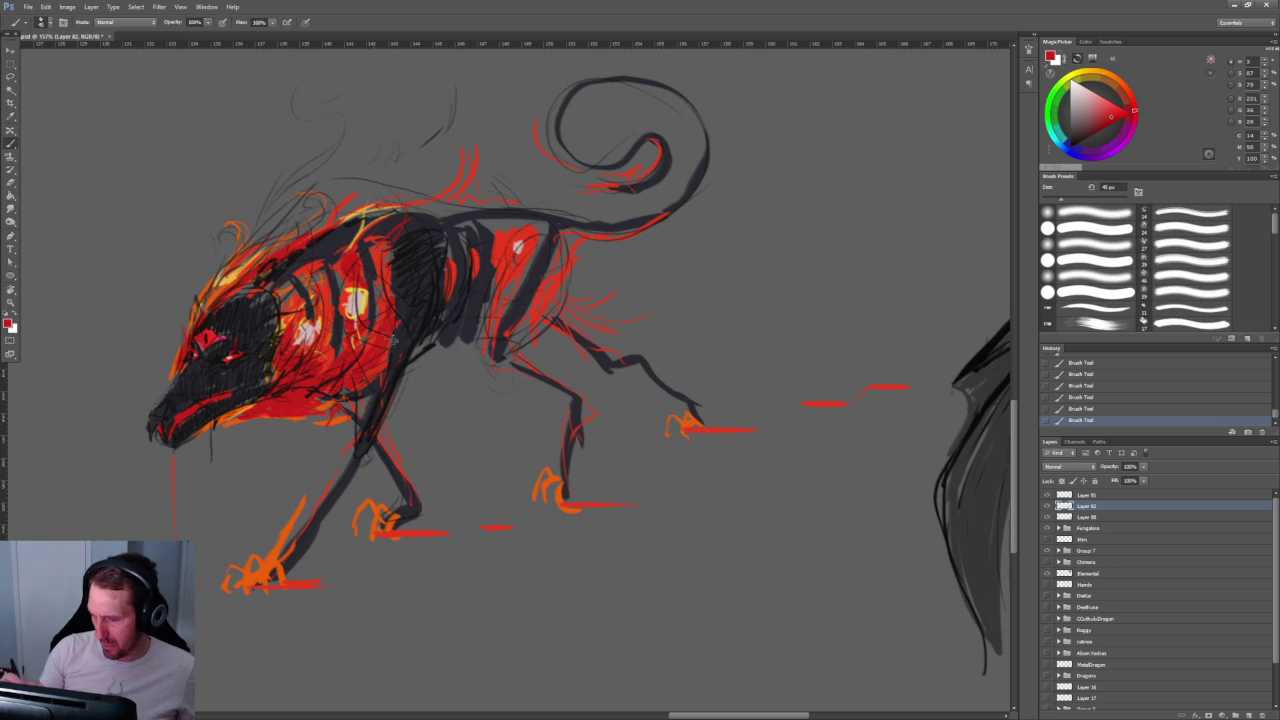
pyautogui.moveTo(471, 237)
pyautogui.mouseDown()
pyautogui.moveTo(454, 332)
pyautogui.moveTo(485, 333)
pyautogui.mouseUp()
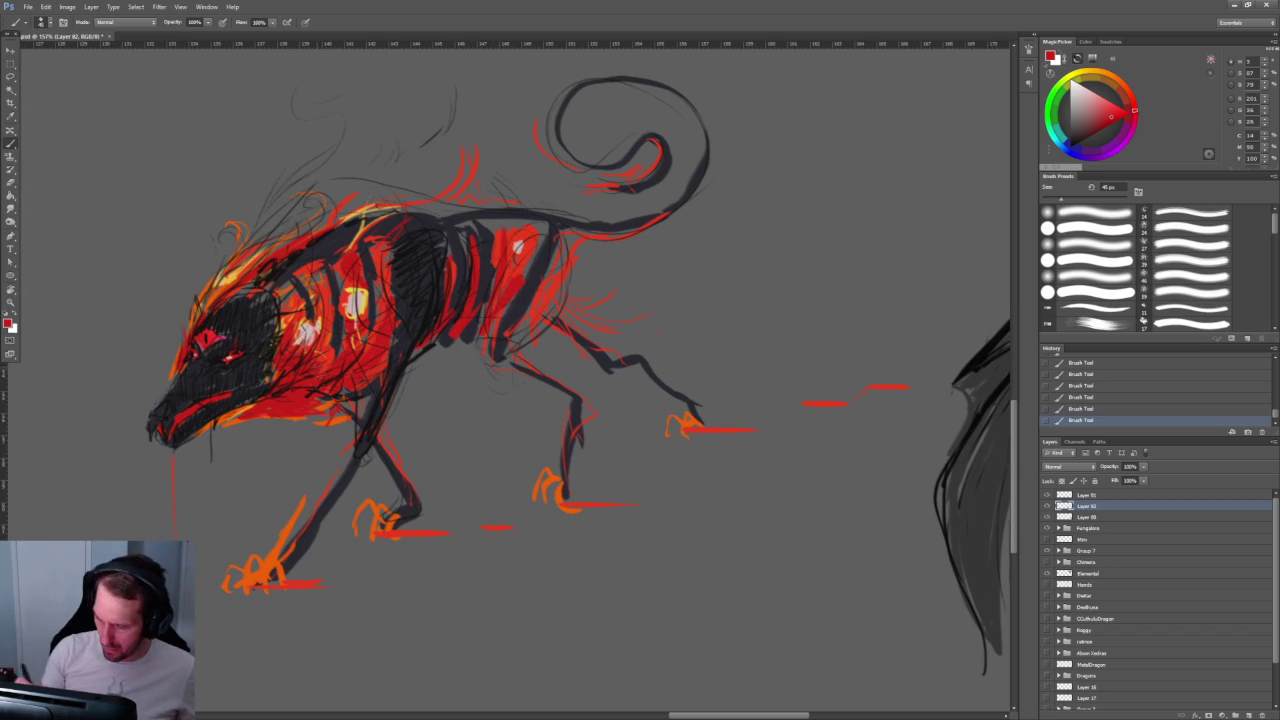
pyautogui.moveTo(296, 346)
pyautogui.mouseDown()
pyautogui.moveTo(282, 284)
pyautogui.moveTo(316, 352)
pyautogui.moveTo(296, 364)
pyautogui.mouseUp()
pyautogui.moveTo(292, 310)
pyautogui.mouseDown()
pyautogui.moveTo(304, 350)
pyautogui.moveTo(326, 352)
pyautogui.mouseUp()
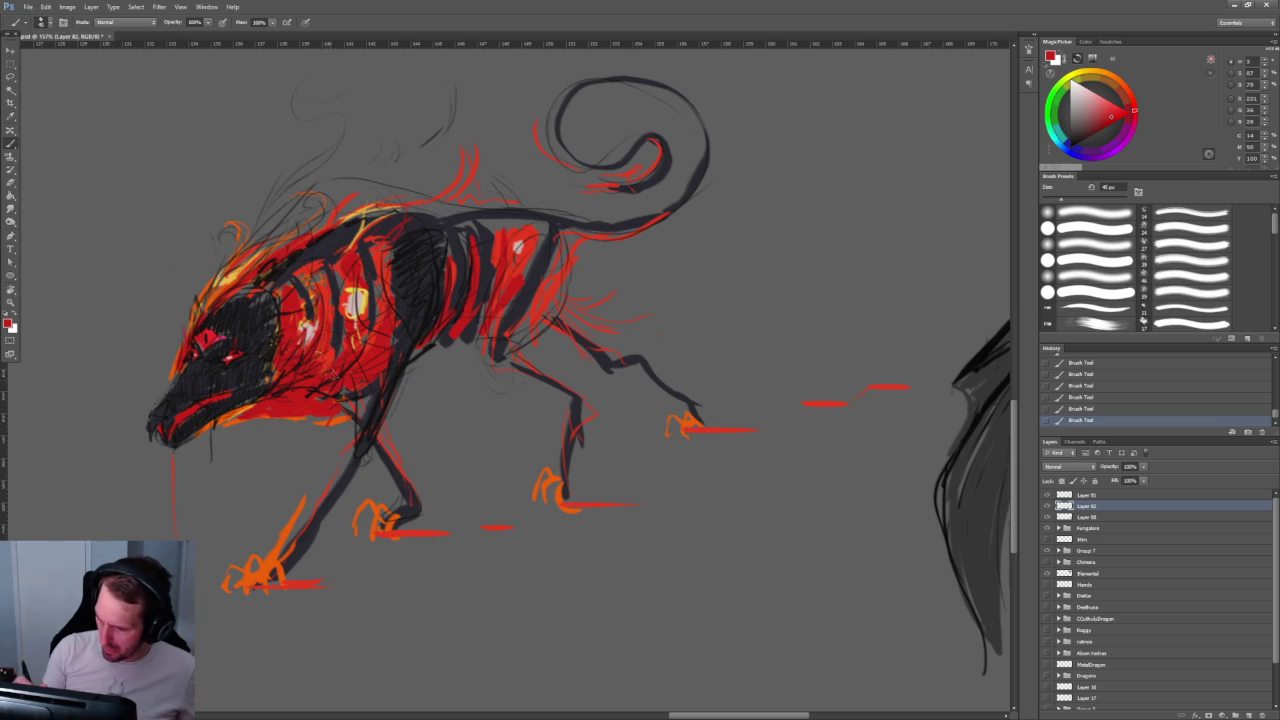
pyautogui.moveTo(382, 282)
pyautogui.mouseDown()
pyautogui.moveTo(384, 328)
pyautogui.moveTo(350, 322)
pyautogui.moveTo(352, 364)
pyautogui.mouseUp()
pyautogui.moveTo(322, 274); pyautogui.dragTo(314, 304)
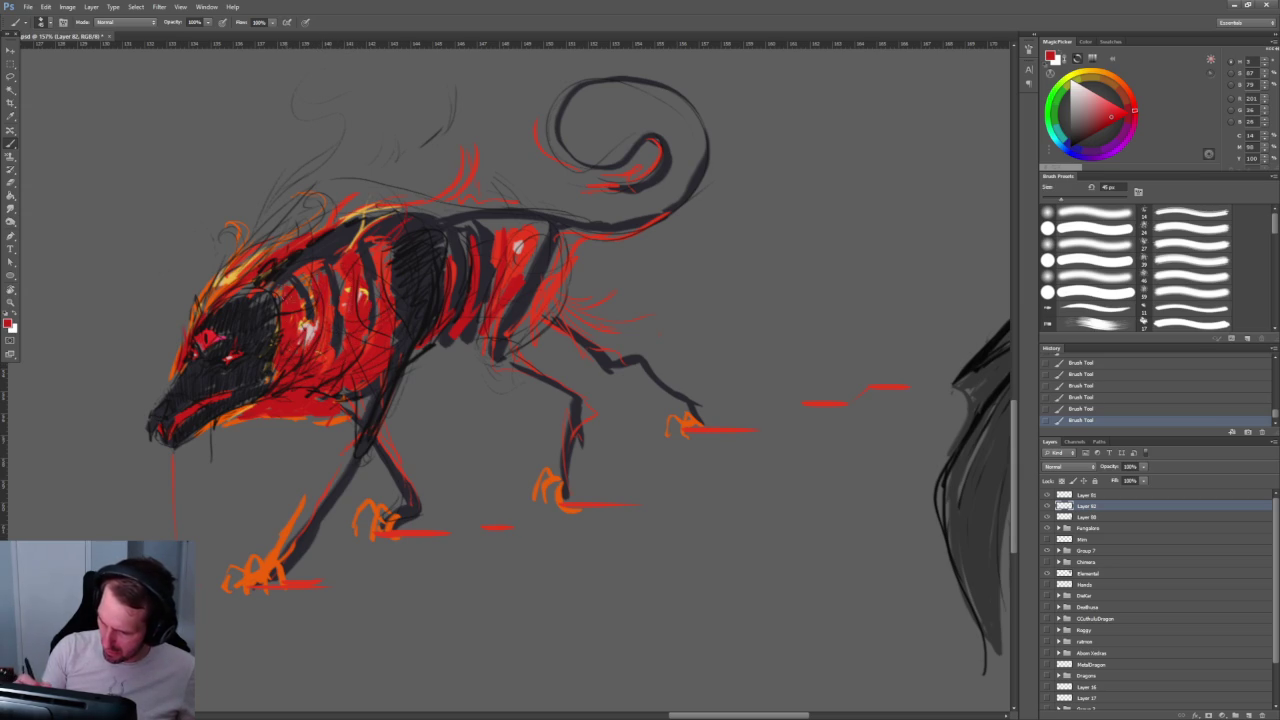
# Step: Add red flame strokes along the head, mane, back and above the tail
pyautogui.moveTo(312, 212)
pyautogui.mouseDown()
pyautogui.moveTo(248, 262)
pyautogui.moveTo(306, 230)
pyautogui.mouseUp()
pyautogui.moveTo(340, 190); pyautogui.dragTo(310, 210)
pyautogui.moveTo(334, 155); pyautogui.dragTo(302, 188)
pyautogui.moveTo(330, 136); pyautogui.dragTo(238, 268)
pyautogui.moveTo(334, 200)
pyautogui.mouseDown()
pyautogui.moveTo(480, 156)
pyautogui.moveTo(440, 120)
pyautogui.moveTo(432, 130)
pyautogui.mouseUp()
pyautogui.moveTo(466, 176); pyautogui.dragTo(442, 194)
pyautogui.moveTo(340, 222)
pyautogui.mouseDown()
pyautogui.moveTo(430, 200)
pyautogui.moveTo(578, 210)
pyautogui.moveTo(400, 440)
pyautogui.mouseUp()
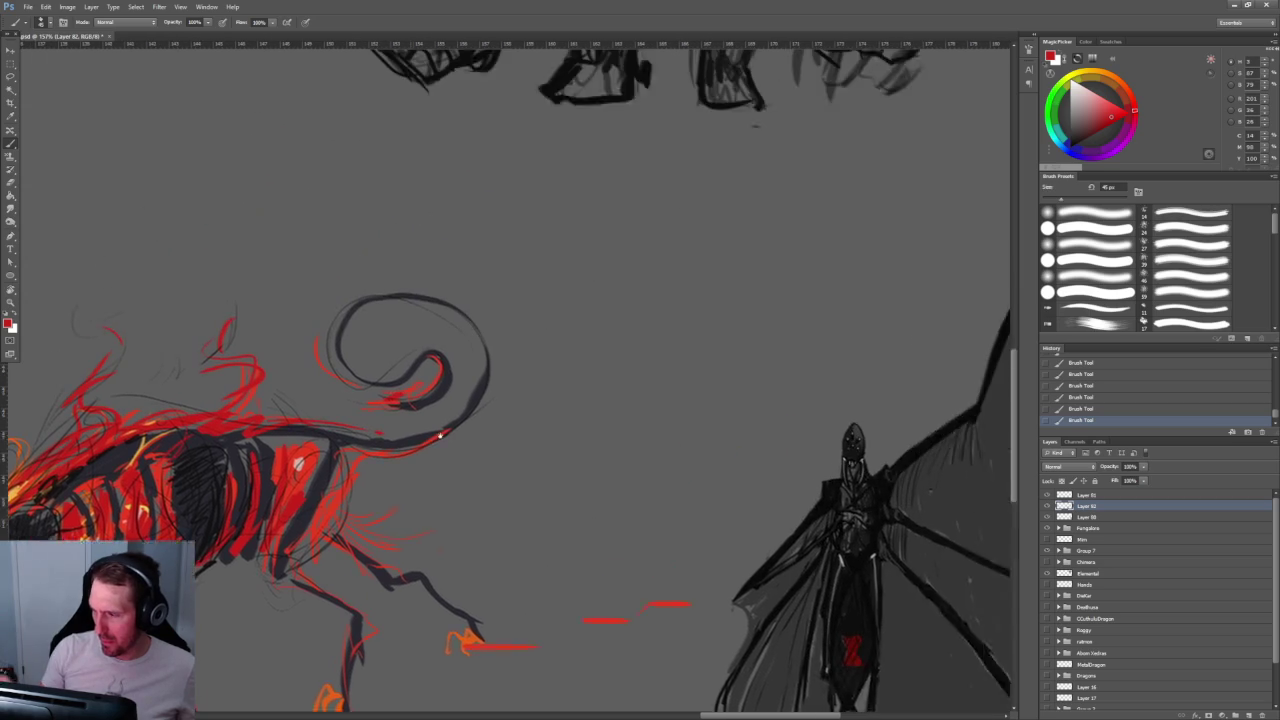
pyautogui.moveTo(334, 400)
pyautogui.mouseDown()
pyautogui.moveTo(334, 344)
pyautogui.moveTo(382, 290)
pyautogui.moveTo(410, 308)
pyautogui.mouseUp()
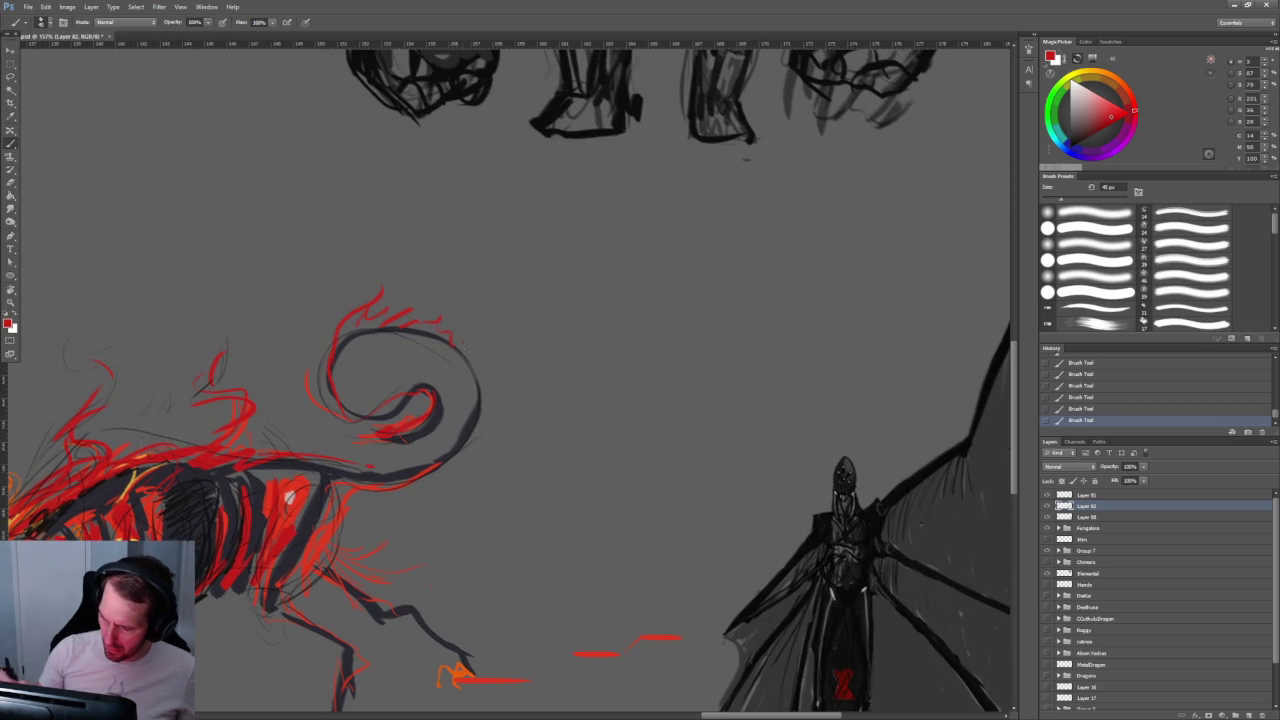
pyautogui.moveTo(460, 470); pyautogui.dragTo(735, 330)
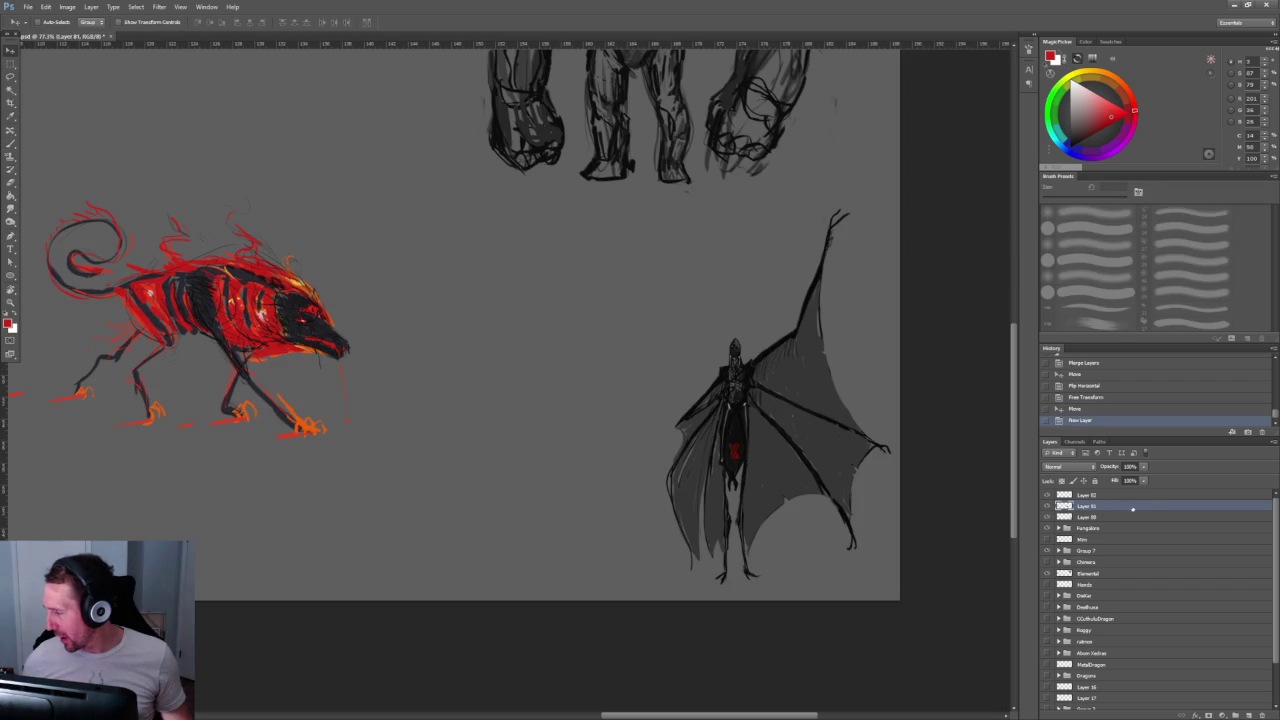
pyautogui.click(1143, 481)
# Step: Fade the creature layer to 23% fill, then set up a black brush on Layer 82
pyautogui.moveTo(1136, 495); pyautogui.dragTo(1105, 494)
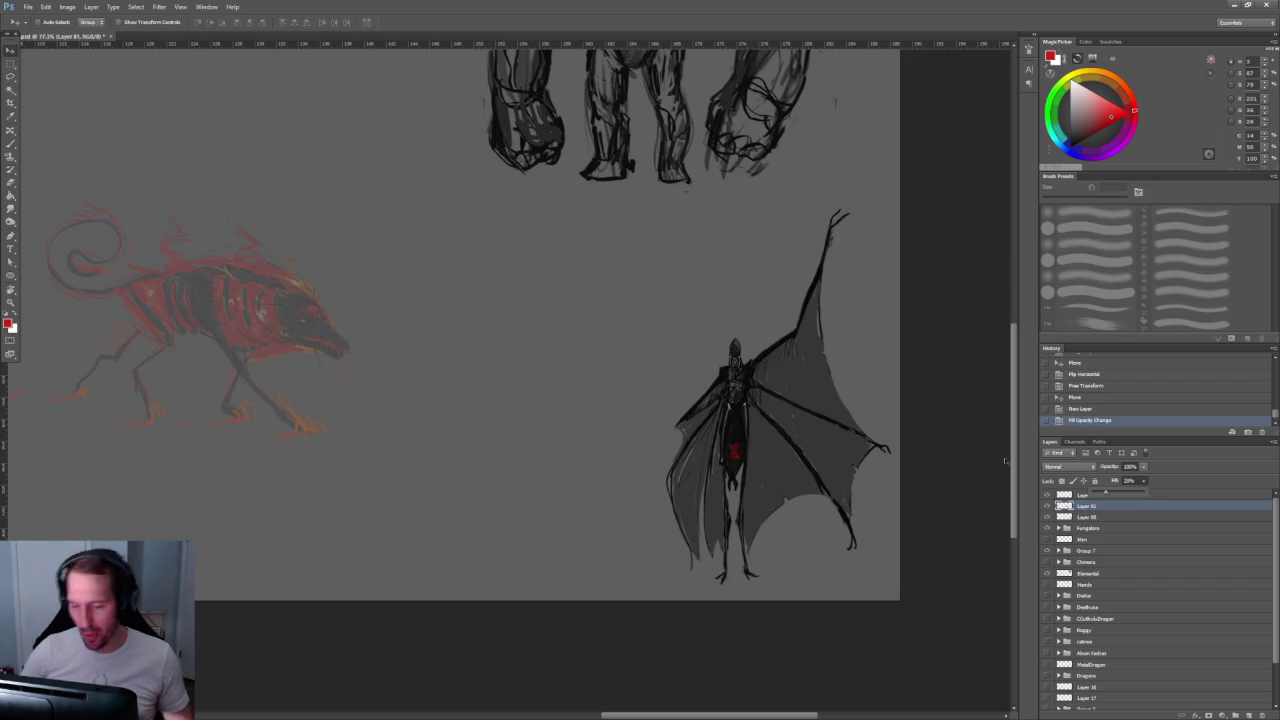
pyautogui.hotkey('alt', ']')
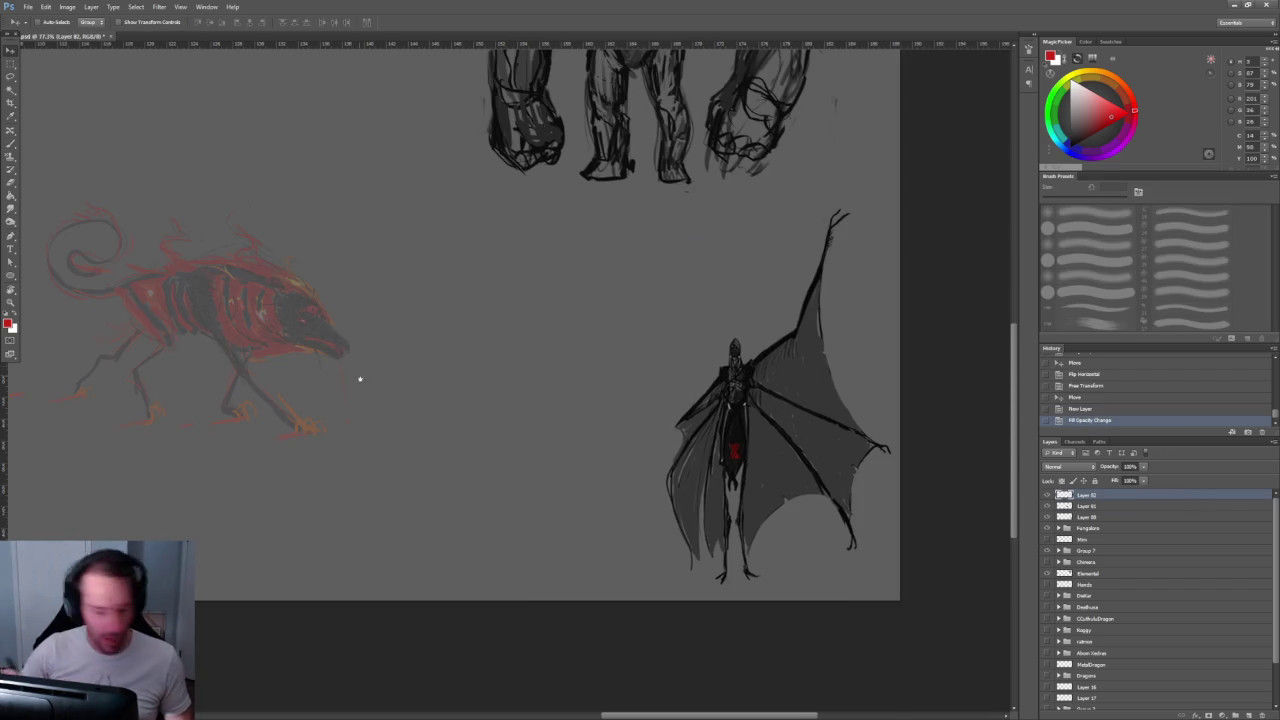
pyautogui.moveTo(362, 371); pyautogui.dragTo(387, 431)
pyautogui.press('b')
pyautogui.press('d')
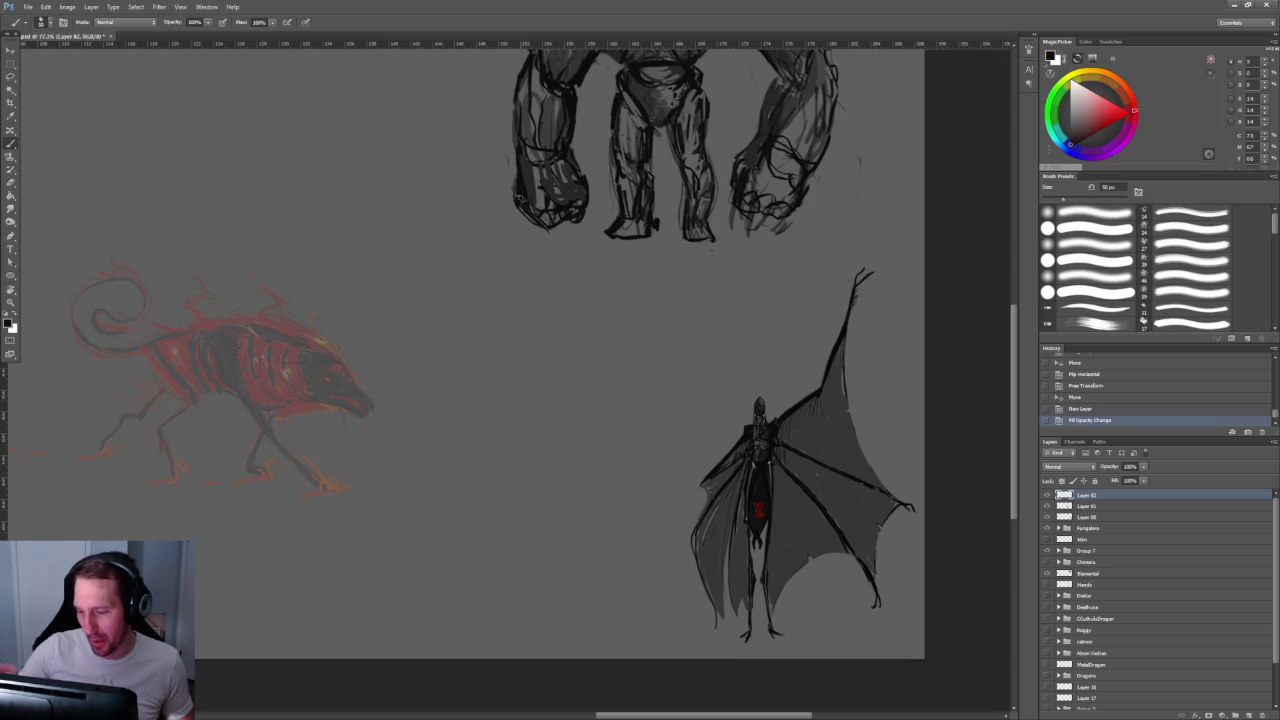
# Step: Sketch black lines for the head, back, chest and belly, front shoulder and snout
pyautogui.moveTo(334, 392); pyautogui.dragTo(316, 351)
pyautogui.moveTo(236, 323)
pyautogui.mouseDown()
pyautogui.moveTo(280, 336)
pyautogui.moveTo(248, 338)
pyautogui.moveTo(228, 372)
pyautogui.moveTo(230, 406)
pyautogui.moveTo(308, 395)
pyautogui.mouseUp()
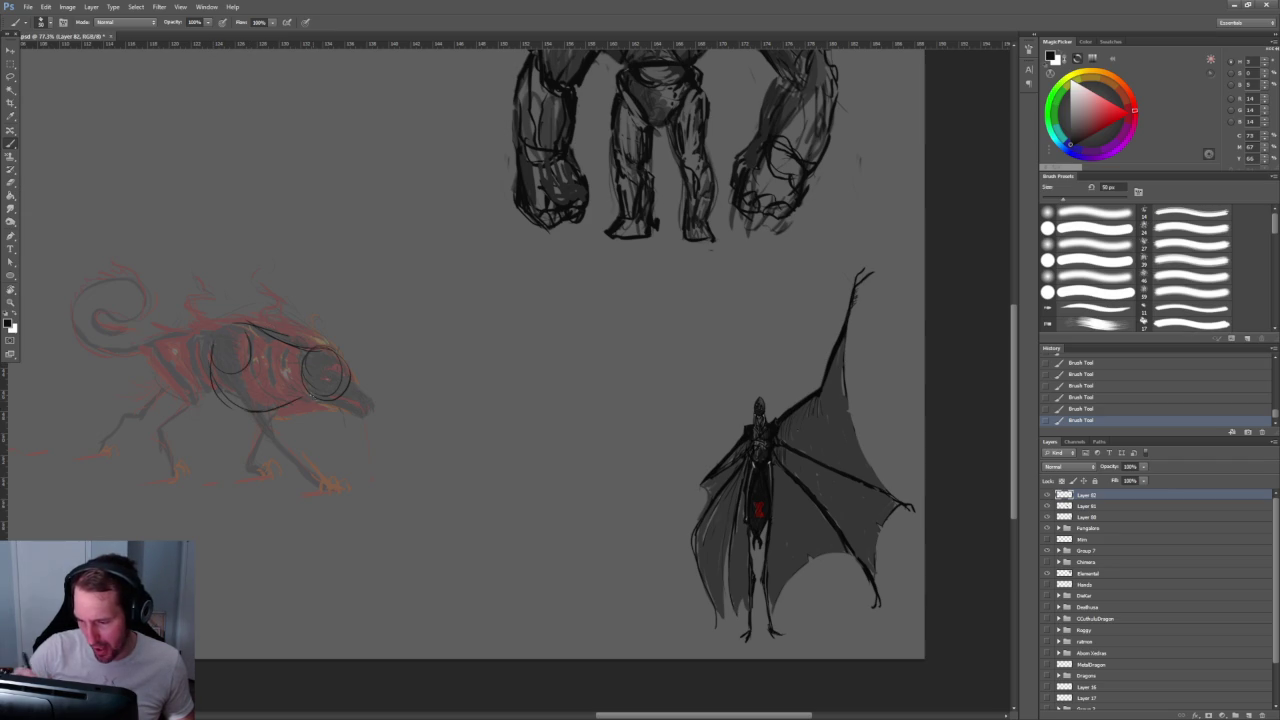
pyautogui.moveTo(240, 326); pyautogui.dragTo(140, 326)
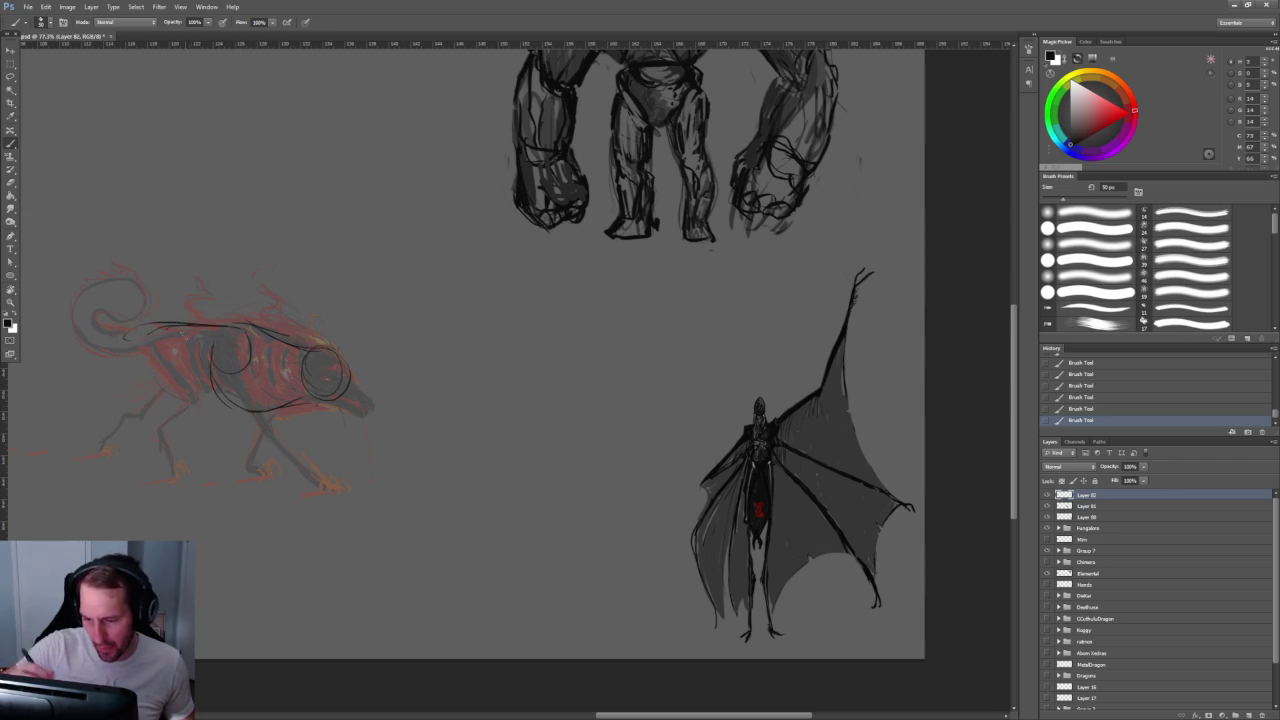
pyautogui.moveTo(164, 374); pyautogui.dragTo(225, 404)
pyautogui.moveTo(130, 336)
pyautogui.mouseDown()
pyautogui.moveTo(140, 382)
pyautogui.moveTo(97, 396)
pyautogui.moveTo(162, 405)
pyautogui.mouseUp()
pyautogui.moveTo(147, 340); pyautogui.dragTo(181, 403)
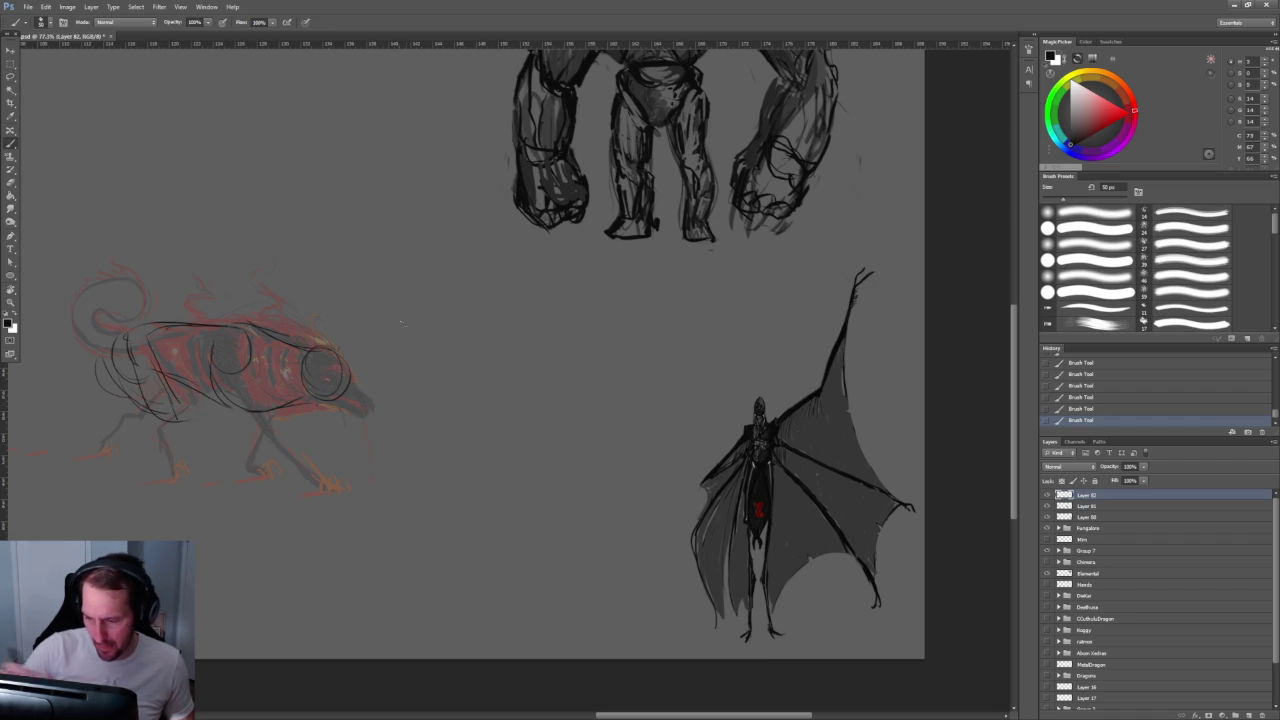
pyautogui.moveTo(322, 368); pyautogui.dragTo(372, 404)
pyautogui.scroll(1, 400, 404)
pyautogui.scroll(1, 400, 404)
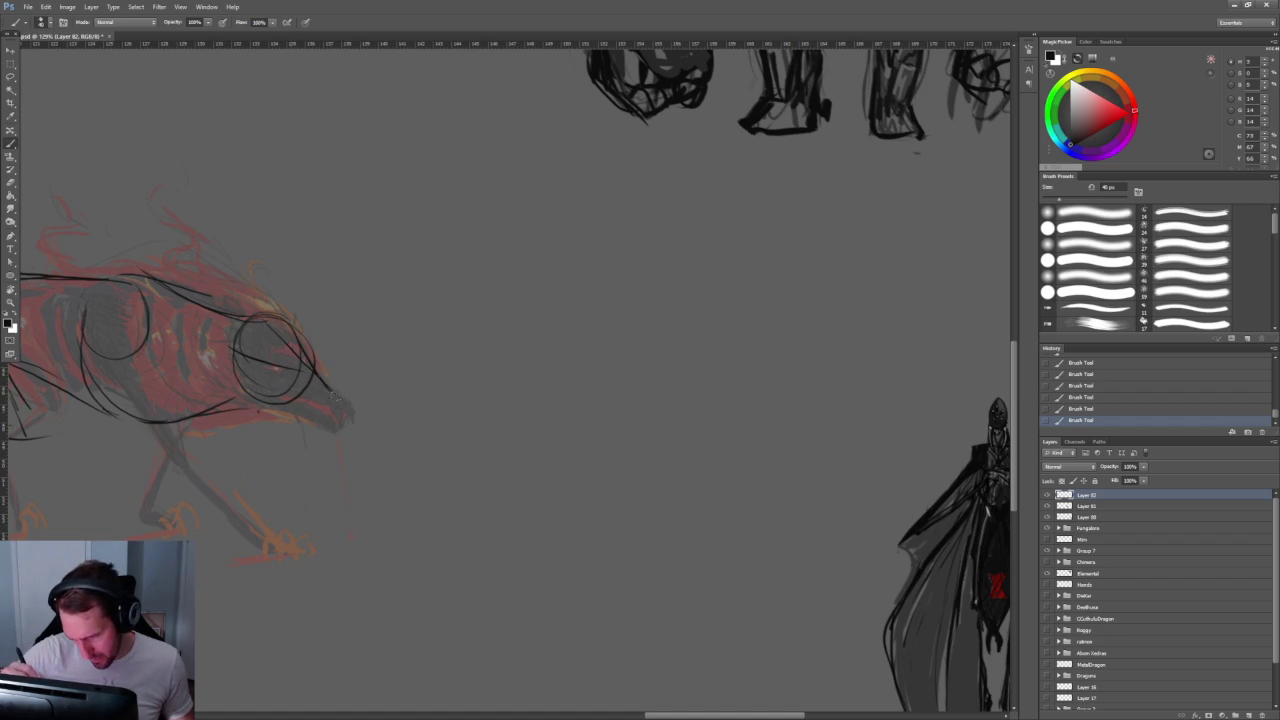
# Step: Sketch construction strokes for the eye edge, snout, back, torso and curved belly line
pyautogui.moveTo(310, 352); pyautogui.dragTo(318, 374)
pyautogui.moveTo(294, 291)
pyautogui.mouseDown()
pyautogui.moveTo(394, 346)
pyautogui.moveTo(432, 426)
pyautogui.mouseUp()
pyautogui.moveTo(234, 344)
pyautogui.mouseDown()
pyautogui.moveTo(302, 372)
pyautogui.moveTo(302, 384)
pyautogui.moveTo(288, 380)
pyautogui.mouseUp()
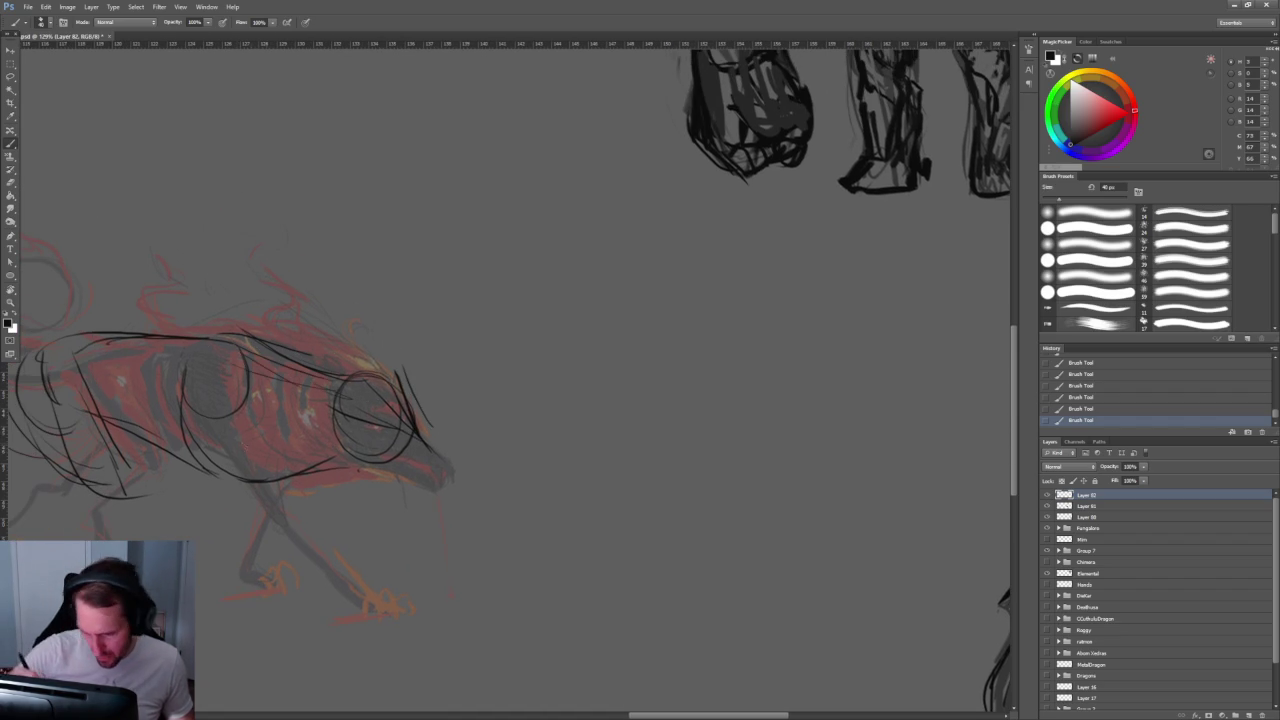
pyautogui.moveTo(172, 402); pyautogui.dragTo(228, 506)
pyautogui.moveTo(246, 382); pyautogui.dragTo(248, 466)
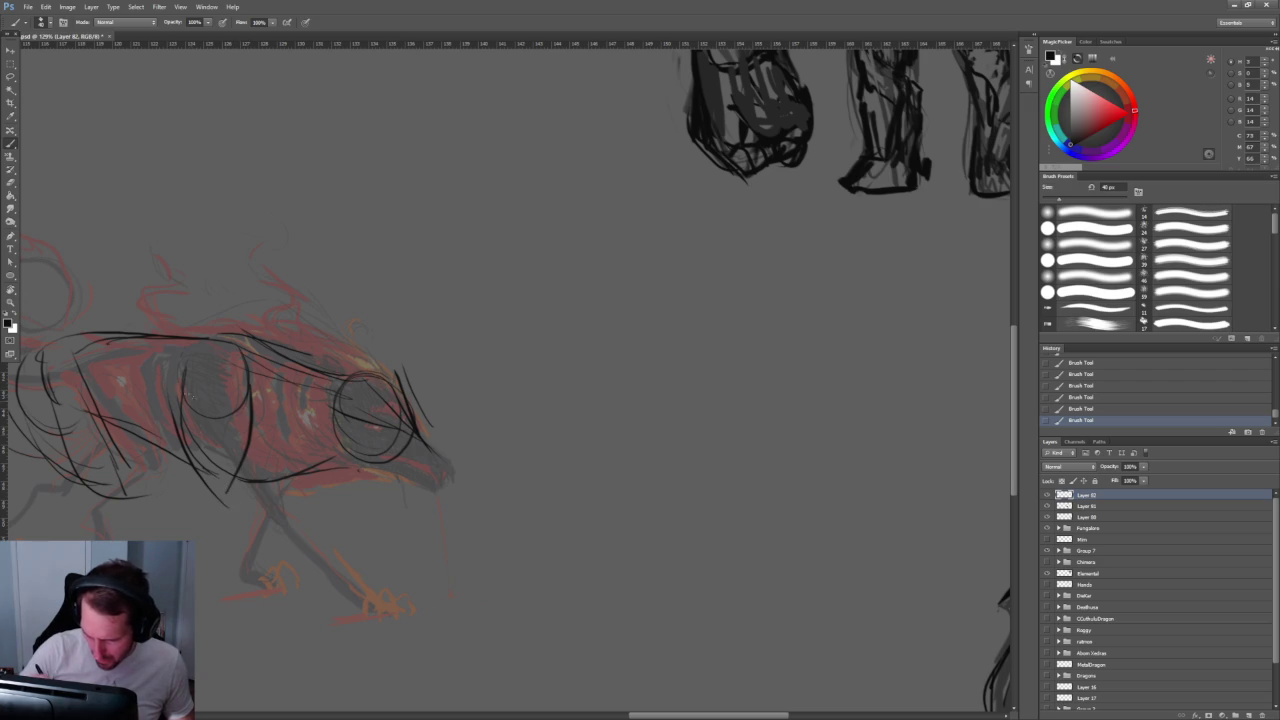
pyautogui.moveTo(184, 418)
pyautogui.mouseDown()
pyautogui.moveTo(244, 506)
pyautogui.moveTo(362, 618)
pyautogui.moveTo(378, 600)
pyautogui.moveTo(418, 614)
pyautogui.mouseUp()
# Step: Sketch the haunch and upper hind leg, extending the lower leg toward the claws
pyautogui.moveTo(254, 422); pyautogui.dragTo(268, 510)
pyautogui.moveTo(198, 448); pyautogui.dragTo(254, 516)
pyautogui.moveTo(234, 434)
pyautogui.mouseDown()
pyautogui.moveTo(256, 516)
pyautogui.moveTo(284, 520)
pyautogui.moveTo(304, 570)
pyautogui.moveTo(360, 614)
pyautogui.mouseUp()
pyautogui.moveTo(262, 498); pyautogui.dragTo(352, 602)
pyautogui.hotkey('ctrl', 'z')
pyautogui.moveTo(292, 530); pyautogui.dragTo(368, 618)
pyautogui.moveTo(280, 506); pyautogui.dragTo(248, 568)
# Step: Redraw the misplaced hind leg and foot, and add lines under the belly by the front leg
pyautogui.hotkey('ctrl', 'z')
pyautogui.moveTo(266, 482); pyautogui.dragTo(244, 538)
pyautogui.moveTo(292, 448); pyautogui.dragTo(238, 594)
pyautogui.moveTo(240, 494)
pyautogui.mouseDown()
pyautogui.moveTo(222, 572)
pyautogui.moveTo(262, 592)
pyautogui.moveTo(308, 588)
pyautogui.mouseUp()
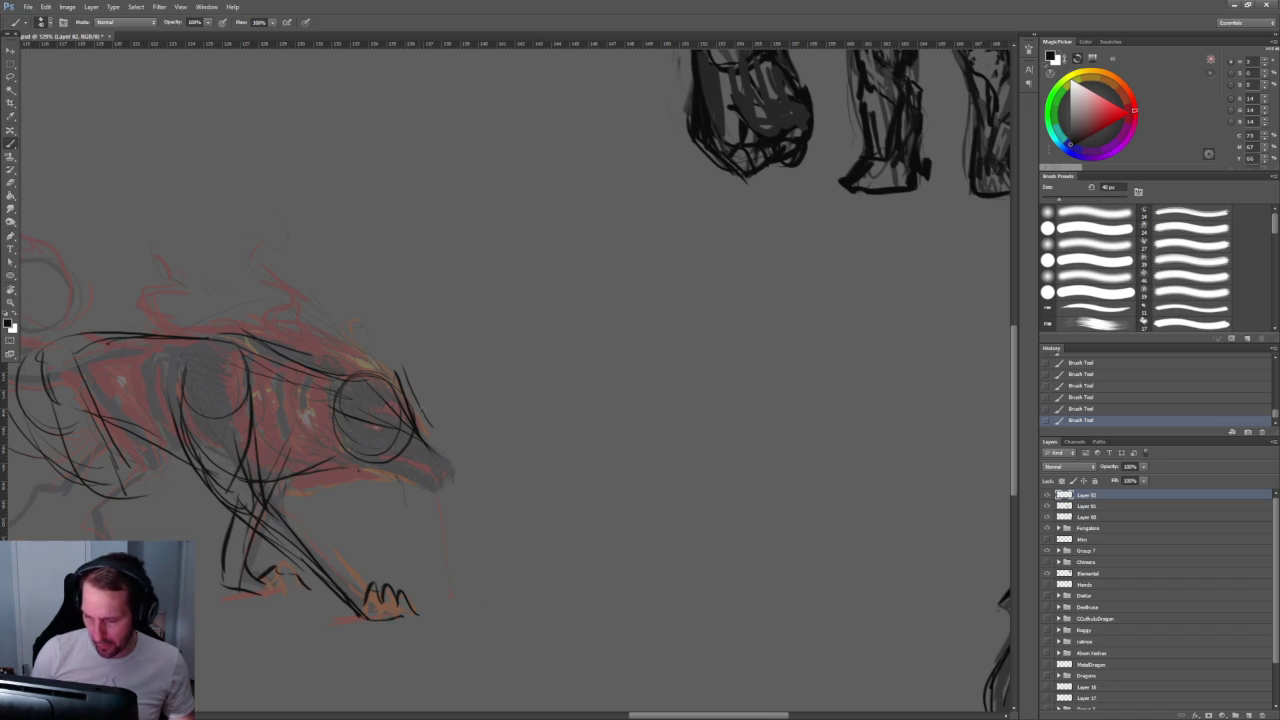
pyautogui.moveTo(523, 393); pyautogui.dragTo(643, 363)
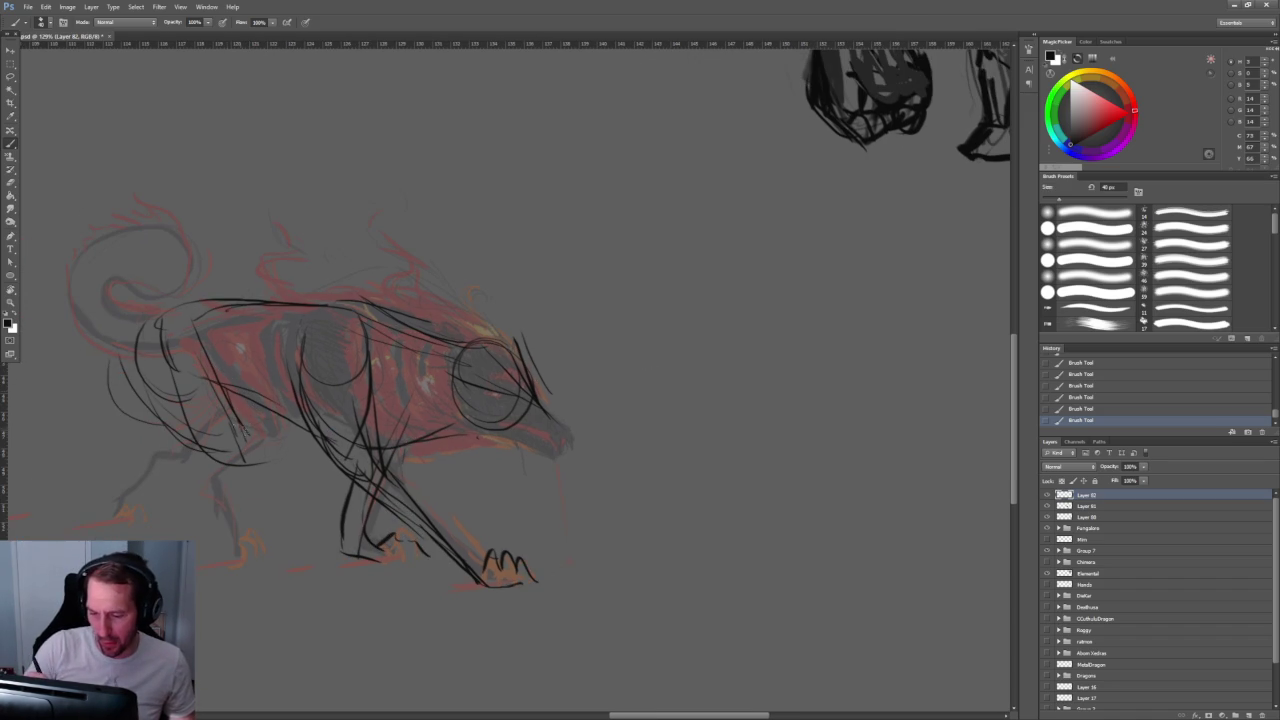
pyautogui.moveTo(264, 460); pyautogui.dragTo(164, 476)
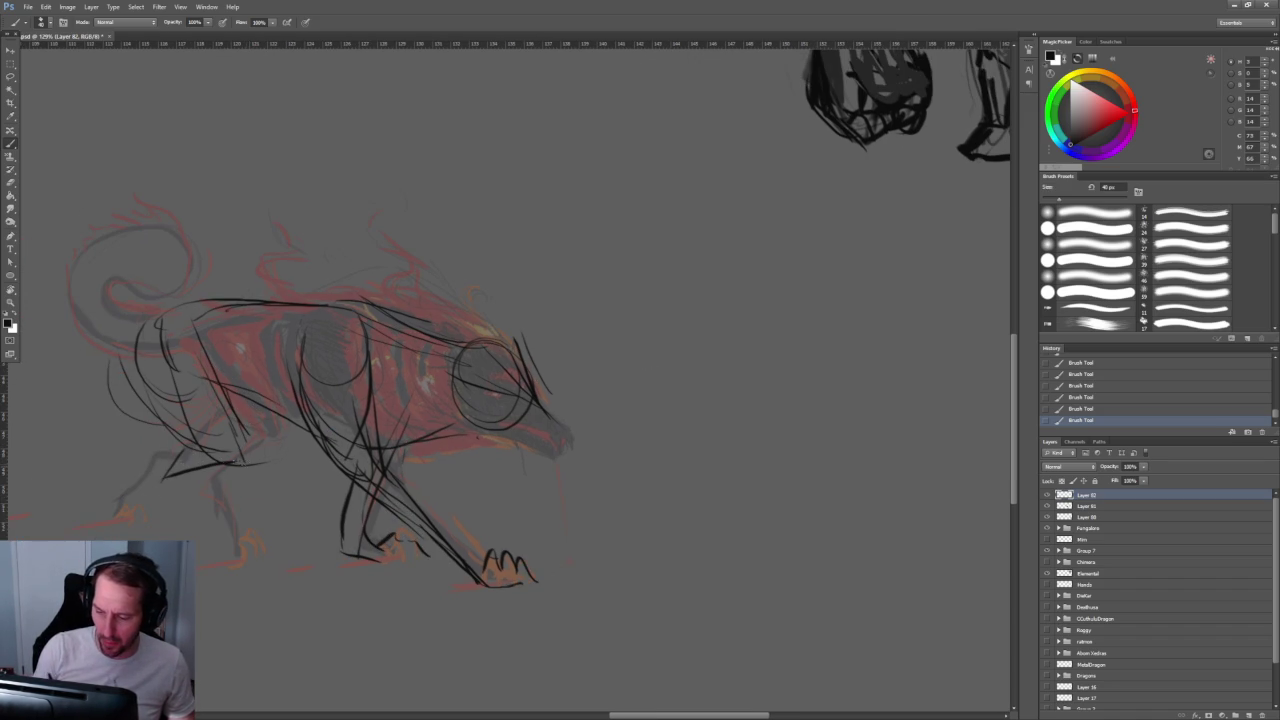
pyautogui.moveTo(244, 458)
pyautogui.mouseDown()
pyautogui.moveTo(172, 506)
pyautogui.moveTo(166, 492)
pyautogui.mouseUp()
pyautogui.moveTo(206, 448); pyautogui.dragTo(184, 470)
# Step: With a 30 px brush, draw the eye, lower jaw, snout and open mouth line
pyautogui.press('[')
pyautogui.moveTo(494, 372)
pyautogui.mouseDown()
pyautogui.moveTo(522, 390)
pyautogui.moveTo(490, 377)
pyautogui.moveTo(536, 378)
pyautogui.moveTo(522, 390)
pyautogui.moveTo(570, 430)
pyautogui.mouseUp()
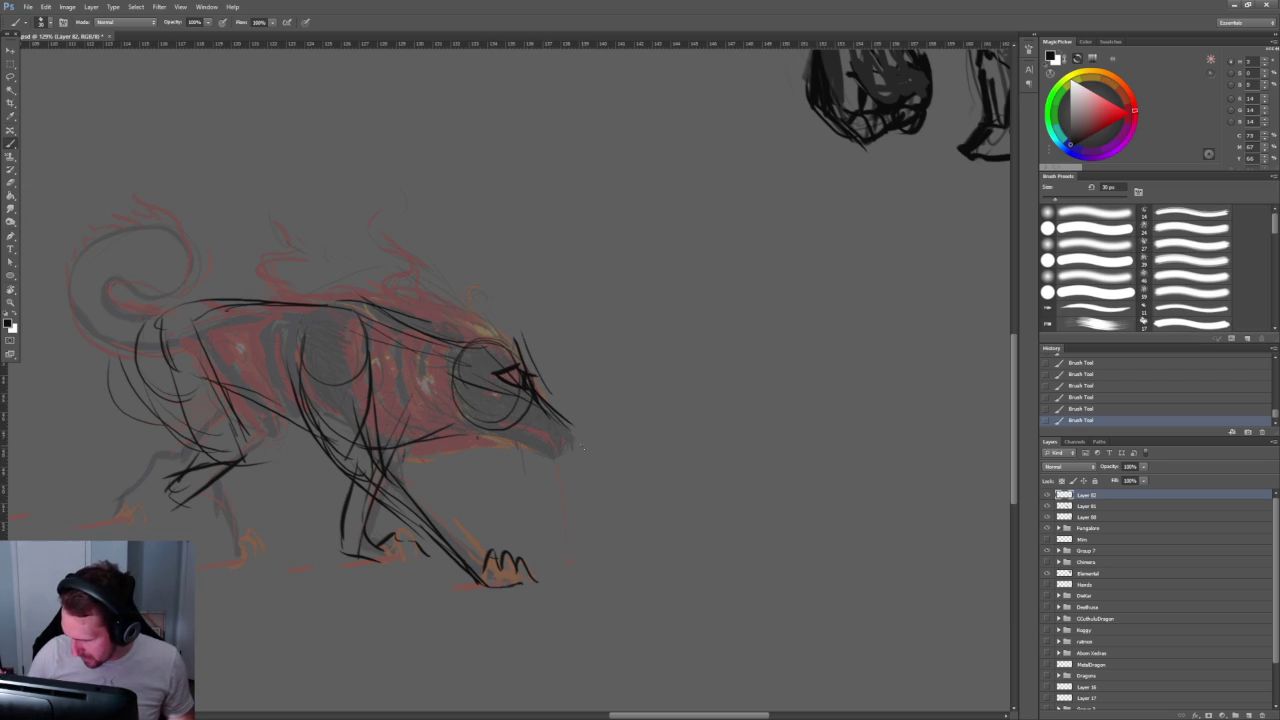
pyautogui.moveTo(446, 392); pyautogui.dragTo(554, 436)
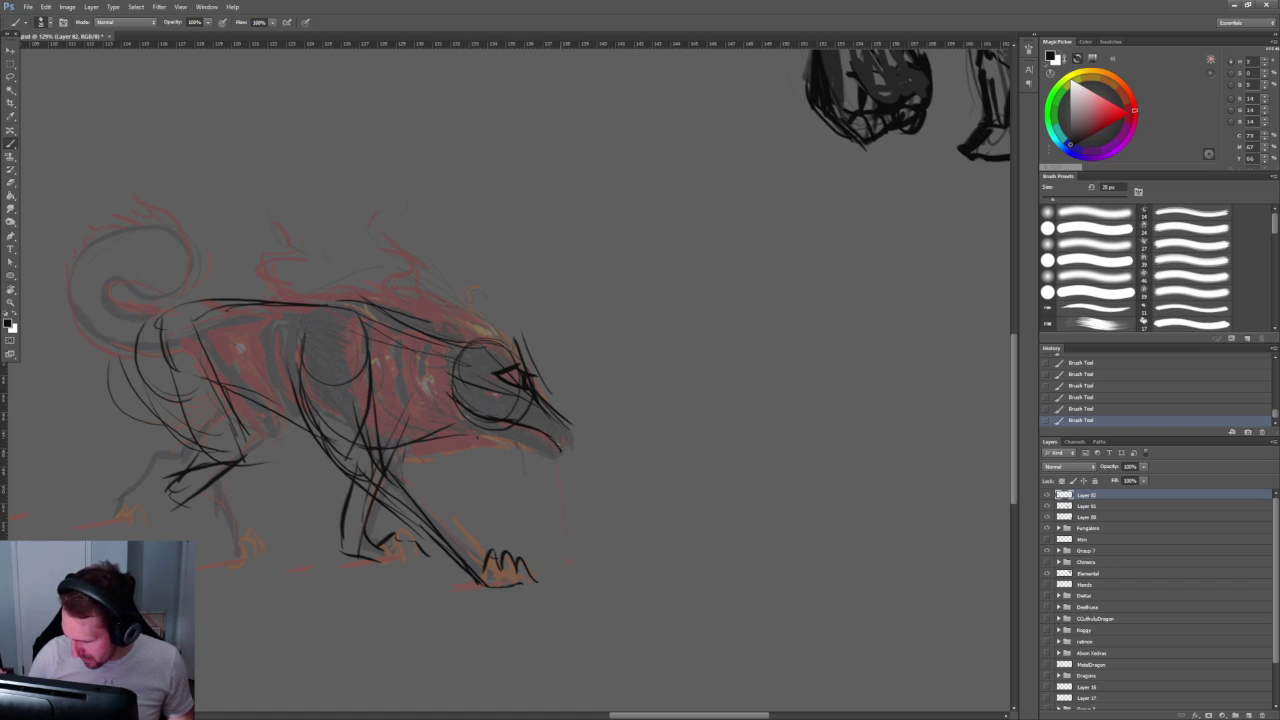
pyautogui.moveTo(538, 410)
pyautogui.mouseDown()
pyautogui.moveTo(558, 440)
pyautogui.moveTo(570, 434)
pyautogui.mouseUp()
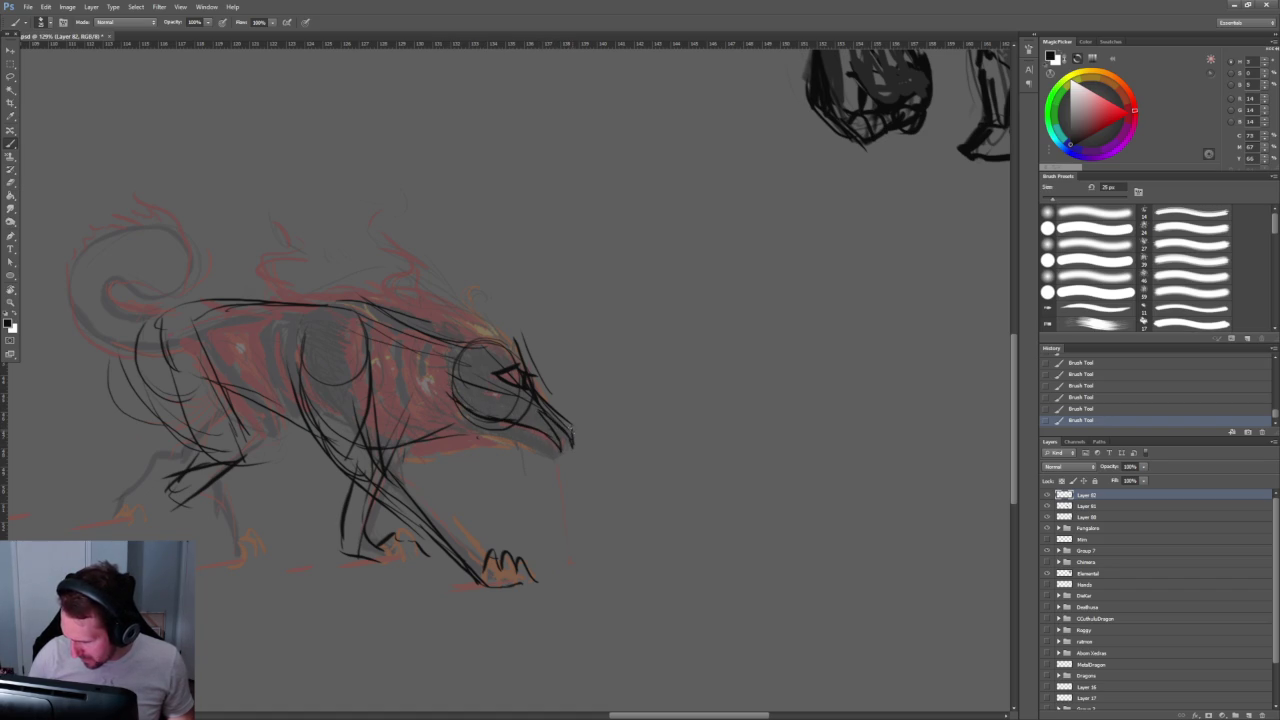
pyautogui.moveTo(506, 422); pyautogui.dragTo(550, 444)
pyautogui.moveTo(512, 440); pyautogui.dragTo(558, 456)
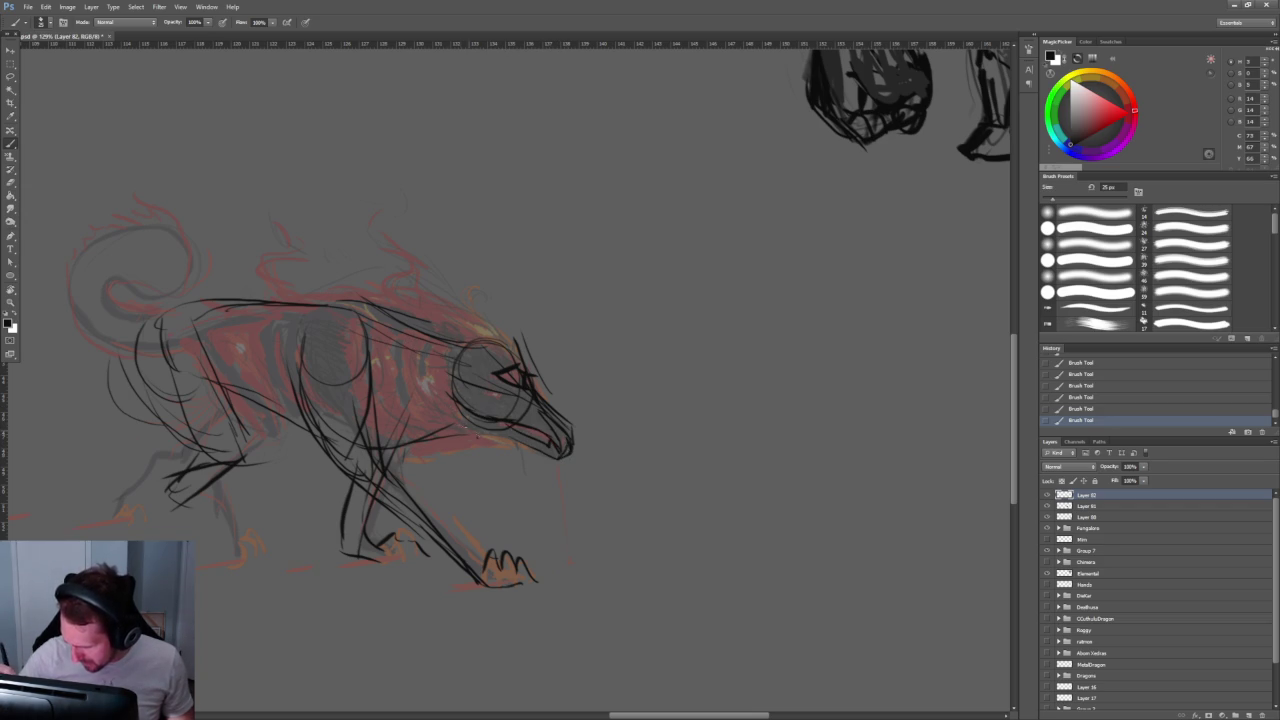
# Step: Zoom out and draw the long tail curving up, joined to the back
pyautogui.press('z')
pyautogui.moveTo(565, 335); pyautogui.dragTo(602, 342)
pyautogui.press('b')
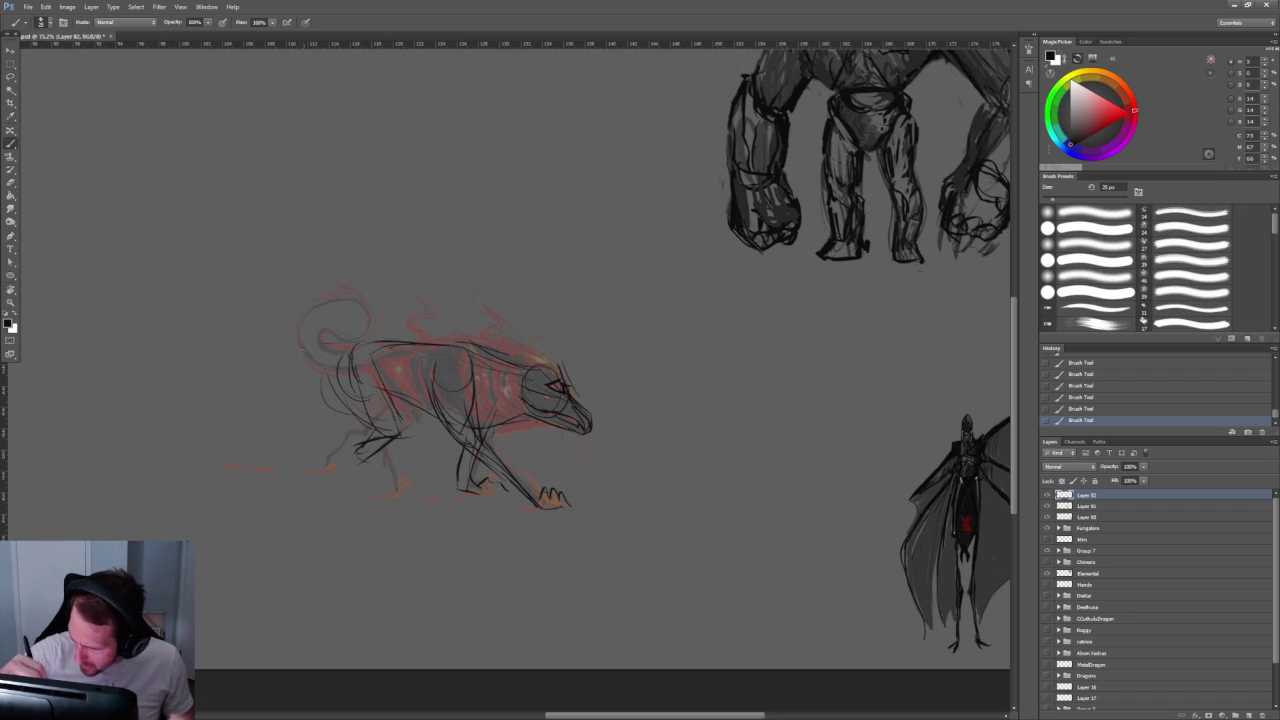
pyautogui.moveTo(362, 346)
pyautogui.mouseDown()
pyautogui.moveTo(208, 322)
pyautogui.moveTo(212, 272)
pyautogui.mouseUp()
pyautogui.moveTo(312, 347); pyautogui.dragTo(200, 306)
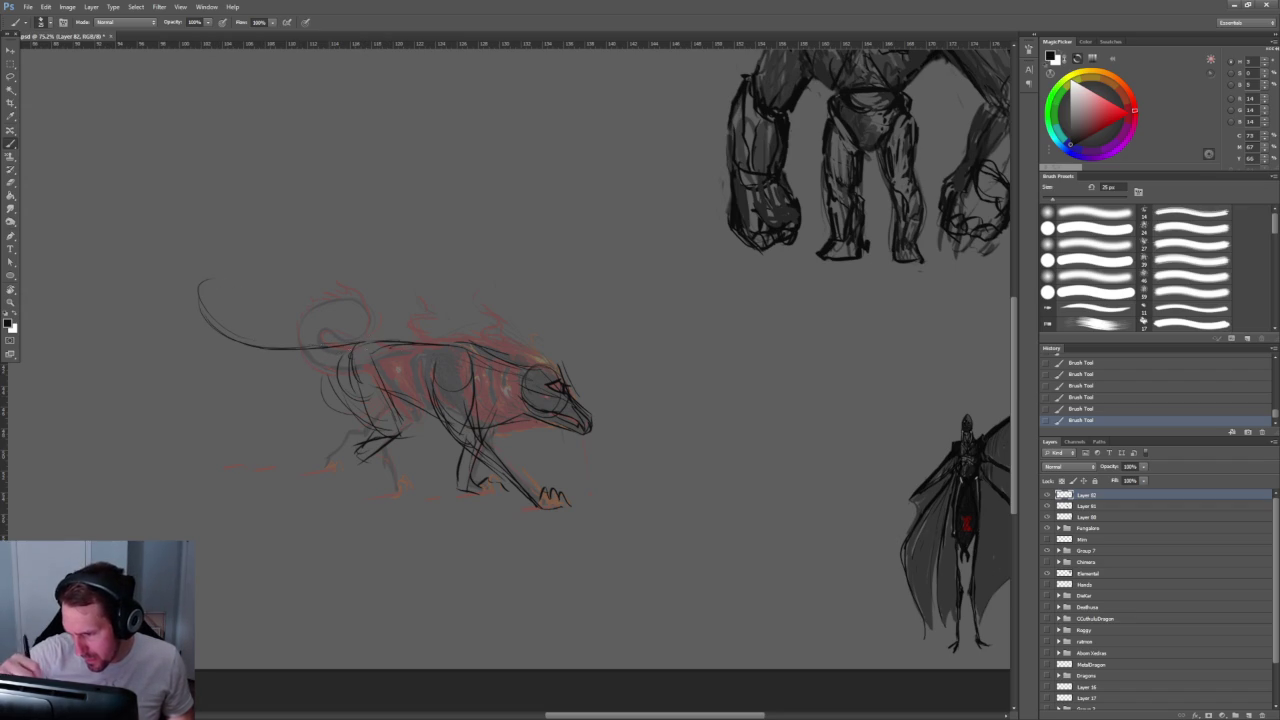
pyautogui.moveTo(272, 355)
pyautogui.mouseDown()
pyautogui.moveTo(354, 366)
pyautogui.moveTo(390, 434)
pyautogui.moveTo(362, 452)
pyautogui.moveTo(416, 505)
pyautogui.mouseUp()
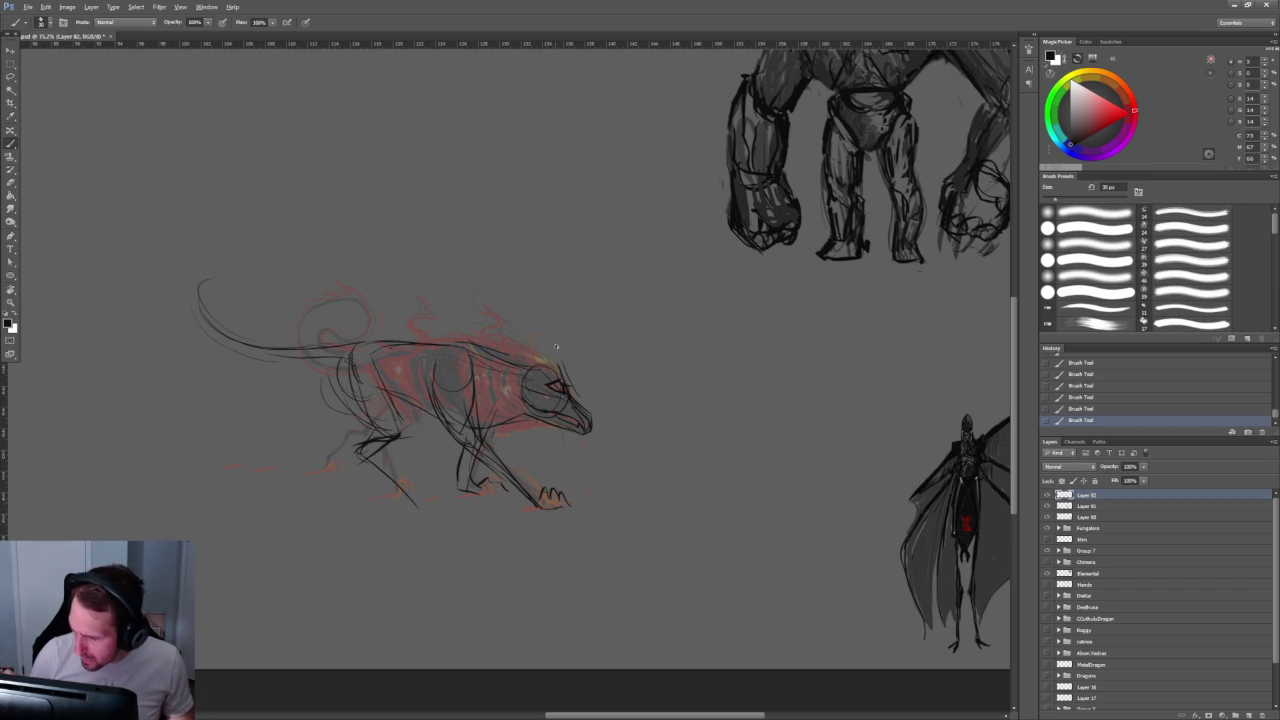
# Step: Undo recent strokes and redraw the hind leg reaching lower-left
pyautogui.hotkey('ctrl', 'alt', 'z')
pyautogui.hotkey('ctrl', 'alt', 'z')
pyautogui.hotkey('ctrl', 'alt', 'z')
pyautogui.hotkey('ctrl', 'alt', 'z')
pyautogui.moveTo(400, 432); pyautogui.dragTo(316, 463)
pyautogui.hotkey('ctrl', 'alt', 'z')
pyautogui.moveTo(372, 358); pyautogui.dragTo(316, 430)
pyautogui.moveTo(340, 372)
pyautogui.mouseDown()
pyautogui.moveTo(322, 415)
pyautogui.moveTo(232, 468)
pyautogui.mouseUp()
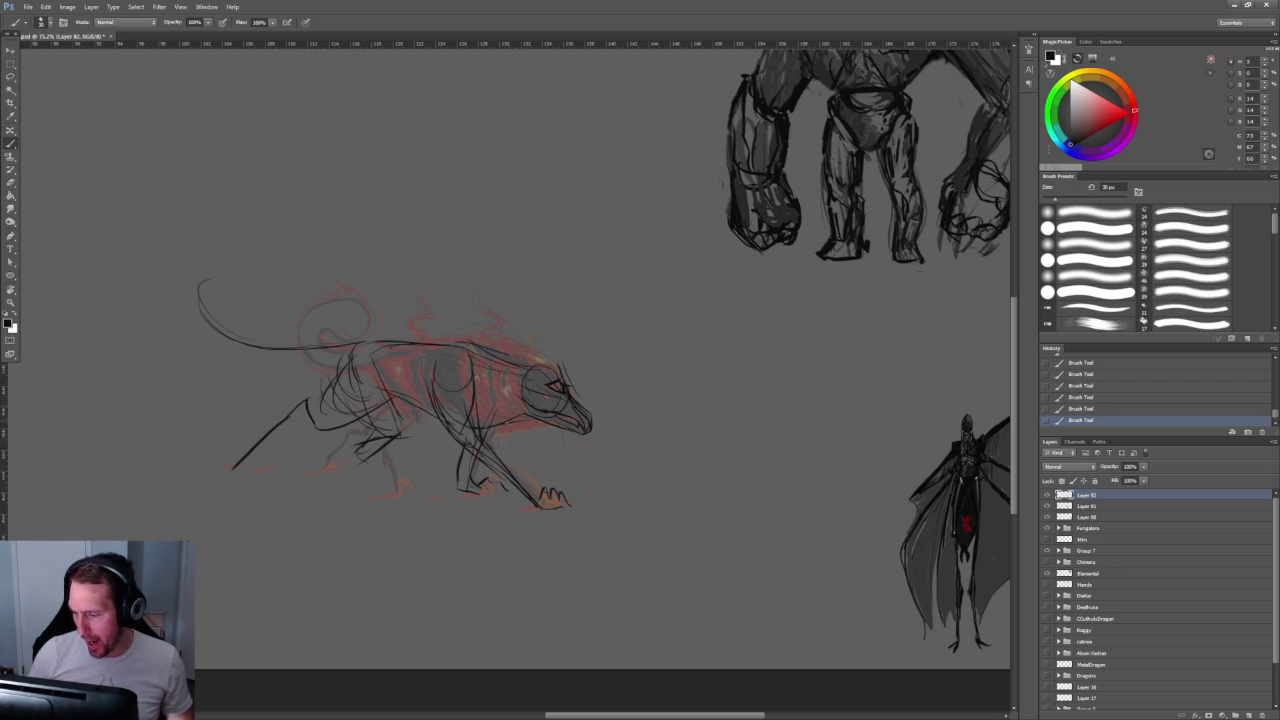
pyautogui.moveTo(366, 418); pyautogui.dragTo(428, 492)
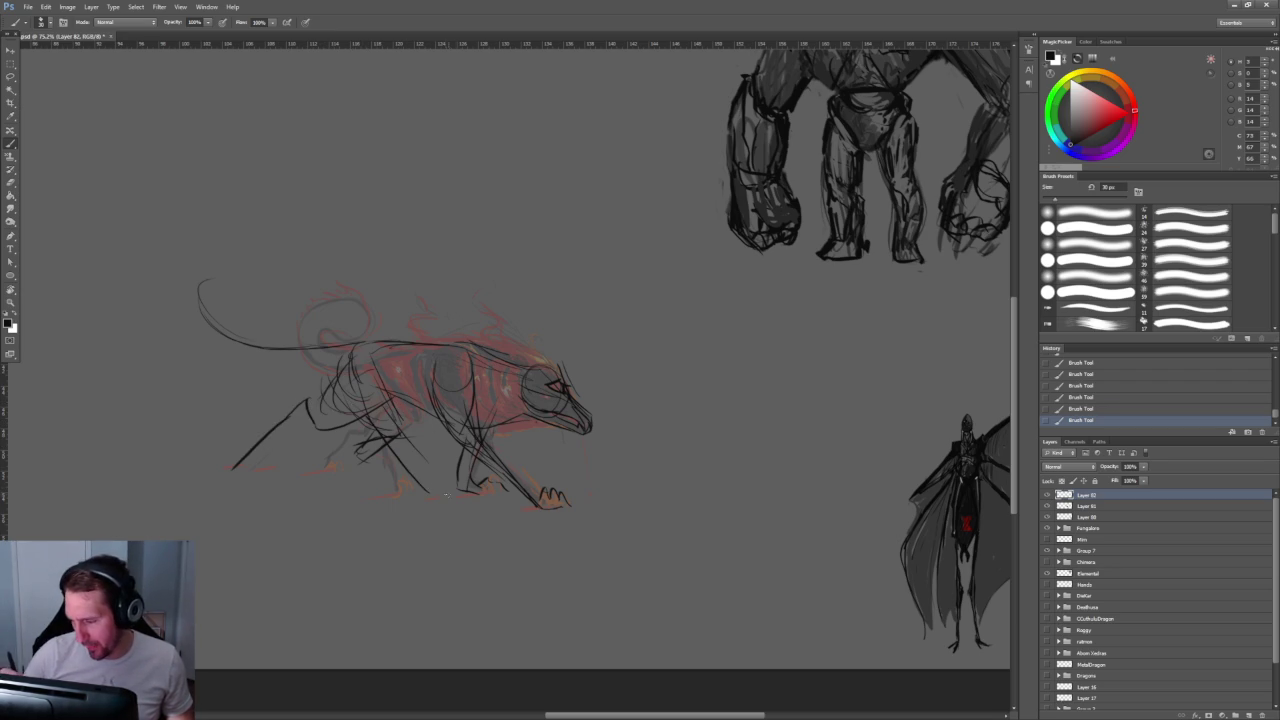
# Step: Erase and lighten the stray leg lines with a slightly larger eraser
pyautogui.press('e')
pyautogui.press(']')
pyautogui.press(']')
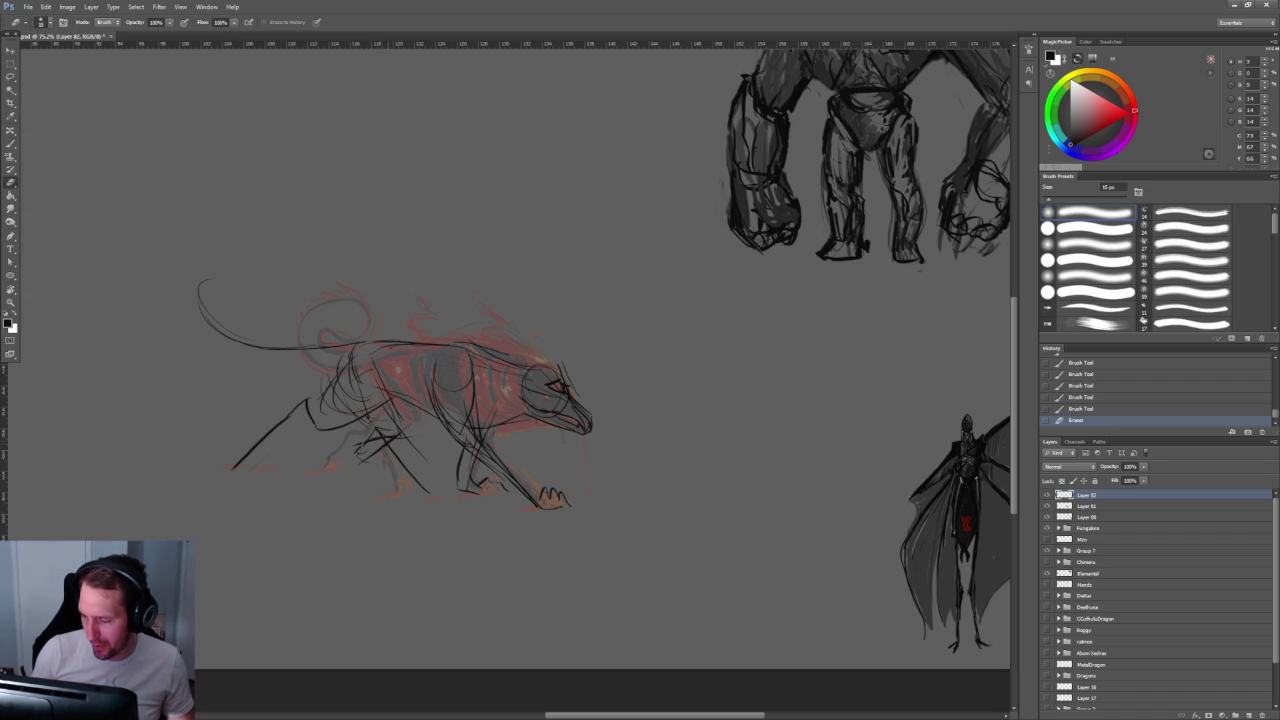
pyautogui.moveTo(365, 435); pyautogui.dragTo(425, 488)
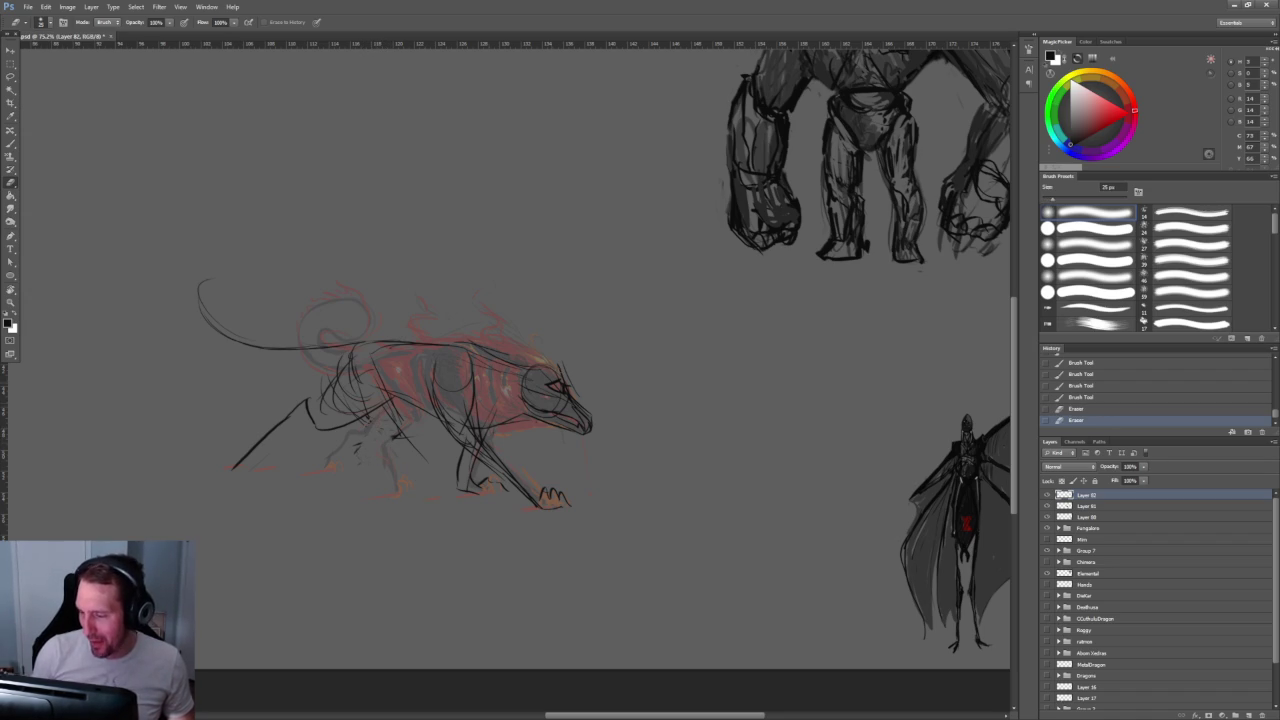
pyautogui.moveTo(502, 342); pyautogui.dragTo(482, 332)
pyautogui.scroll(3, 414, 410)
pyautogui.press('b')
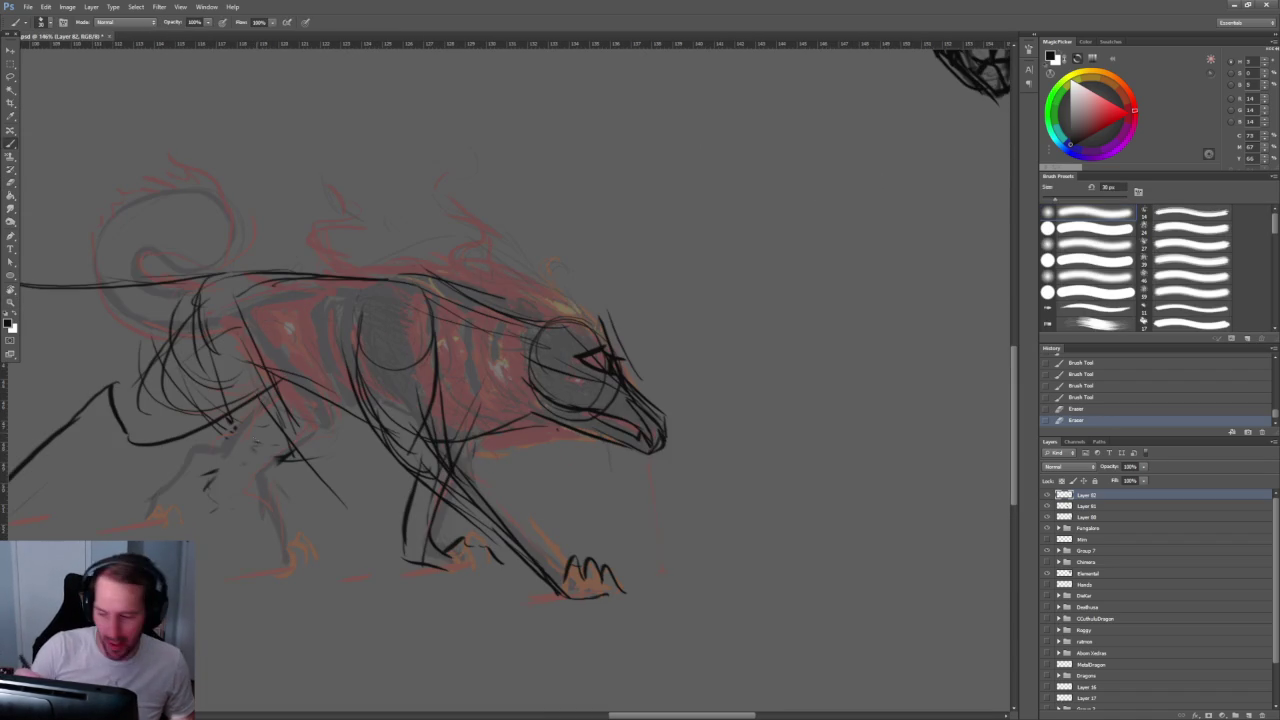
# Step: Sketch the front leg with several strokes and a long hind-leg line
pyautogui.moveTo(382, 402)
pyautogui.mouseDown()
pyautogui.moveTo(430, 385)
pyautogui.moveTo(316, 442)
pyautogui.mouseUp()
pyautogui.moveTo(384, 350); pyautogui.dragTo(398, 436)
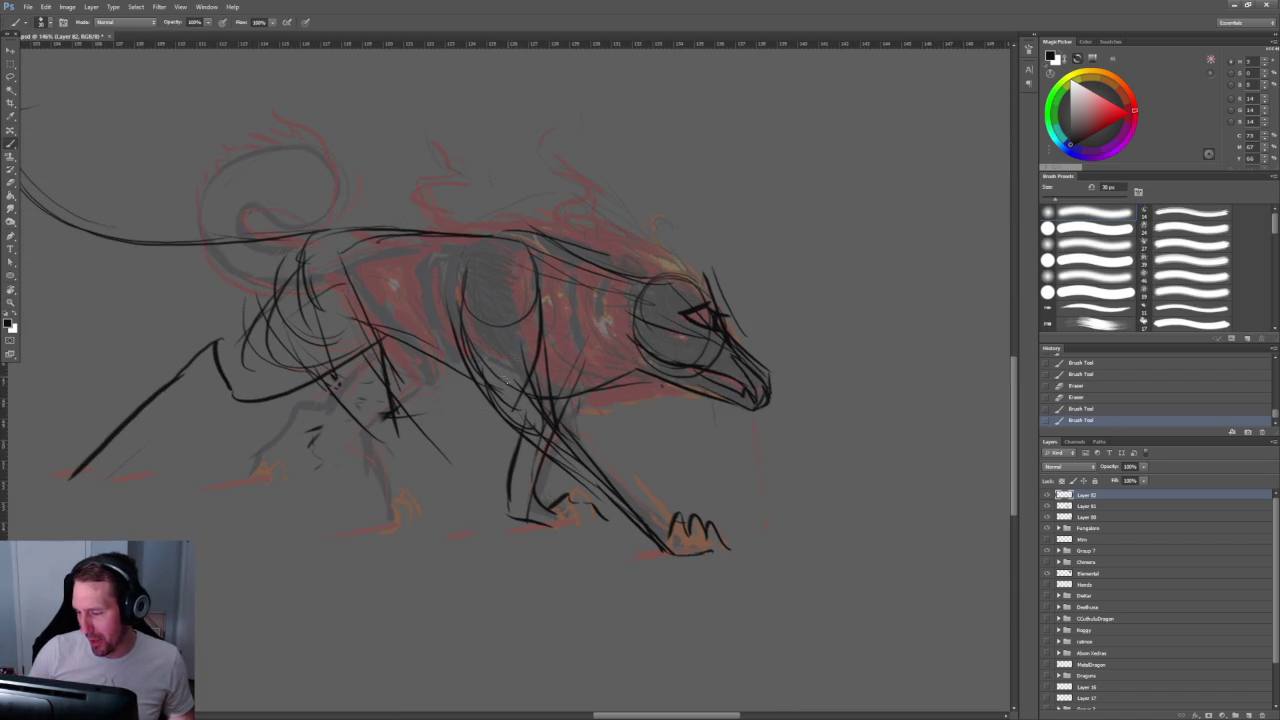
pyautogui.moveTo(318, 412)
pyautogui.mouseDown()
pyautogui.moveTo(374, 438)
pyautogui.moveTo(436, 524)
pyautogui.mouseUp()
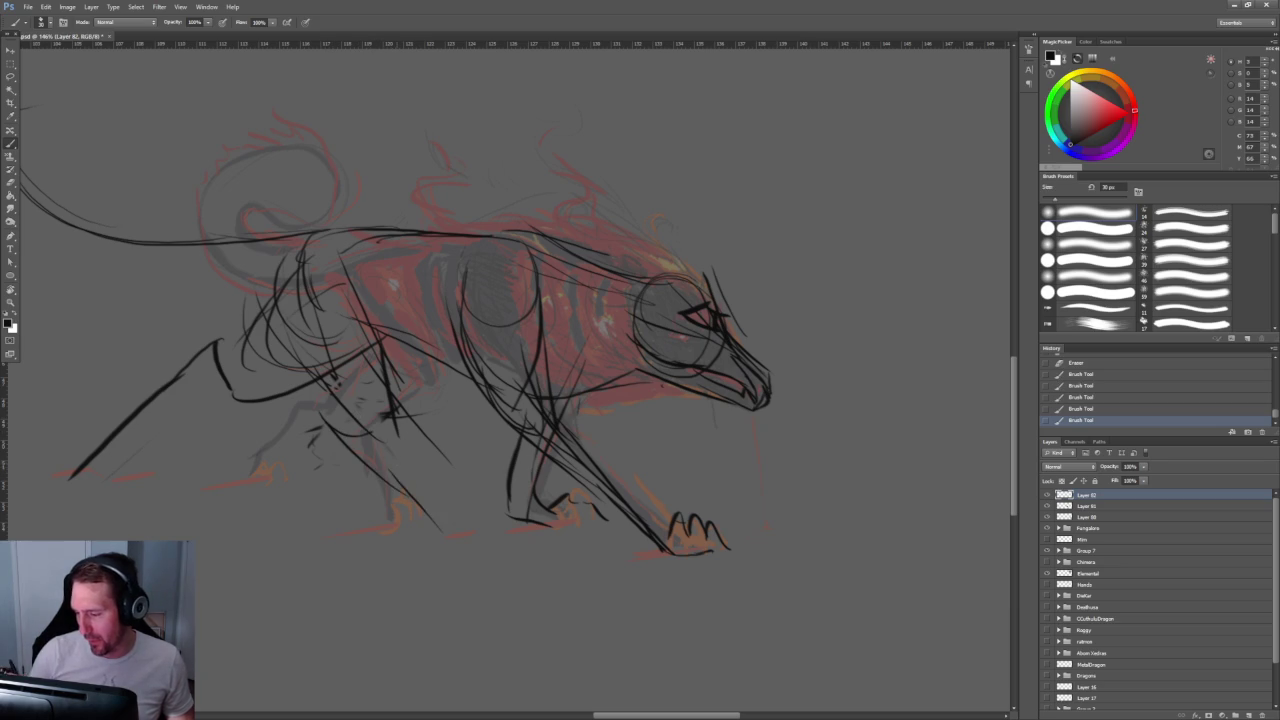
pyautogui.scroll(-2, 509, 299)
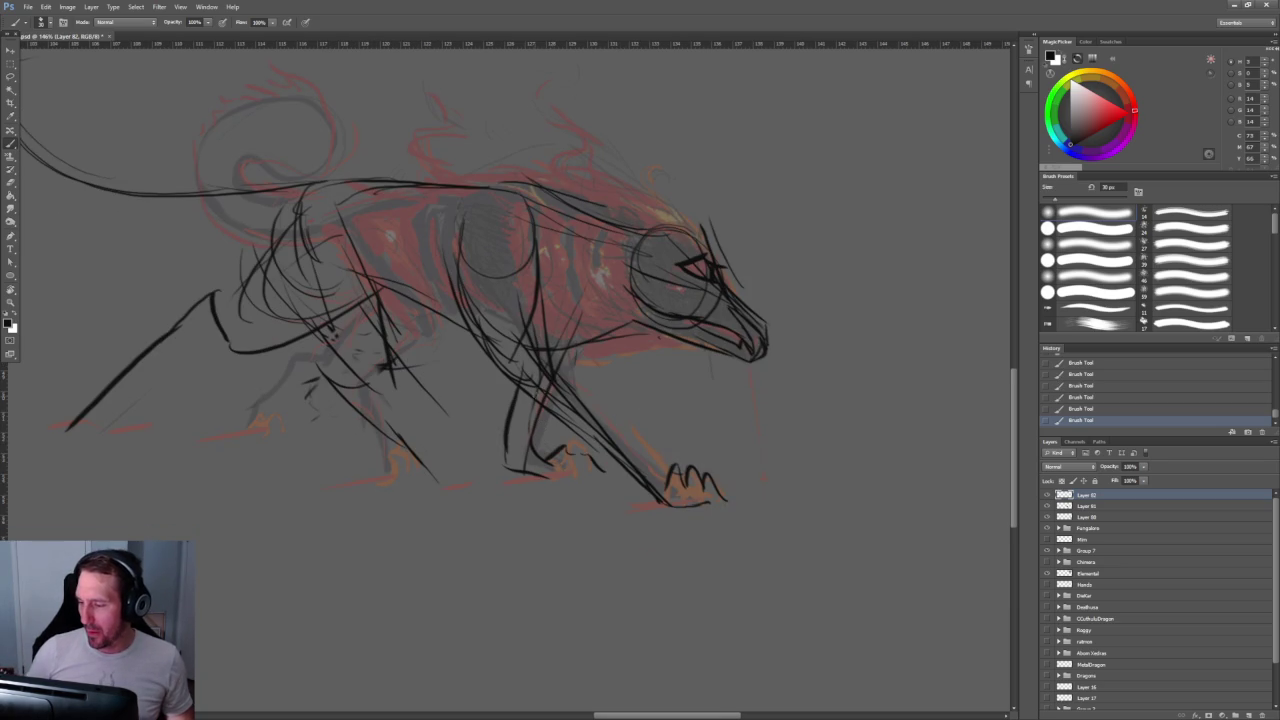
pyautogui.moveTo(548, 390); pyautogui.dragTo(472, 449)
pyautogui.moveTo(324, 336); pyautogui.dragTo(465, 470)
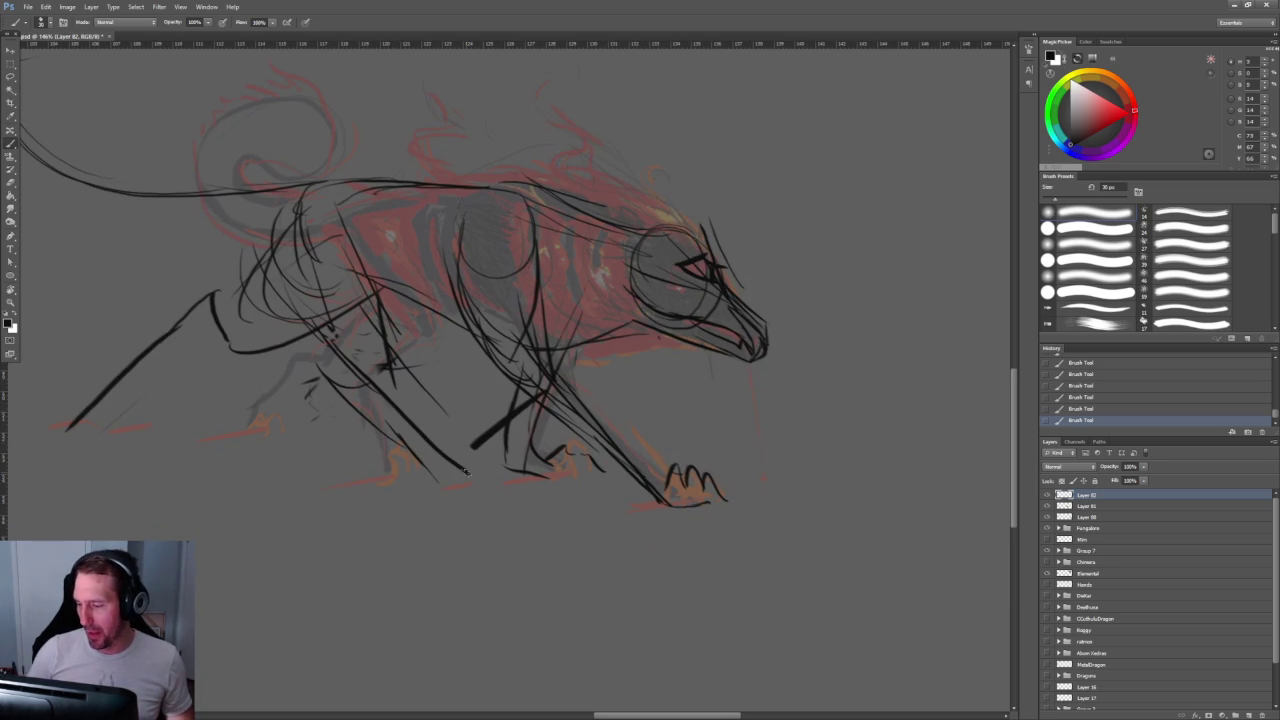
pyautogui.moveTo(350, 270); pyautogui.dragTo(88, 420)
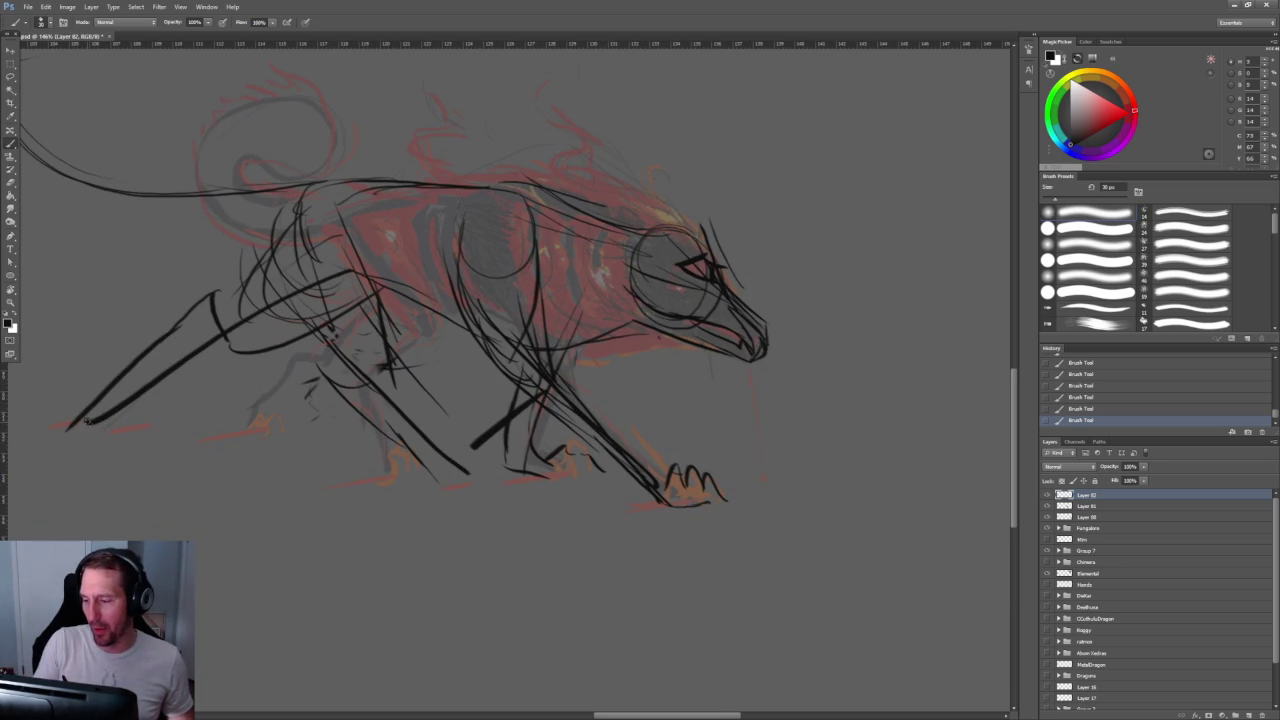
# Step: Undo the last strokes, add chest strokes and redraw the front leg line
pyautogui.hotkey('ctrl', 'alt', 'z')
pyautogui.hotkey('ctrl', 'alt', 'z')
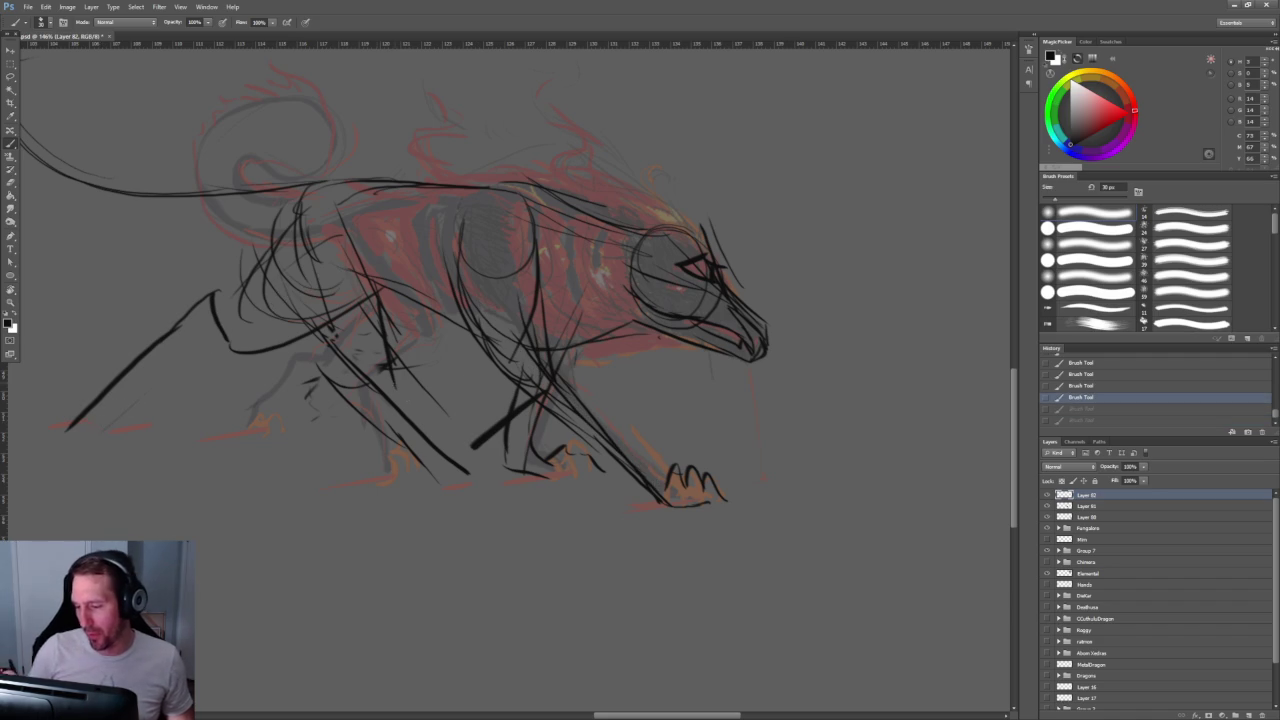
pyautogui.moveTo(372, 300)
pyautogui.mouseDown()
pyautogui.moveTo(382, 384)
pyautogui.moveTo(318, 420)
pyautogui.moveTo(460, 518)
pyautogui.mouseUp()
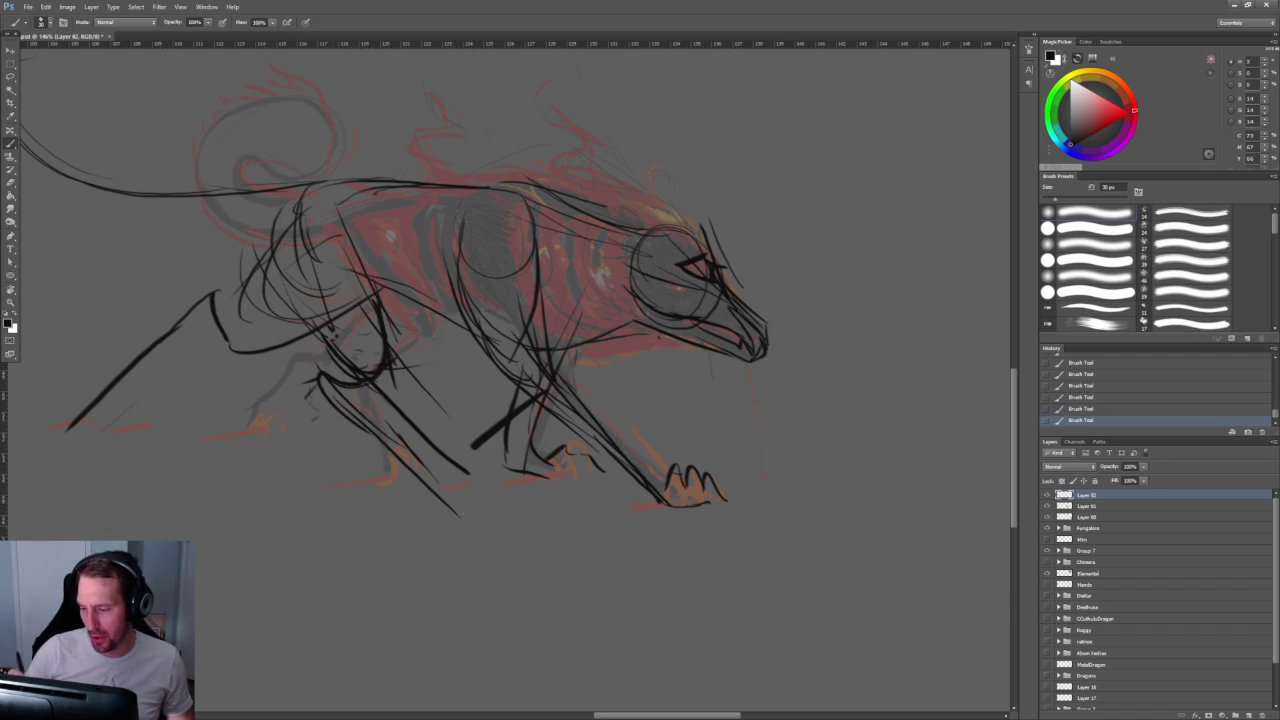
pyautogui.moveTo(356, 400); pyautogui.dragTo(458, 492)
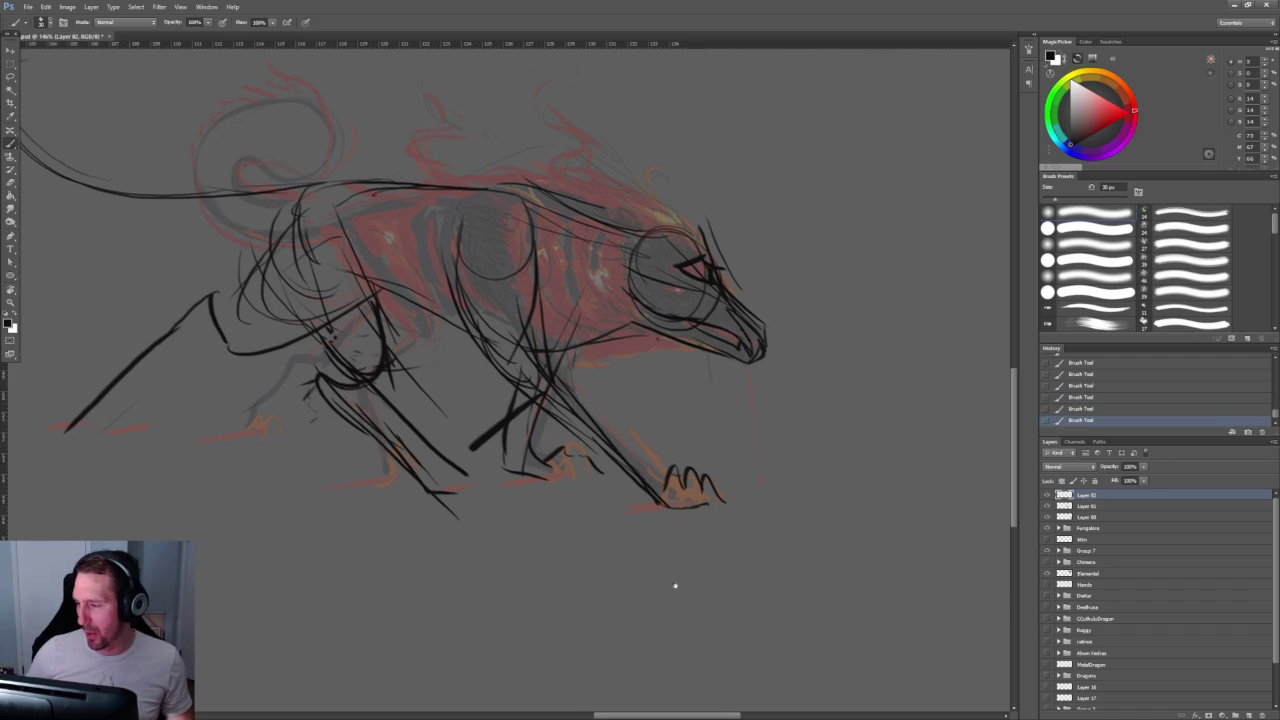
pyautogui.scroll(-3, 685, 595)
pyautogui.scroll(-2, 738, 530)
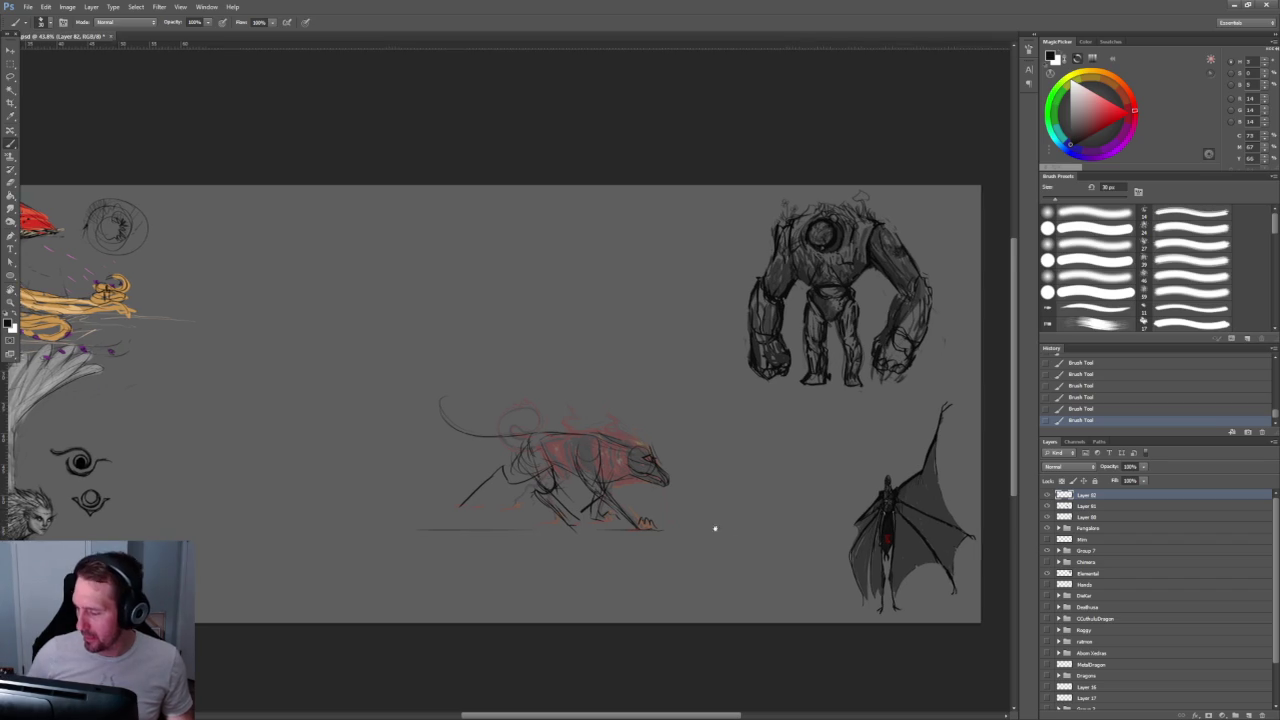
pyautogui.scroll(-1, 738, 530)
pyautogui.scroll(5, 738, 530)
# Step: Draw a long horizontal ground line under the wolf and thicken a leg line
pyautogui.moveTo(184, 464); pyautogui.dragTo(682, 464)
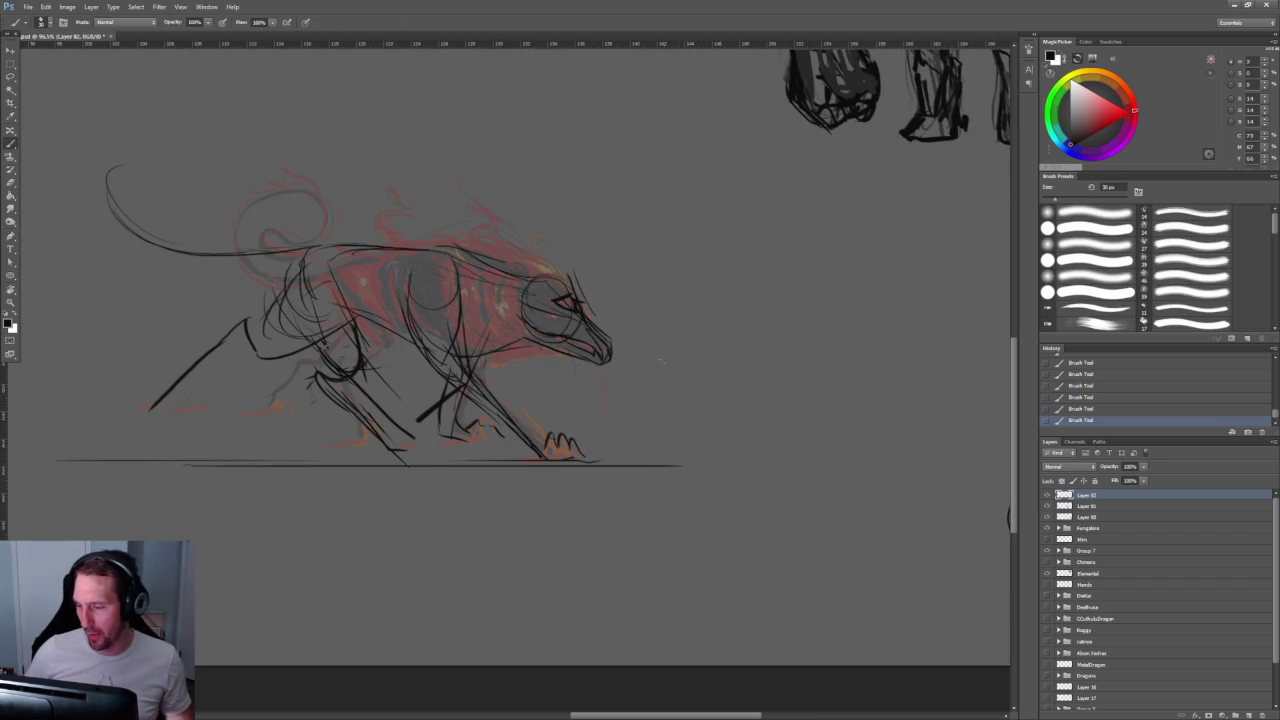
pyautogui.scroll(1, 673, 366)
pyautogui.scroll(1, 520, 428)
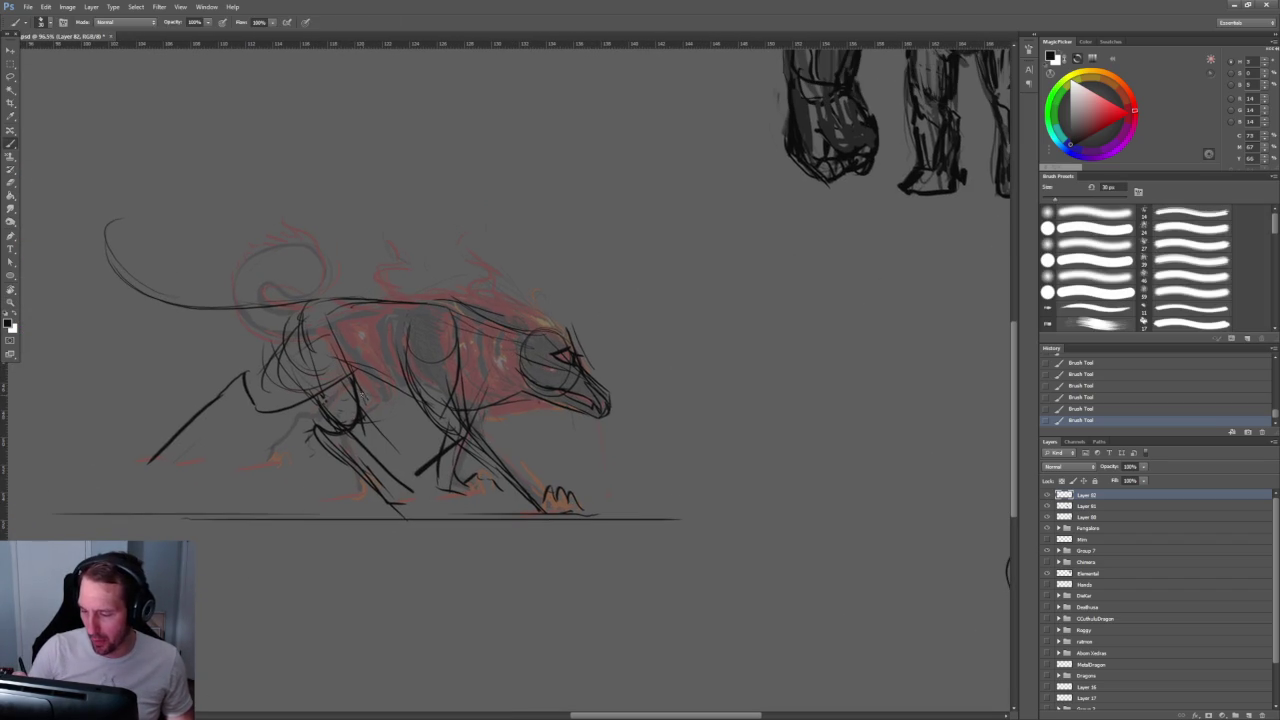
pyautogui.moveTo(373, 373); pyautogui.dragTo(361, 419)
pyautogui.moveTo(374, 372)
pyautogui.mouseDown()
pyautogui.moveTo(362, 422)
pyautogui.moveTo(344, 432)
pyautogui.moveTo(398, 518)
pyautogui.mouseUp()
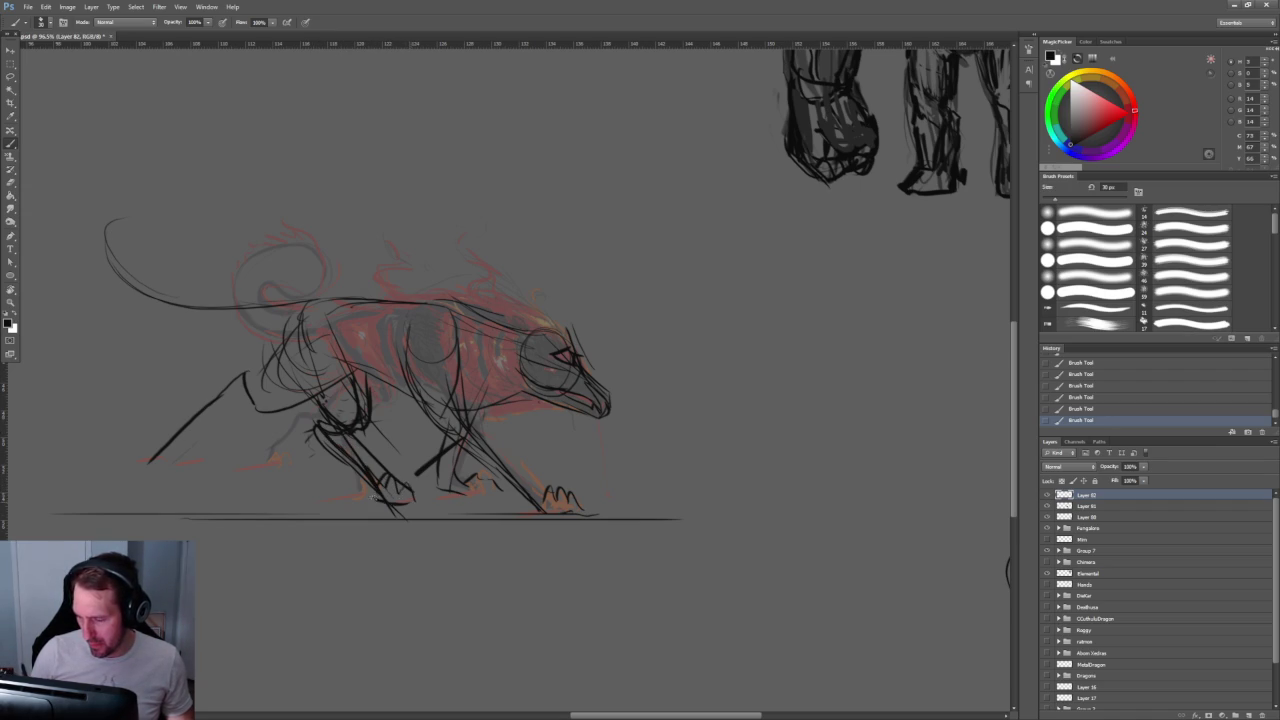
# Step: Erase stray marks on the wolf's legs
pyautogui.press('e')
pyautogui.moveTo(368, 376); pyautogui.dragTo(388, 444)
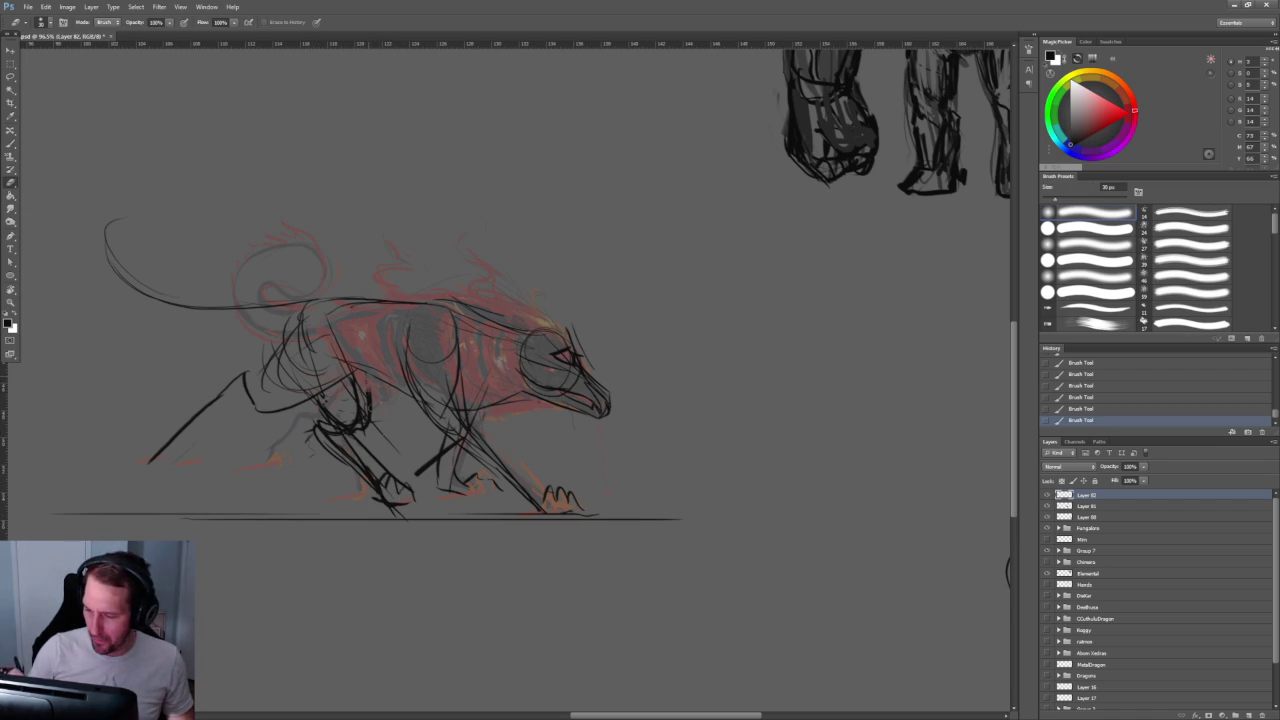
pyautogui.moveTo(308, 398); pyautogui.dragTo(340, 428)
pyautogui.keyDown('alt'); pyautogui.scroll(-3, 371, 515); pyautogui.keyUp('alt')
pyautogui.press('b')
# Step: Double and fill in the first hind leg and hip with heavy black strokes
pyautogui.moveTo(208, 496); pyautogui.dragTo(312, 484)
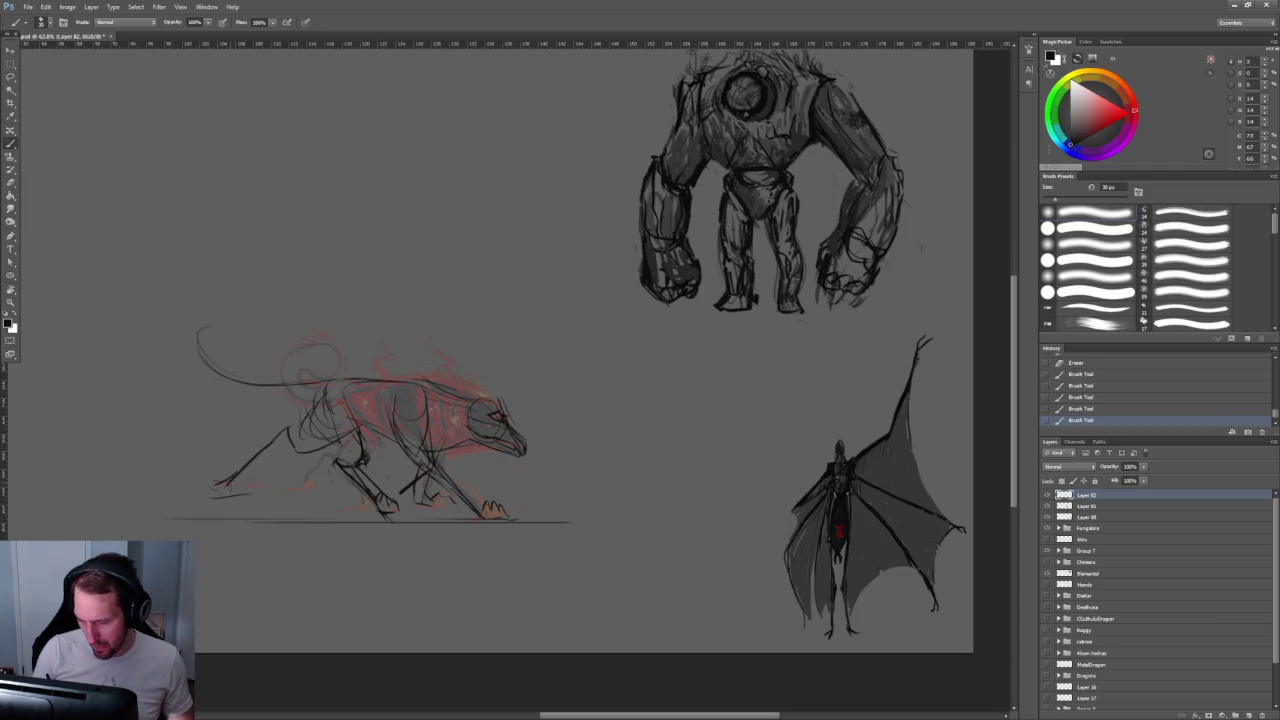
pyautogui.moveTo(294, 430); pyautogui.dragTo(246, 470)
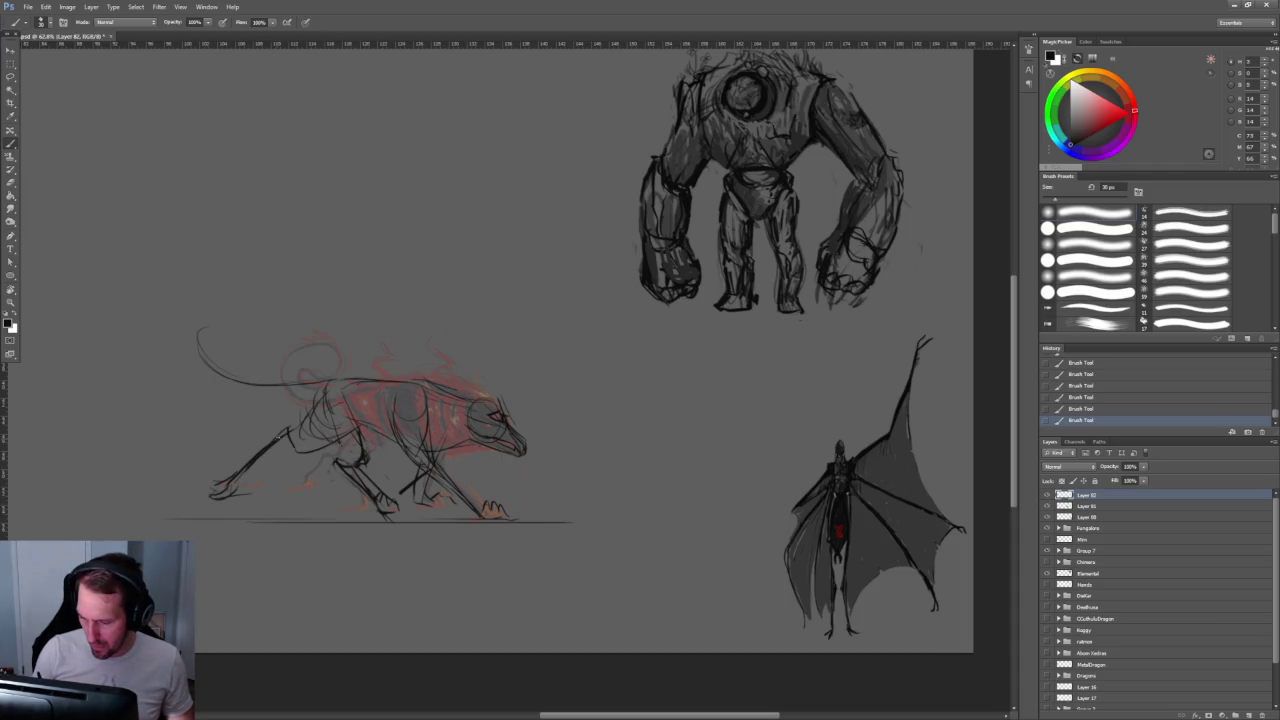
pyautogui.moveTo(334, 422); pyautogui.dragTo(288, 460)
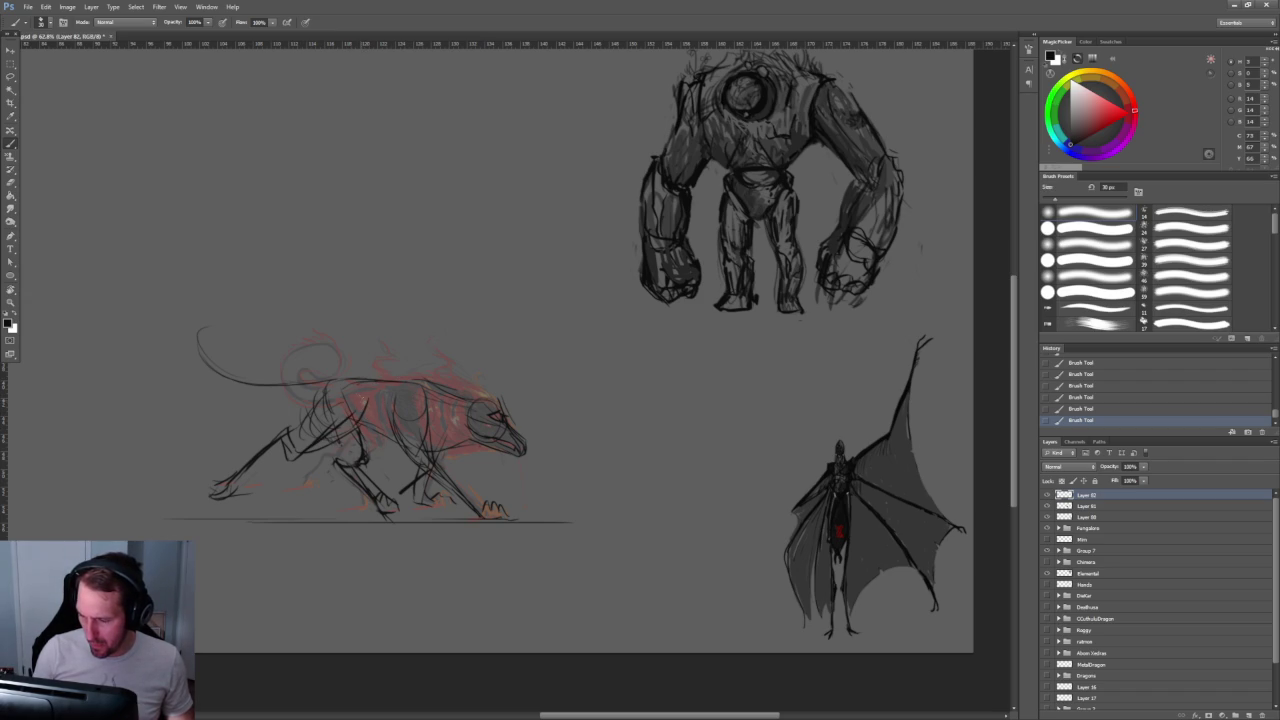
pyautogui.moveTo(360, 406); pyautogui.dragTo(298, 452)
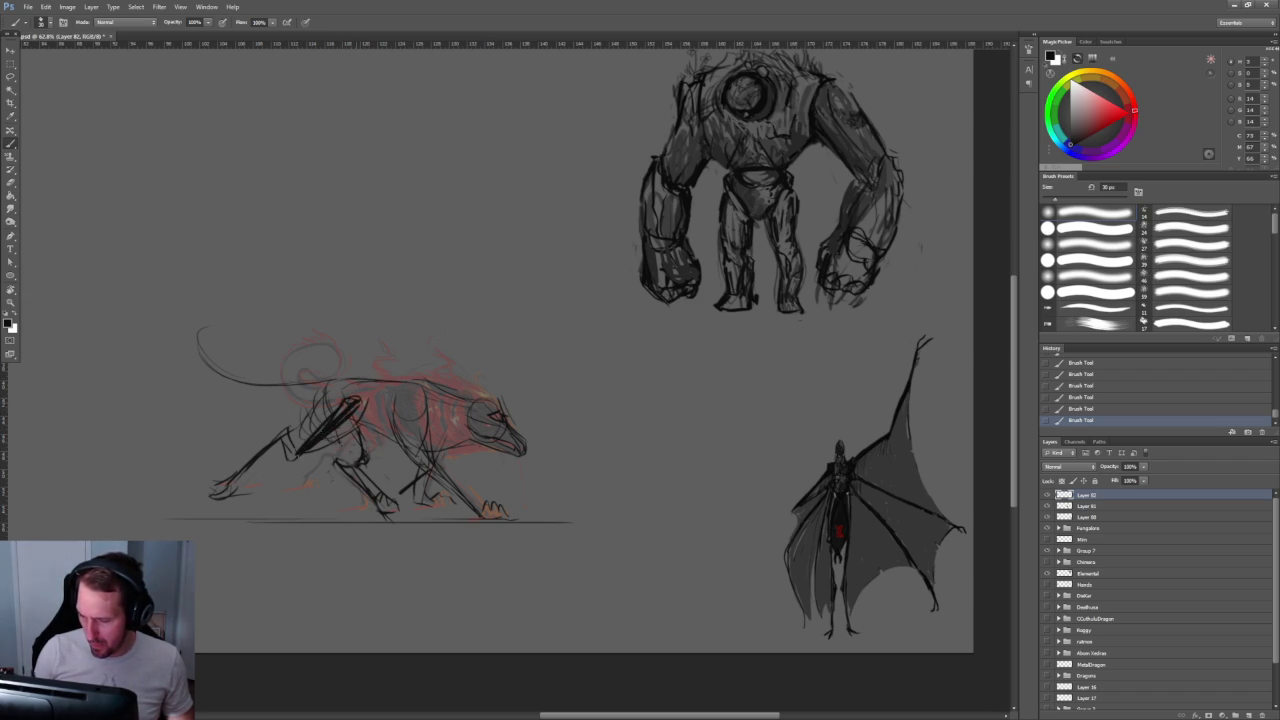
pyautogui.moveTo(344, 412)
pyautogui.mouseDown()
pyautogui.moveTo(298, 456)
pyautogui.moveTo(238, 476)
pyautogui.mouseUp()
# Step: Thicken the lower hind leg, the second hind leg and a vertical leg stroke
pyautogui.moveTo(282, 428); pyautogui.dragTo(244, 462)
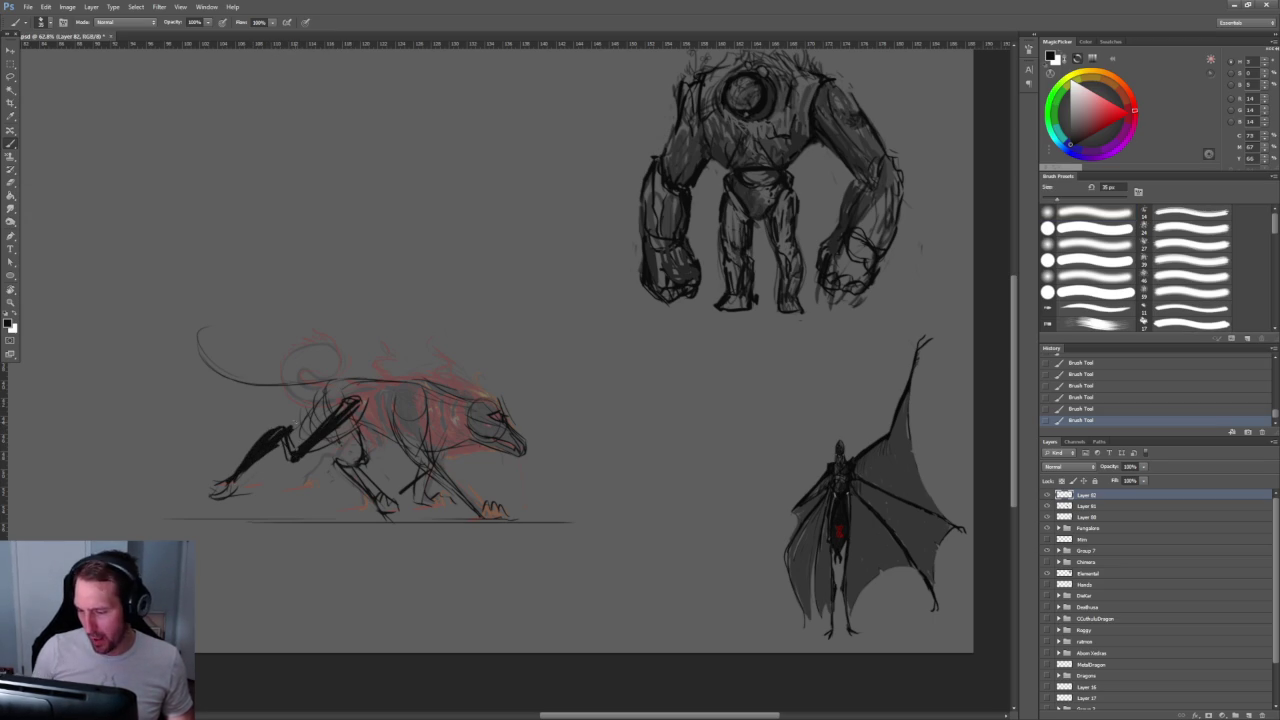
pyautogui.moveTo(364, 436)
pyautogui.mouseDown()
pyautogui.moveTo(364, 488)
pyautogui.moveTo(394, 512)
pyautogui.mouseUp()
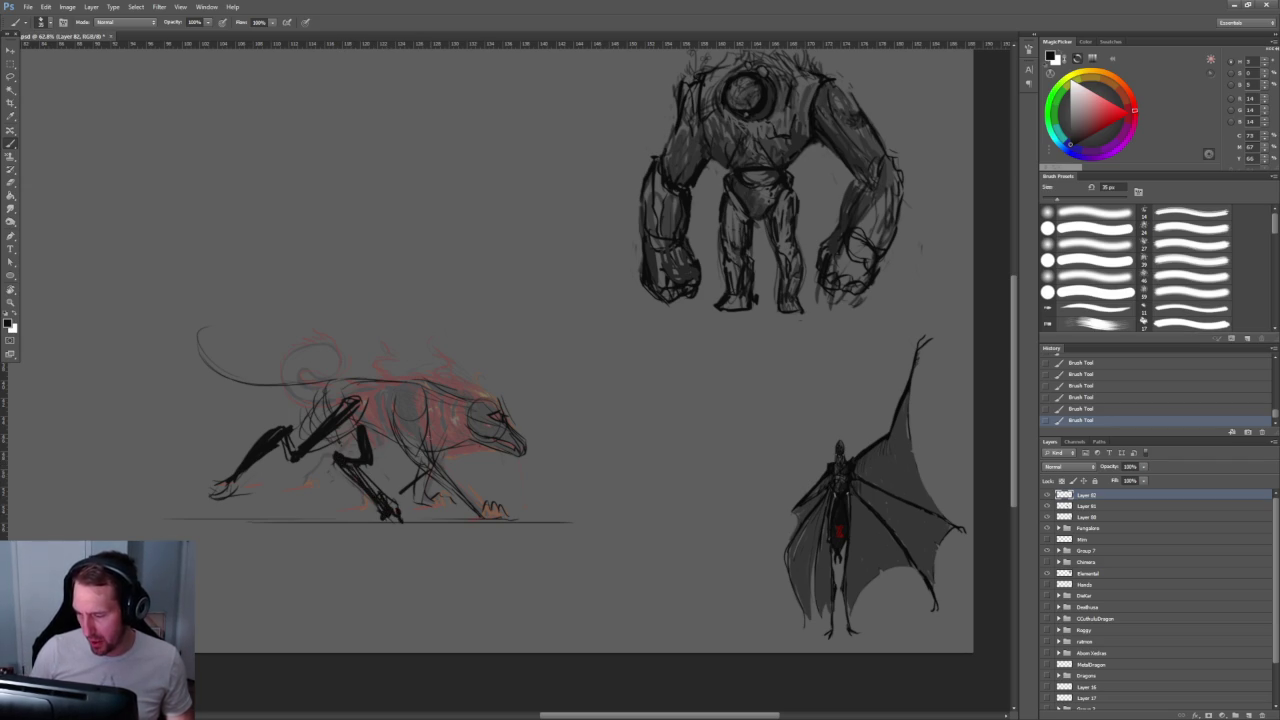
pyautogui.moveTo(400, 414); pyautogui.dragTo(396, 454)
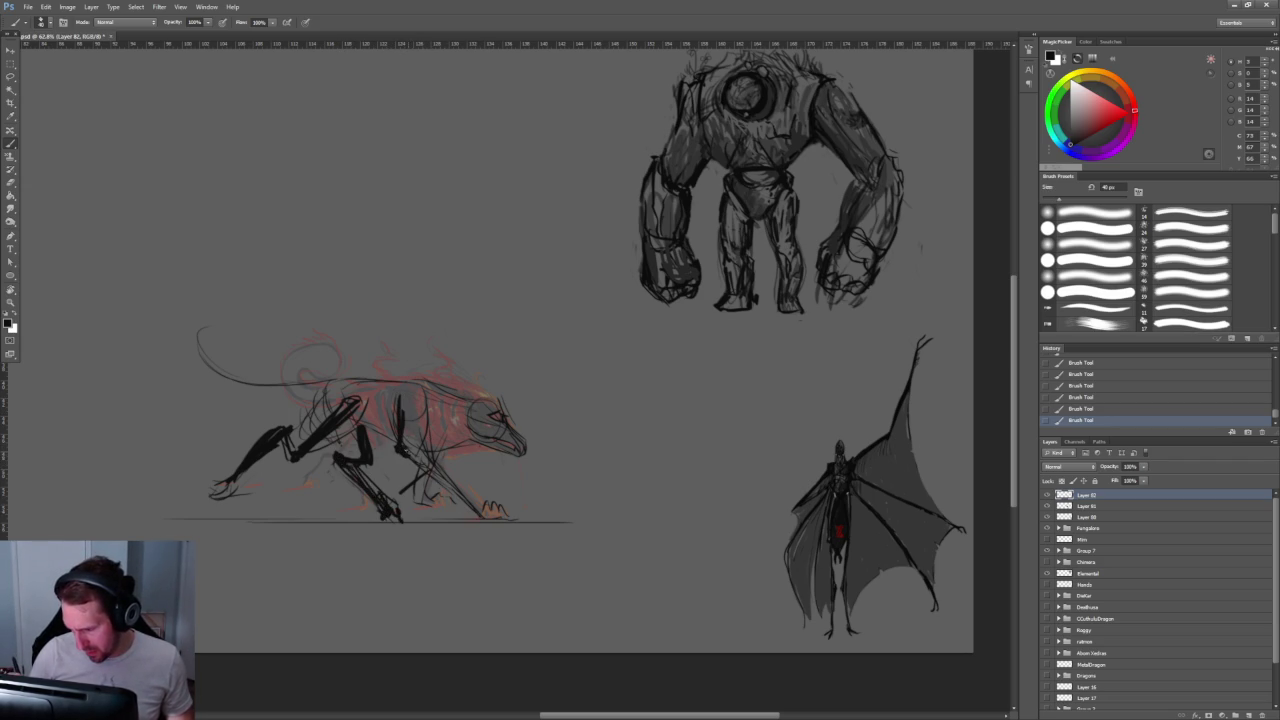
pyautogui.moveTo(404, 420); pyautogui.dragTo(414, 462)
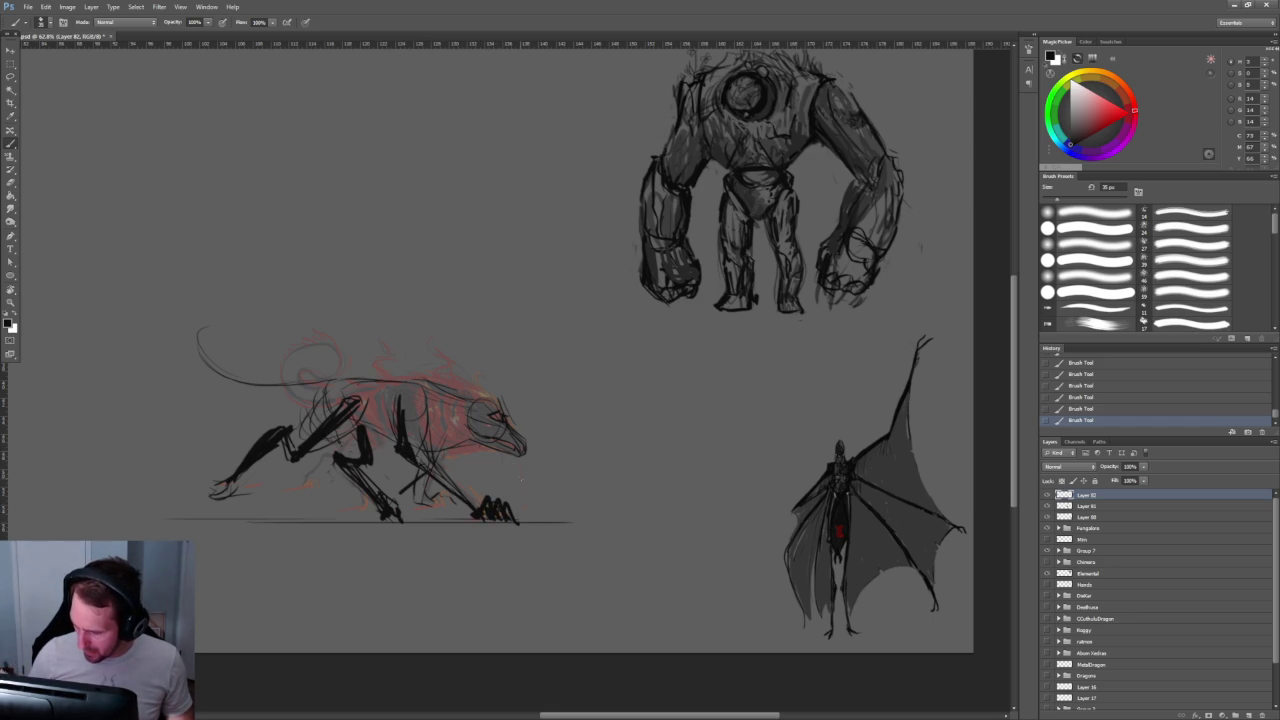
# Step: Zoom in, trace the head edges and draw a thick line along the neck top
pyautogui.scroll(2, 510, 416)
pyautogui.scroll(2, 510, 416)
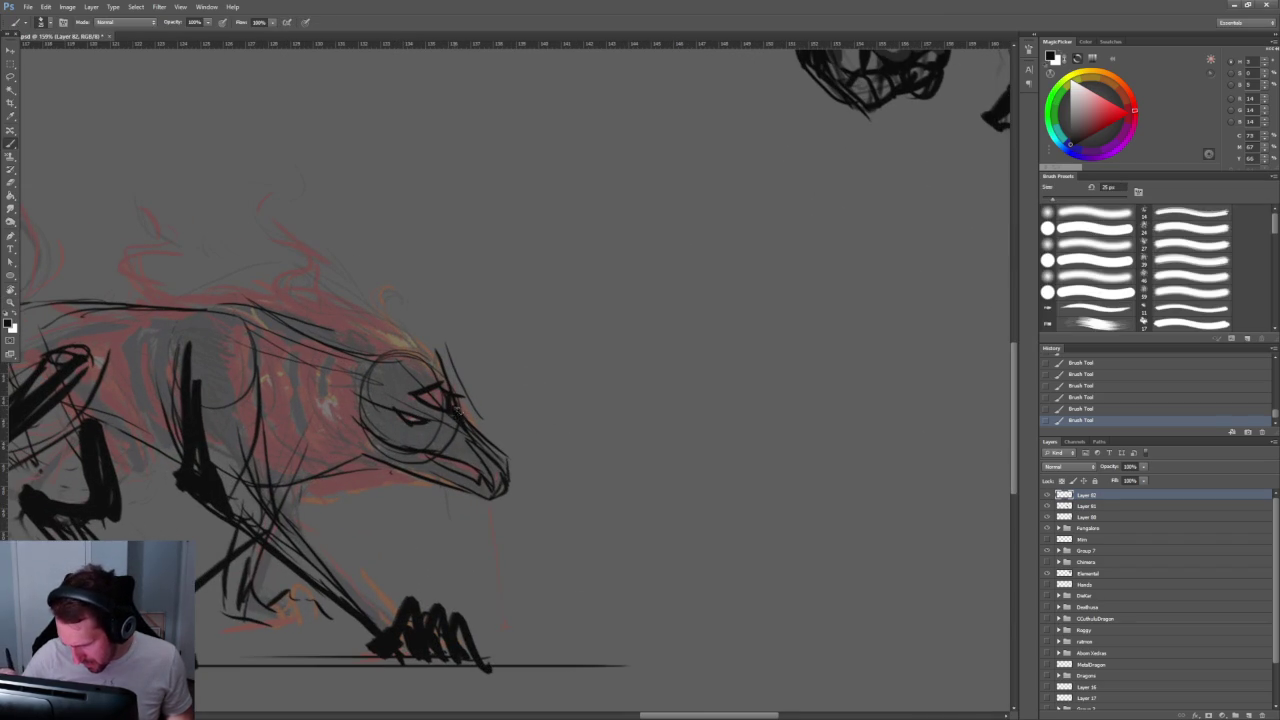
pyautogui.moveTo(382, 386); pyautogui.dragTo(372, 460)
pyautogui.moveTo(388, 358)
pyautogui.mouseDown()
pyautogui.moveTo(355, 398)
pyautogui.moveTo(364, 356)
pyautogui.moveTo(414, 355)
pyautogui.moveTo(344, 352)
pyautogui.mouseUp()
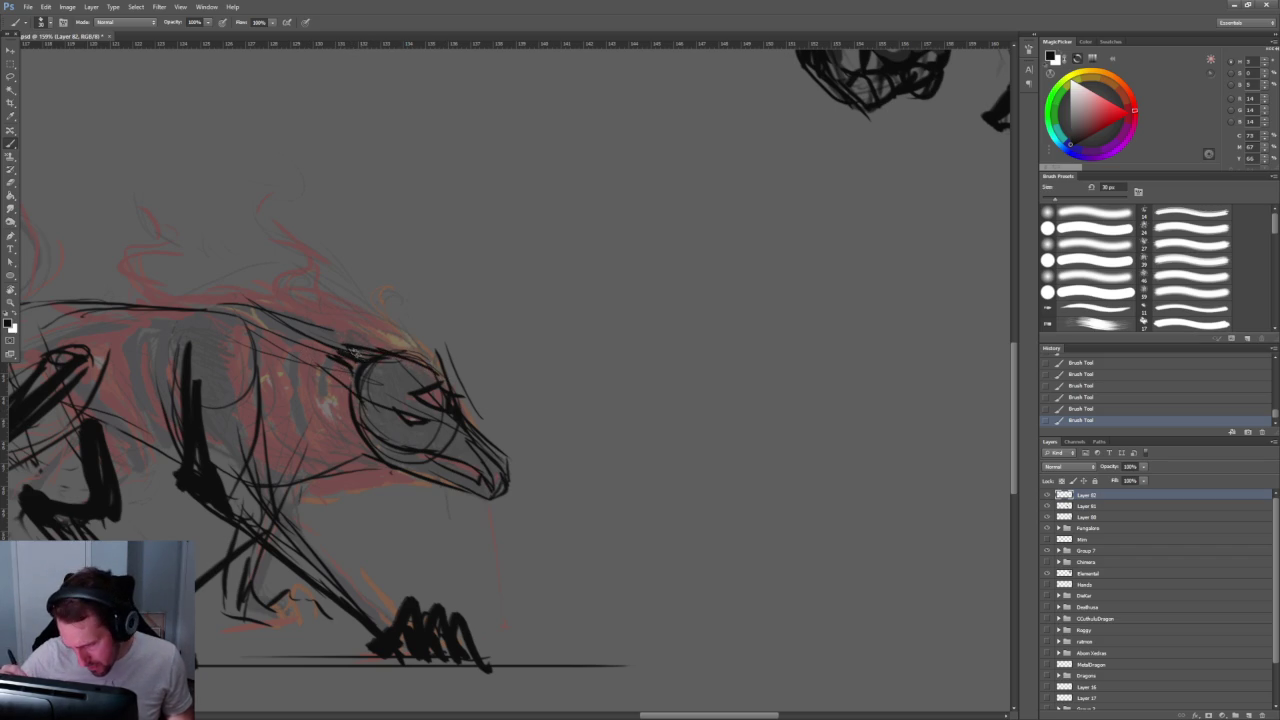
pyautogui.moveTo(322, 341); pyautogui.dragTo(214, 312)
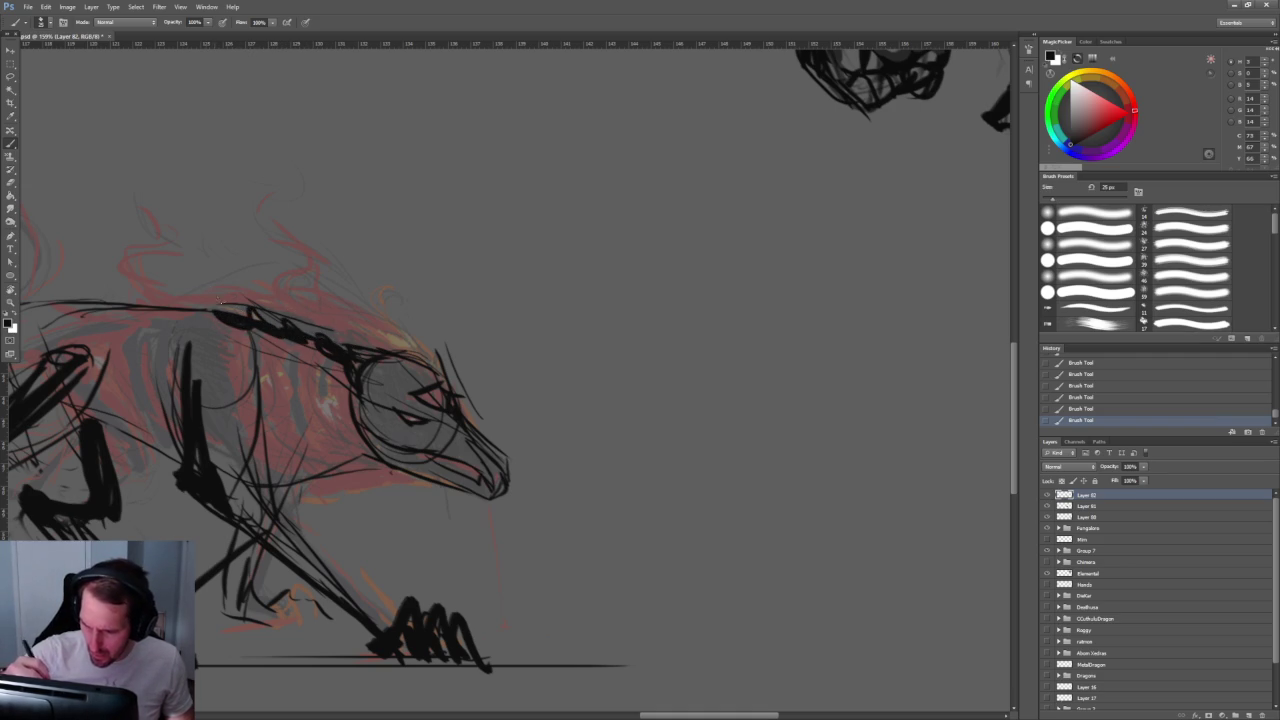
pyautogui.moveTo(232, 310); pyautogui.dragTo(184, 300)
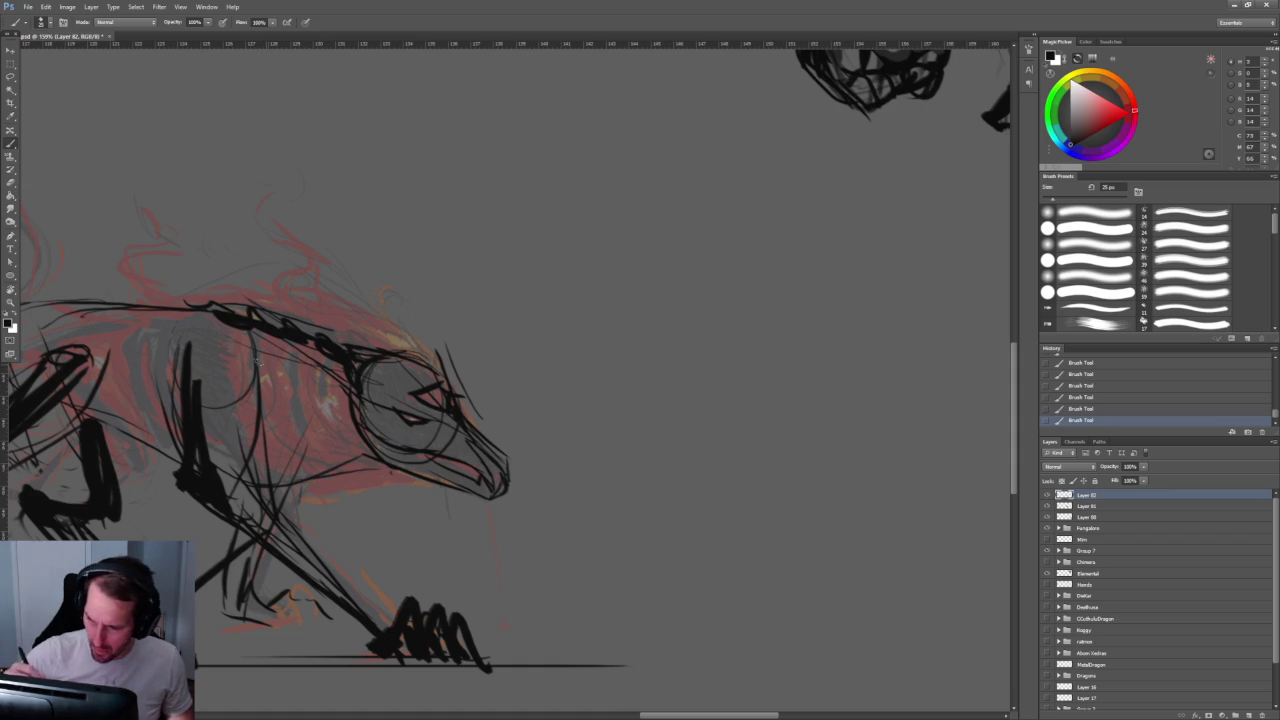
# Step: Thicken and lengthen the back line and start hatching black over the shoulder
pyautogui.moveTo(222, 333)
pyautogui.mouseDown()
pyautogui.moveTo(152, 337)
pyautogui.moveTo(226, 336)
pyautogui.mouseUp()
pyautogui.moveTo(120, 312); pyautogui.dragTo(268, 342)
pyautogui.moveTo(132, 322); pyautogui.dragTo(190, 376)
pyautogui.moveTo(228, 322); pyautogui.dragTo(248, 402)
pyautogui.moveTo(158, 304); pyautogui.dragTo(198, 298)
pyautogui.moveTo(192, 372); pyautogui.dragTo(230, 404)
# Step: Hatch dense black strokes over the shoulder and upper foreleg
pyautogui.moveTo(234, 322)
pyautogui.mouseDown()
pyautogui.moveTo(248, 398)
pyautogui.moveTo(272, 414)
pyautogui.mouseUp()
pyautogui.moveTo(176, 338); pyautogui.dragTo(222, 396)
pyautogui.moveTo(226, 402); pyautogui.dragTo(256, 418)
pyautogui.moveTo(232, 334)
pyautogui.mouseDown()
pyautogui.moveTo(260, 406)
pyautogui.moveTo(250, 398)
pyautogui.mouseUp()
pyautogui.moveTo(188, 338); pyautogui.dragTo(230, 388)
pyautogui.moveTo(136, 306); pyautogui.dragTo(182, 354)
pyautogui.moveTo(192, 366); pyautogui.dragTo(246, 416)
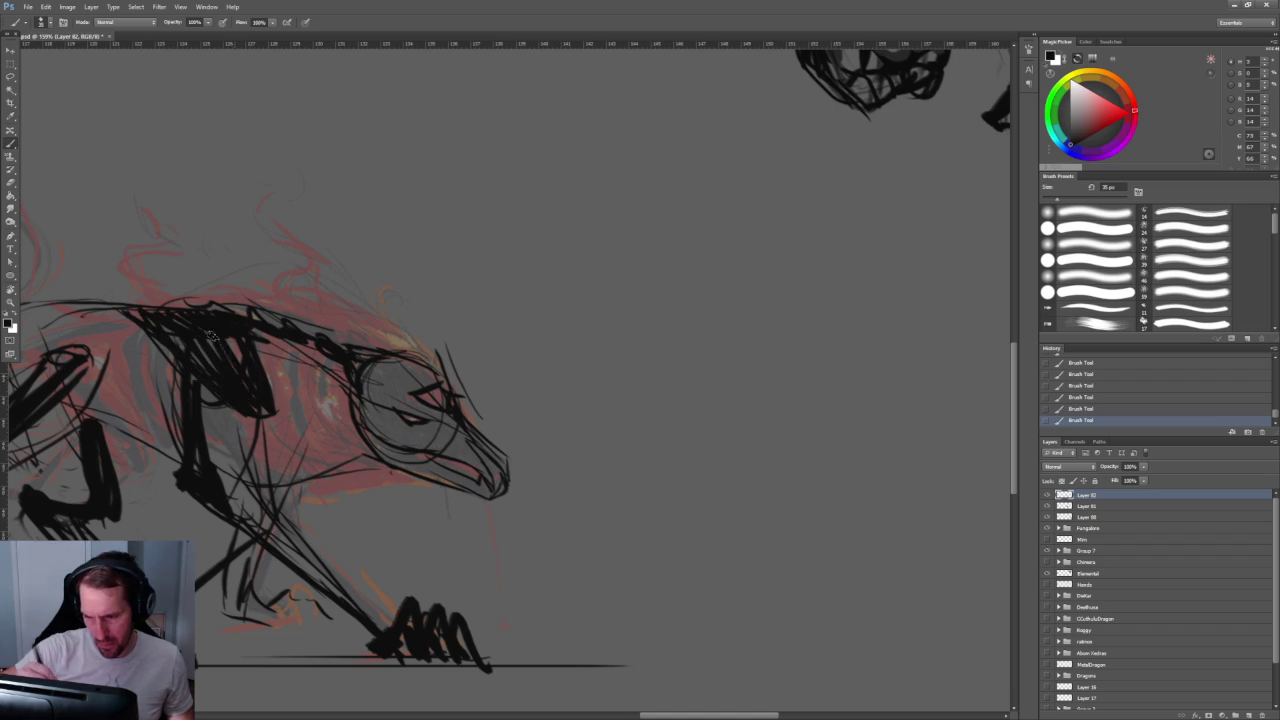
# Step: Zoom out and hatch dark strokes on the back hump and along the back toward the tail
pyautogui.press('z')
pyautogui.scroll(-5, 490, 215)
pyautogui.scroll(3, 503, 209)
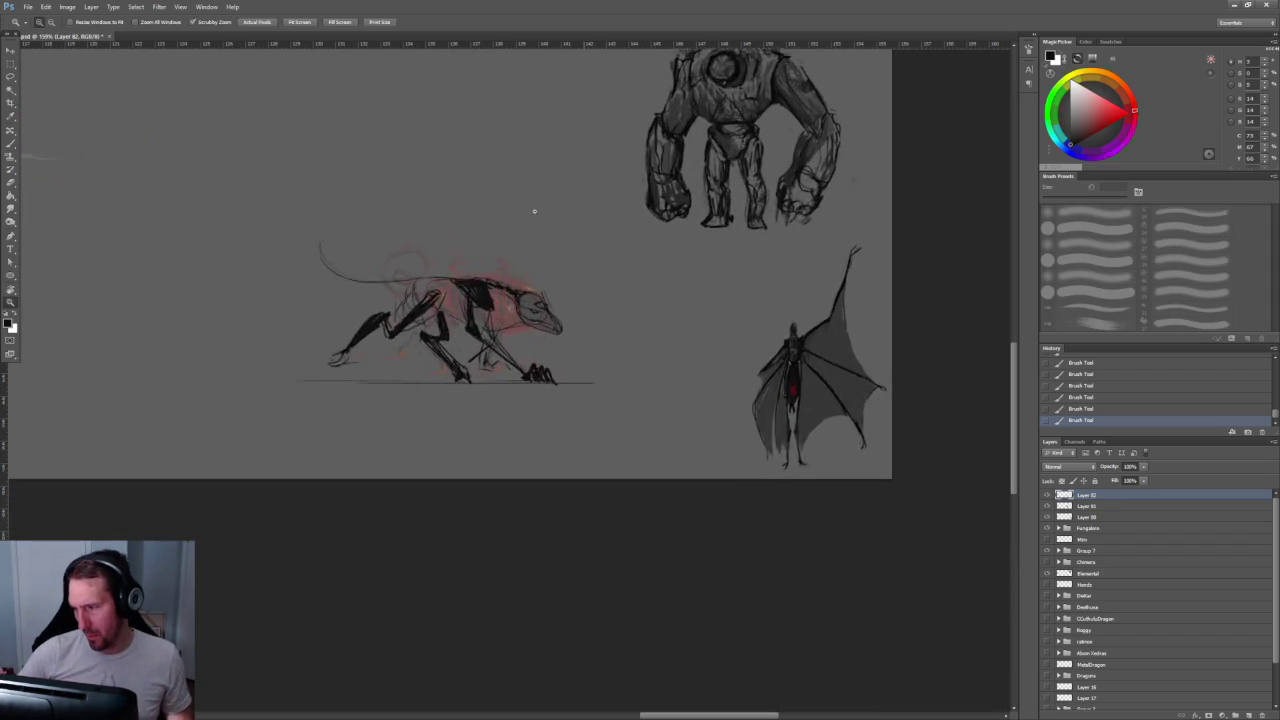
pyautogui.scroll(3, 531, 209)
pyautogui.press('b')
pyautogui.moveTo(330, 312); pyautogui.dragTo(364, 286)
pyautogui.moveTo(318, 314)
pyautogui.mouseDown()
pyautogui.moveTo(332, 292)
pyautogui.moveTo(330, 306)
pyautogui.mouseUp()
pyautogui.moveTo(342, 302)
pyautogui.mouseDown()
pyautogui.moveTo(410, 274)
pyautogui.moveTo(294, 292)
pyautogui.moveTo(130, 279)
pyautogui.mouseUp()
pyautogui.moveTo(142, 284); pyautogui.dragTo(110, 271)
# Step: Enlarge the brush to 40 px and blacken the creature's head and snout
pyautogui.moveTo(566, 320)
pyautogui.mouseDown()
pyautogui.moveTo(552, 344)
pyautogui.moveTo(584, 342)
pyautogui.moveTo(554, 374)
pyautogui.moveTo(636, 412)
pyautogui.mouseUp()
pyautogui.press(']')
pyautogui.moveTo(566, 368); pyautogui.dragTo(648, 390)
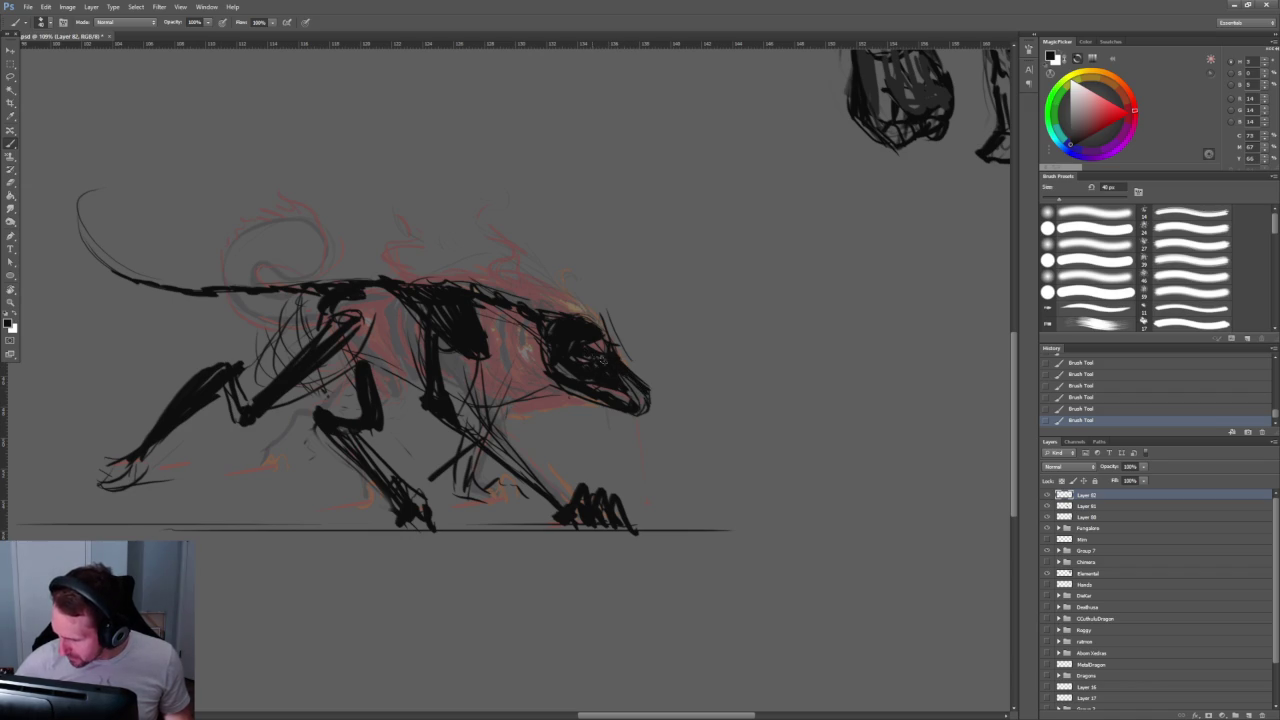
pyautogui.scroll(-5, 580, 251)
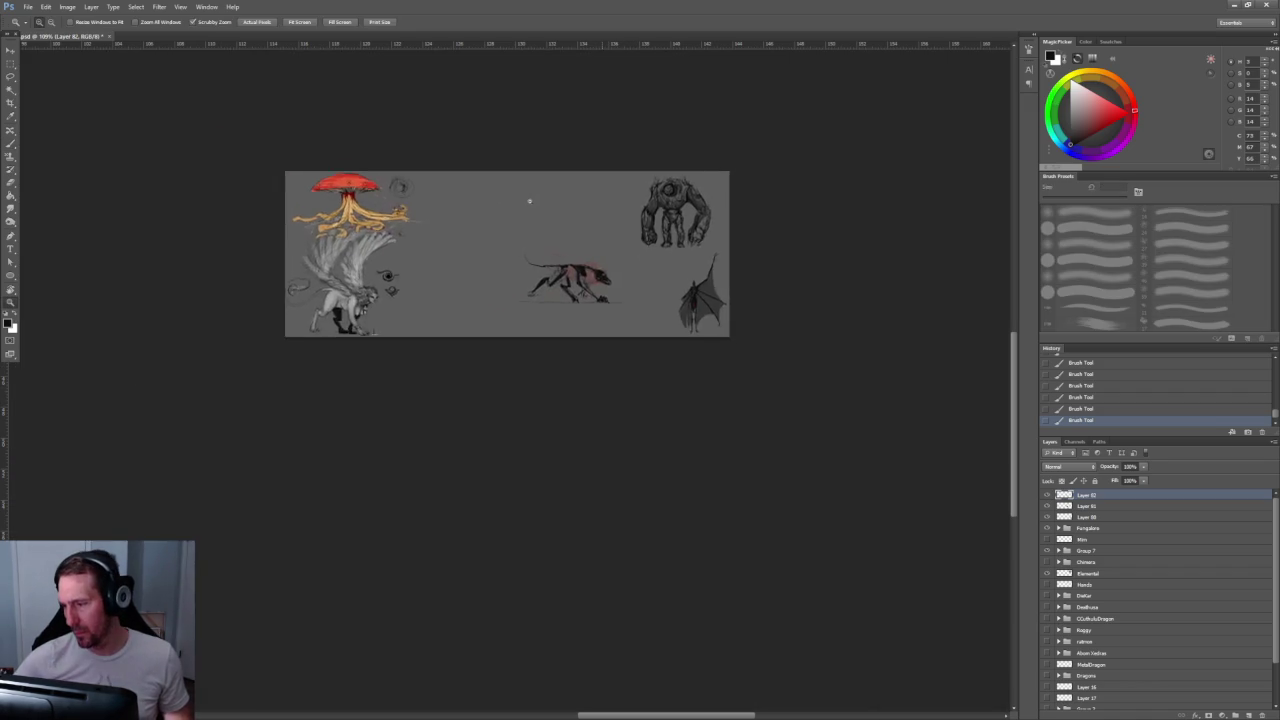
# Step: Darken the shoulder, neck and a vertical body stroke, then view the whole document
pyautogui.scroll(6, 528, 200)
pyautogui.moveTo(452, 306)
pyautogui.mouseDown()
pyautogui.moveTo(482, 340)
pyautogui.moveTo(470, 342)
pyautogui.mouseUp()
pyautogui.moveTo(366, 292)
pyautogui.mouseDown()
pyautogui.moveTo(367, 352)
pyautogui.moveTo(388, 396)
pyautogui.mouseUp()
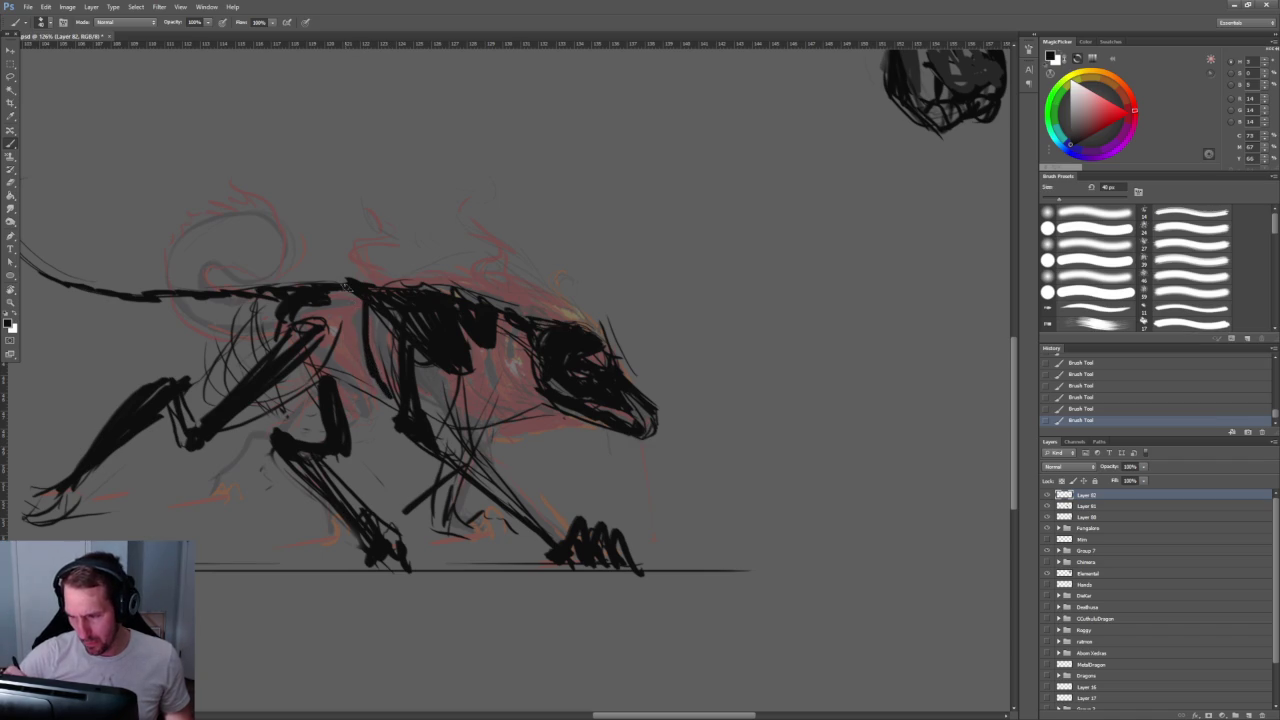
pyautogui.press('z')
pyautogui.moveTo(526, 240)
pyautogui.mouseDown()
pyautogui.moveTo(440, 146)
pyautogui.moveTo(503, 166)
pyautogui.mouseUp()
pyautogui.press('b')
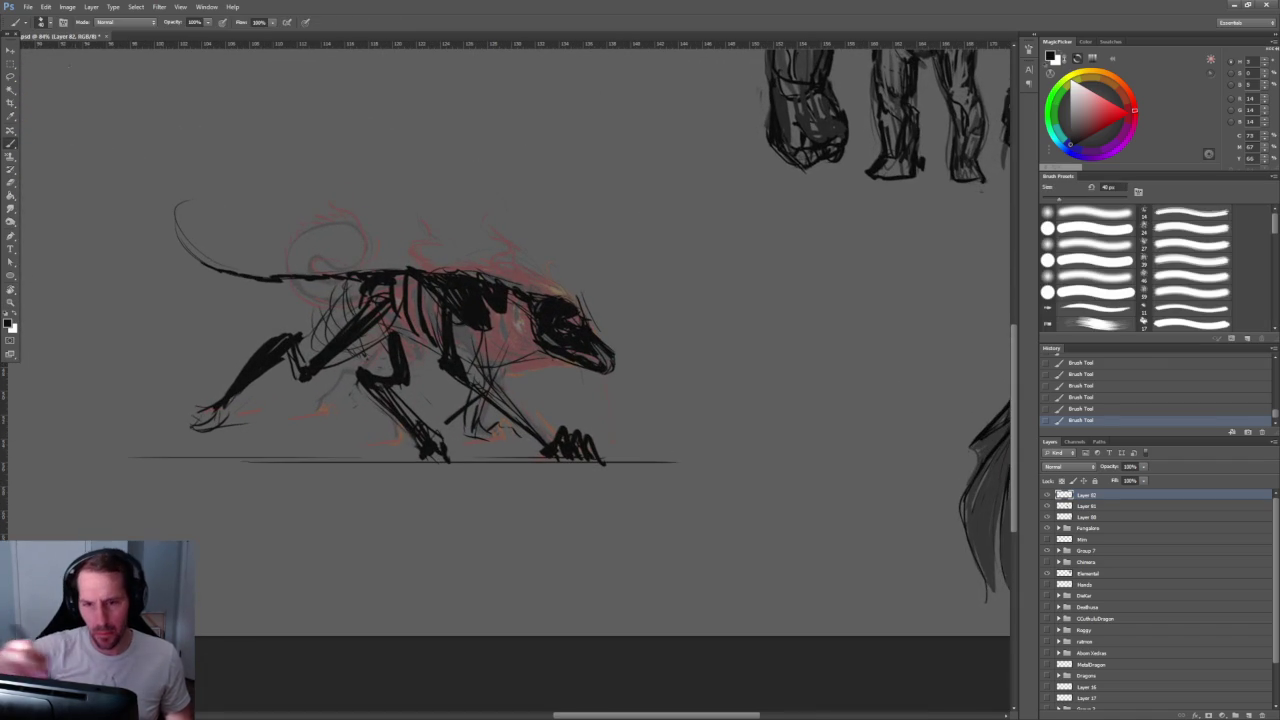
# Step: Lasso the hindquarters, slide them left to lengthen the body, and deselect
pyautogui.press('l')
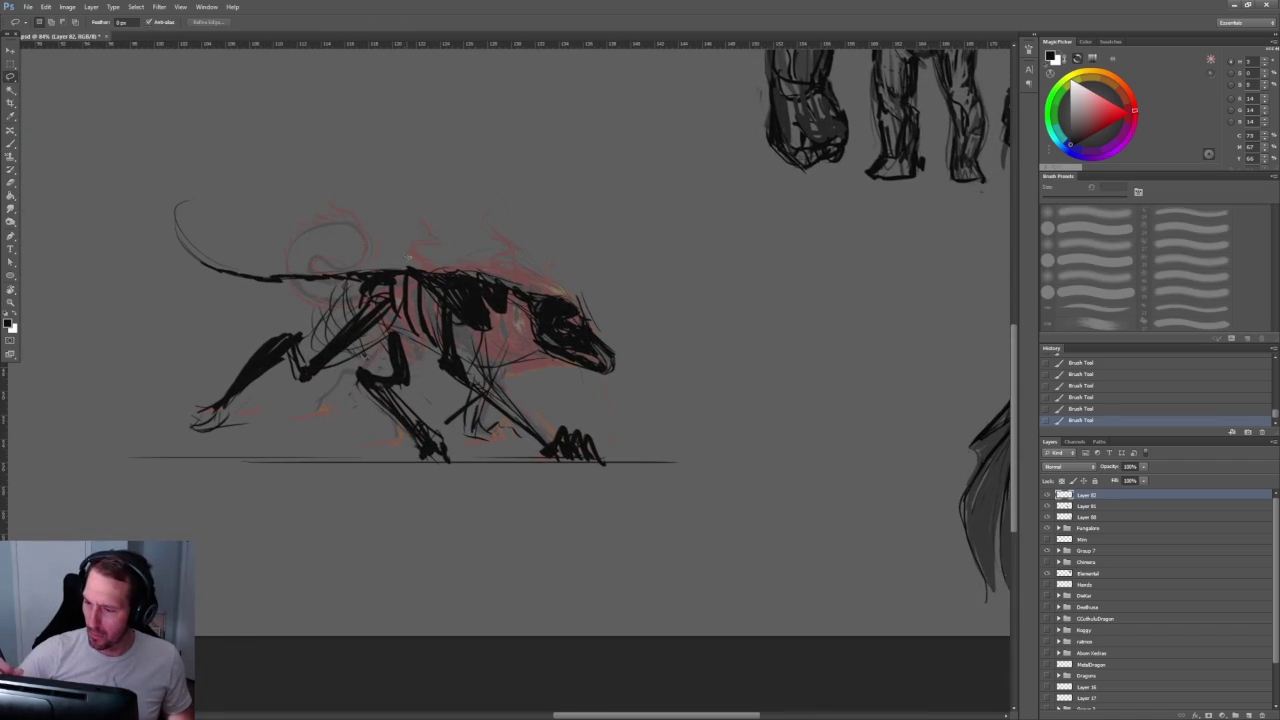
pyautogui.moveTo(414, 350)
pyautogui.mouseDown()
pyautogui.moveTo(453, 438)
pyautogui.moveTo(66, 380)
pyautogui.moveTo(165, 127)
pyautogui.mouseUp()
pyautogui.press('v')
pyautogui.moveTo(214, 293); pyautogui.dragTo(329, 293)
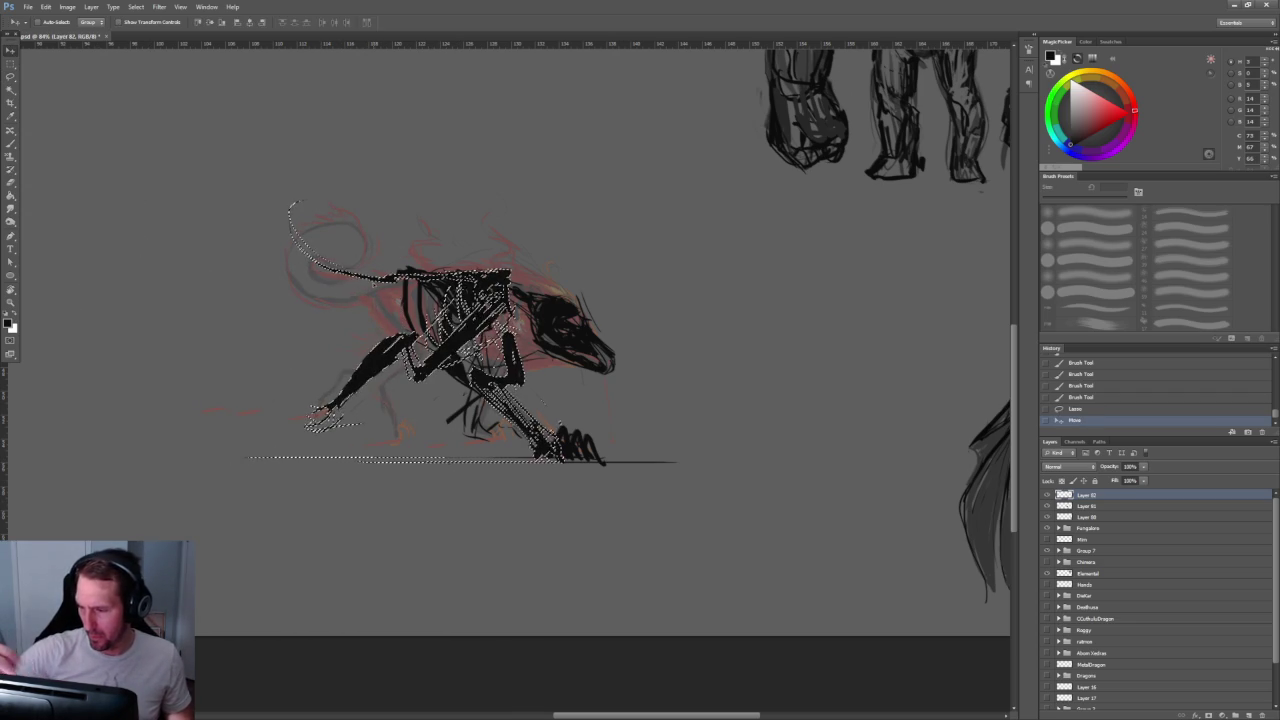
pyautogui.hotkey('ctrl', 'z')
pyautogui.moveTo(206, 321); pyautogui.dragTo(243, 321)
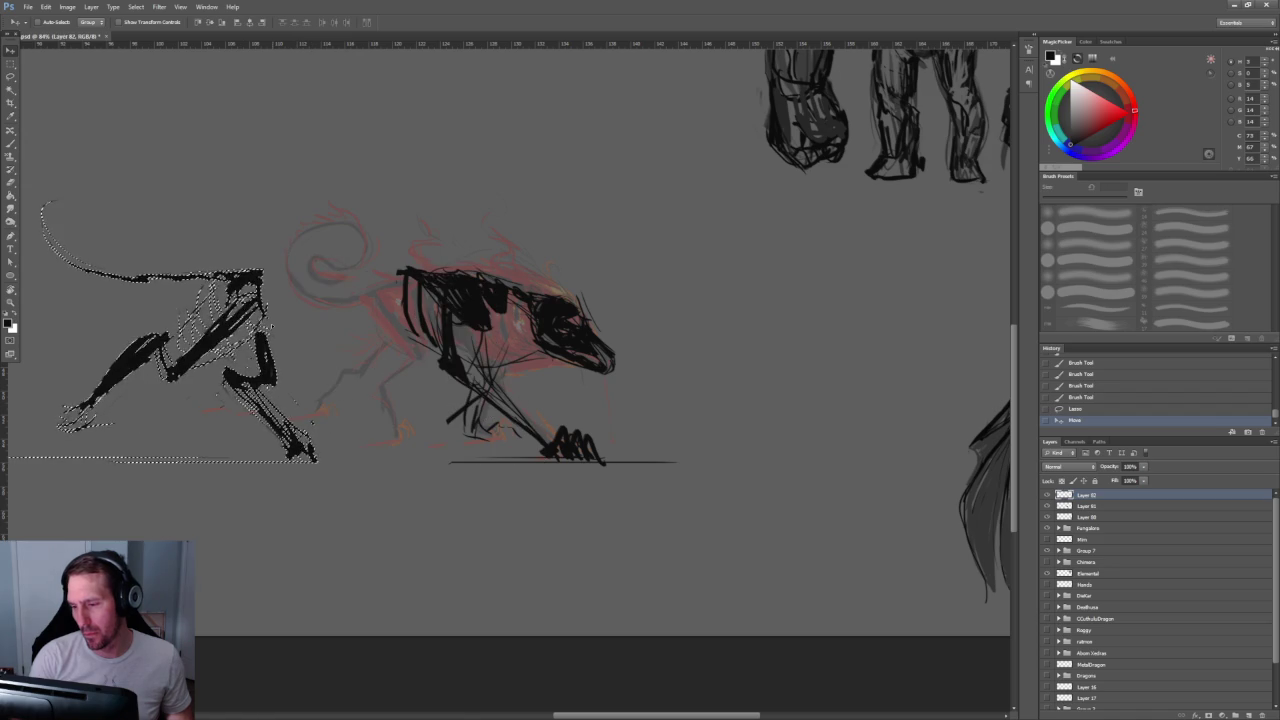
pyautogui.moveTo(243, 321); pyautogui.dragTo(186, 321)
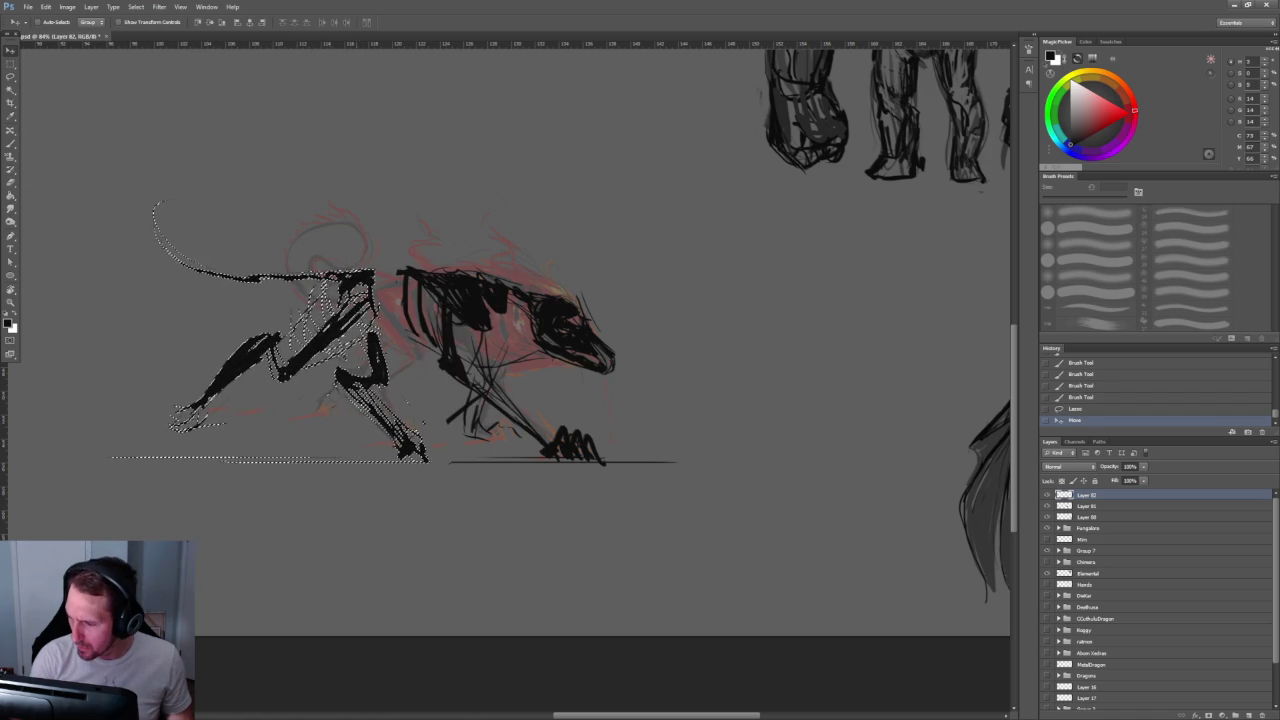
pyautogui.hotkey('ctrl', 'd')
# Step: Thicken the back line and redraw the ribcage strokes darker
pyautogui.press('b')
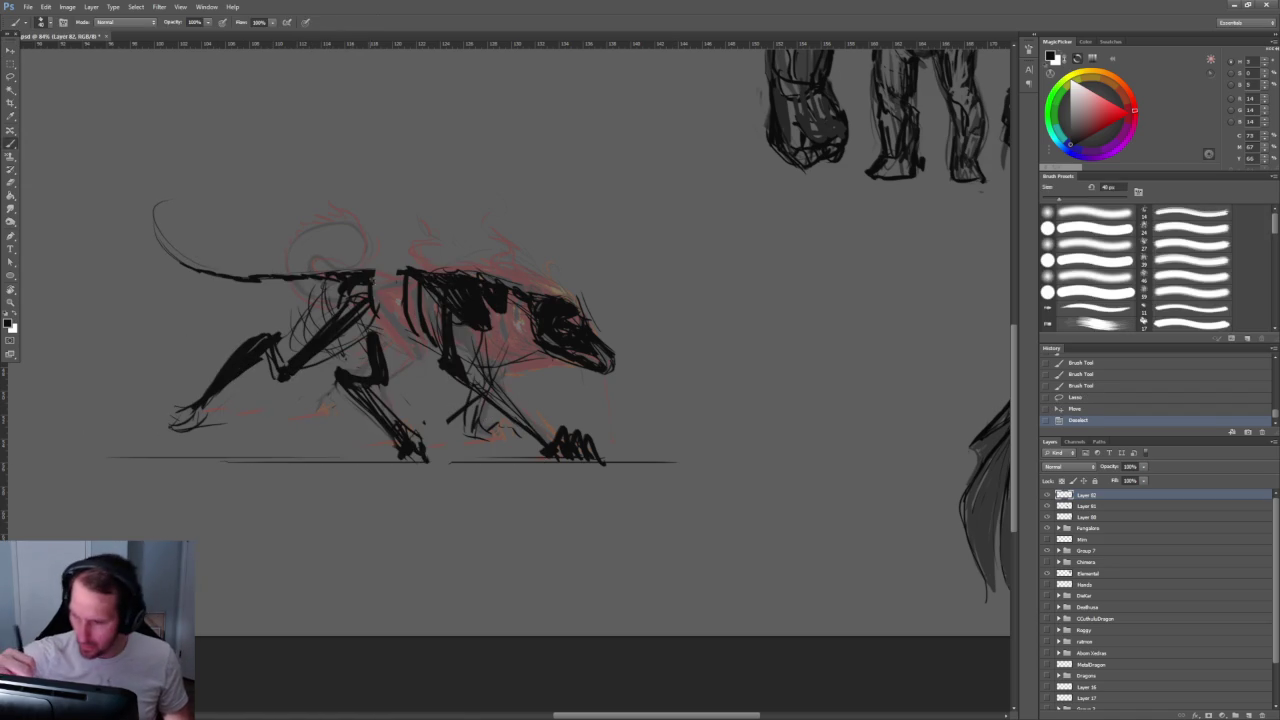
pyautogui.moveTo(372, 276)
pyautogui.mouseDown()
pyautogui.moveTo(424, 275)
pyautogui.moveTo(402, 305)
pyautogui.mouseUp()
pyautogui.moveTo(410, 272)
pyautogui.mouseDown()
pyautogui.moveTo(412, 302)
pyautogui.moveTo(390, 316)
pyautogui.mouseUp()
pyautogui.moveTo(478, 300)
pyautogui.mouseDown()
pyautogui.moveTo(468, 356)
pyautogui.moveTo(516, 374)
pyautogui.moveTo(444, 360)
pyautogui.mouseUp()
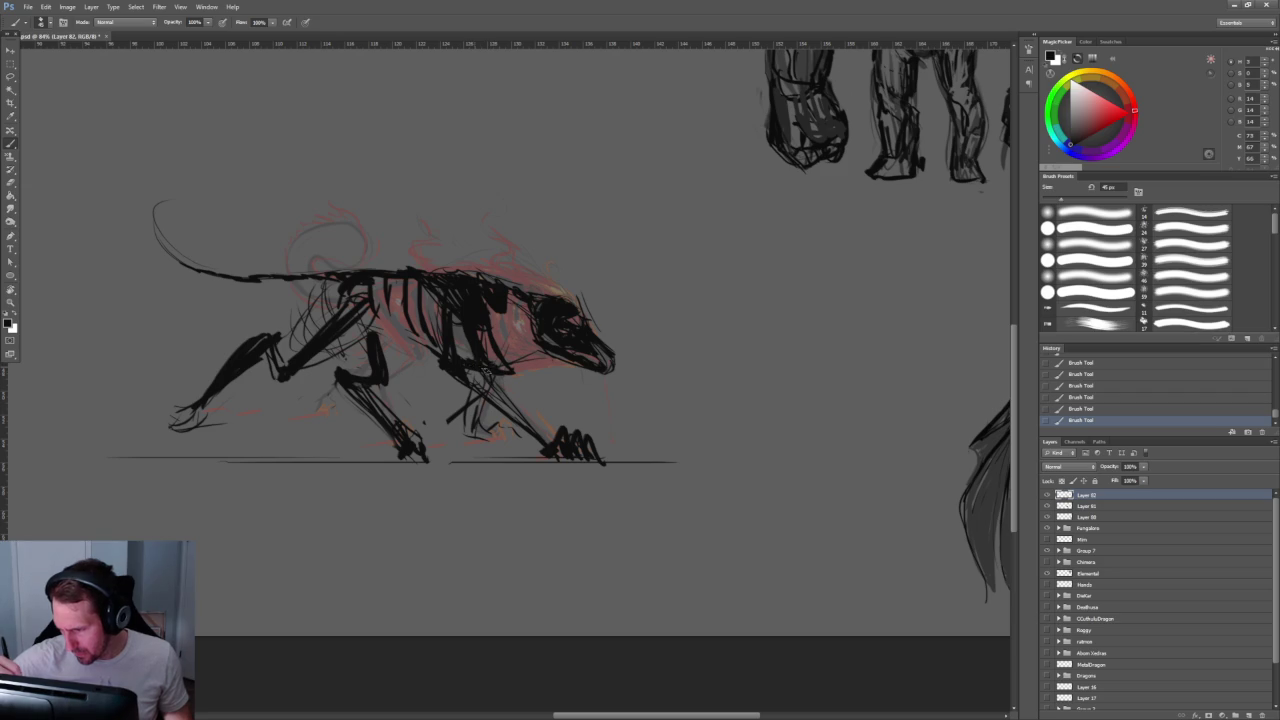
pyautogui.moveTo(442, 292)
pyautogui.mouseDown()
pyautogui.moveTo(462, 312)
pyautogui.moveTo(452, 352)
pyautogui.moveTo(440, 334)
pyautogui.mouseUp()
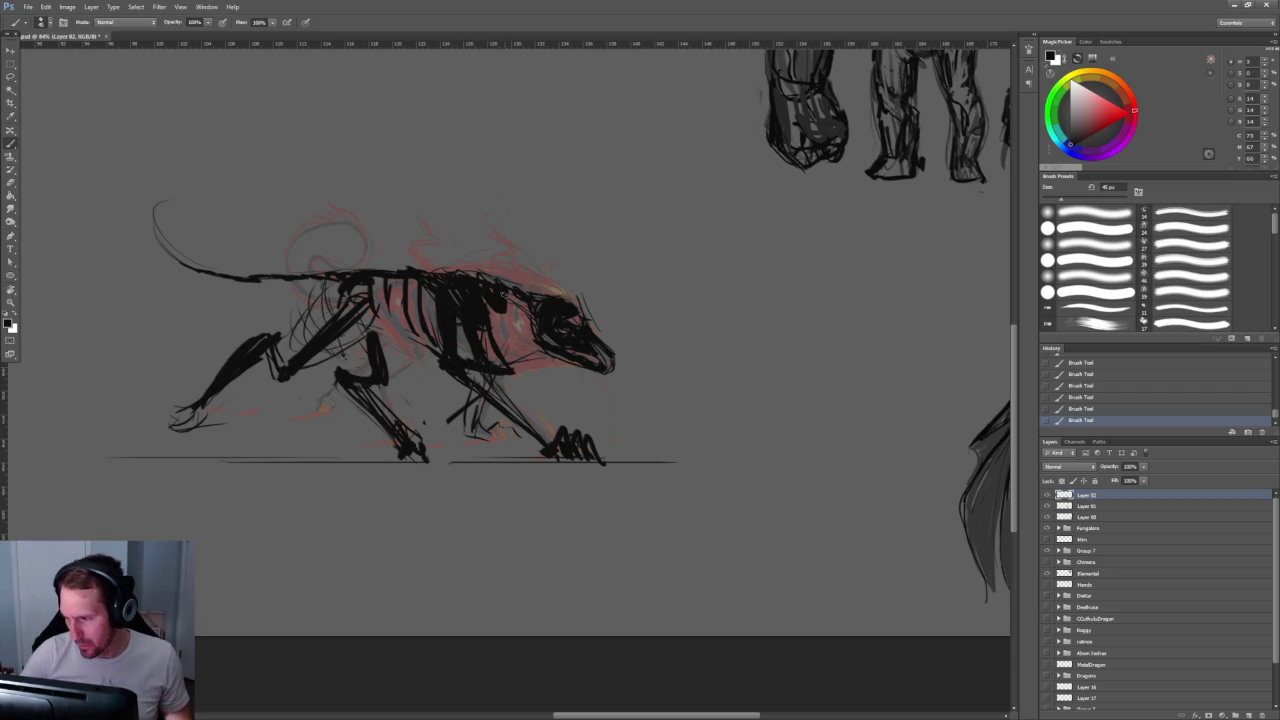
# Step: Add a dark stroke to the front leg
pyautogui.moveTo(425, 348); pyautogui.dragTo(490, 440)
pyautogui.hotkey('ctrl', 'z')
pyautogui.hotkey('ctrl', 'z')
pyautogui.moveTo(432, 430); pyautogui.dragTo(470, 388)
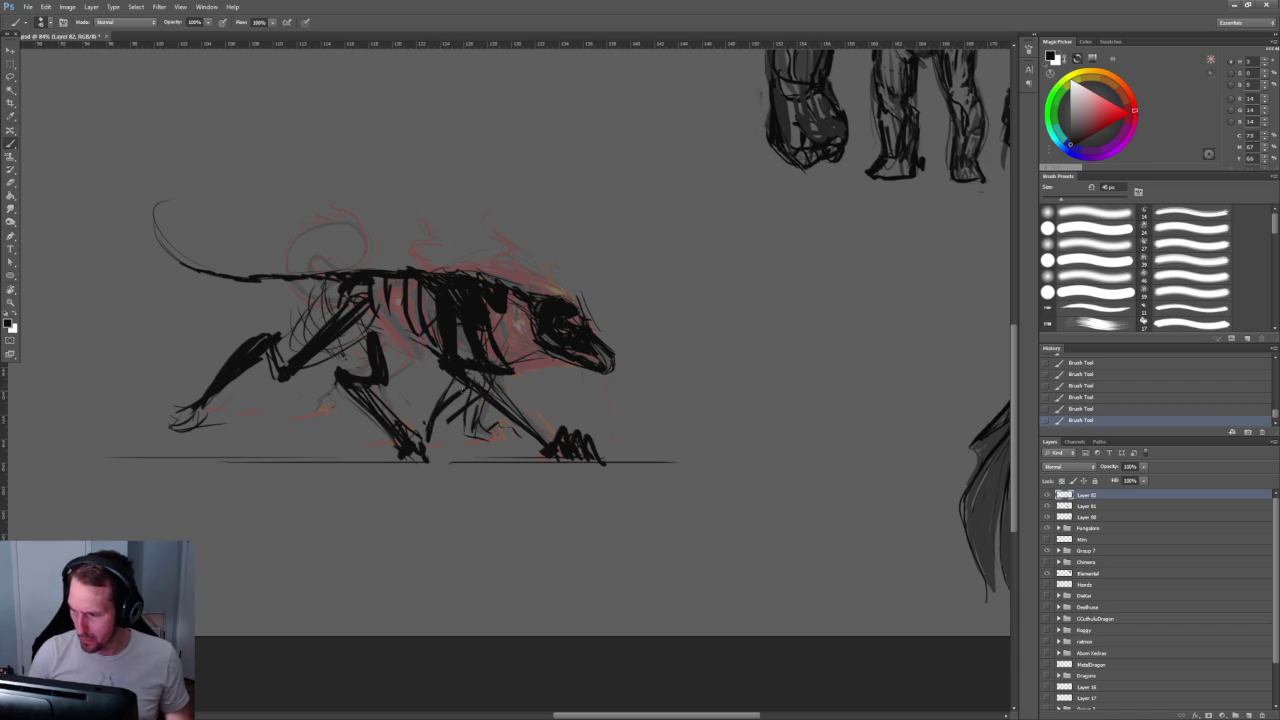
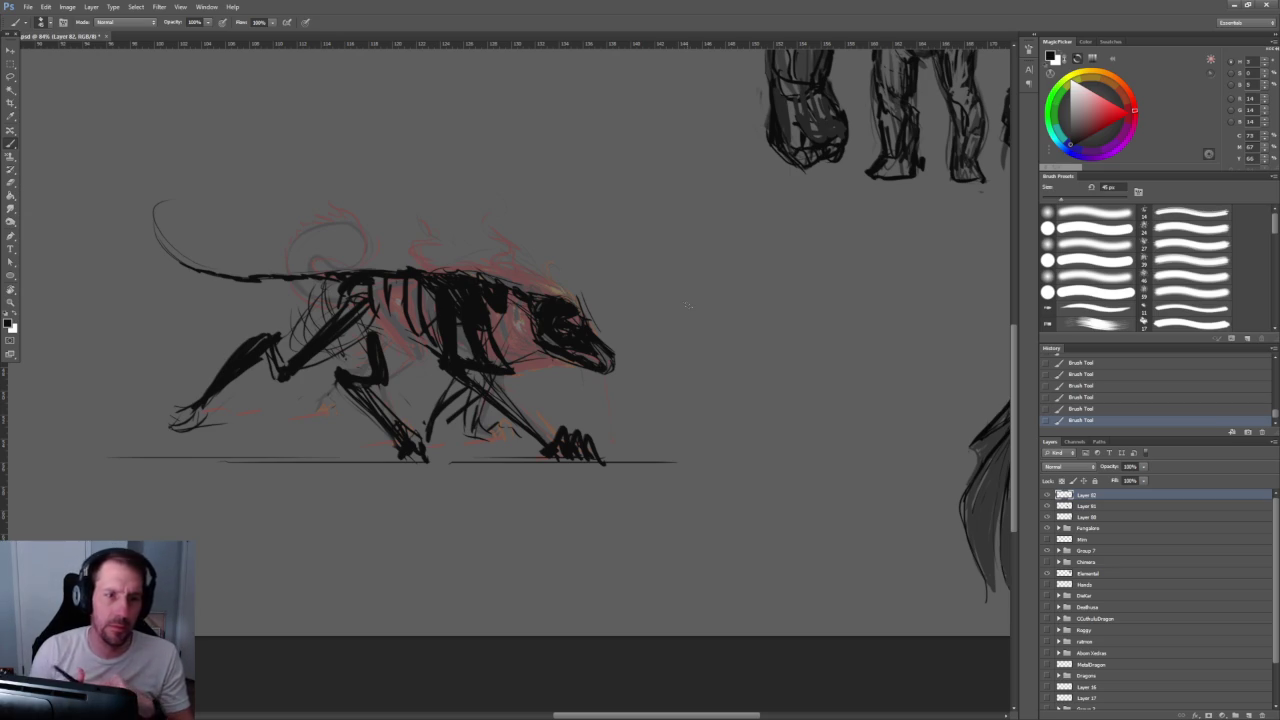
# Step: Zoom in and add 30 px black strokes to the hound's snout and jaw underside
pyautogui.moveTo(608, 257); pyautogui.dragTo(482, 285)
pyautogui.click(482, 285)
pyautogui.press('b')
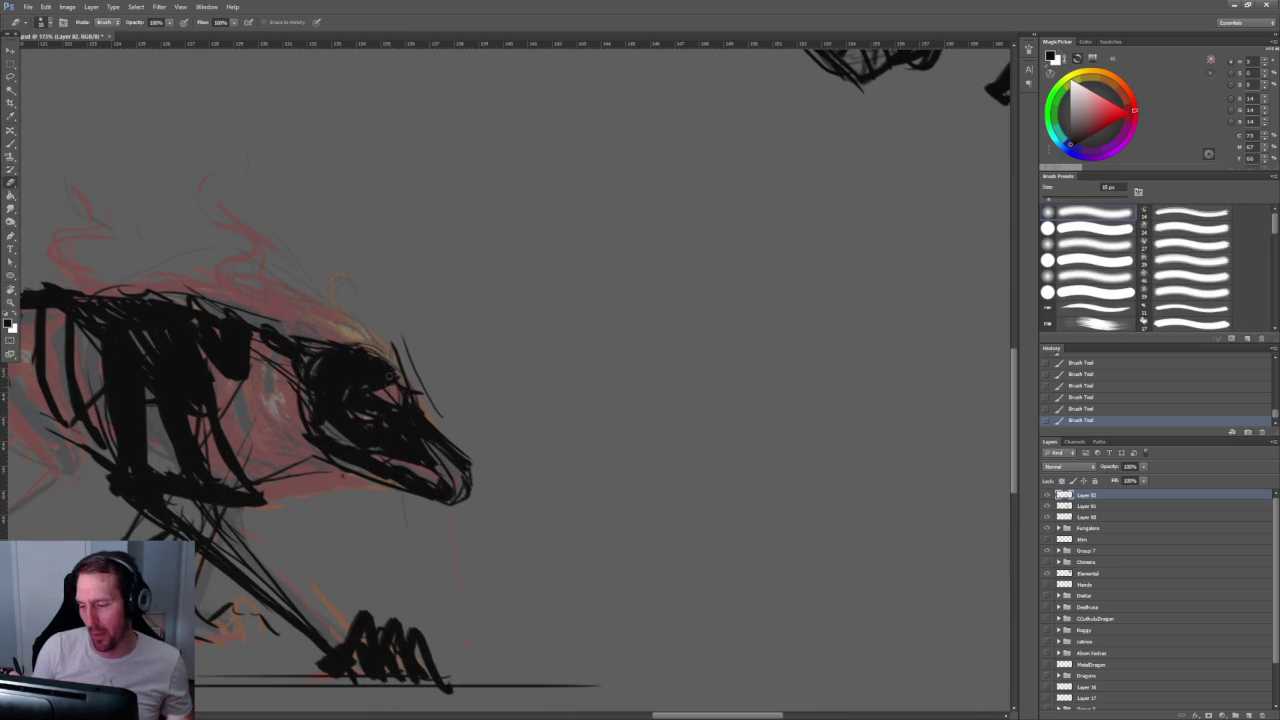
pyautogui.moveTo(366, 396)
pyautogui.mouseDown()
pyautogui.moveTo(390, 388)
pyautogui.moveTo(406, 410)
pyautogui.mouseUp()
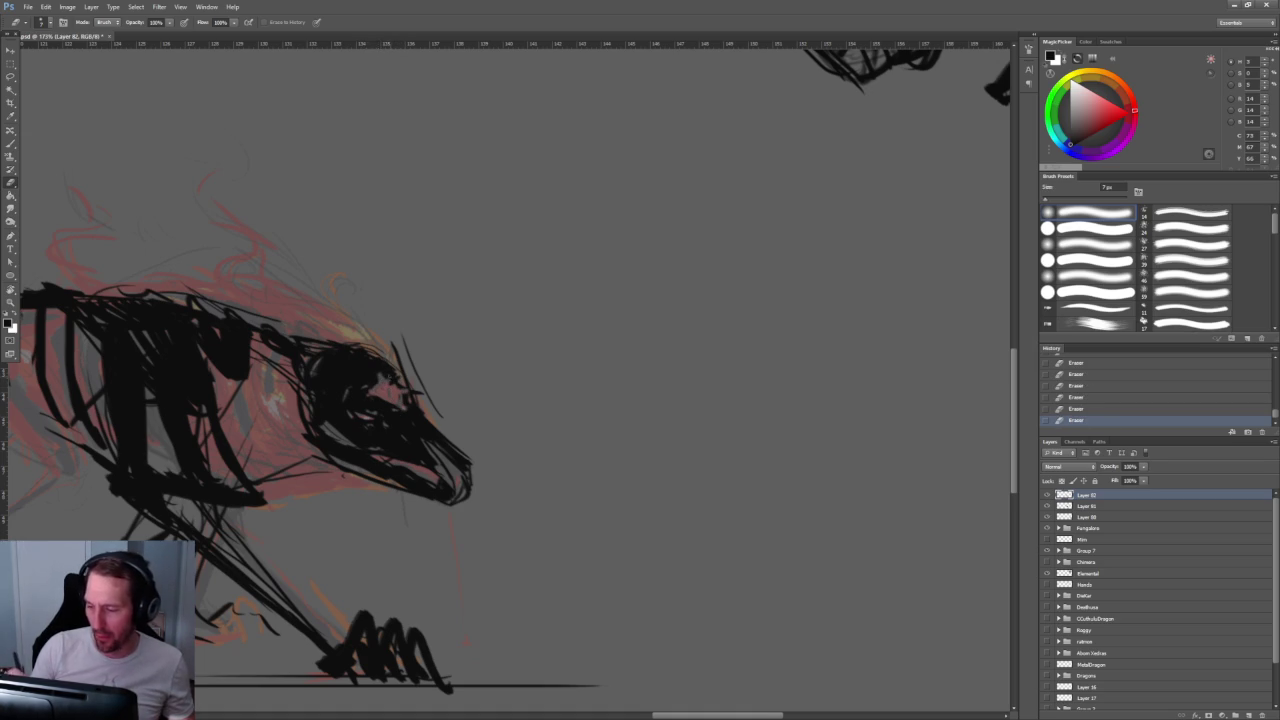
pyautogui.press('b')
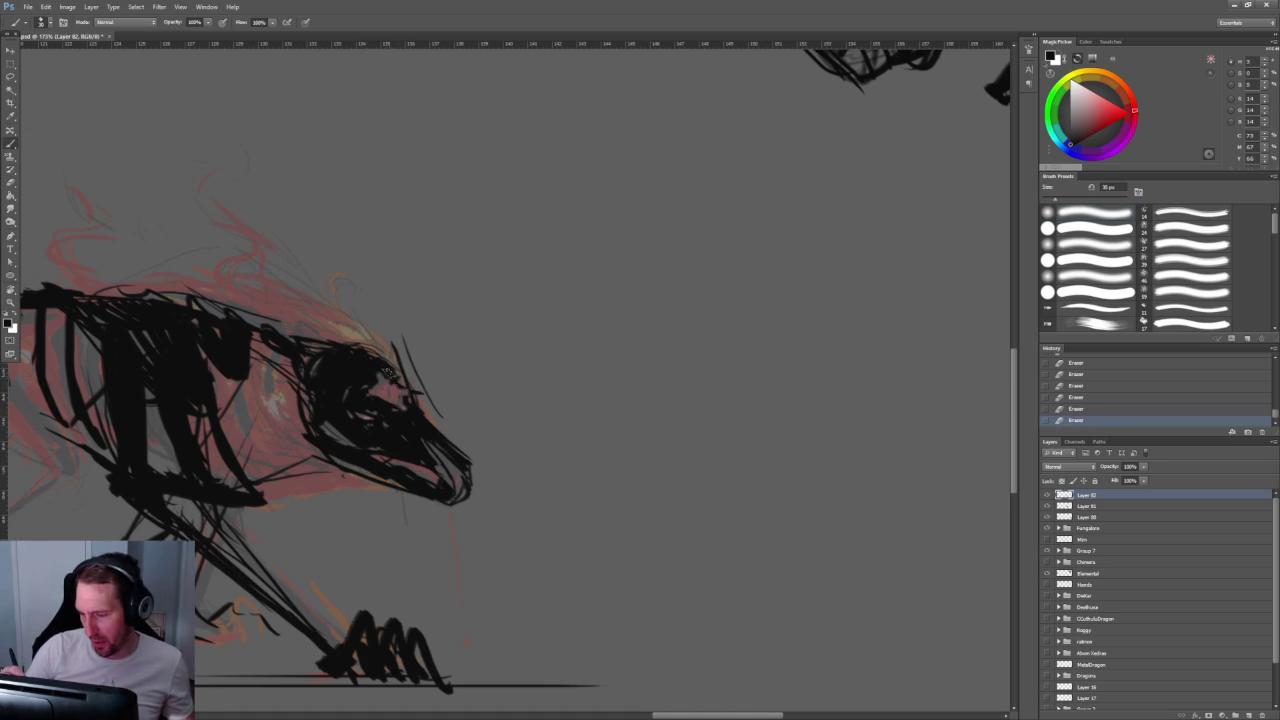
pyautogui.moveTo(385, 370); pyautogui.dragTo(404, 392)
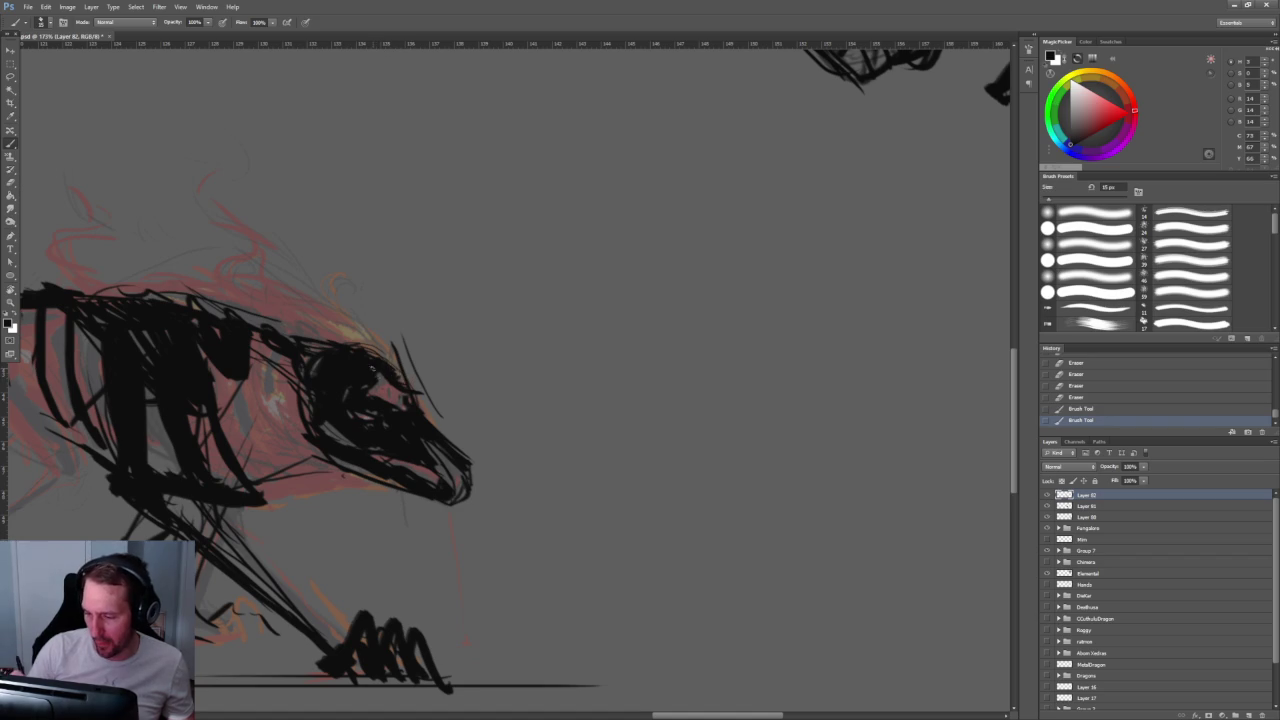
pyautogui.moveTo(406, 400); pyautogui.dragTo(398, 404)
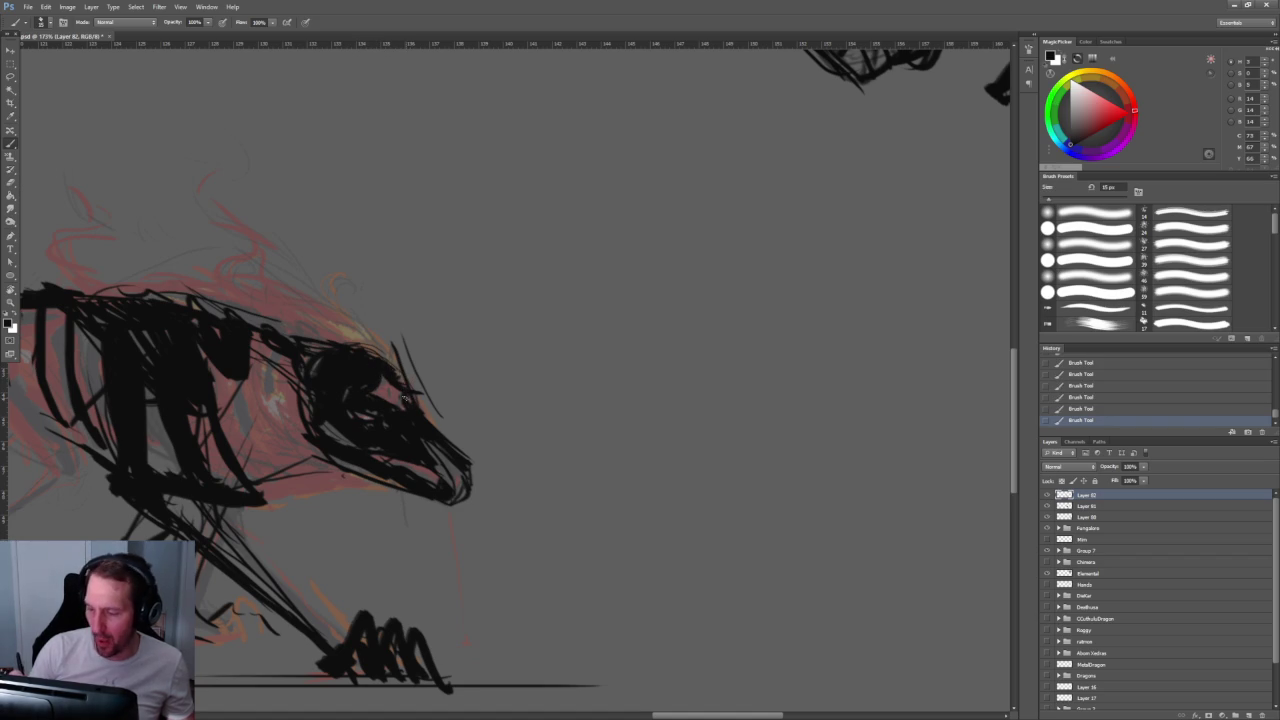
pyautogui.scroll(-5, 389, 391)
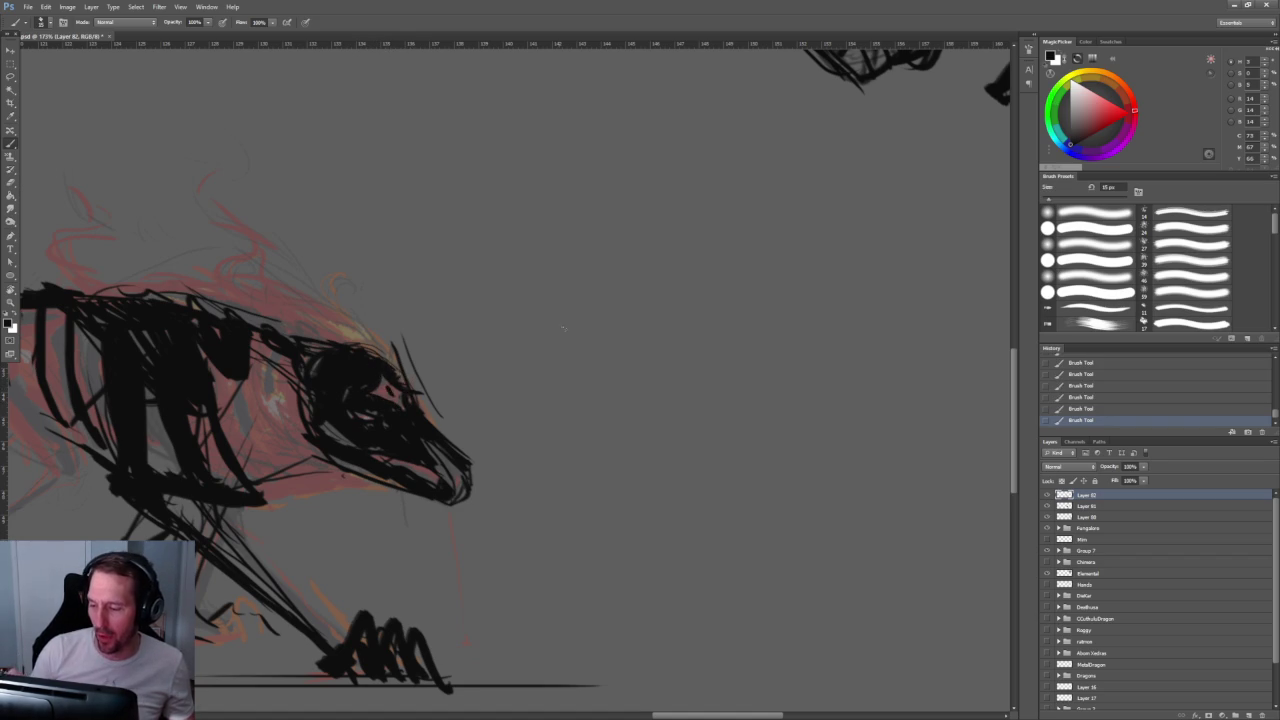
pyautogui.scroll(3, 559, 360)
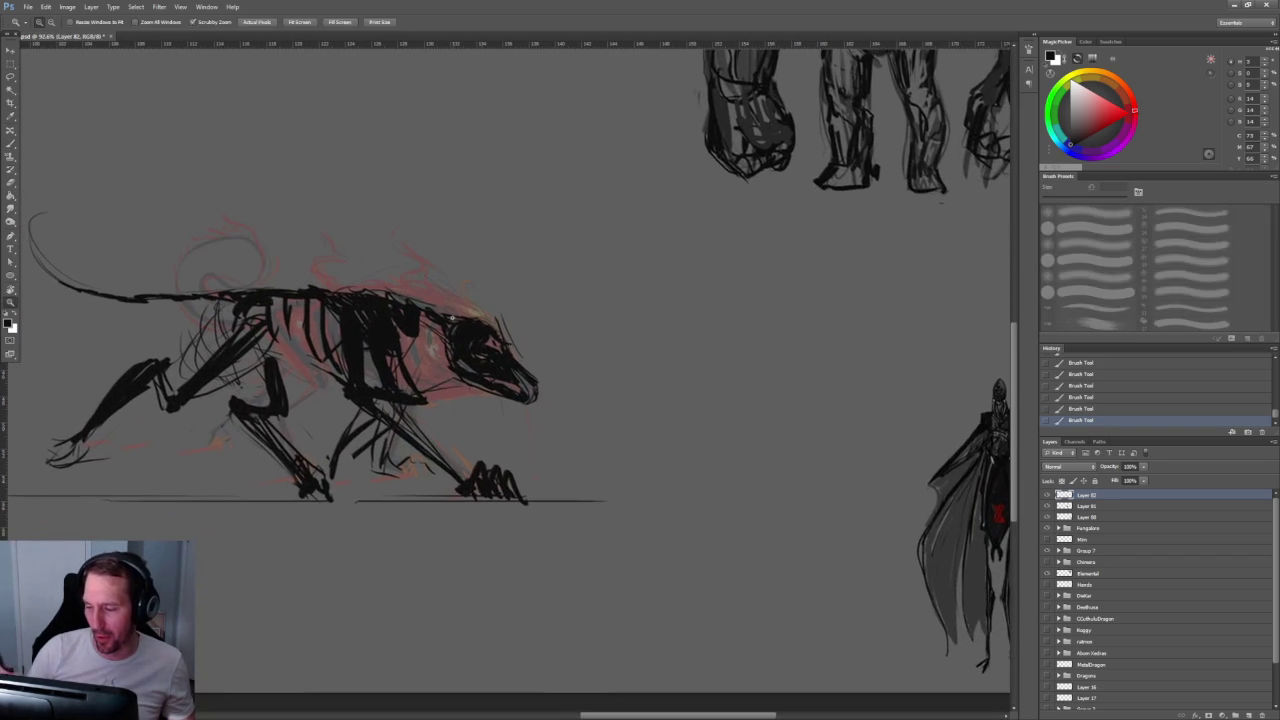
pyautogui.scroll(1, 559, 360)
# Step: Ink several new ribs and small accent strokes on the hound's ribcage
pyautogui.press('z')
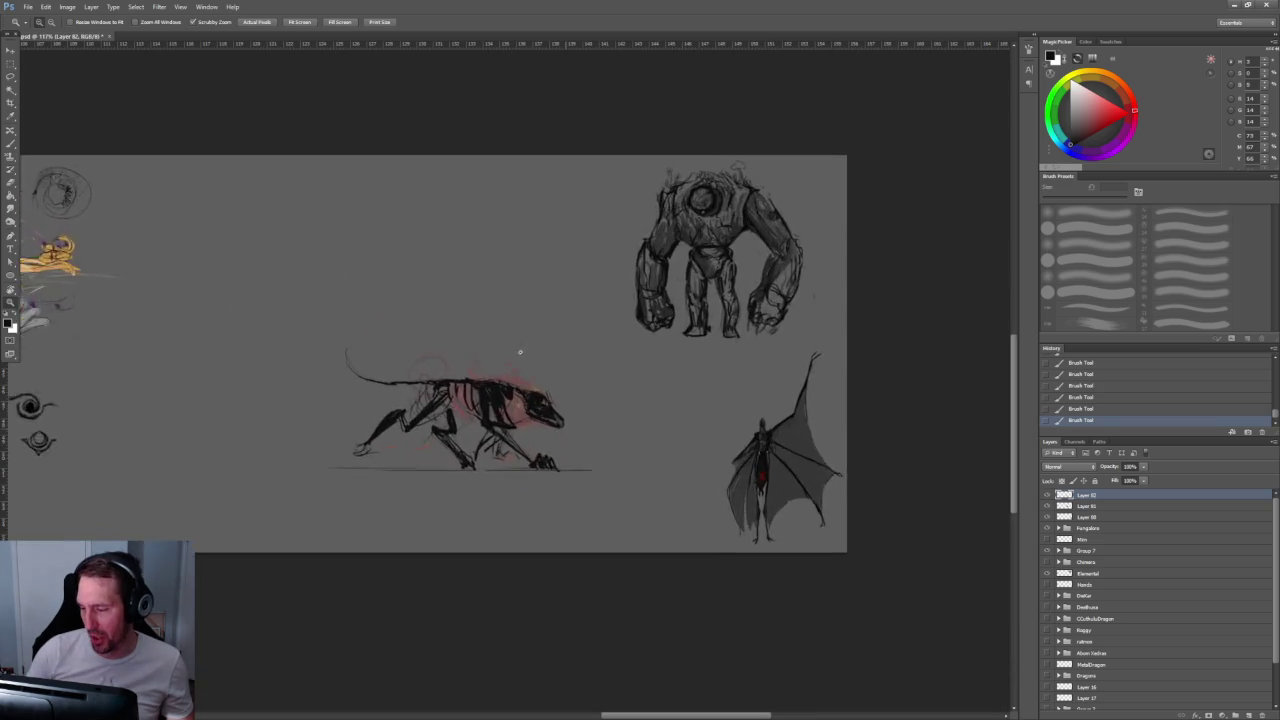
pyautogui.moveTo(514, 357)
pyautogui.mouseDown()
pyautogui.moveTo(558, 405)
pyautogui.moveTo(580, 405)
pyautogui.mouseUp()
pyautogui.press('b')
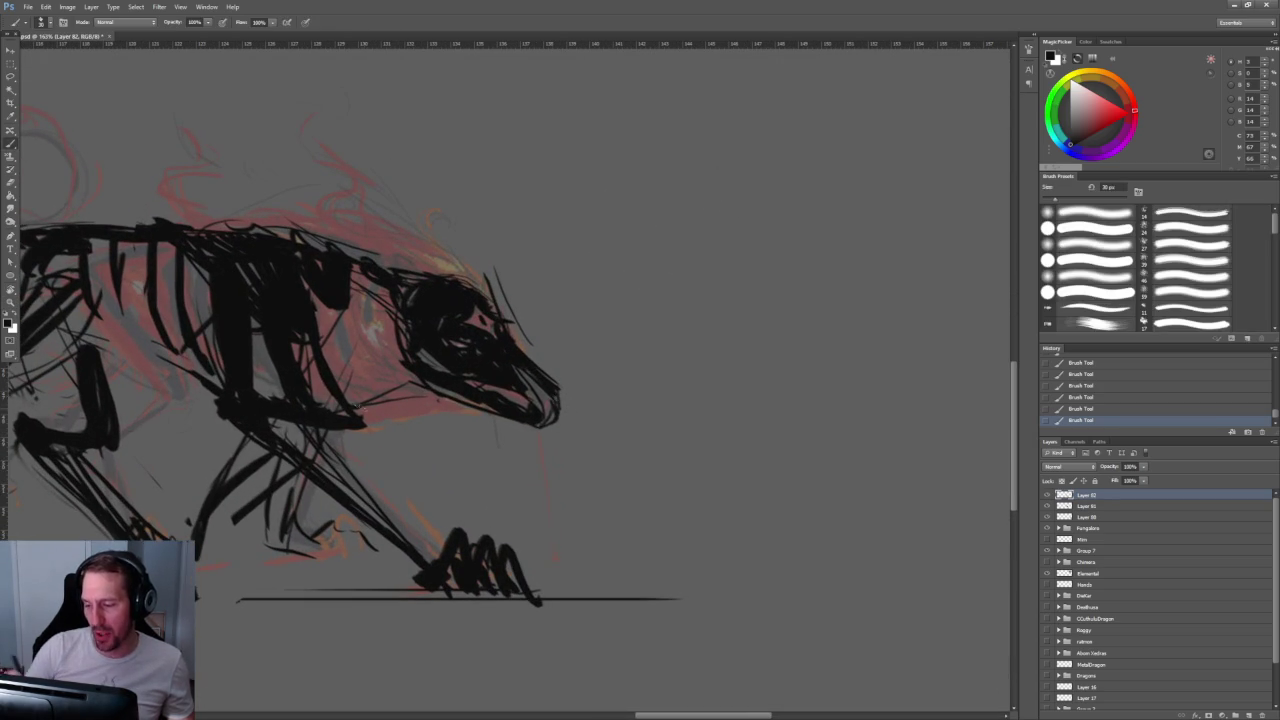
pyautogui.moveTo(372, 290); pyautogui.dragTo(366, 400)
pyautogui.moveTo(350, 310); pyautogui.dragTo(352, 406)
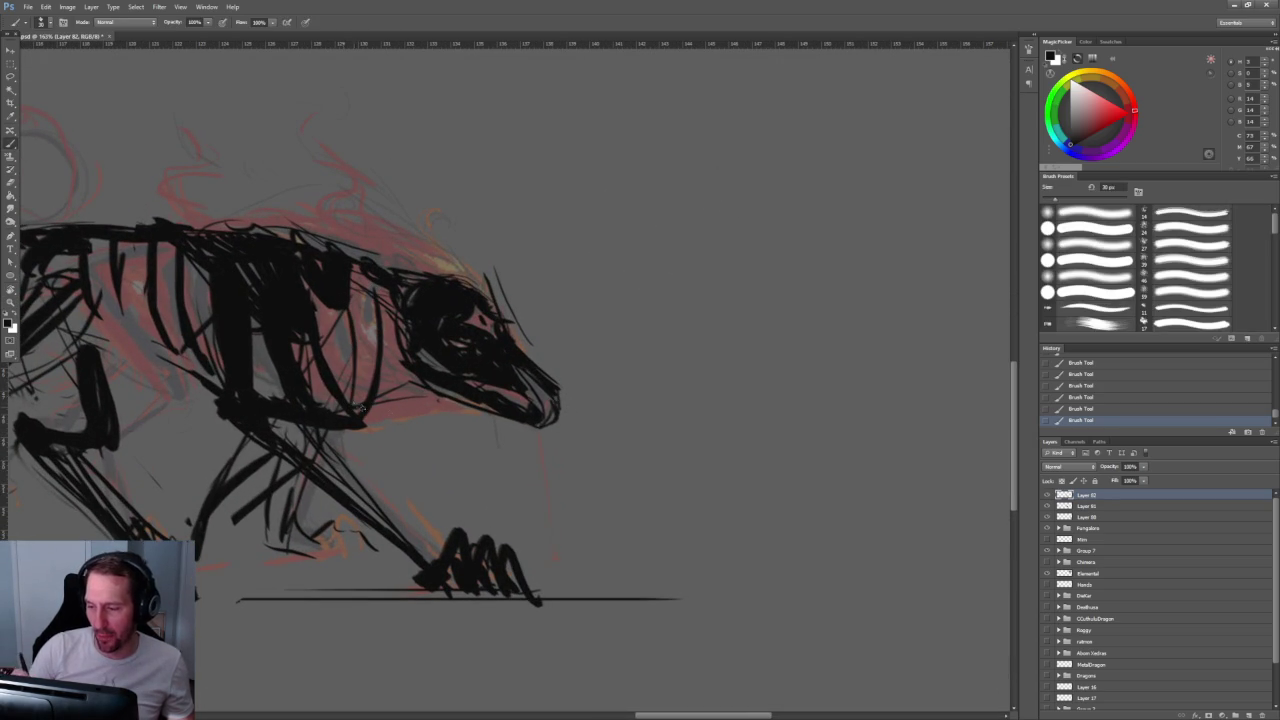
pyautogui.moveTo(370, 334); pyautogui.dragTo(366, 402)
pyautogui.moveTo(358, 270); pyautogui.dragTo(366, 302)
# Step: Erase the rough sketch lines on the left leg and around the hip
pyautogui.press('z')
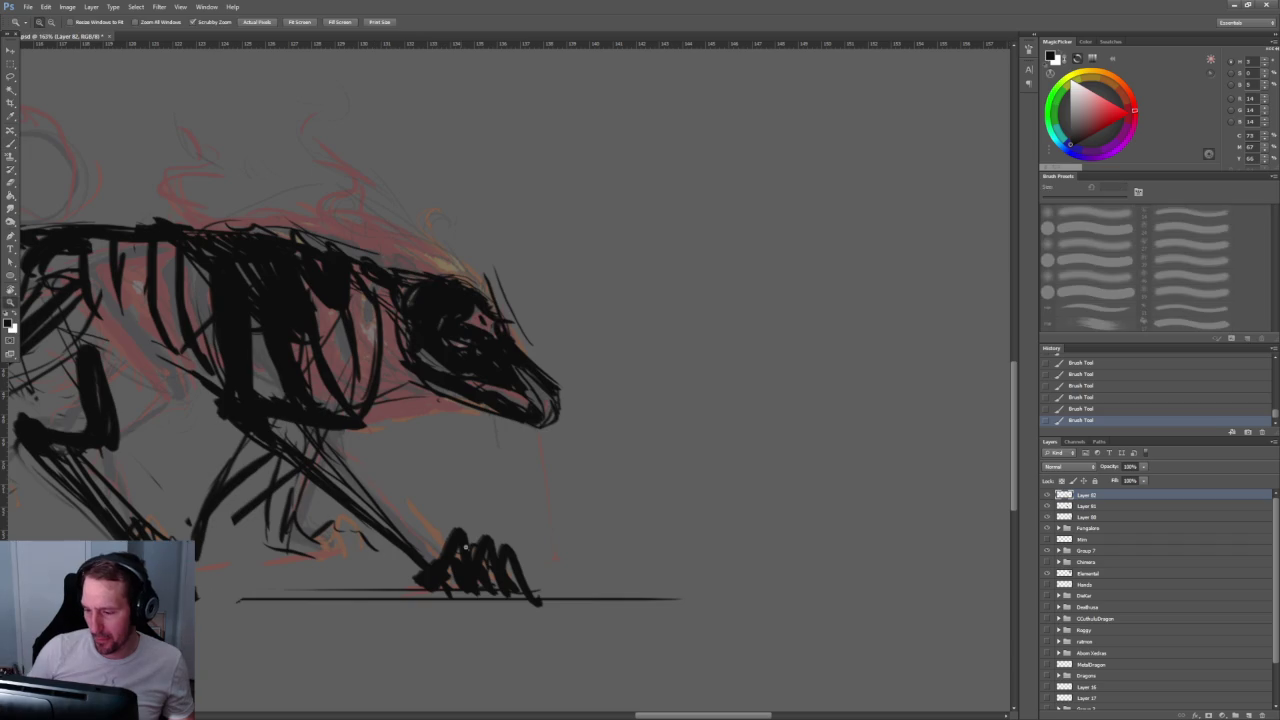
pyautogui.moveTo(473, 390); pyautogui.dragTo(410, 389)
pyautogui.moveTo(471, 531); pyautogui.dragTo(560, 531)
pyautogui.press('b')
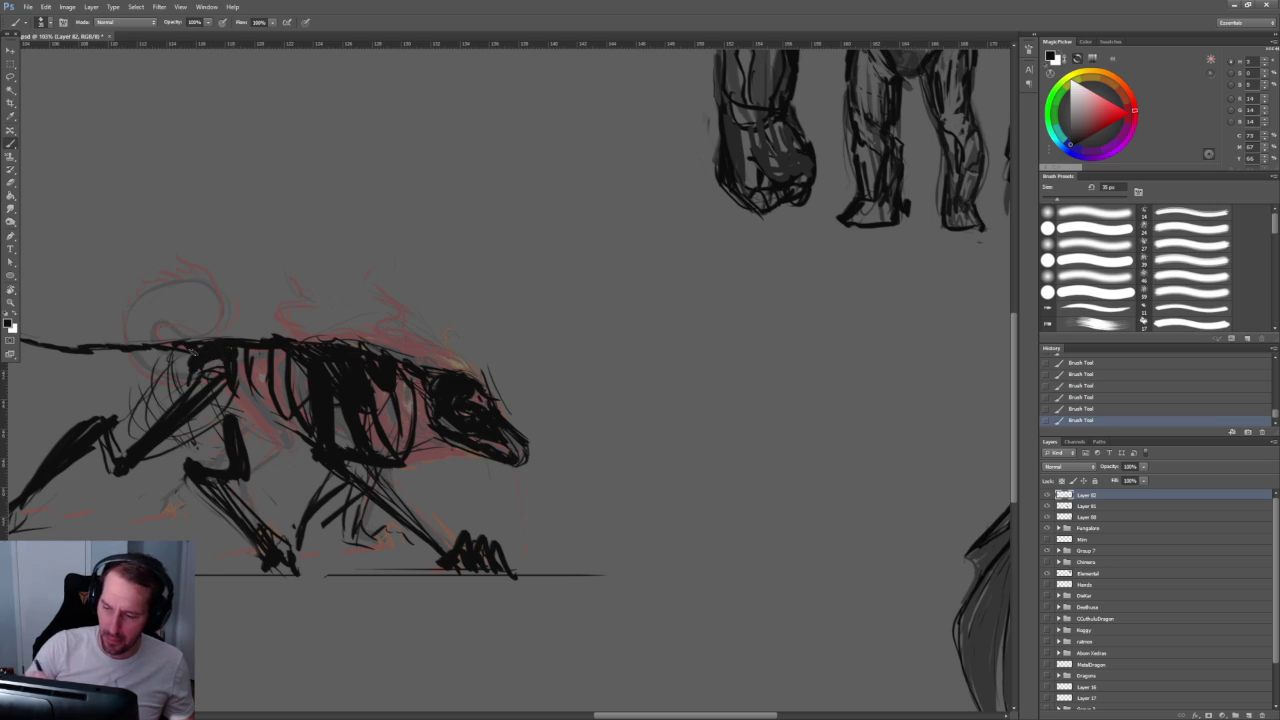
pyautogui.moveTo(200, 392)
pyautogui.mouseDown()
pyautogui.moveTo(345, 379)
pyautogui.moveTo(275, 402)
pyautogui.moveTo(175, 472)
pyautogui.mouseUp()
pyautogui.press('e')
pyautogui.moveTo(232, 408); pyautogui.dragTo(174, 474)
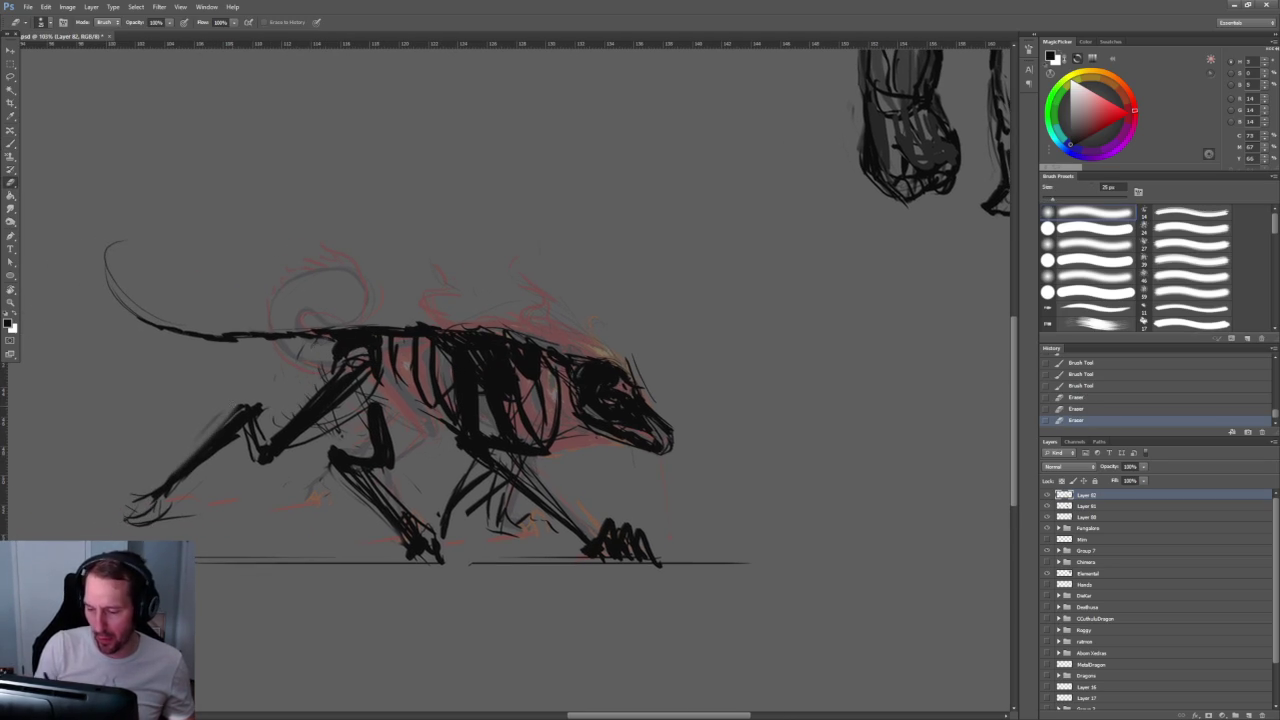
pyautogui.moveTo(360, 400); pyautogui.dragTo(315, 430)
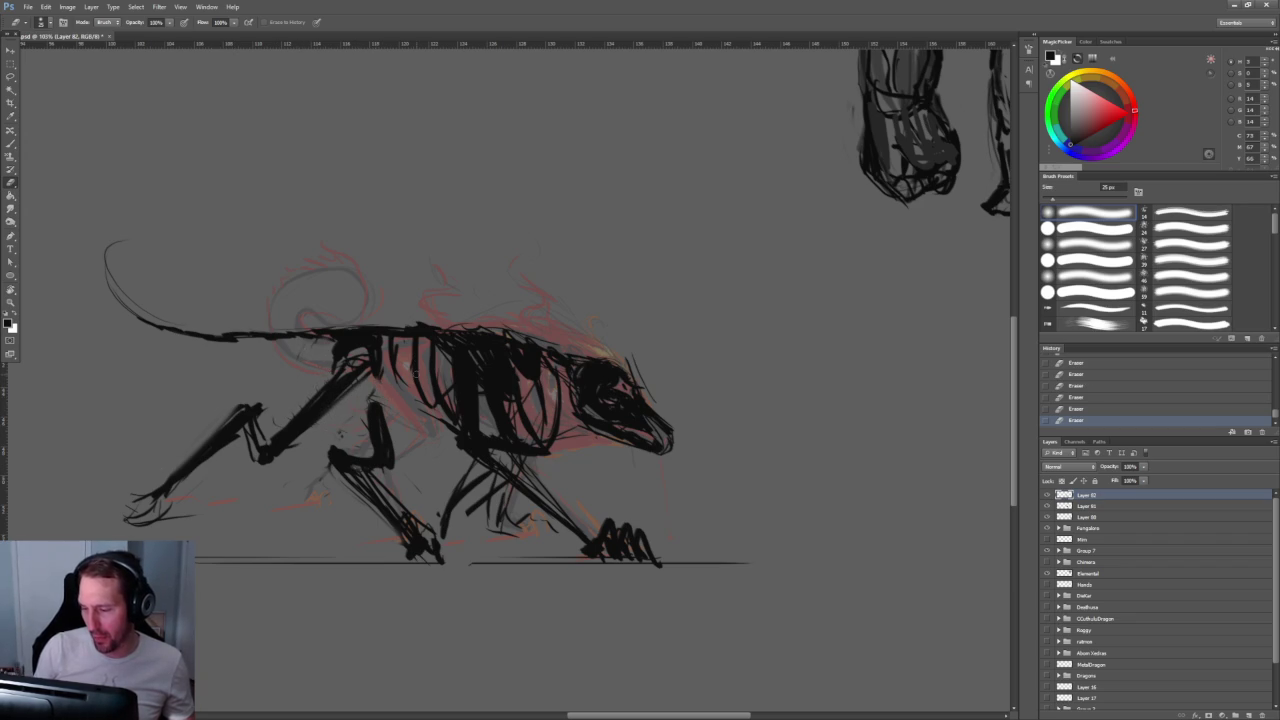
# Step: Ink the hip line and thicken the upper leg with dark strokes
pyautogui.press('b')
pyautogui.moveTo(380, 380); pyautogui.dragTo(381, 424)
pyautogui.moveTo(376, 370)
pyautogui.mouseDown()
pyautogui.moveTo(370, 404)
pyautogui.moveTo(390, 430)
pyautogui.mouseUp()
pyautogui.moveTo(390, 436); pyautogui.dragTo(396, 530)
pyautogui.moveTo(356, 466); pyautogui.dragTo(396, 518)
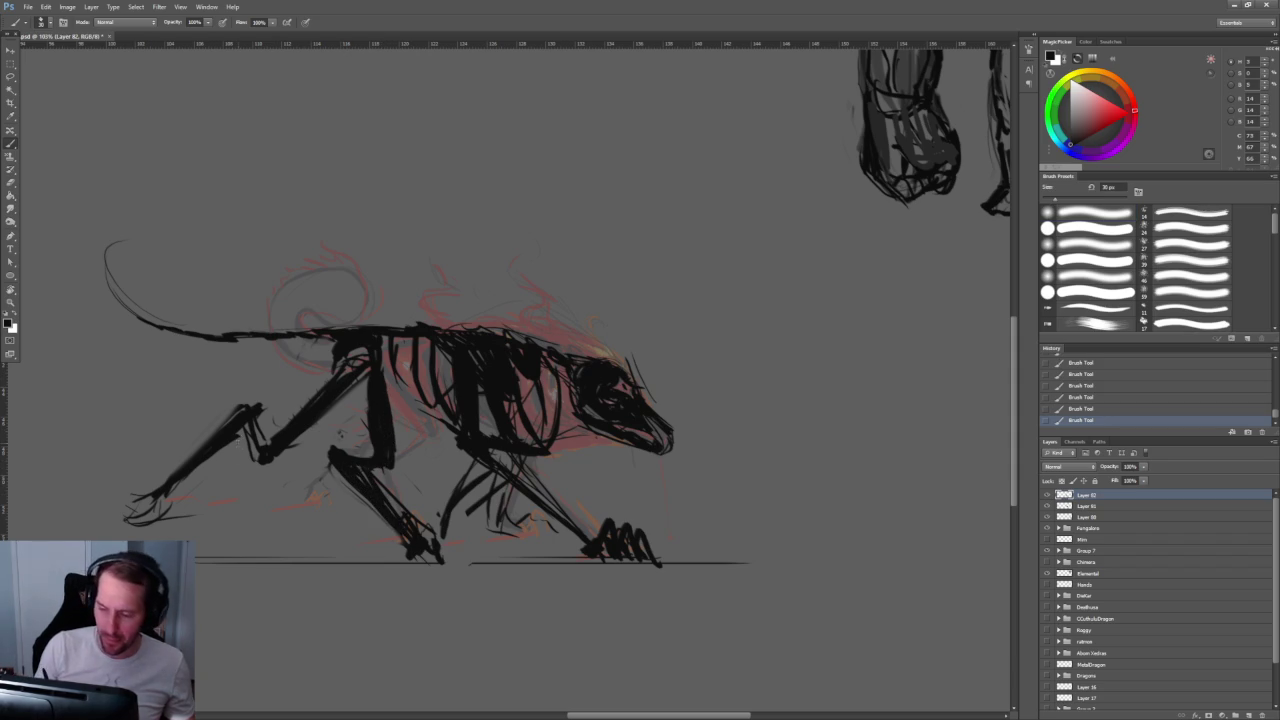
# Step: Rework the rear leg's top stroke and erase faint lines between the legs
pyautogui.press('e')
pyautogui.moveTo(245, 428); pyautogui.dragTo(190, 475)
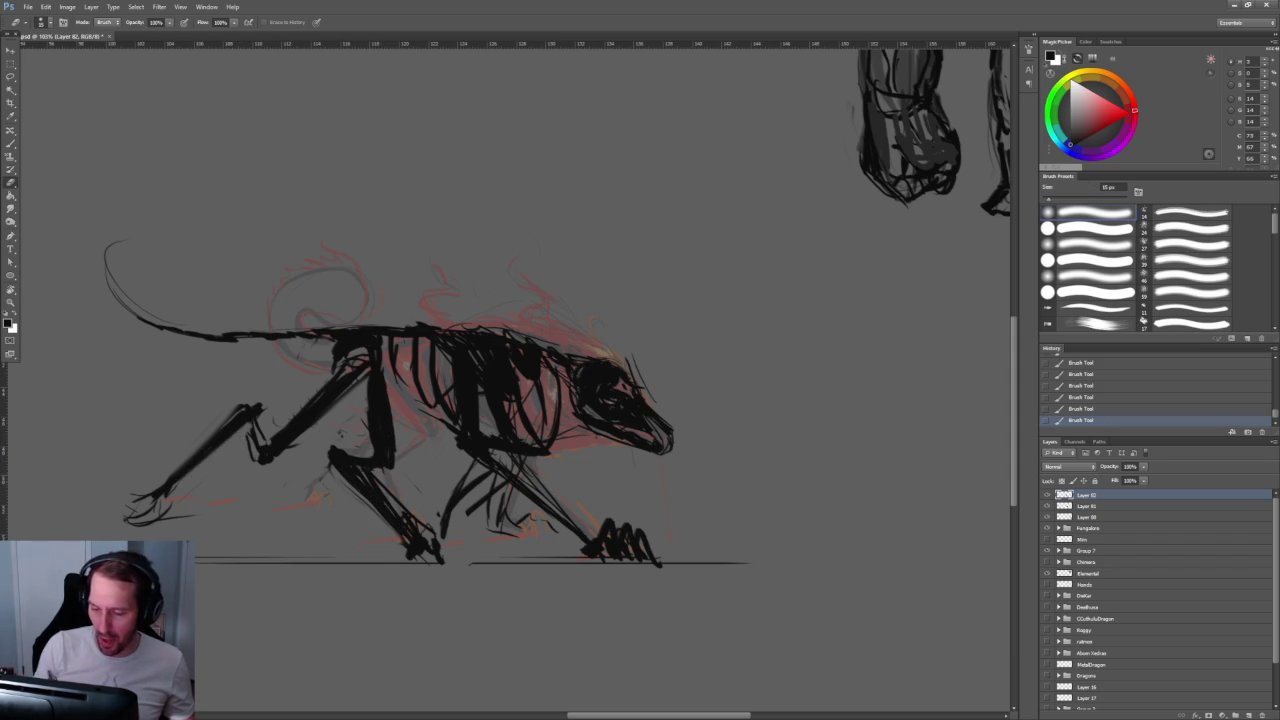
pyautogui.press('b')
pyautogui.moveTo(244, 408)
pyautogui.mouseDown()
pyautogui.moveTo(252, 456)
pyautogui.moveTo(266, 444)
pyautogui.moveTo(216, 426)
pyautogui.moveTo(165, 484)
pyautogui.mouseUp()
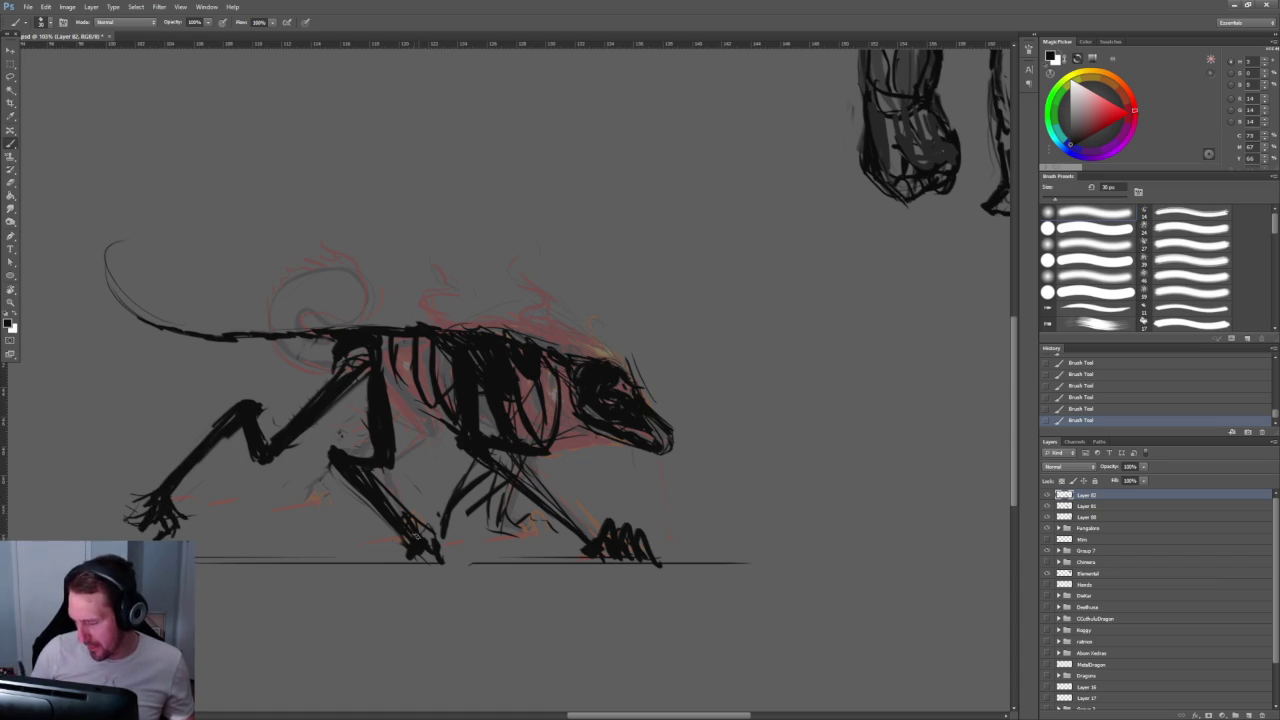
pyautogui.press('e')
pyautogui.moveTo(378, 478); pyautogui.dragTo(428, 545)
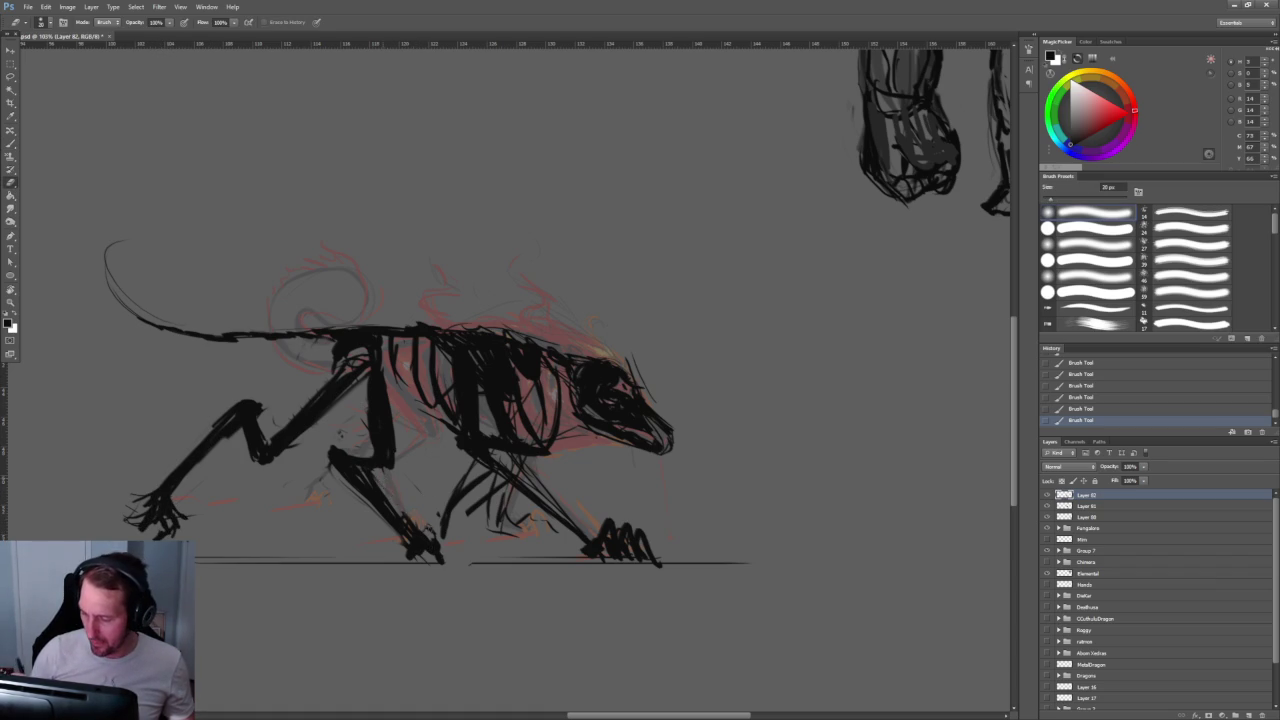
pyautogui.moveTo(354, 464)
pyautogui.mouseDown()
pyautogui.moveTo(414, 540)
pyautogui.moveTo(330, 532)
pyautogui.mouseUp()
# Step: Add small ink marks on the body and leg, then erase stray lines nearby
pyautogui.press('b')
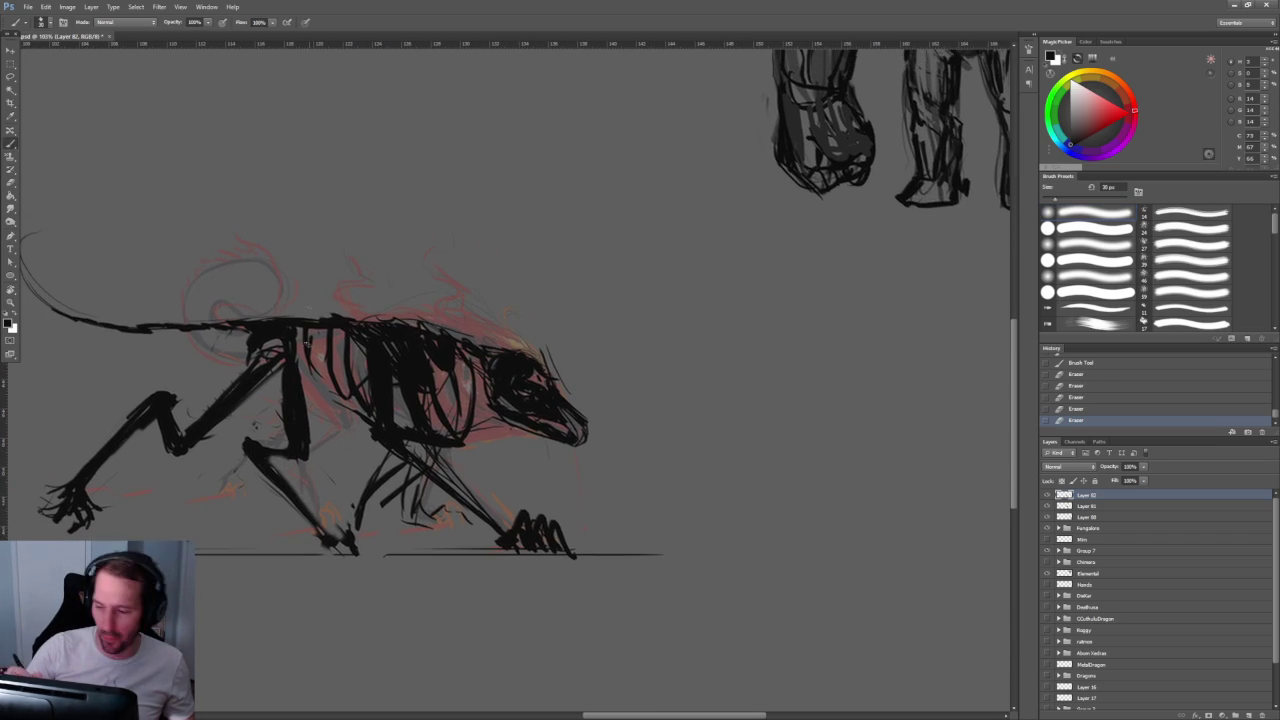
pyautogui.click(283, 327)
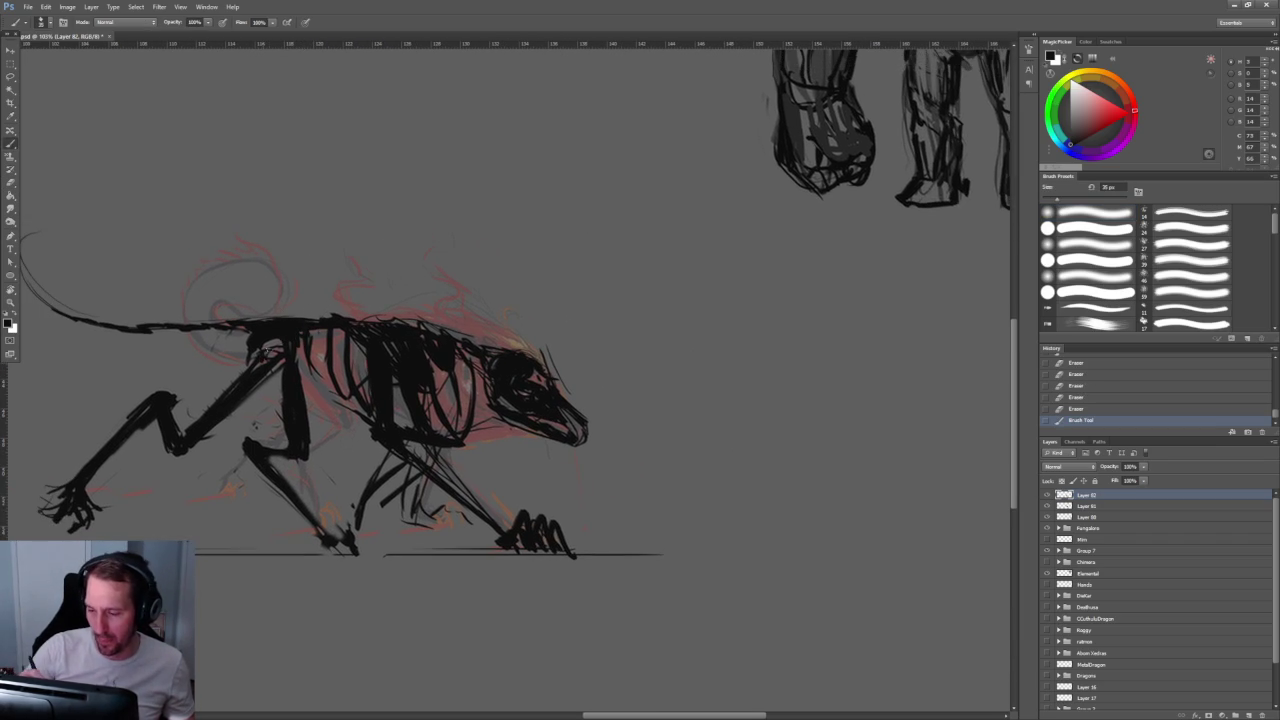
pyautogui.click(216, 413)
pyautogui.press('e')
pyautogui.moveTo(204, 364); pyautogui.dragTo(252, 416)
pyautogui.moveTo(280, 370)
pyautogui.mouseDown()
pyautogui.moveTo(204, 438)
pyautogui.moveTo(224, 418)
pyautogui.mouseUp()
# Step: Lighten part of the leg, extend the body line, and darken the knee and leftmost leg
pyautogui.press('b')
pyautogui.moveTo(182, 436); pyautogui.dragTo(186, 444)
pyautogui.press('e')
pyautogui.moveTo(280, 416); pyautogui.dragTo(290, 440)
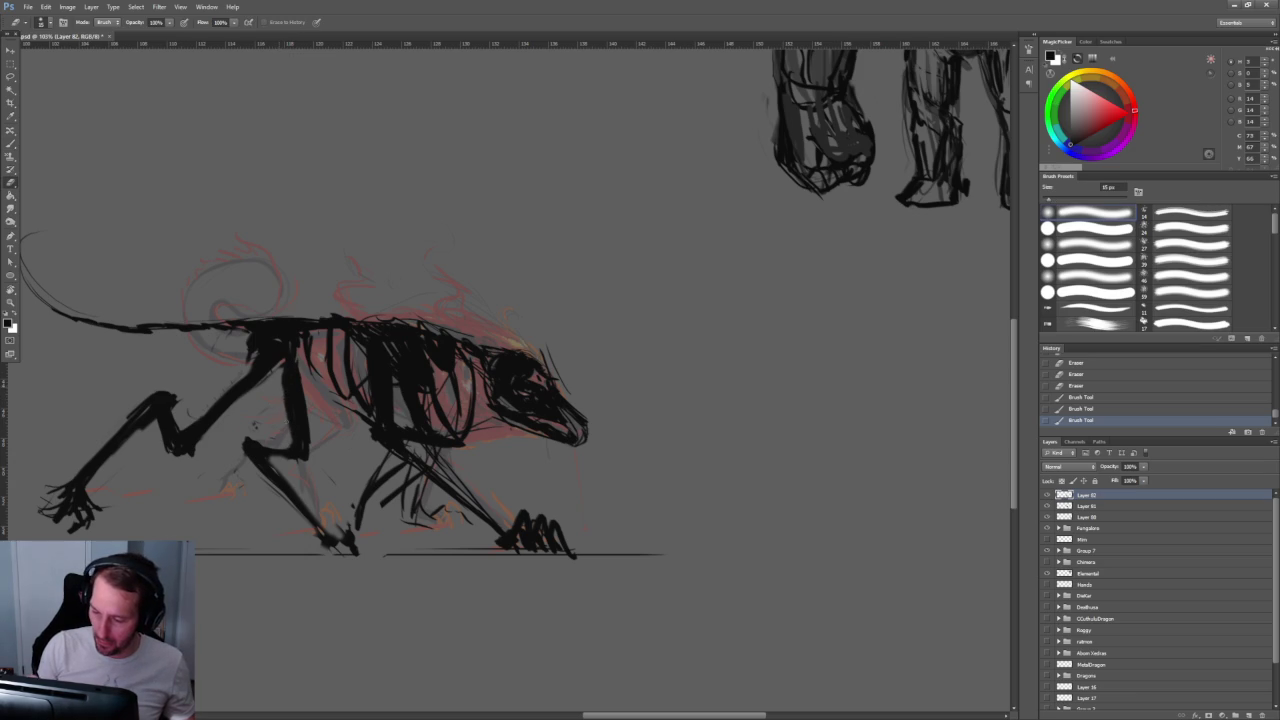
pyautogui.moveTo(304, 378)
pyautogui.mouseDown()
pyautogui.moveTo(308, 434)
pyautogui.moveTo(297, 436)
pyautogui.mouseUp()
pyautogui.press('b')
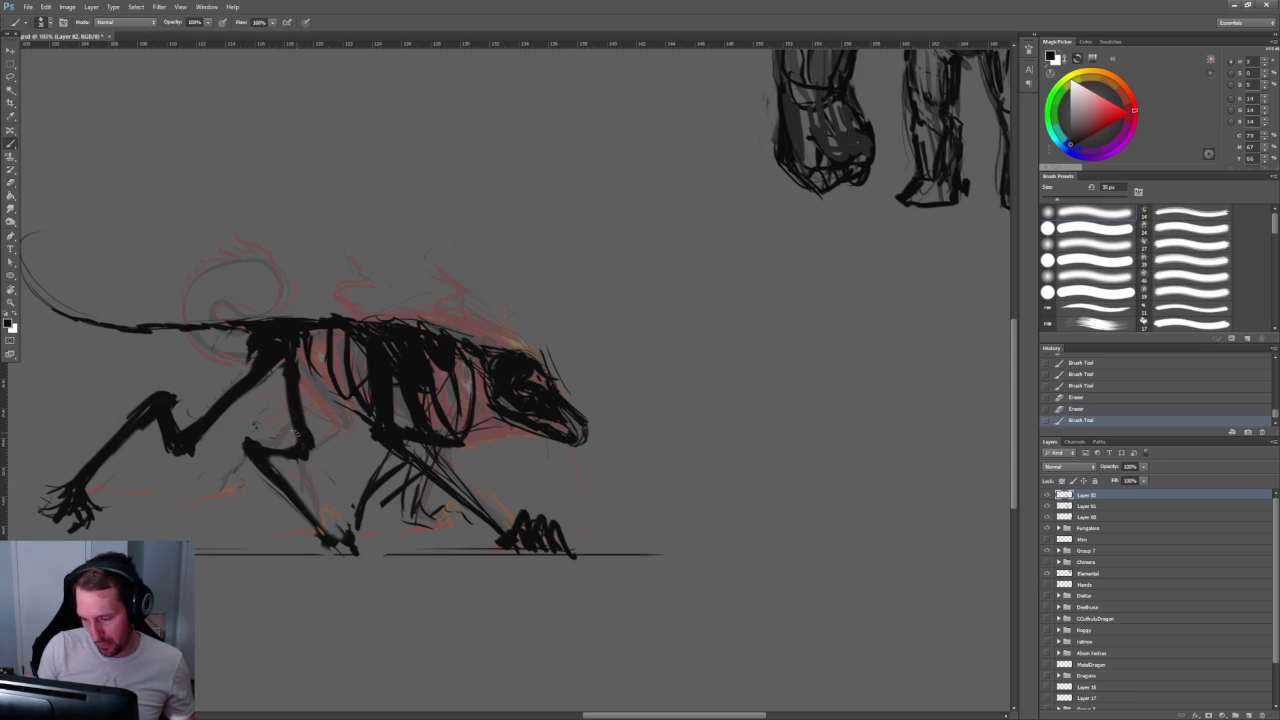
pyautogui.moveTo(290, 347); pyautogui.dragTo(297, 363)
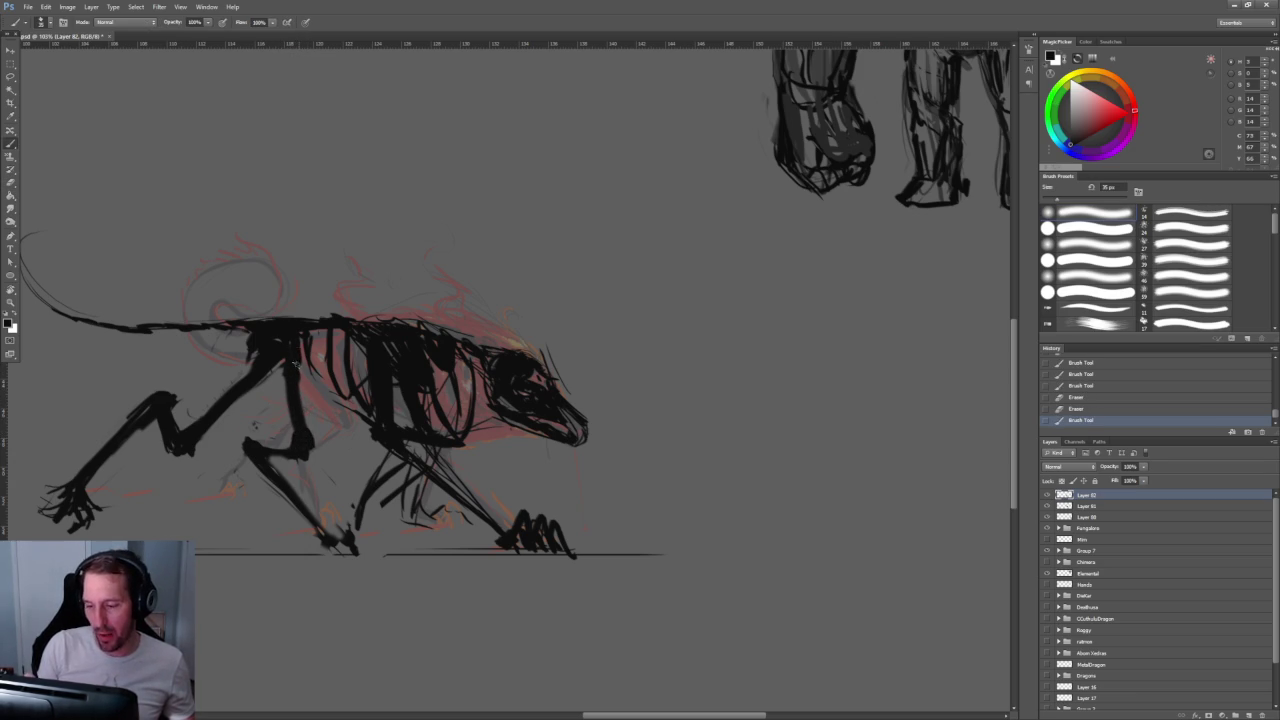
pyautogui.moveTo(296, 436)
pyautogui.mouseDown()
pyautogui.moveTo(298, 447)
pyautogui.moveTo(254, 445)
pyautogui.moveTo(332, 539)
pyautogui.mouseUp()
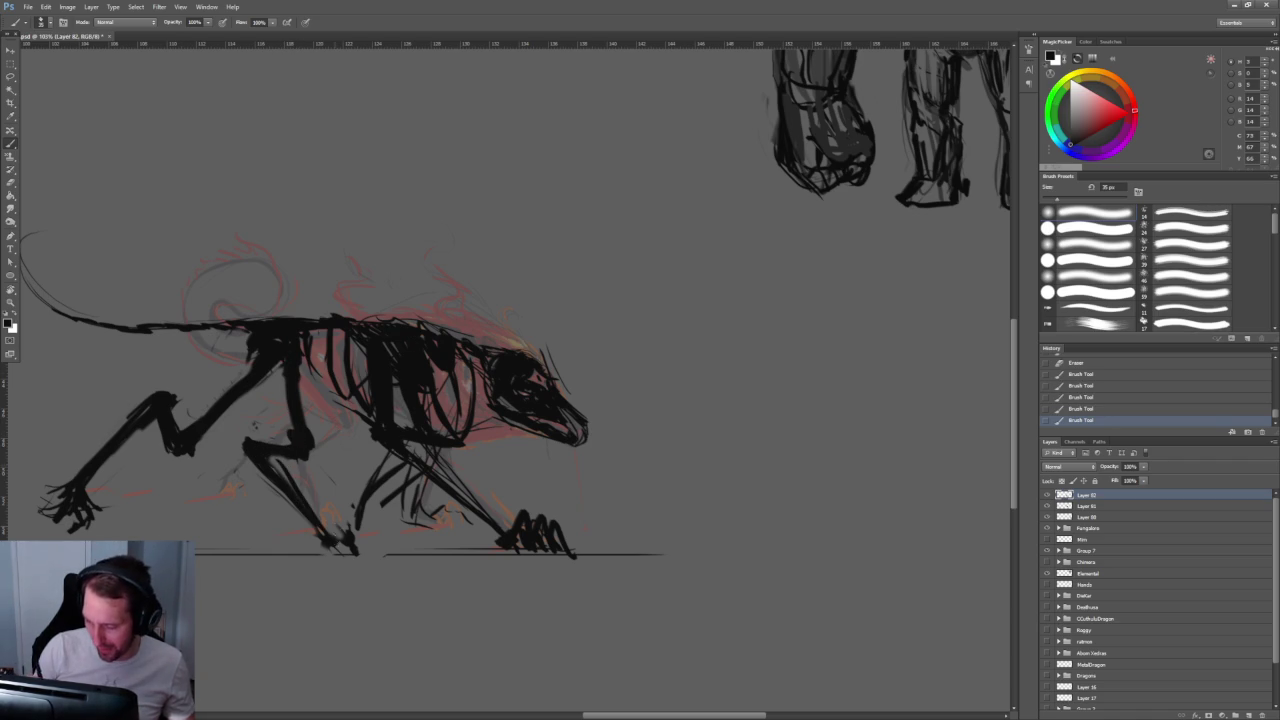
pyautogui.moveTo(156, 418); pyautogui.dragTo(100, 470)
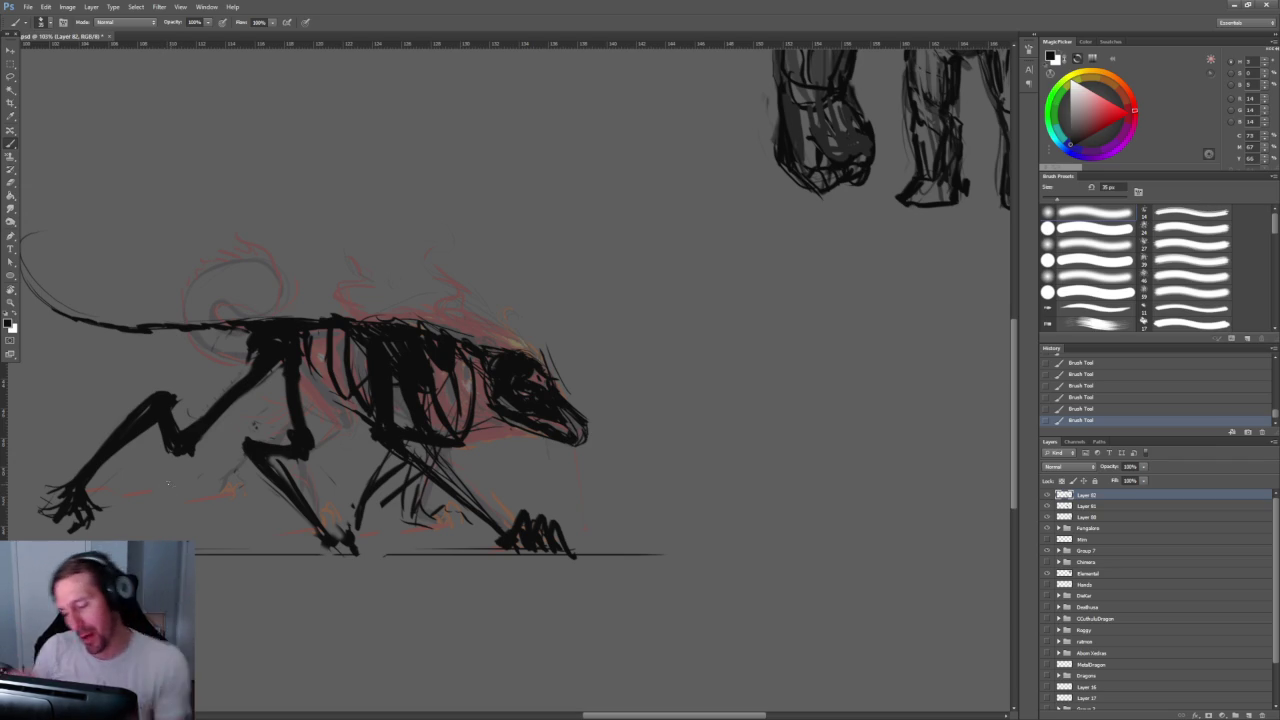
# Step: Center the hound, remove small stray marks, and ink darker strokes along the hind leg
pyautogui.moveTo(269, 450); pyautogui.dragTo(377, 428)
pyautogui.press('e')
pyautogui.moveTo(258, 400)
pyautogui.mouseDown()
pyautogui.moveTo(260, 440)
pyautogui.moveTo(250, 420)
pyautogui.moveTo(262, 425)
pyautogui.mouseUp()
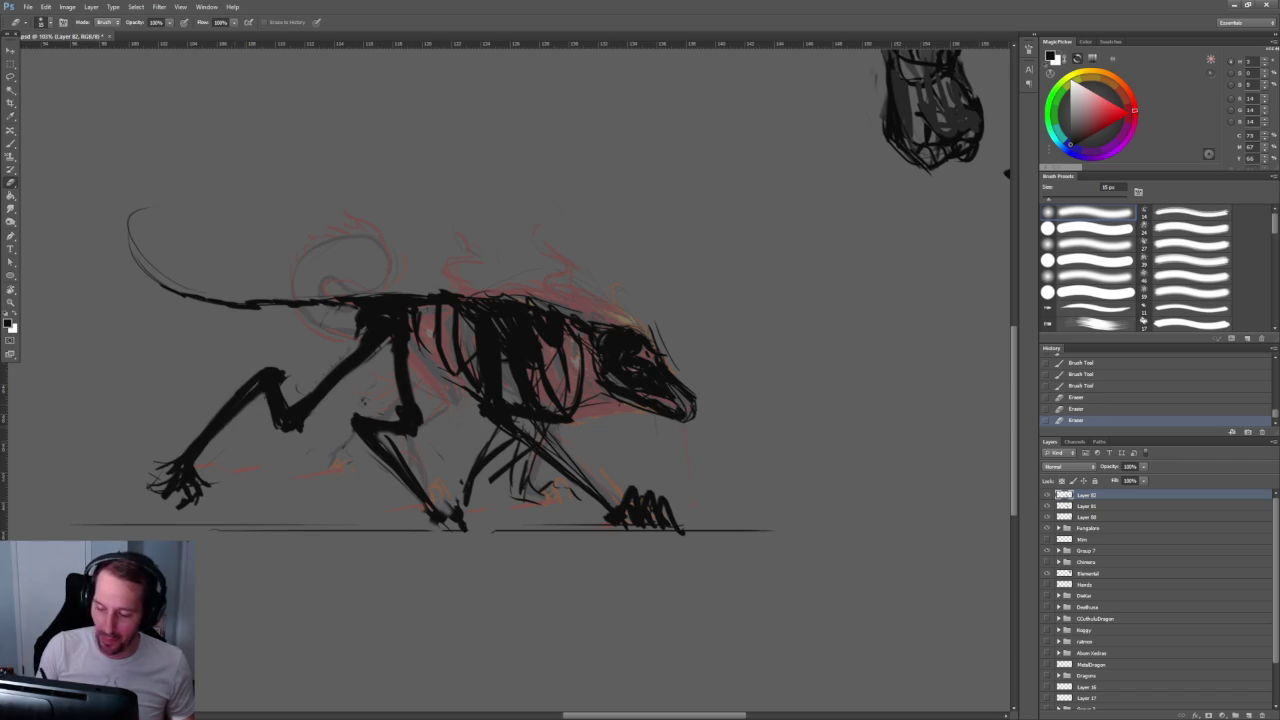
pyautogui.press('b')
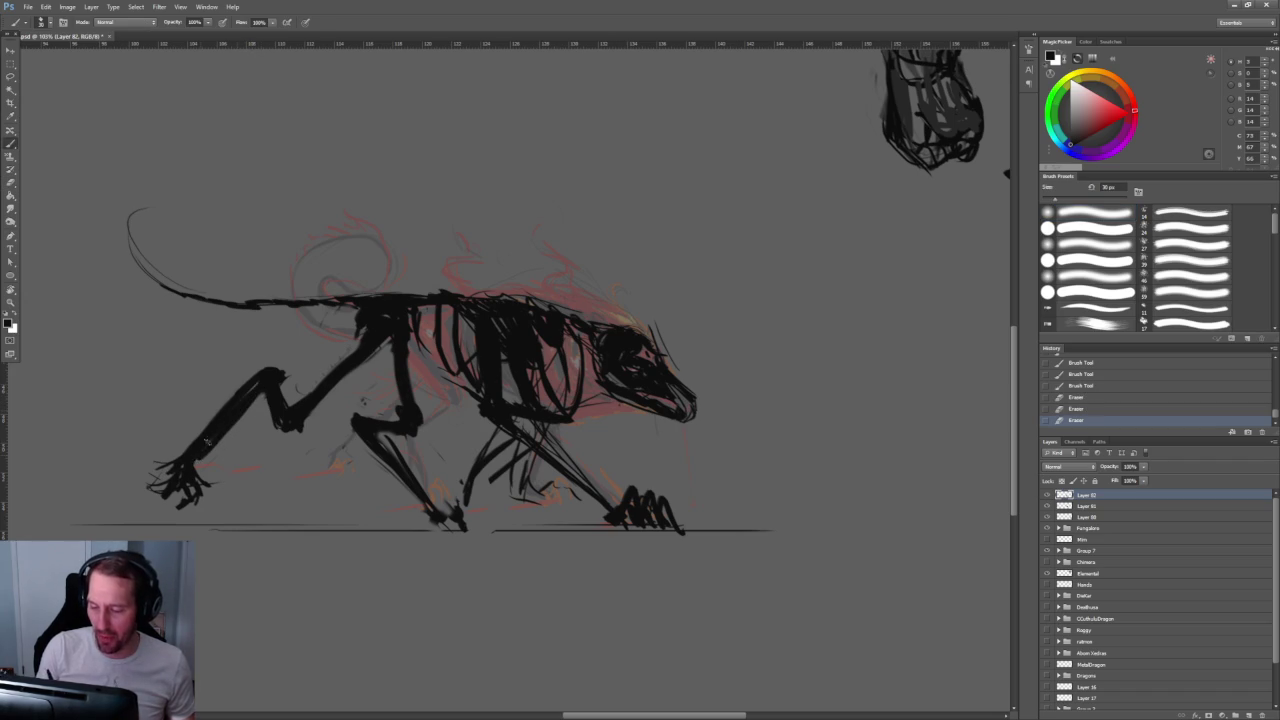
pyautogui.moveTo(262, 385); pyautogui.dragTo(230, 425)
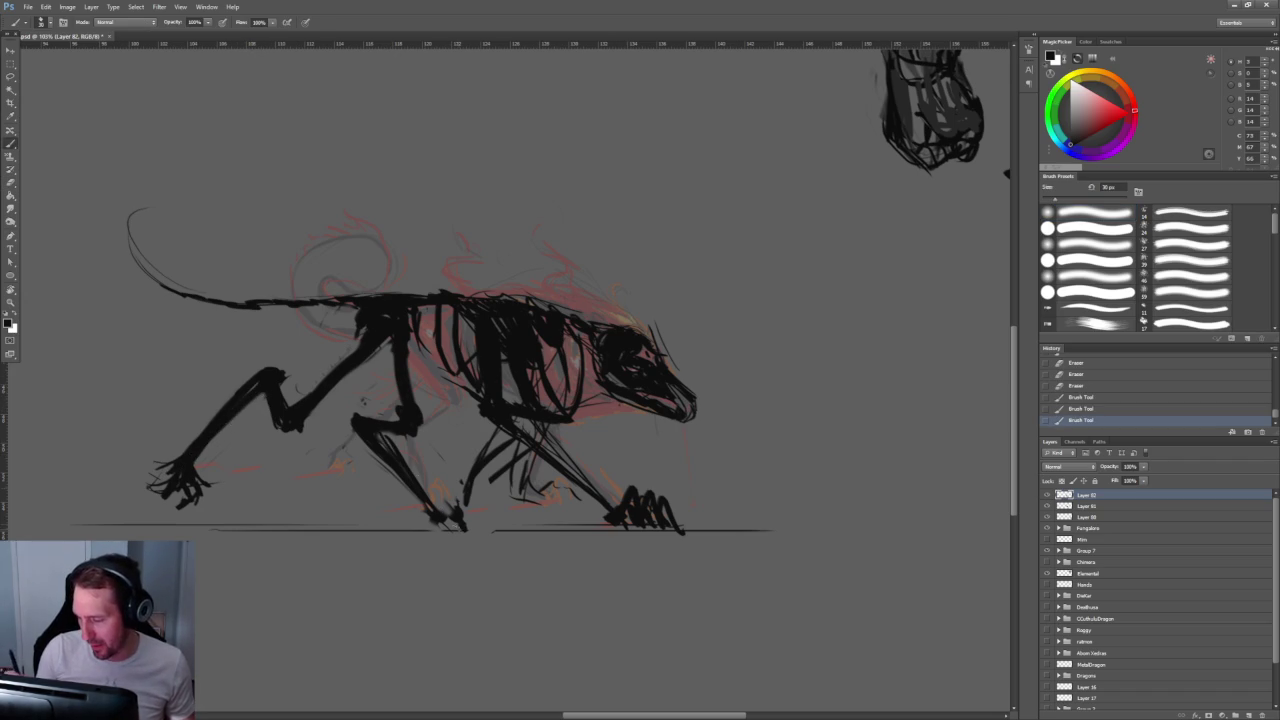
pyautogui.moveTo(360, 424); pyautogui.dragTo(400, 478)
pyautogui.moveTo(620, 548); pyautogui.dragTo(562, 531)
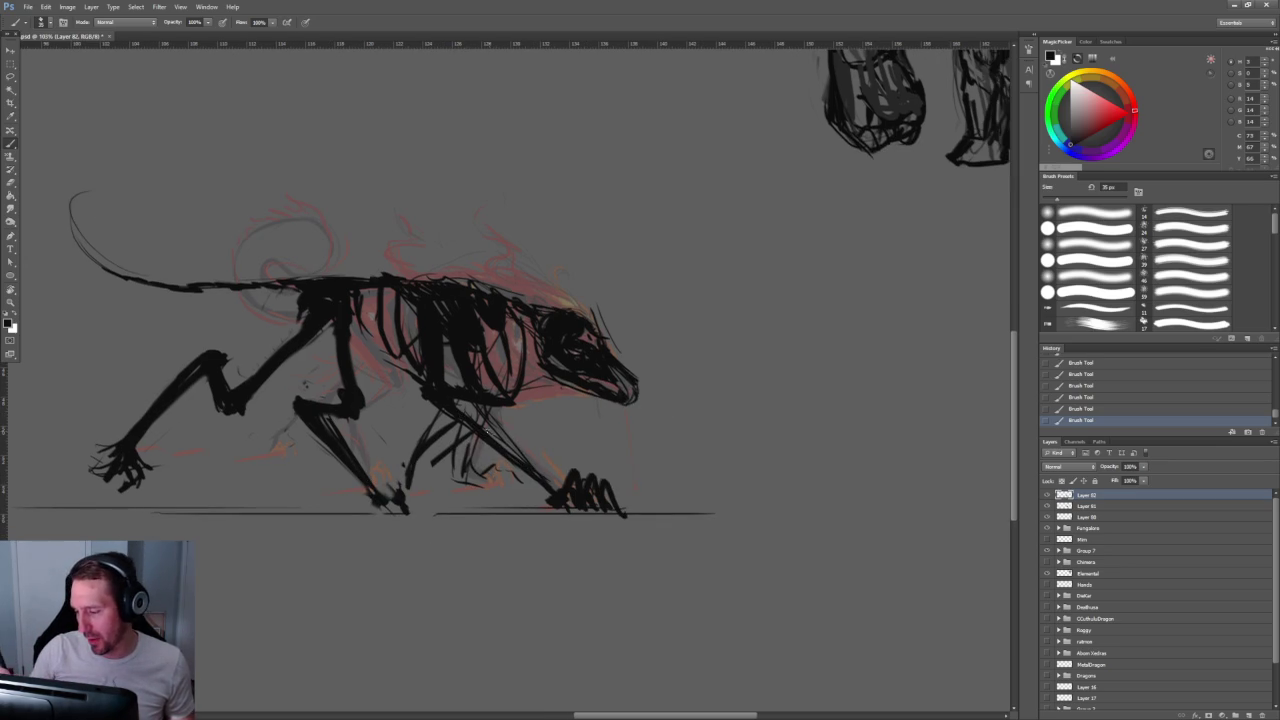
# Step: Lighten stray marks near the hind legs and redraw the hind-leg ink stroke
pyautogui.moveTo(612, 497); pyautogui.dragTo(540, 484)
pyautogui.press('e')
pyautogui.moveTo(404, 394); pyautogui.dragTo(472, 464)
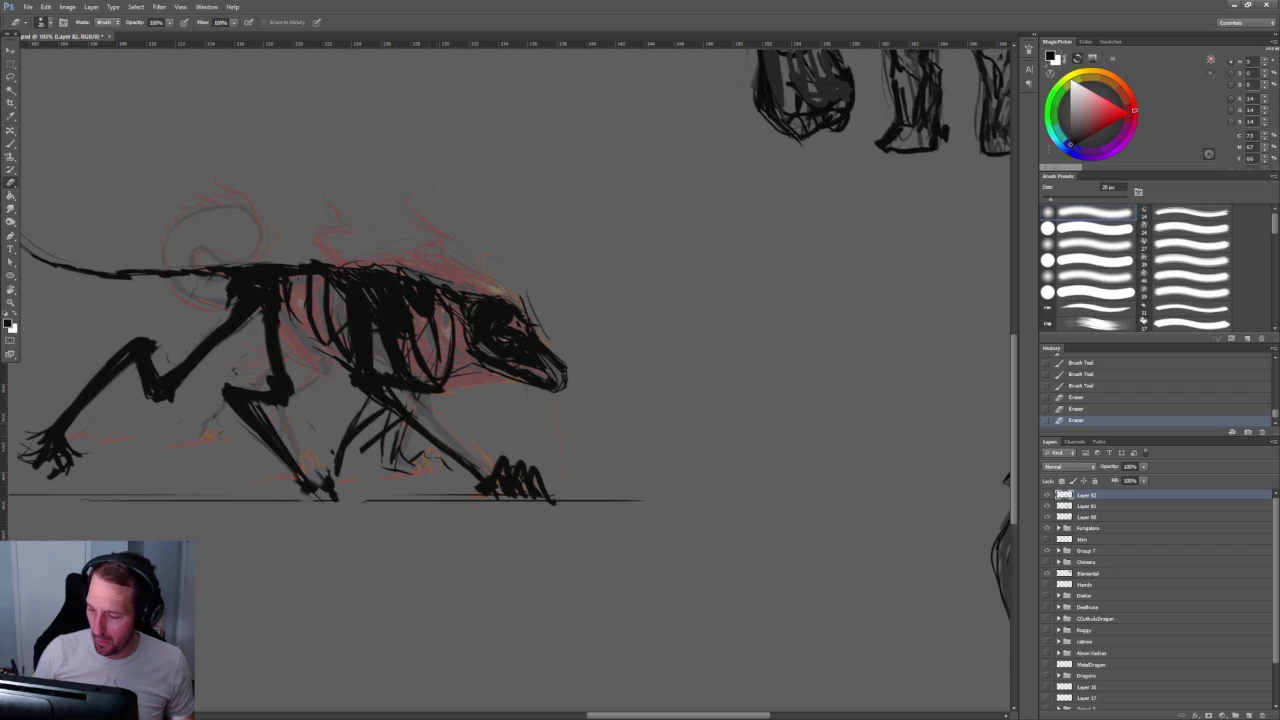
pyautogui.moveTo(372, 428); pyautogui.dragTo(415, 466)
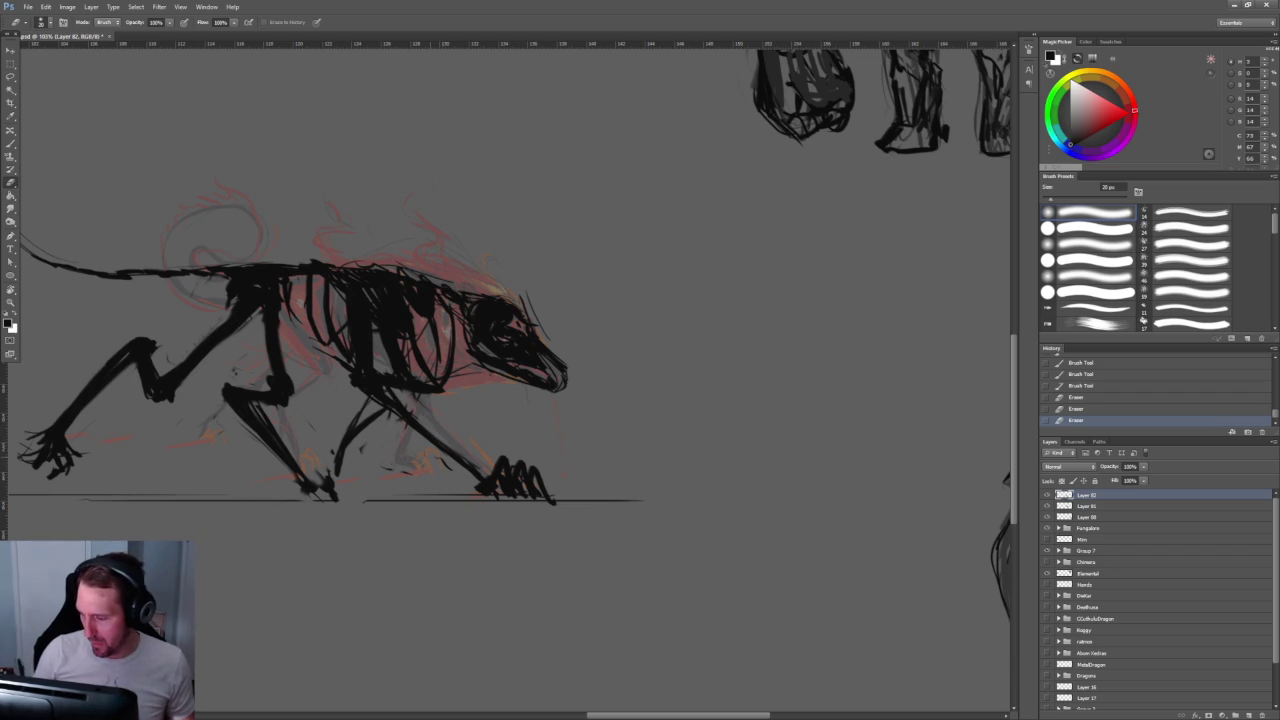
pyautogui.press('b')
pyautogui.moveTo(366, 426); pyautogui.dragTo(348, 478)
pyautogui.hotkey('ctrl', 'z')
pyautogui.moveTo(386, 410); pyautogui.dragTo(344, 494)
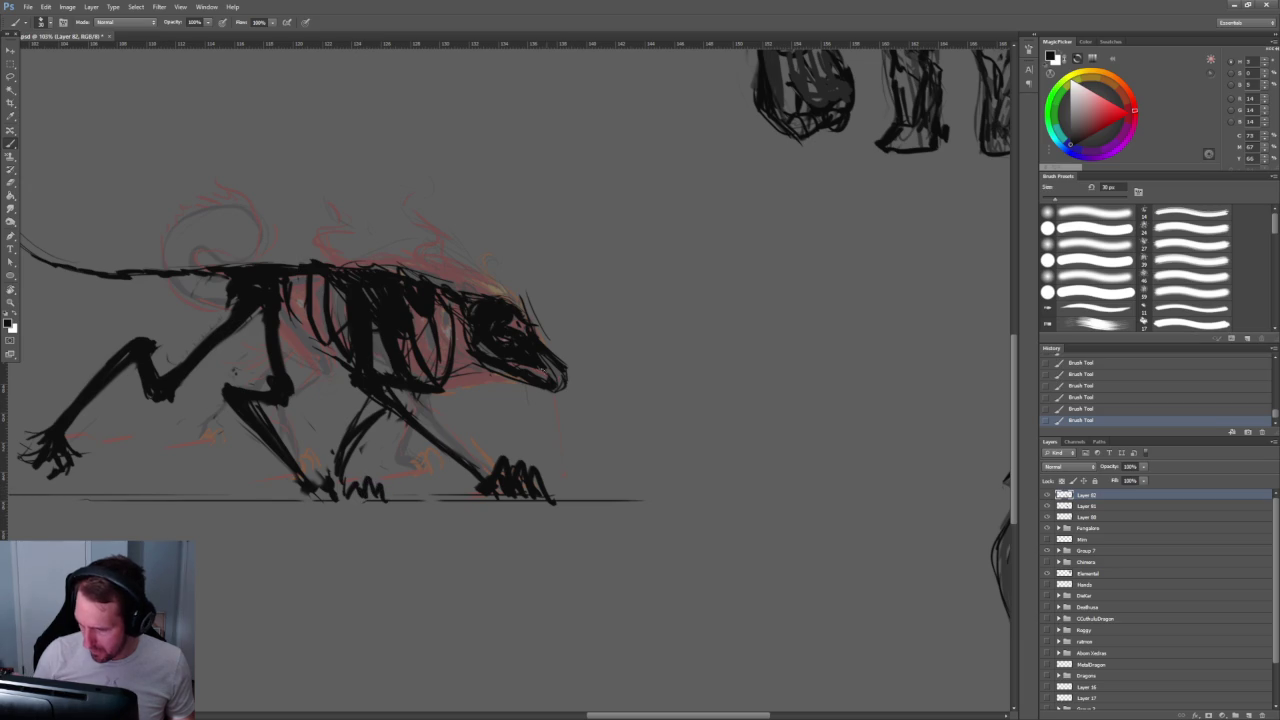
# Step: Erase most of the front paw and re-ink the foreleg darker from paw to chest
pyautogui.press('e')
pyautogui.moveTo(498, 466)
pyautogui.mouseDown()
pyautogui.moveTo(550, 499)
pyautogui.moveTo(507, 492)
pyautogui.moveTo(529, 498)
pyautogui.moveTo(571, 443)
pyautogui.moveTo(500, 446)
pyautogui.moveTo(512, 432)
pyautogui.moveTo(424, 372)
pyautogui.mouseUp()
pyautogui.press('b')
pyautogui.hotkey('ctrl', 'z')
pyautogui.moveTo(510, 432)
pyautogui.mouseDown()
pyautogui.moveTo(414, 358)
pyautogui.moveTo(406, 366)
pyautogui.mouseUp()
pyautogui.hotkey('ctrl', 'z')
pyautogui.moveTo(500, 428); pyautogui.dragTo(392, 346)
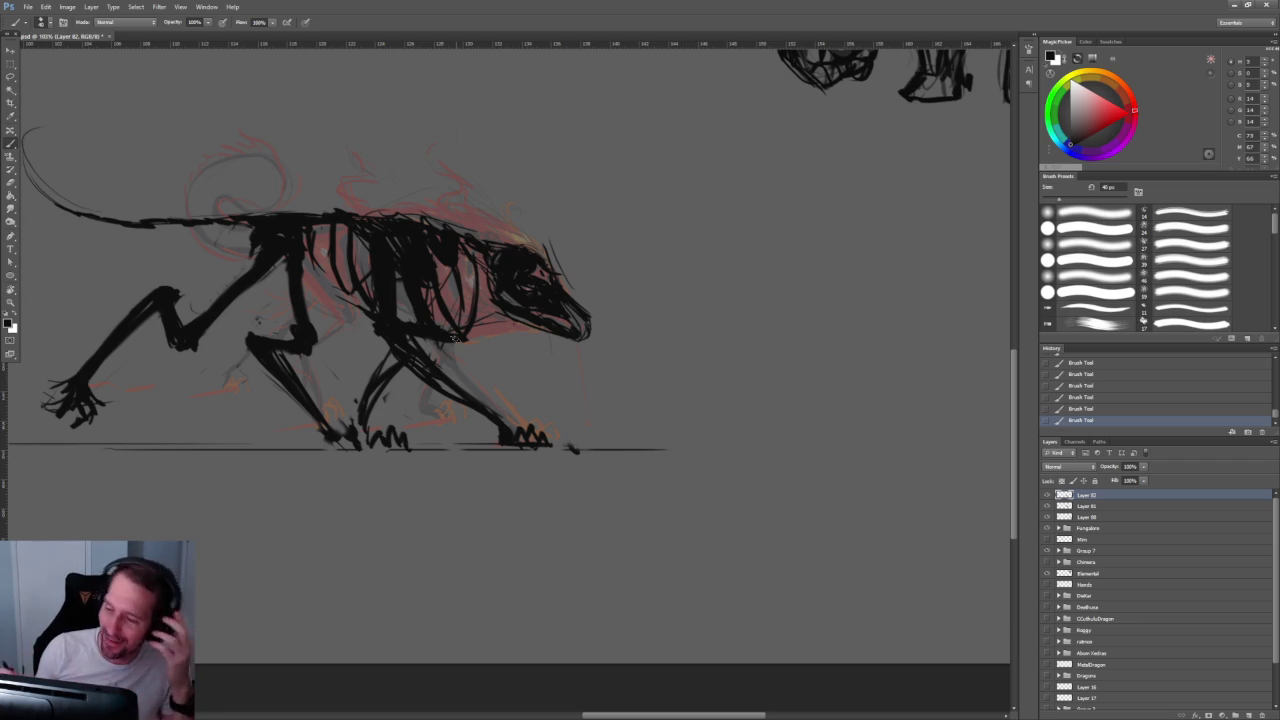
# Step: Trim small bits of the leg lines and ink a black stroke on the front foot
pyautogui.press('e')
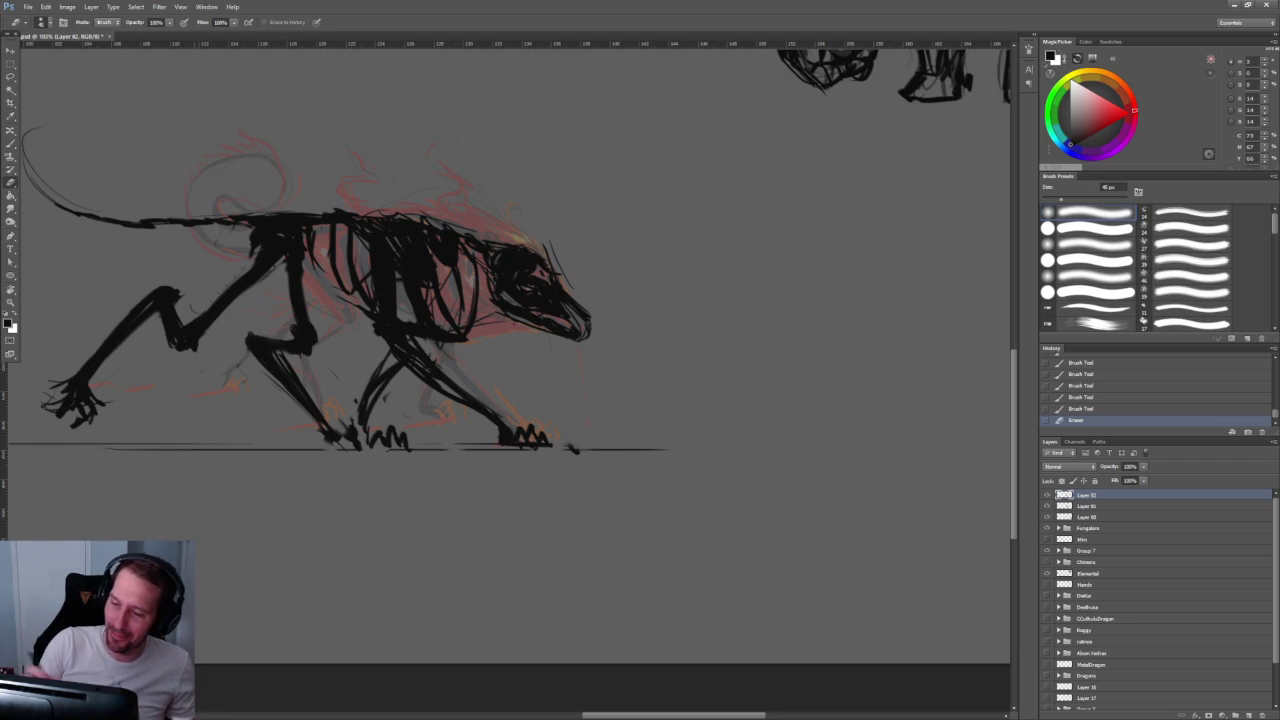
pyautogui.moveTo(363, 384)
pyautogui.mouseDown()
pyautogui.moveTo(366, 414)
pyautogui.moveTo(384, 402)
pyautogui.moveTo(344, 433)
pyautogui.mouseUp()
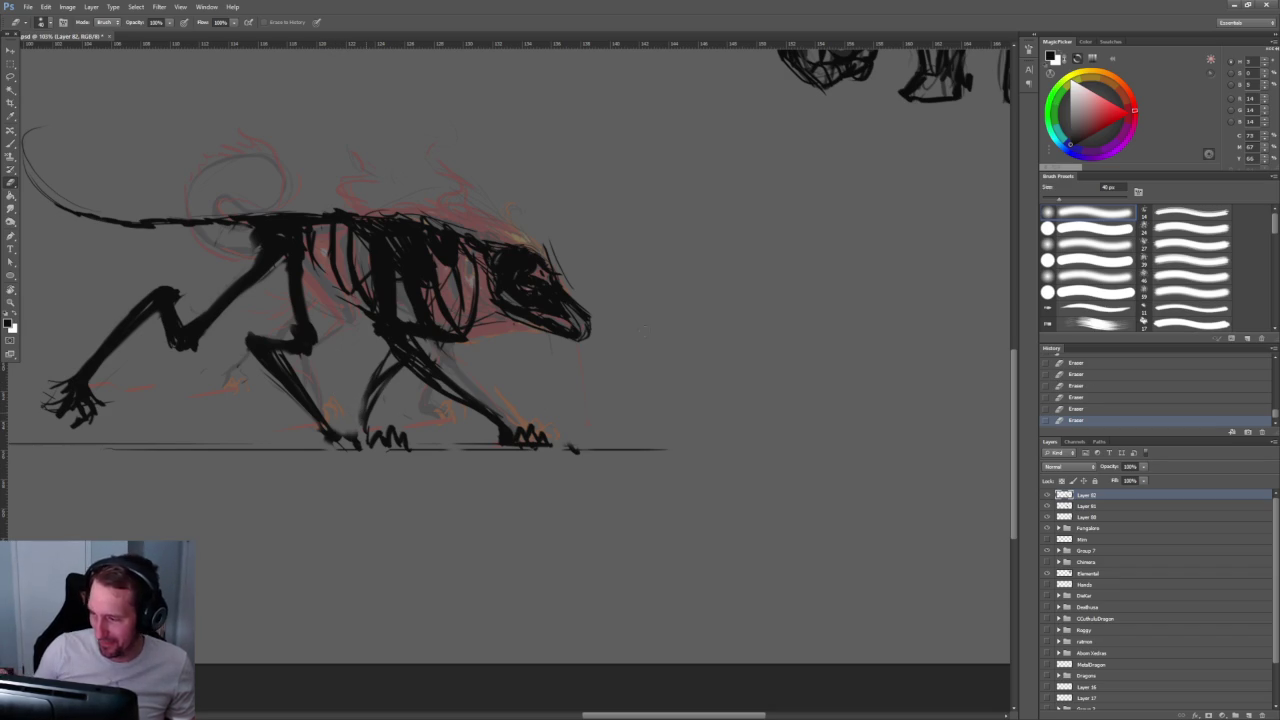
pyautogui.press('b')
pyautogui.moveTo(338, 444)
pyautogui.mouseDown()
pyautogui.moveTo(352, 438)
pyautogui.moveTo(314, 424)
pyautogui.mouseUp()
pyautogui.press('z')
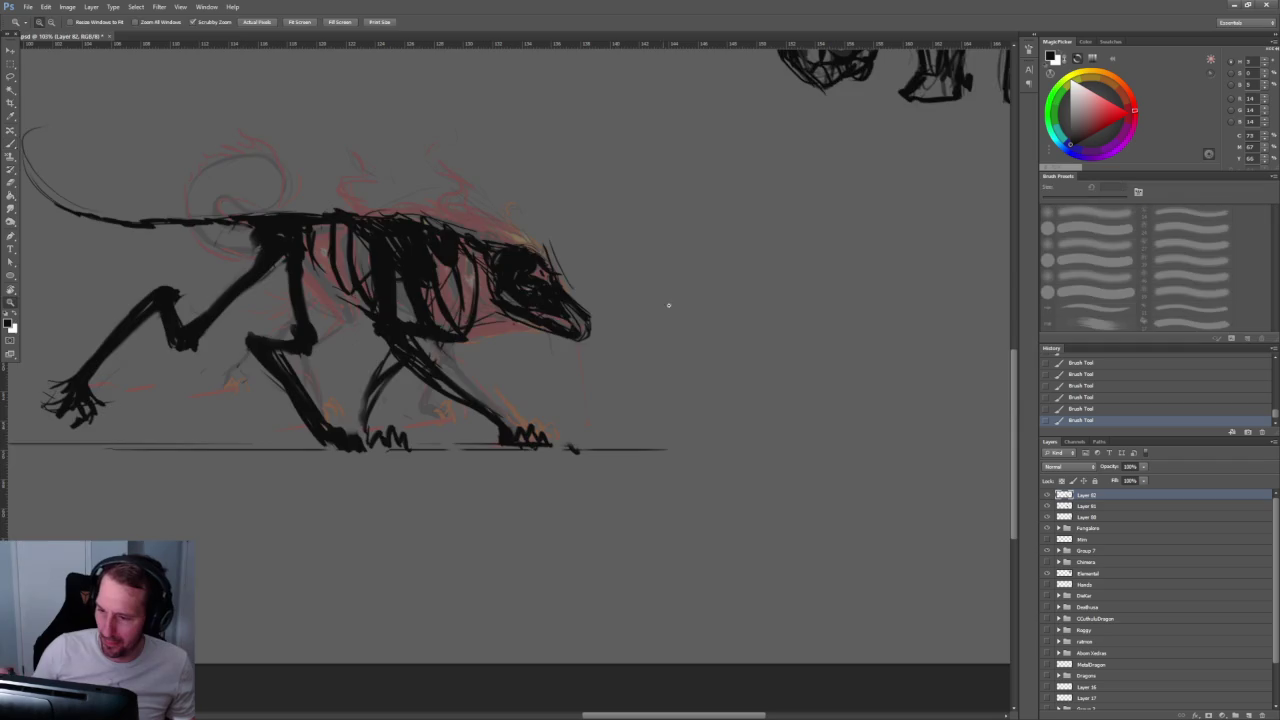
pyautogui.keyDown('alt'); pyautogui.click(610, 216); pyautogui.keyUp('alt')
pyautogui.moveTo(610, 220); pyautogui.dragTo(663, 251)
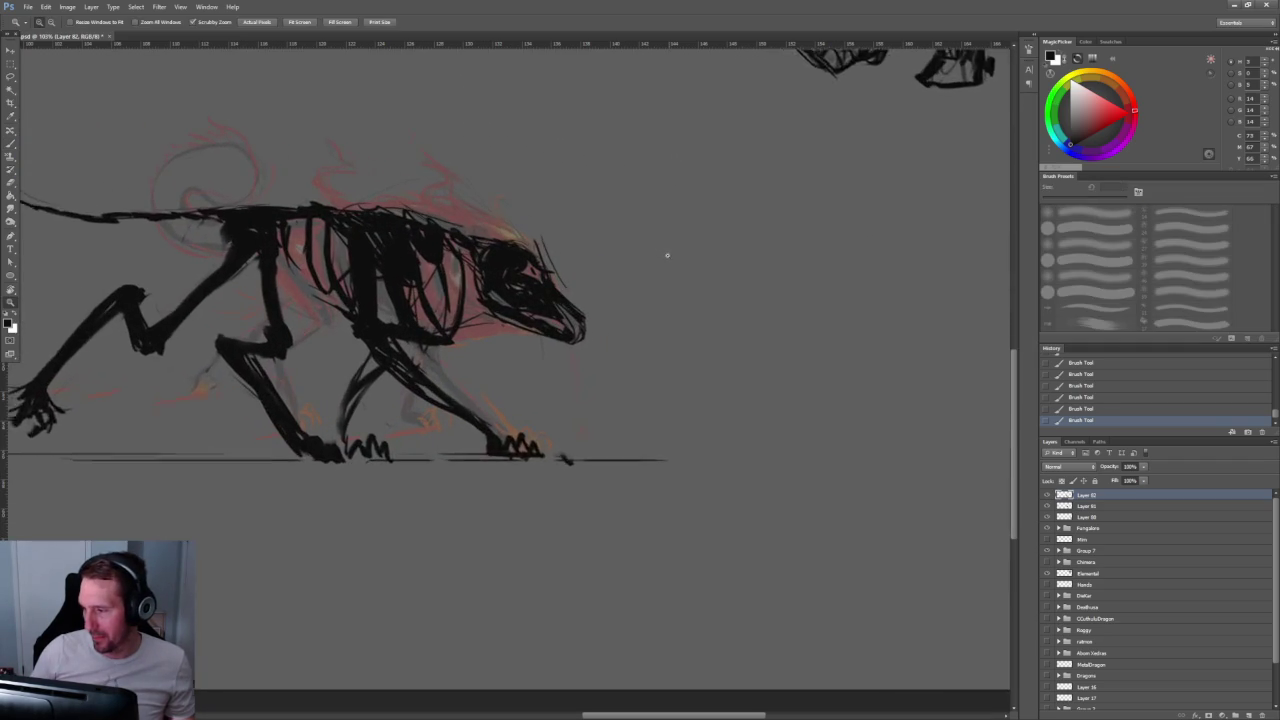
# Step: Lasso the hound's head, nudge it slightly, and deselect
pyautogui.press('b')
pyautogui.press('l')
pyautogui.moveTo(665, 312)
pyautogui.mouseDown()
pyautogui.moveTo(458, 213)
pyautogui.moveTo(570, 409)
pyautogui.mouseUp()
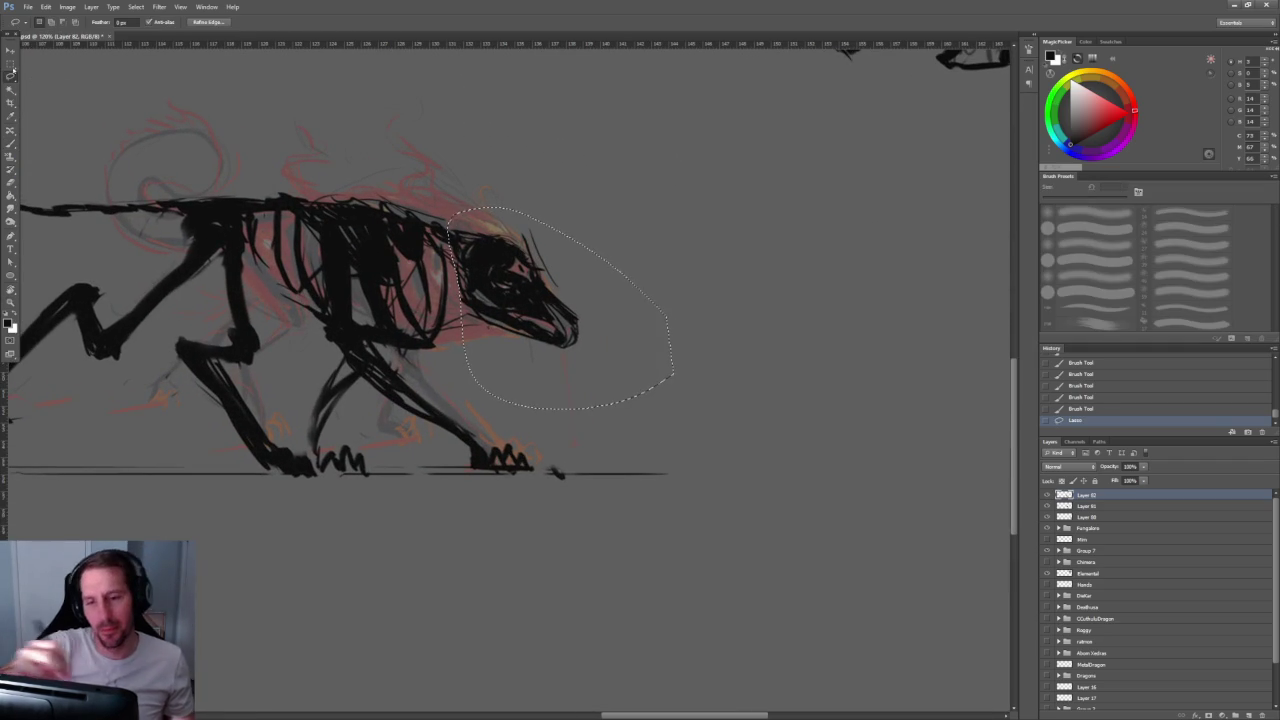
pyautogui.press('v')
pyautogui.moveTo(566, 297)
pyautogui.mouseDown()
pyautogui.moveTo(580, 312)
pyautogui.moveTo(584, 301)
pyautogui.moveTo(551, 299)
pyautogui.mouseUp()
pyautogui.hotkey('ctrl', 'd')
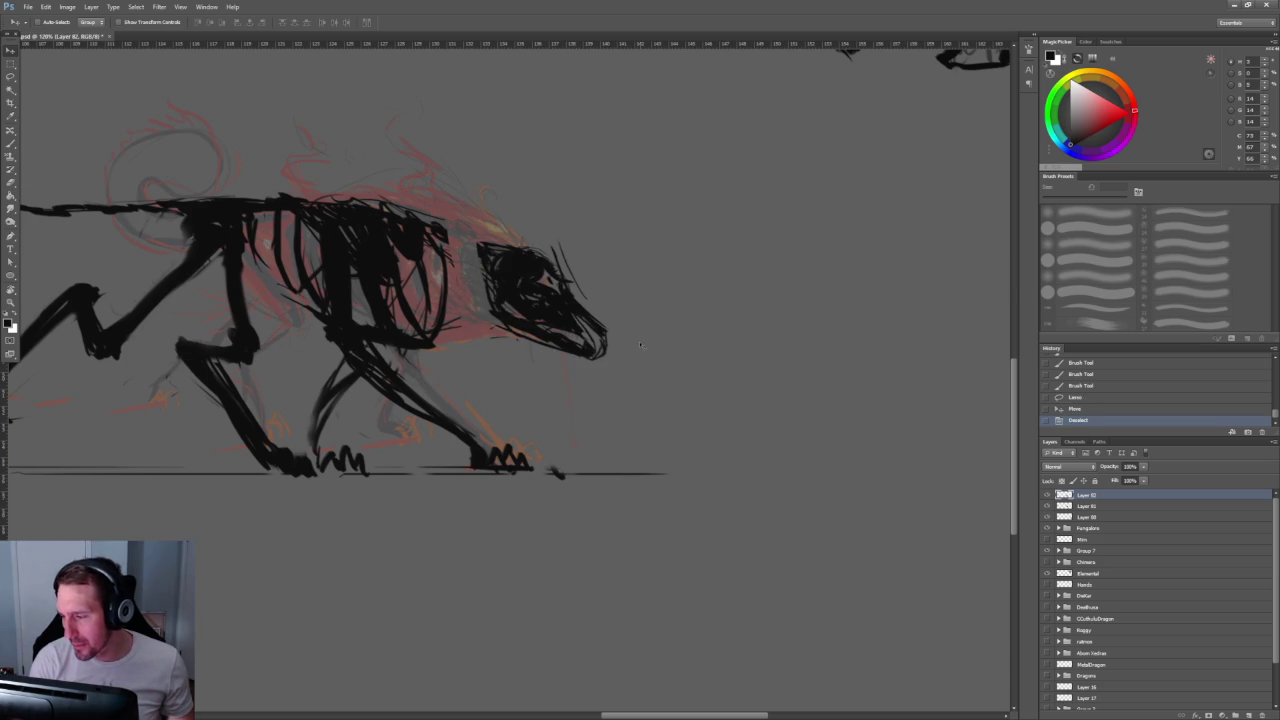
# Step: Zoom in on the head and darken the skull, jaw and jaw tip
pyautogui.press('b')
pyautogui.moveTo(448, 238)
pyautogui.mouseDown()
pyautogui.moveTo(478, 250)
pyautogui.moveTo(468, 240)
pyautogui.mouseUp()
pyautogui.moveTo(705, 326)
pyautogui.mouseDown()
pyautogui.moveTo(678, 315)
pyautogui.moveTo(720, 315)
pyautogui.mouseUp()
pyautogui.press('b')
pyautogui.moveTo(760, 271)
pyautogui.mouseDown()
pyautogui.moveTo(740, 271)
pyautogui.moveTo(791, 306)
pyautogui.mouseUp()
pyautogui.moveTo(292, 278)
pyautogui.mouseDown()
pyautogui.moveTo(288, 344)
pyautogui.moveTo(355, 360)
pyautogui.mouseUp()
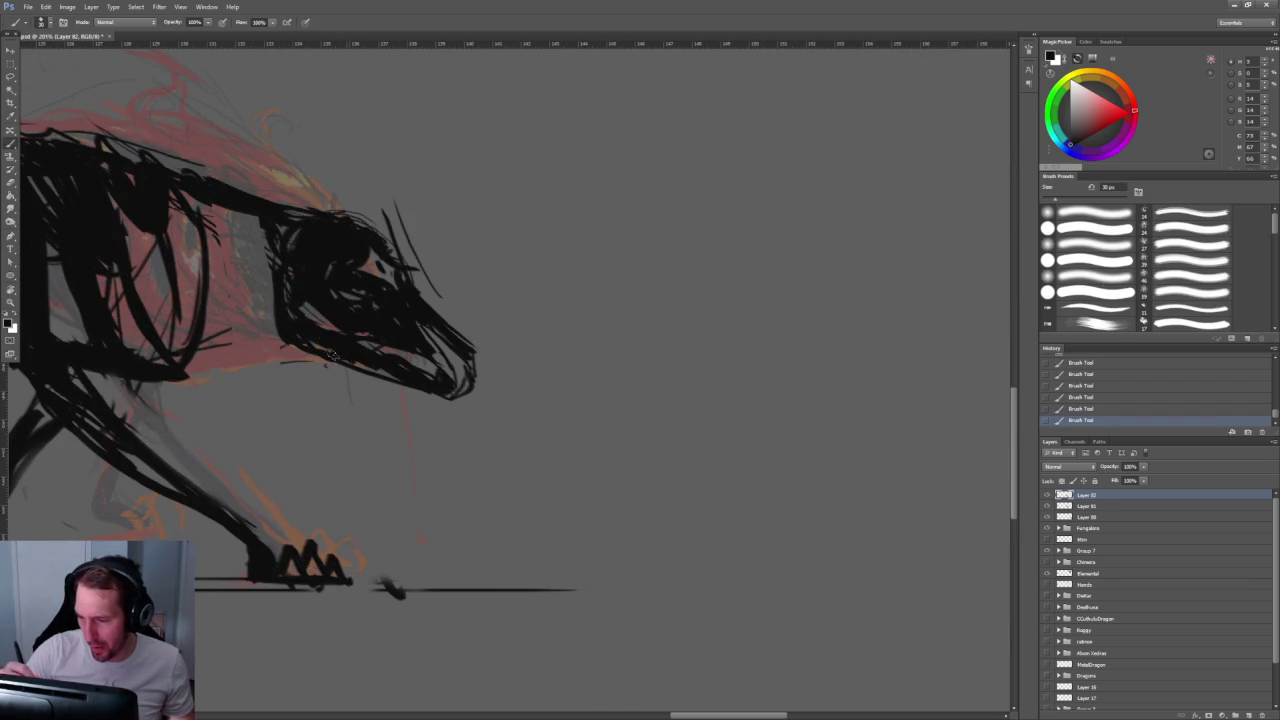
pyautogui.moveTo(456, 395); pyautogui.dragTo(468, 378)
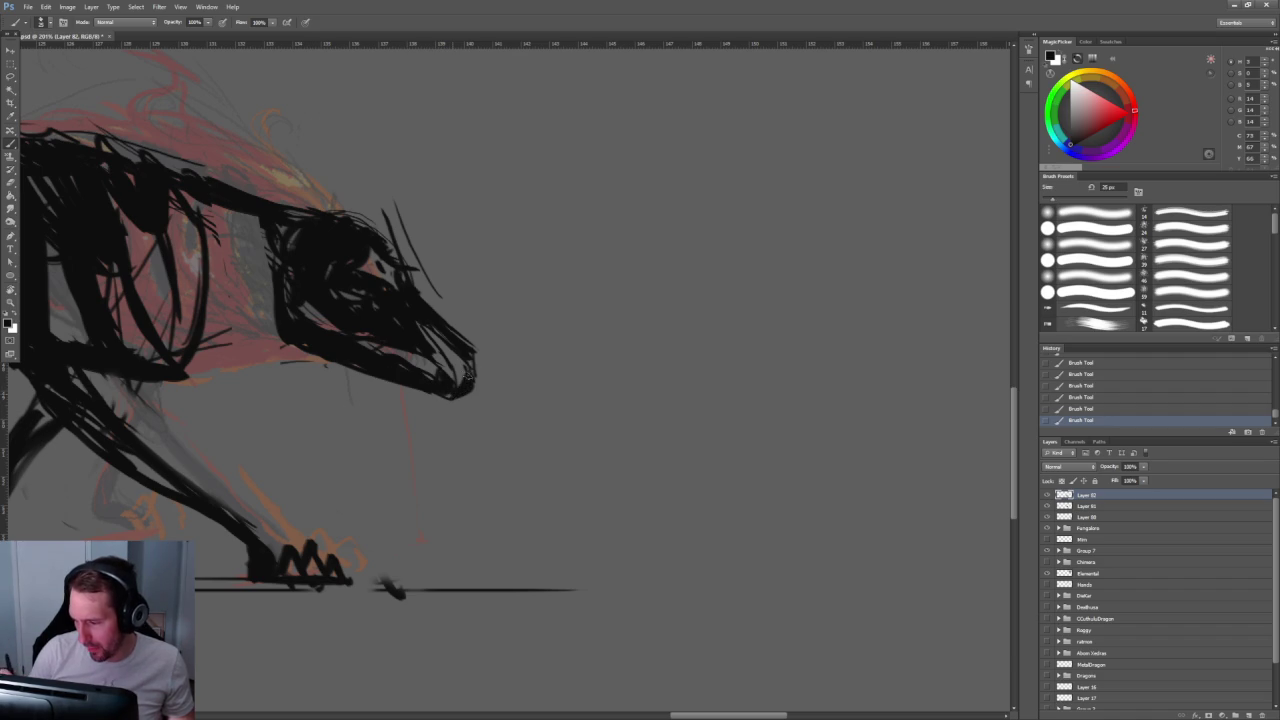
# Step: With a smaller eraser, remove the thin stray lines on the snout and above the head
pyautogui.press('e')
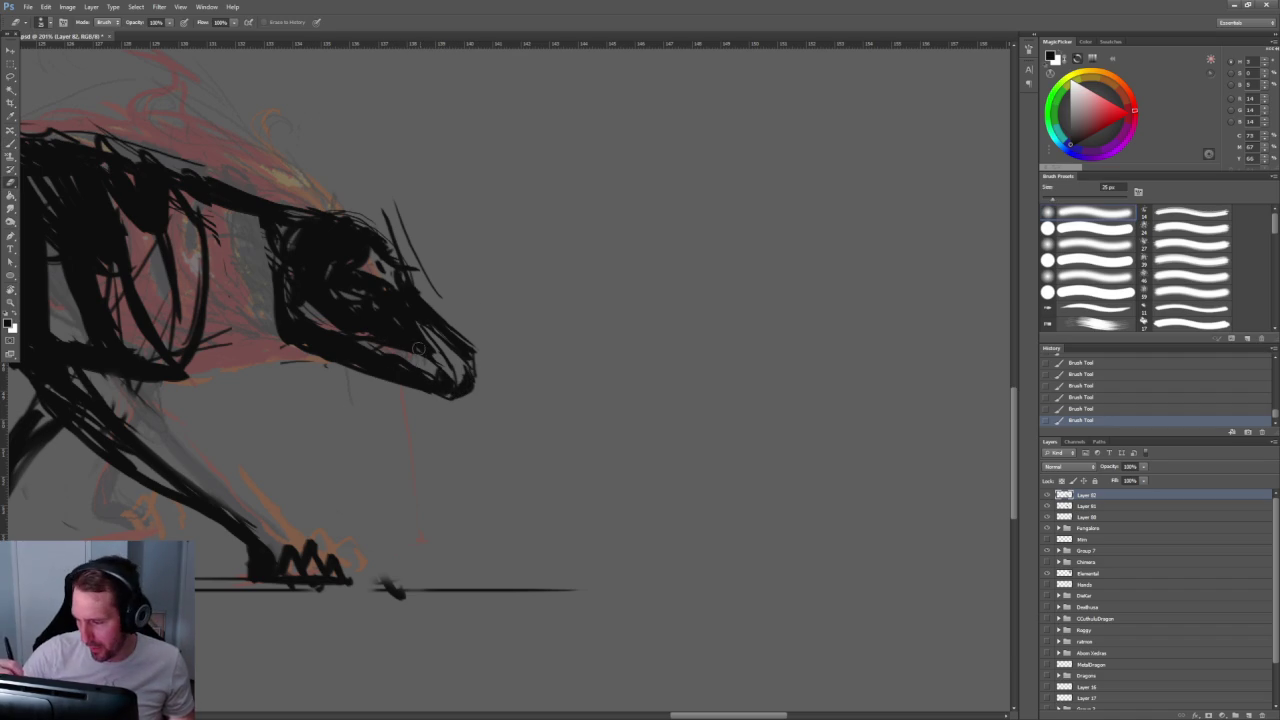
pyautogui.moveTo(426, 366); pyautogui.dragTo(441, 356)
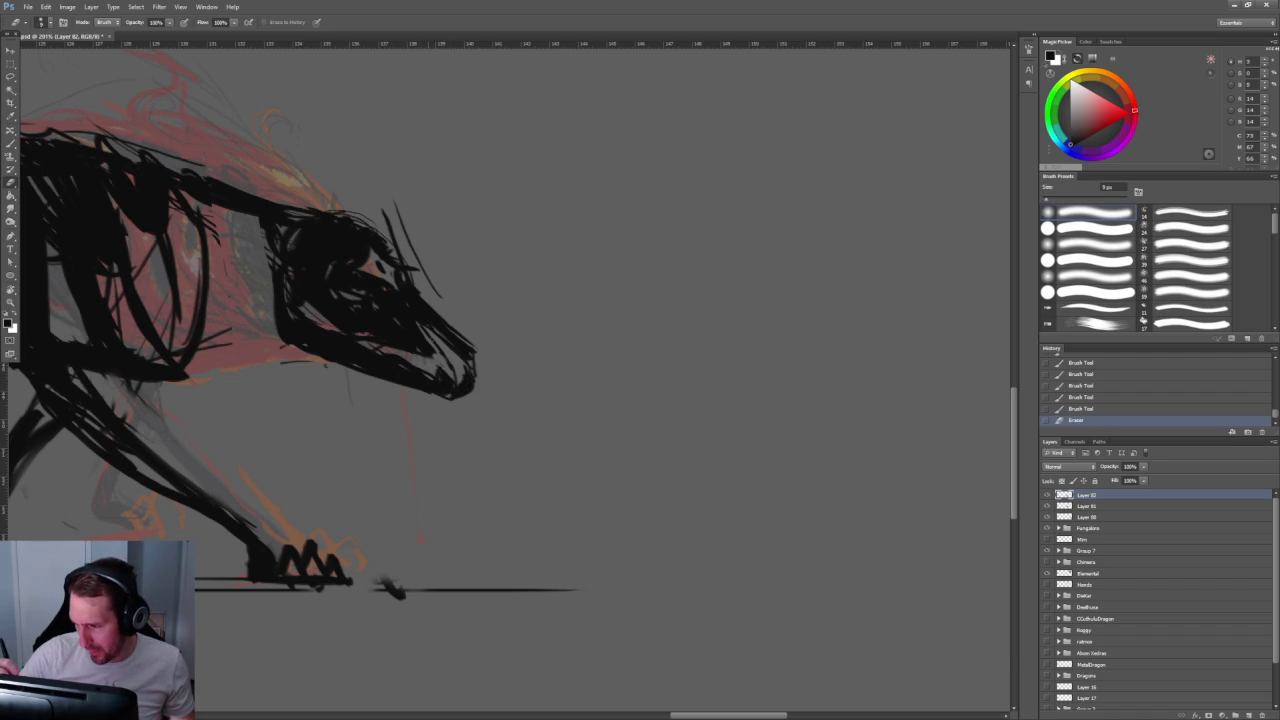
pyautogui.press('[')
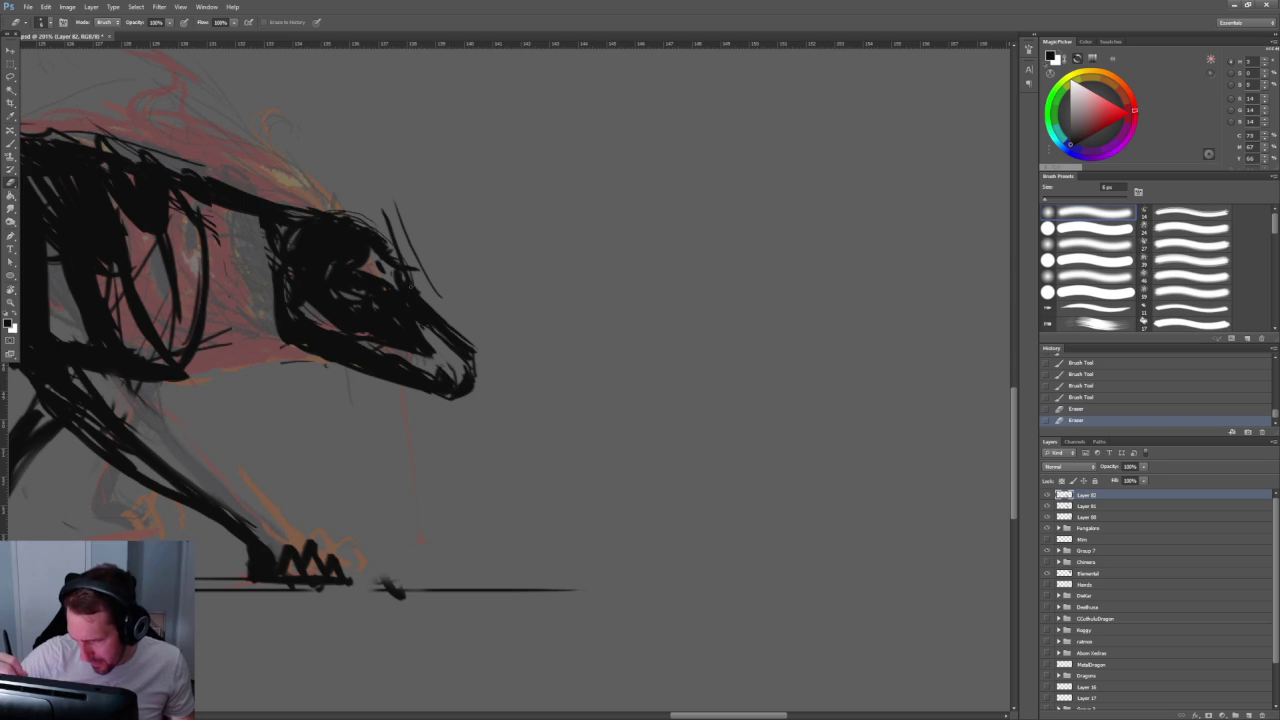
pyautogui.moveTo(398, 215); pyautogui.dragTo(412, 255)
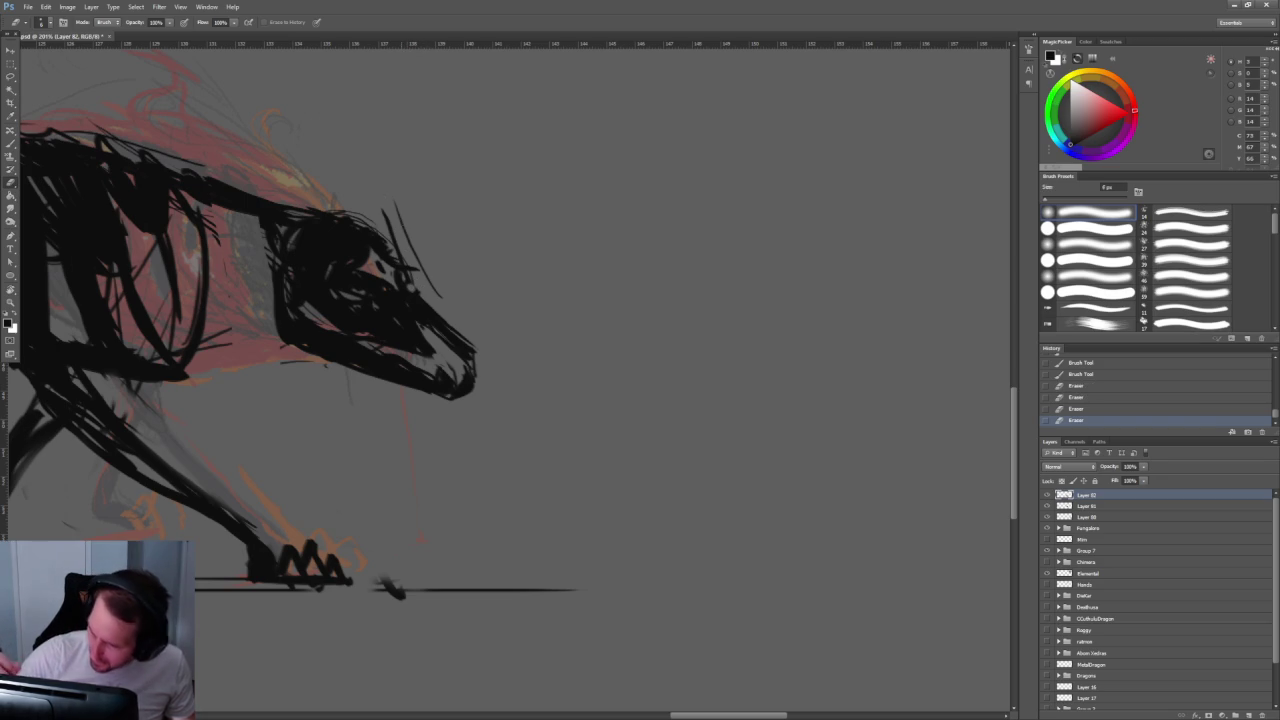
pyautogui.moveTo(440, 296)
pyautogui.mouseDown()
pyautogui.moveTo(408, 238)
pyautogui.moveTo(404, 262)
pyautogui.mouseUp()
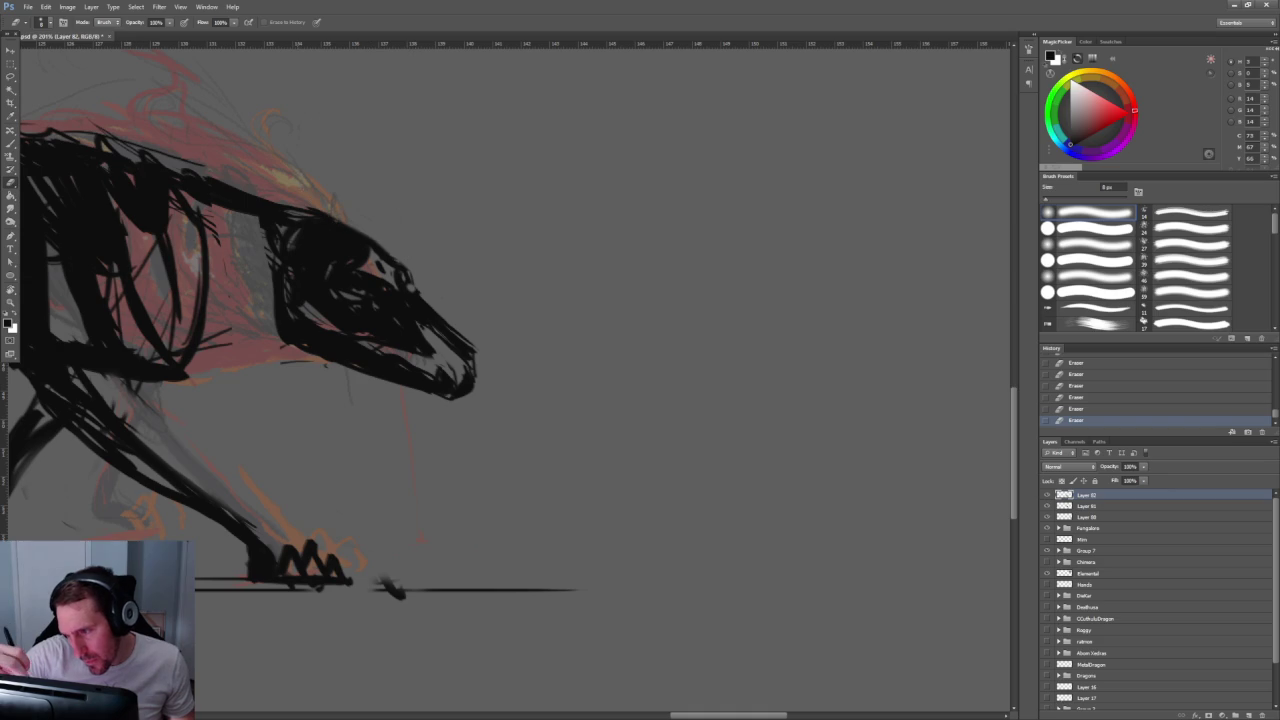
# Step: Zoom out to check the skeleton, then zoom to about 155% around the head
pyautogui.press('z')
pyautogui.moveTo(400, 160); pyautogui.dragTo(490, 180)
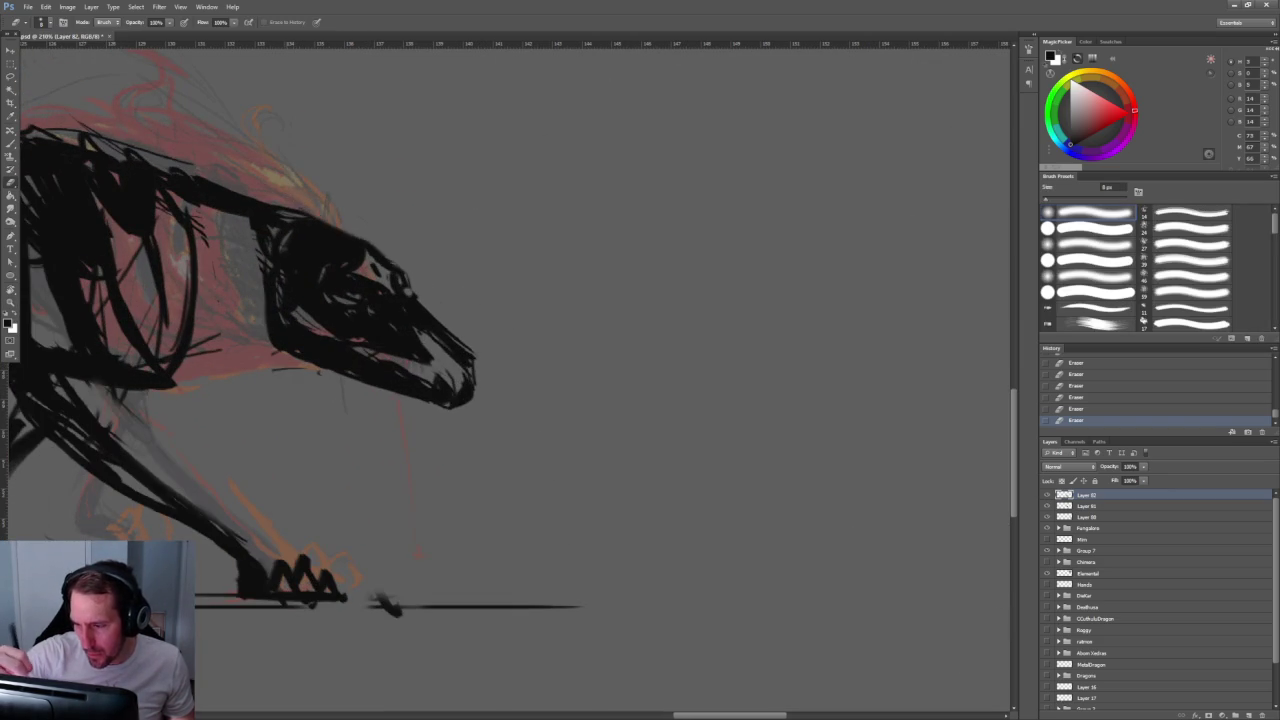
pyautogui.press('z')
pyautogui.moveTo(509, 266)
pyautogui.mouseDown()
pyautogui.moveTo(459, 228)
pyautogui.moveTo(530, 228)
pyautogui.moveTo(390, 229)
pyautogui.moveTo(450, 229)
pyautogui.mouseUp()
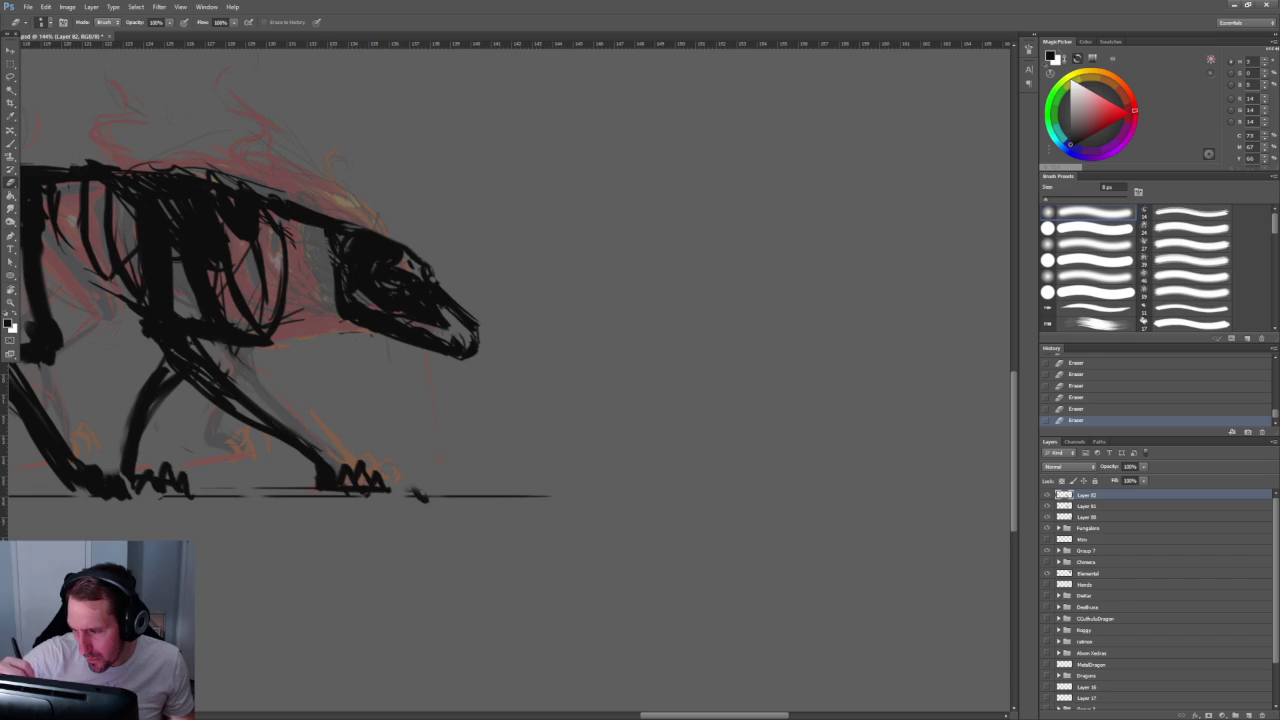
pyautogui.moveTo(509, 400)
pyautogui.mouseDown()
pyautogui.moveTo(440, 400)
pyautogui.moveTo(520, 400)
pyautogui.mouseUp()
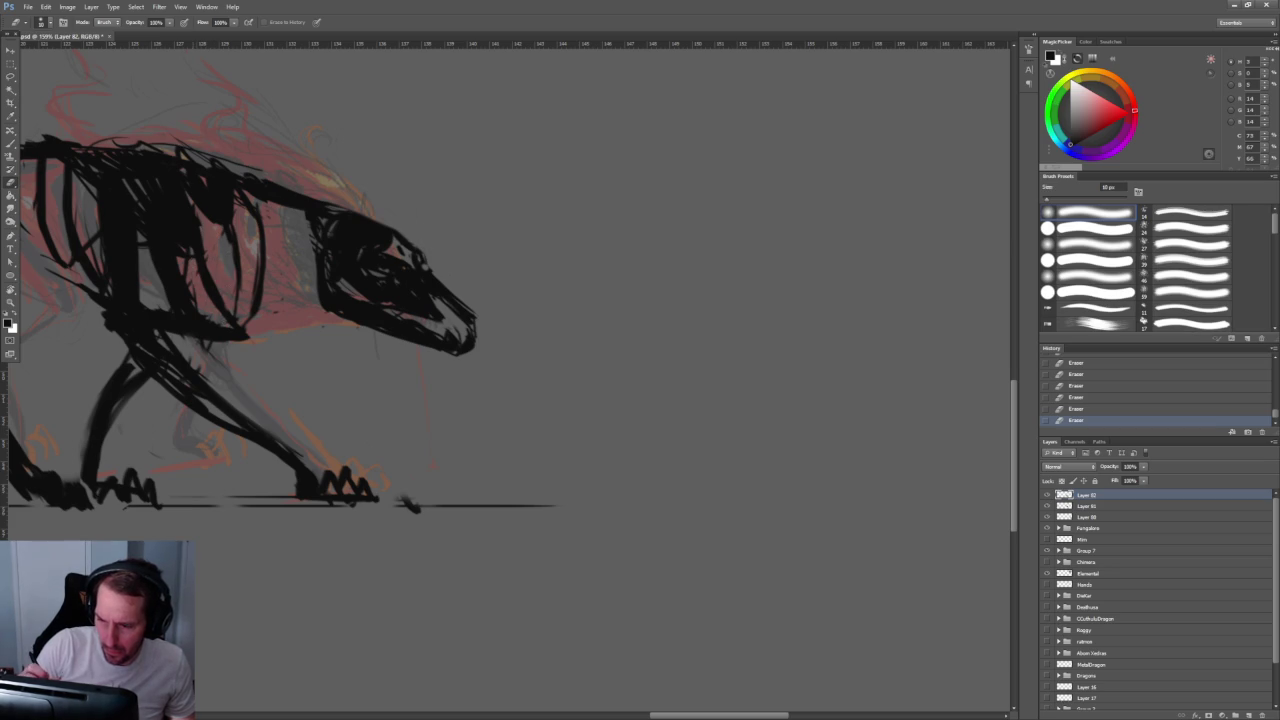
pyautogui.moveTo(153, 181); pyautogui.dragTo(283, 268)
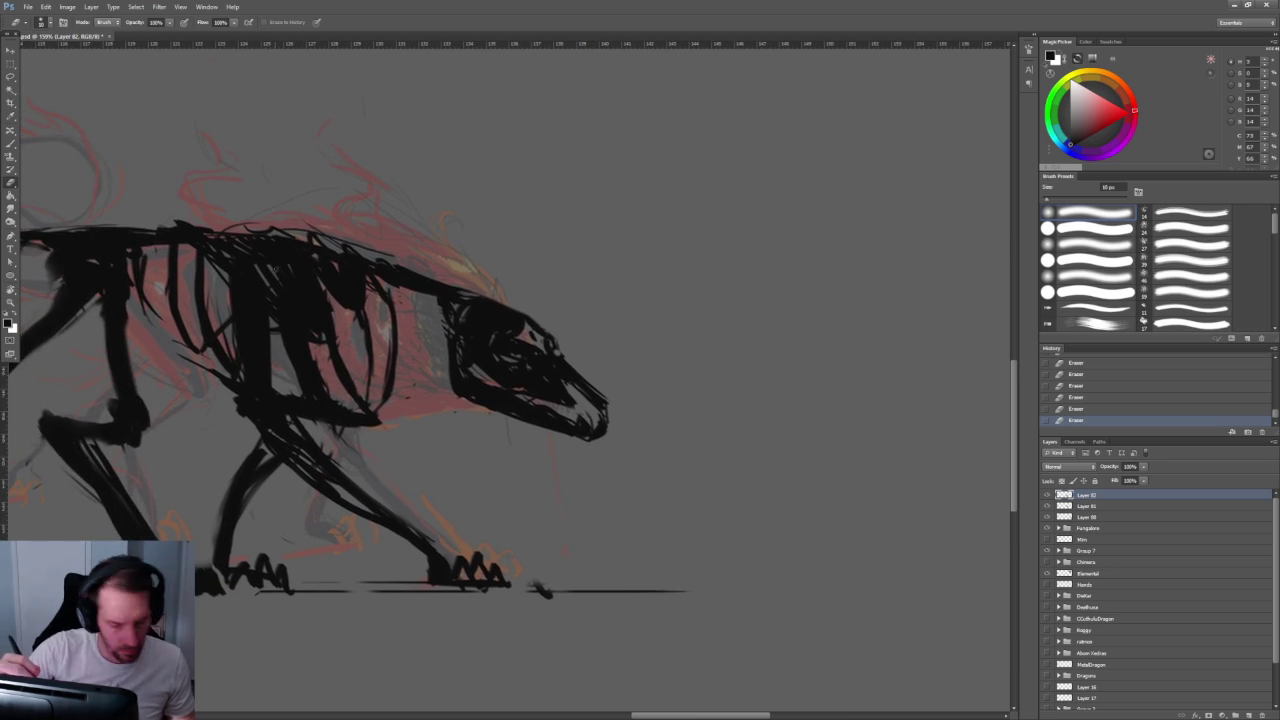
pyautogui.press('b')
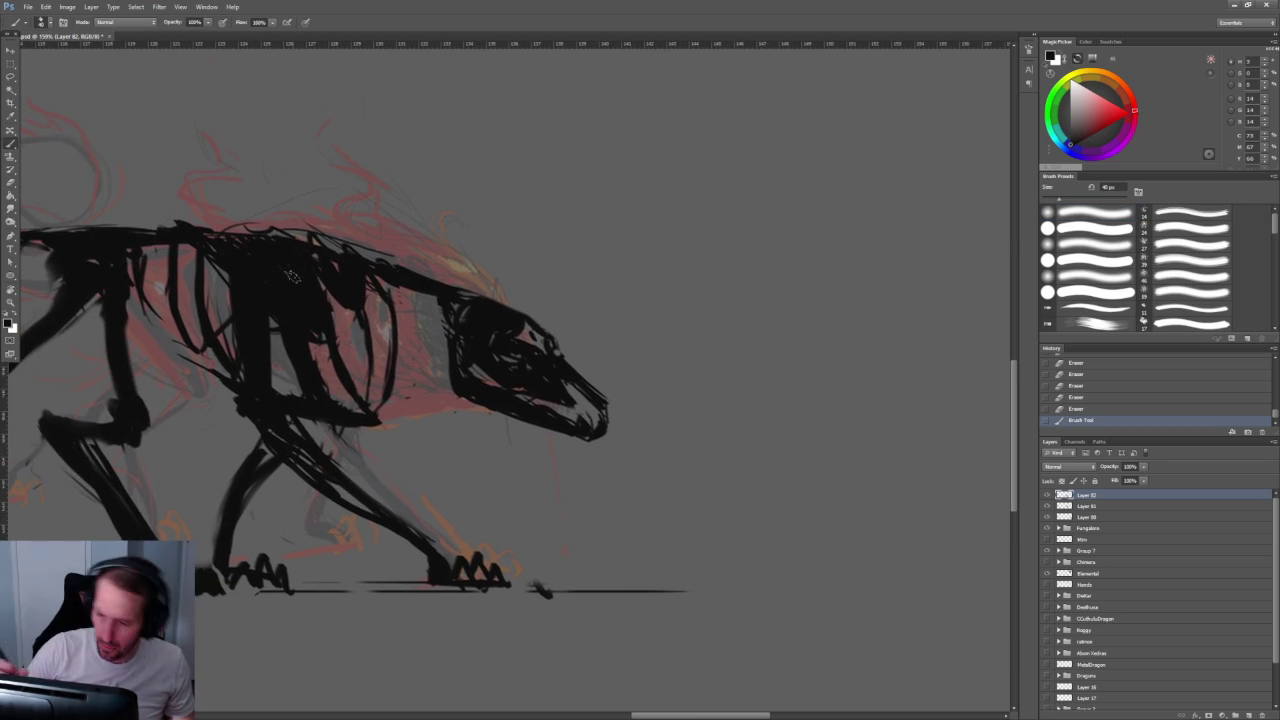
# Step: Ink three more strokes on the hound's body and hide Layer 81's red sketch
pyautogui.moveTo(293, 277); pyautogui.dragTo(309, 277)
pyautogui.moveTo(262, 385); pyautogui.dragTo(255, 405)
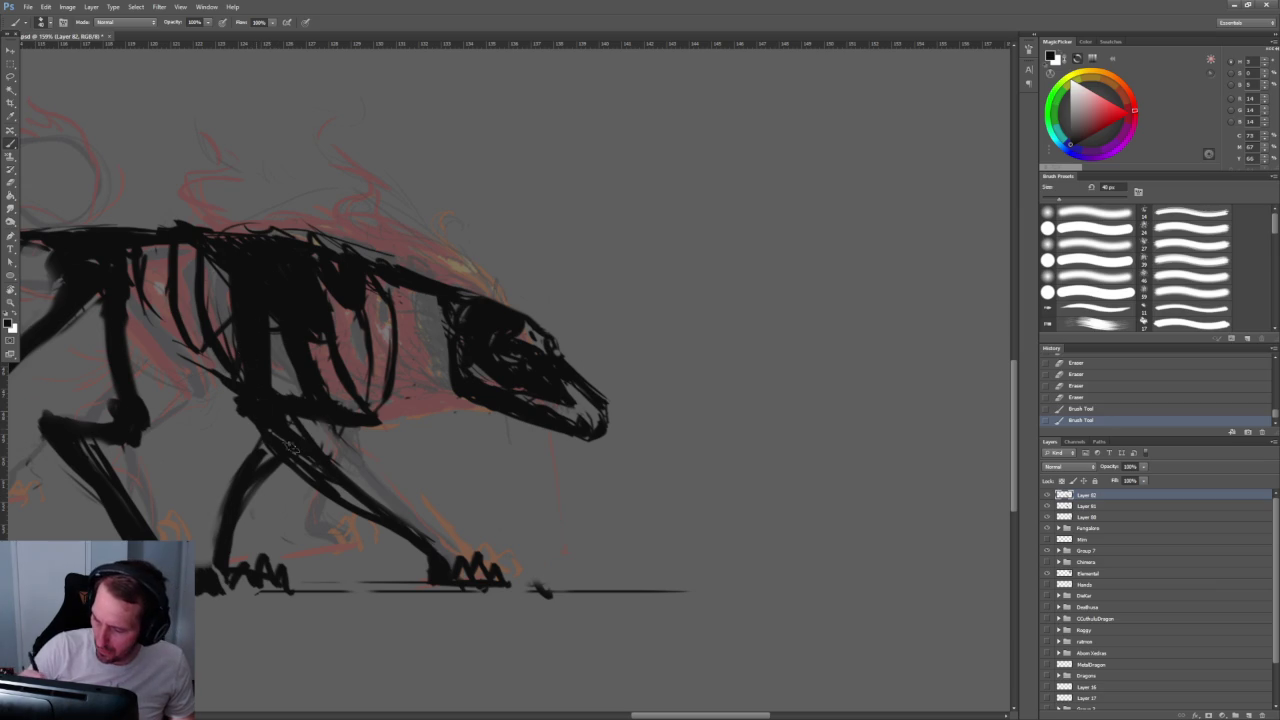
pyautogui.moveTo(245, 410)
pyautogui.mouseDown()
pyautogui.moveTo(278, 498)
pyautogui.moveTo(257, 512)
pyautogui.moveTo(473, 213)
pyautogui.moveTo(387, 103)
pyautogui.moveTo(620, 365)
pyautogui.mouseUp()
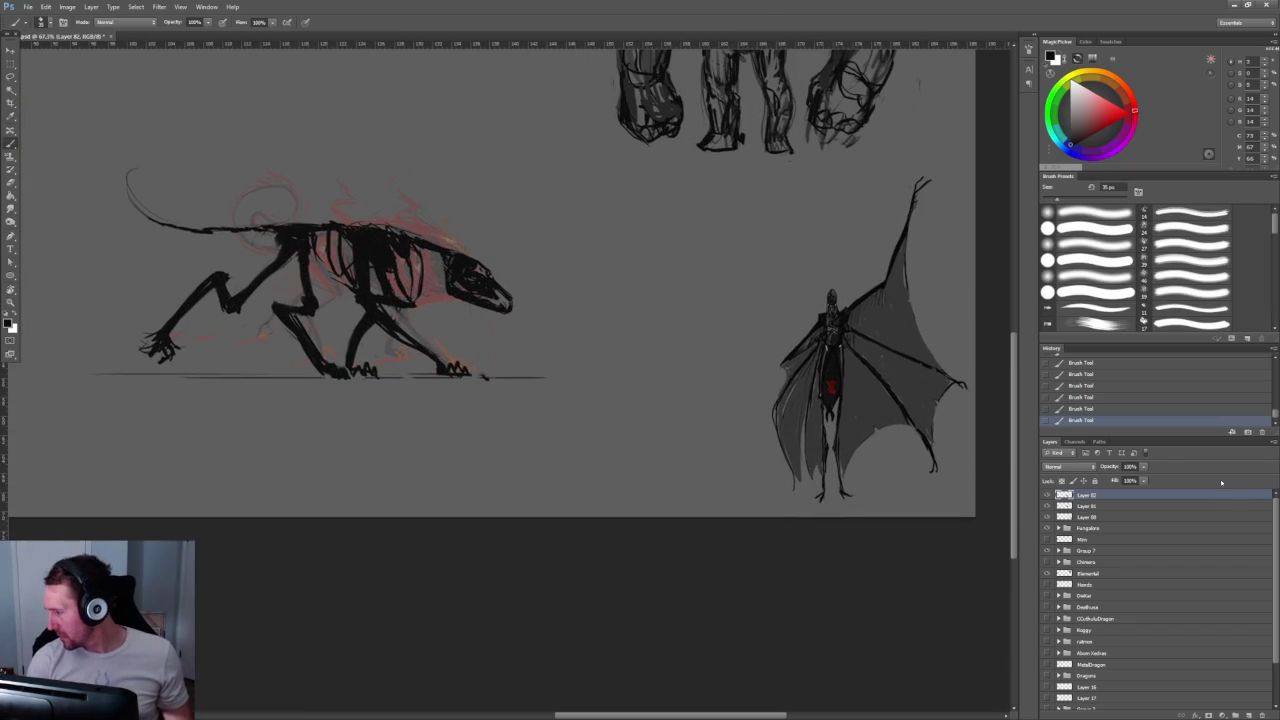
pyautogui.click(1047, 506)
pyautogui.moveTo(402, 300)
pyautogui.mouseDown()
pyautogui.moveTo(355, 294)
pyautogui.moveTo(403, 387)
pyautogui.mouseUp()
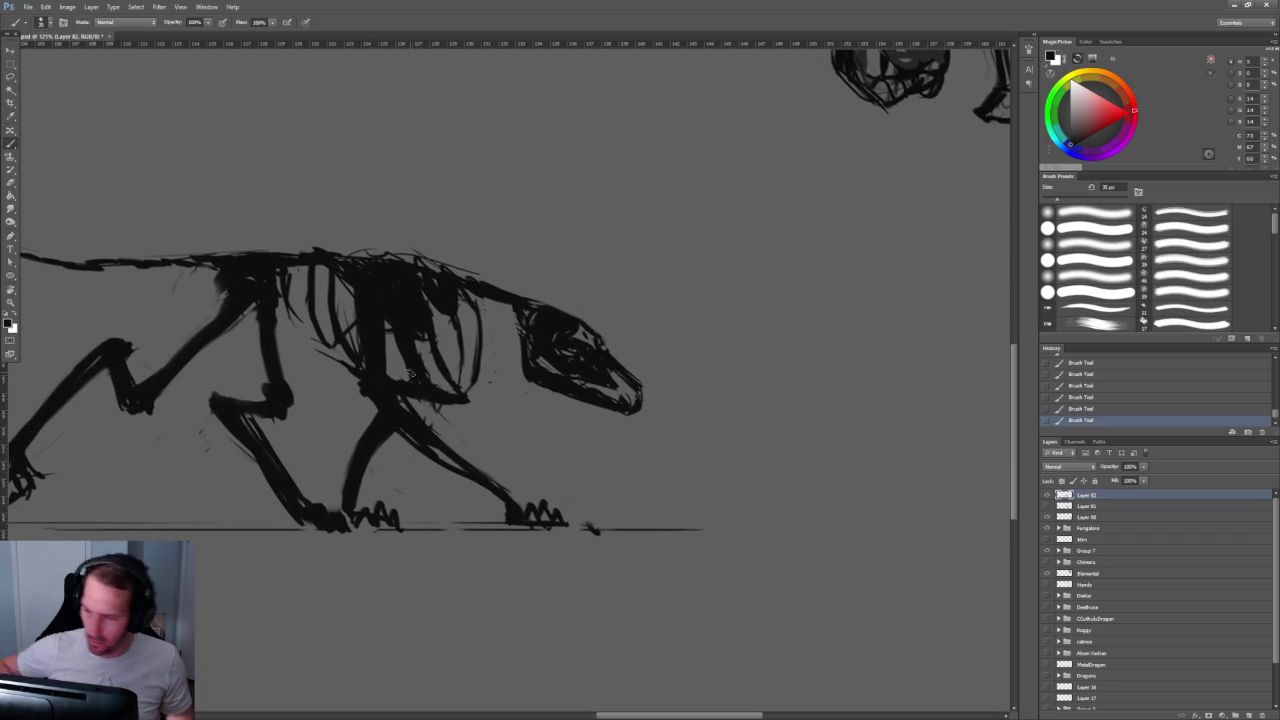
# Step: Paint light grey tone strokes across the hound's ribcage
pyautogui.moveTo(410, 372); pyautogui.dragTo(671, 342)
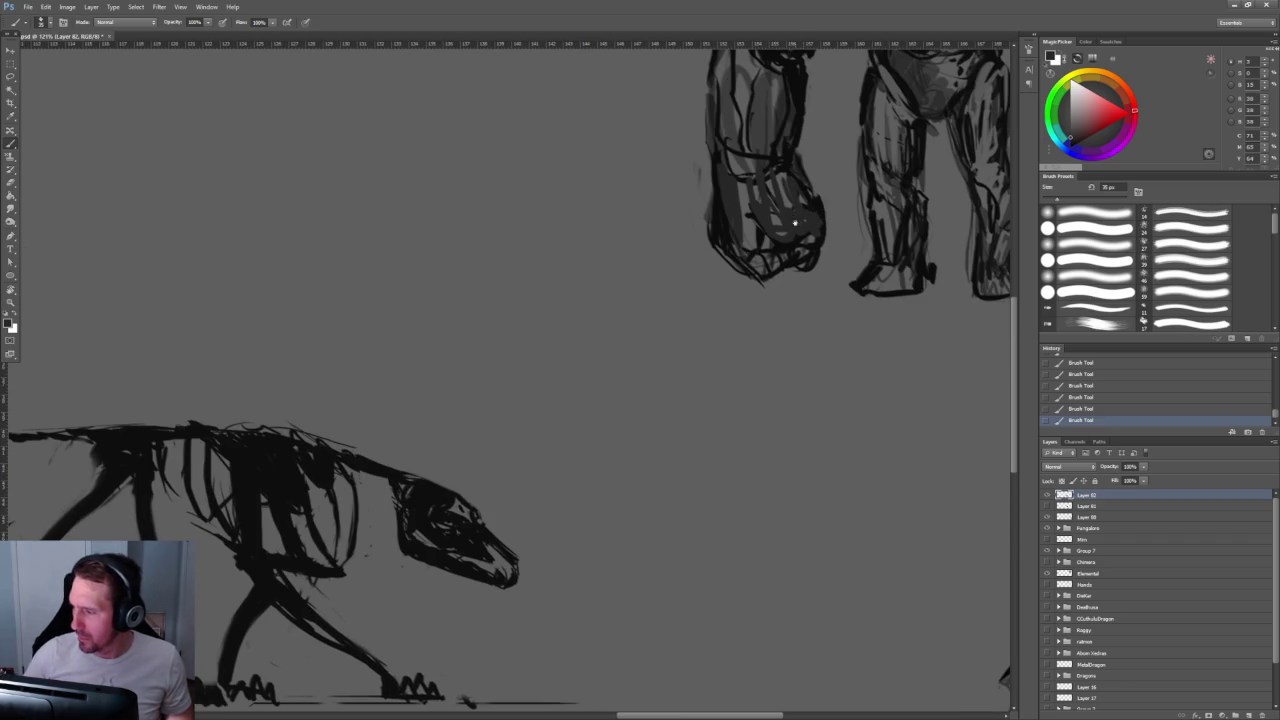
pyautogui.moveTo(468, 460); pyautogui.dragTo(538, 290)
pyautogui.moveTo(316, 316)
pyautogui.mouseDown()
pyautogui.moveTo(319, 392)
pyautogui.moveTo(323, 324)
pyautogui.mouseUp()
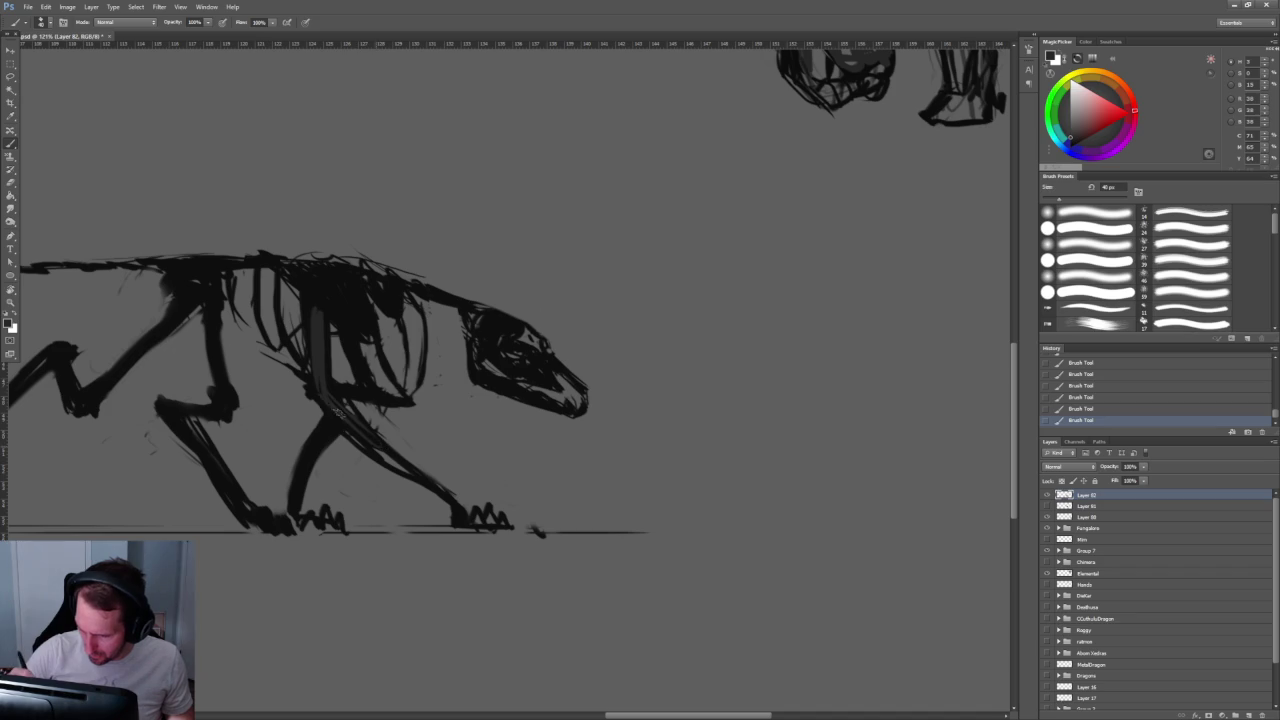
pyautogui.moveTo(300, 272); pyautogui.dragTo(352, 326)
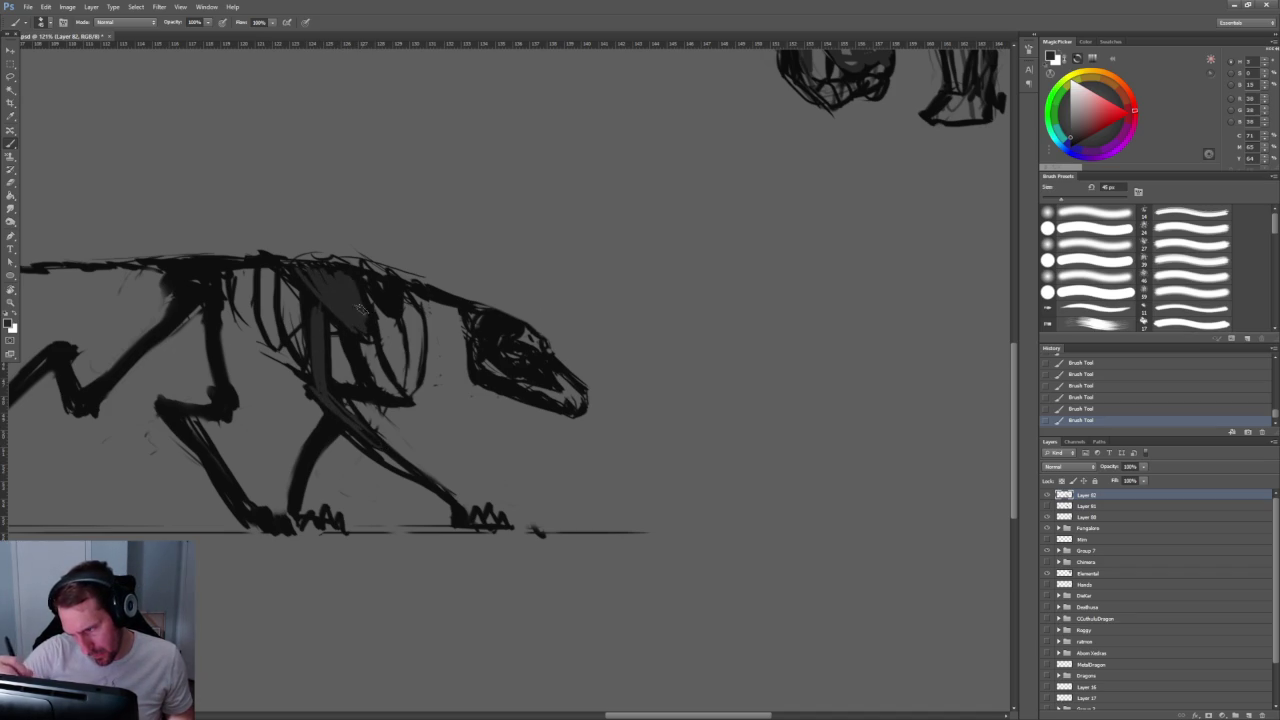
# Step: Paint a grey stroke down the hind leg and cover the grey ribcage stroke in black
pyautogui.press('z')
pyautogui.moveTo(540, 189)
pyautogui.mouseDown()
pyautogui.moveTo(471, 108)
pyautogui.moveTo(509, 129)
pyautogui.moveTo(509, 214)
pyautogui.moveTo(455, 258)
pyautogui.mouseUp()
pyautogui.press('b')
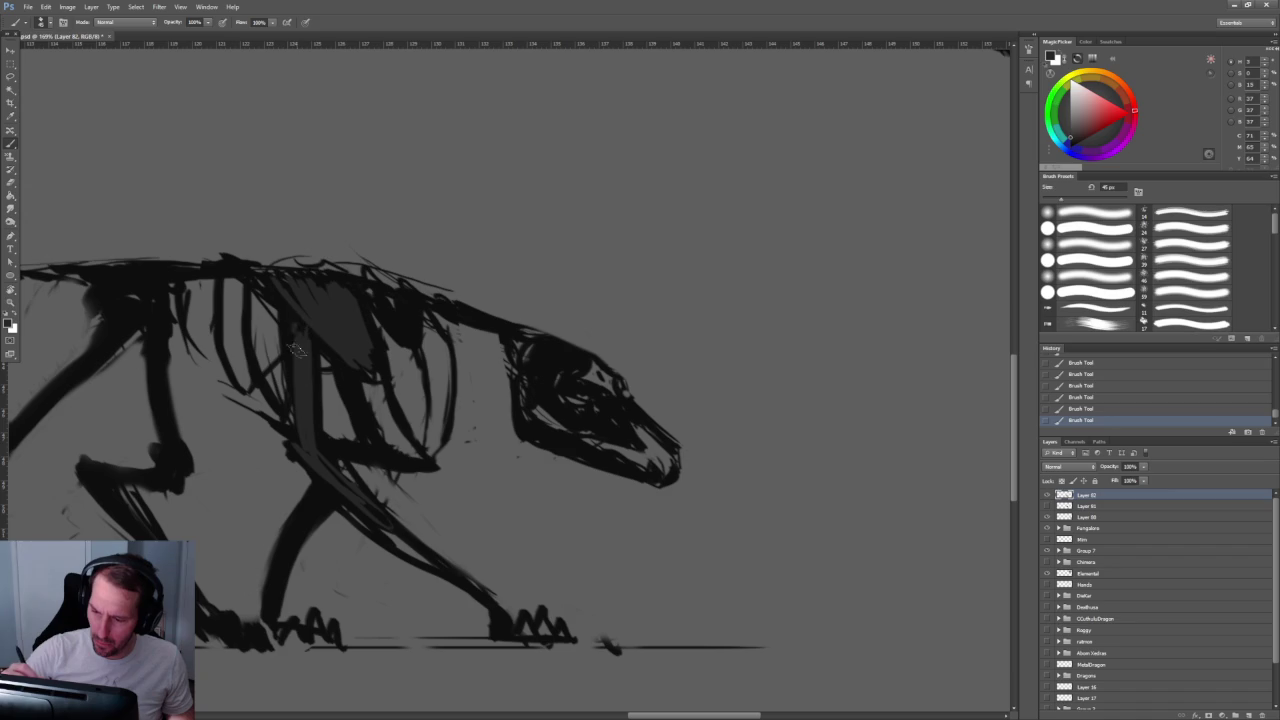
pyautogui.moveTo(320, 468); pyautogui.dragTo(490, 598)
pyautogui.moveTo(304, 321); pyautogui.dragTo(362, 358)
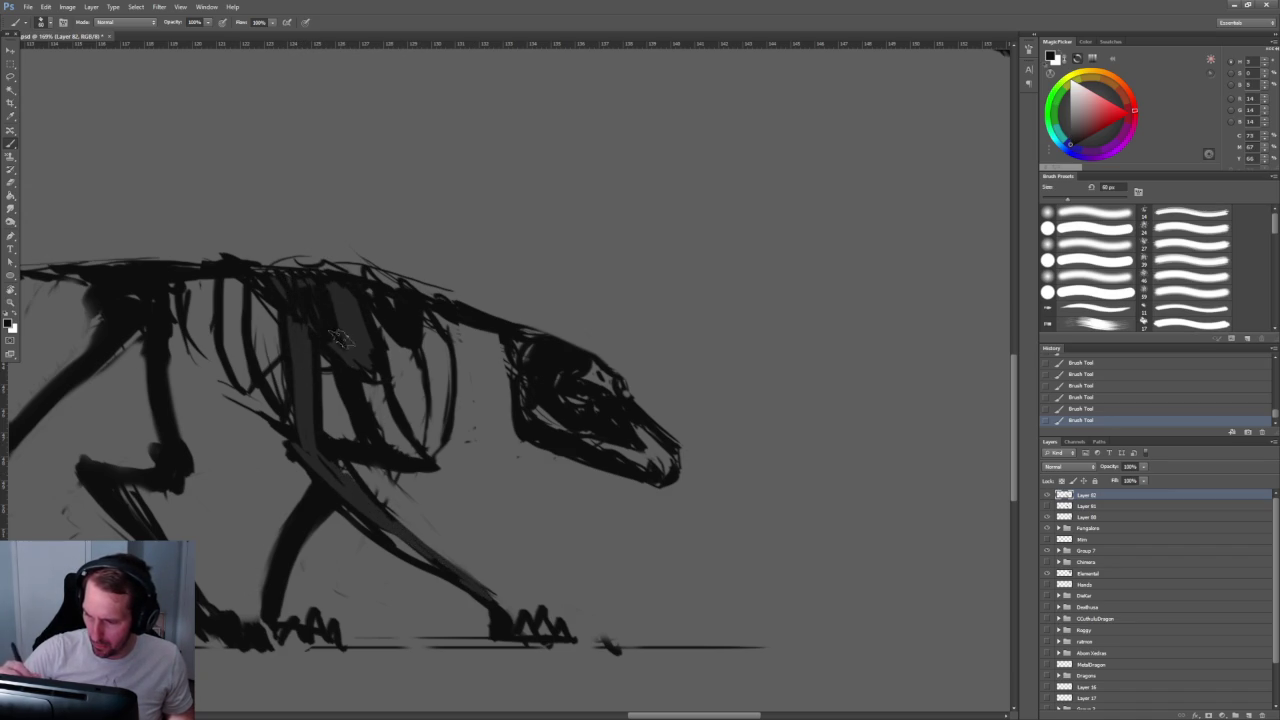
pyautogui.moveTo(300, 312); pyautogui.dragTo(305, 450)
pyautogui.moveTo(300, 370)
pyautogui.mouseDown()
pyautogui.moveTo(316, 452)
pyautogui.moveTo(482, 594)
pyautogui.mouseUp()
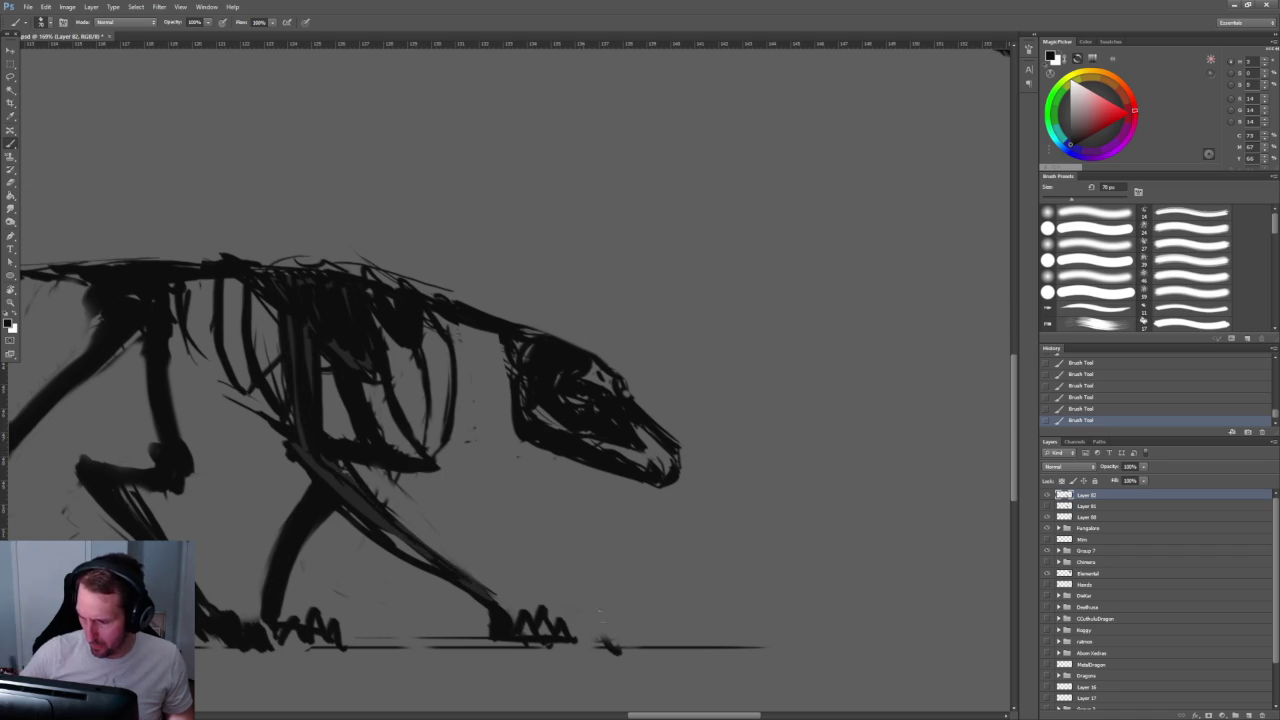
# Step: Paint a lighter grey band along the spine and across the top of the ribcage
pyautogui.scroll(-5, 480, 560)
pyautogui.scroll(2, 582, 500)
pyautogui.scroll(3, 600, 560)
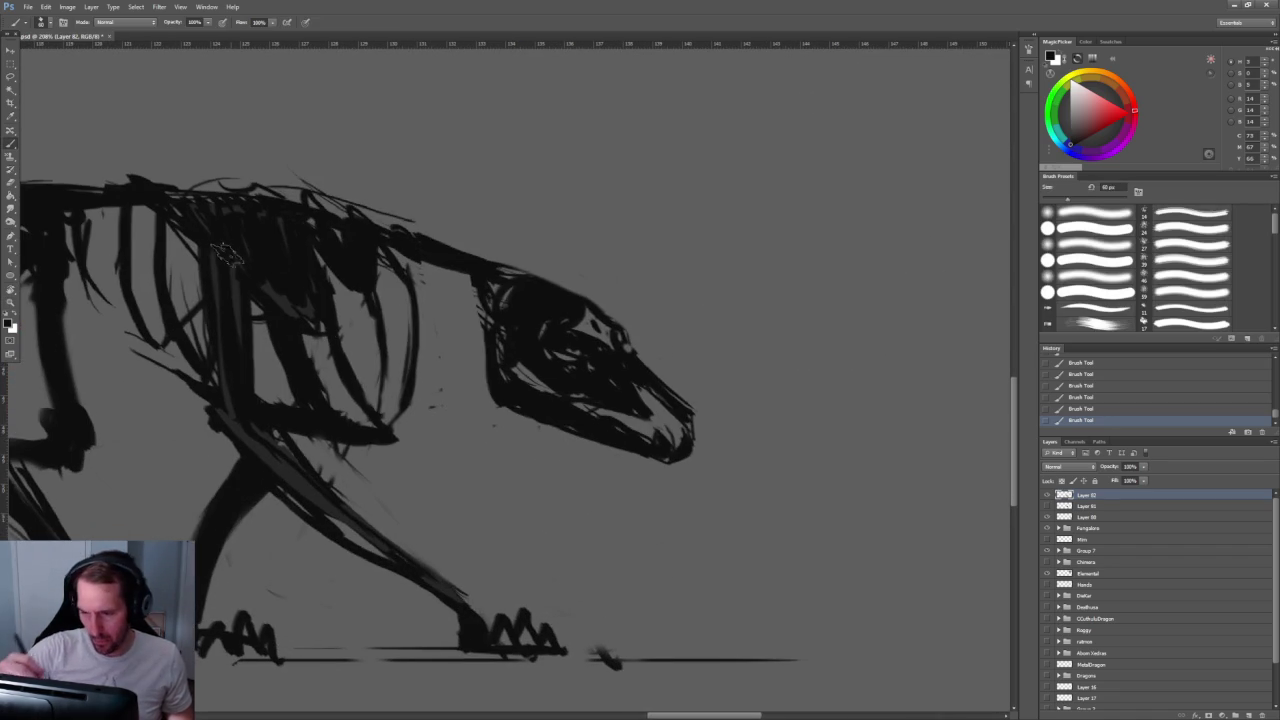
pyautogui.moveTo(200, 210); pyautogui.dragTo(290, 225)
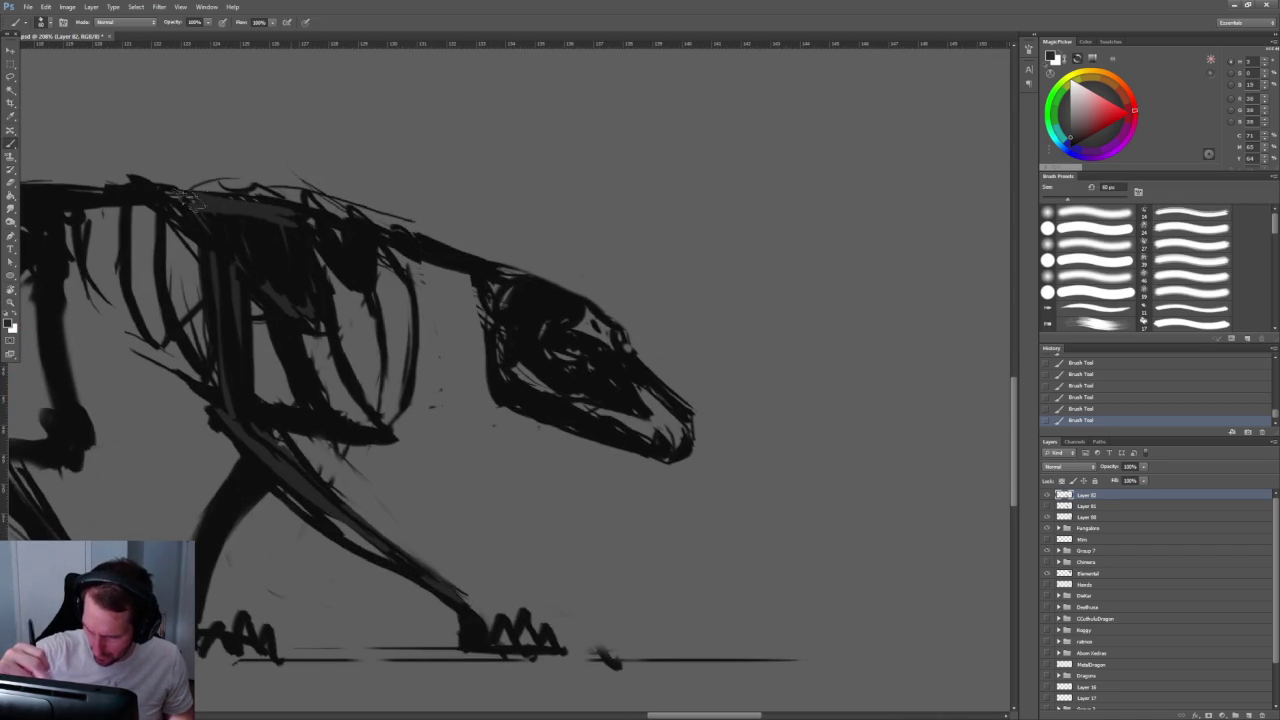
pyautogui.moveTo(175, 205); pyautogui.dragTo(215, 210)
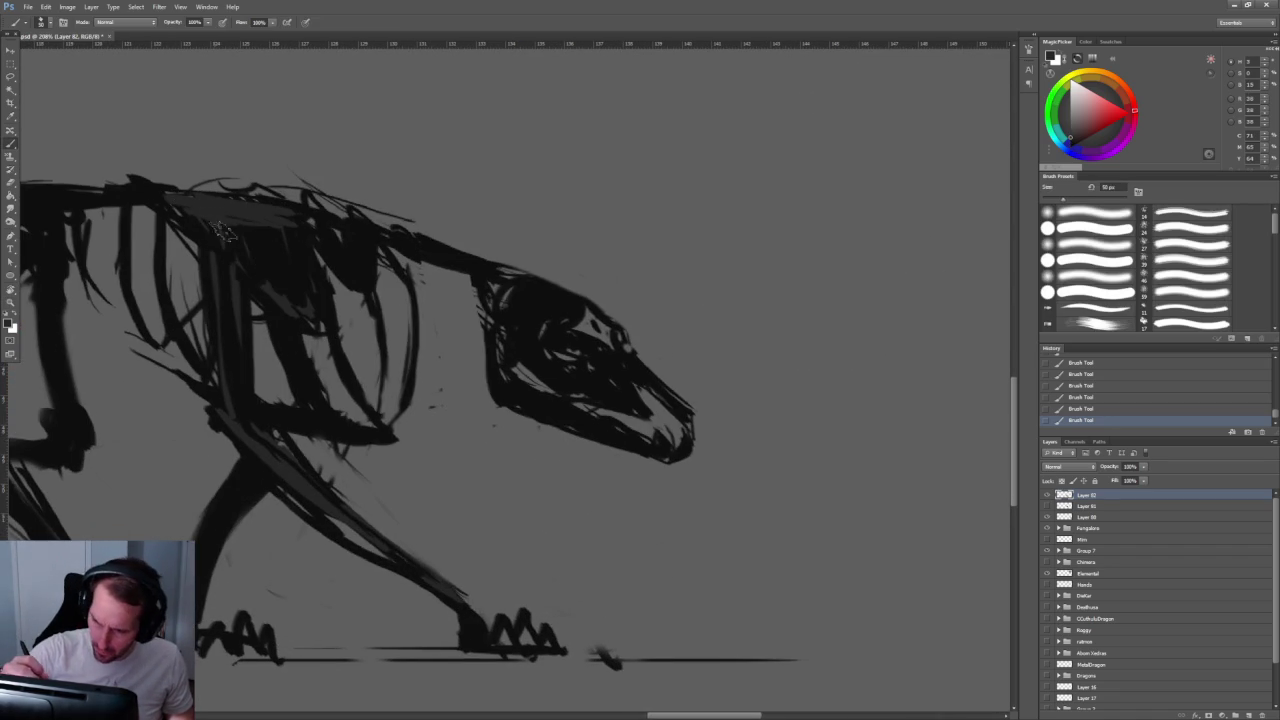
pyautogui.scroll(-1, 667, 418)
pyautogui.scroll(-3, 650, 380)
pyautogui.scroll(2, 645, 360)
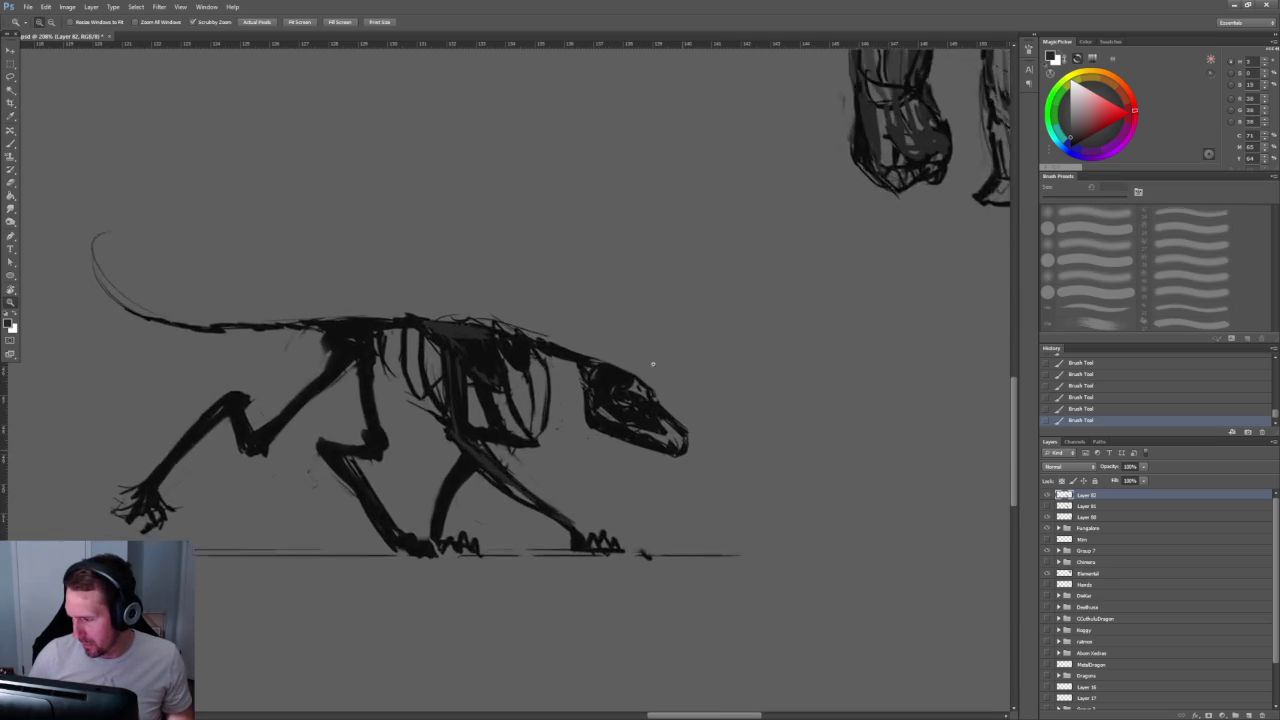
pyautogui.scroll(3, 640, 350)
pyautogui.press('e')
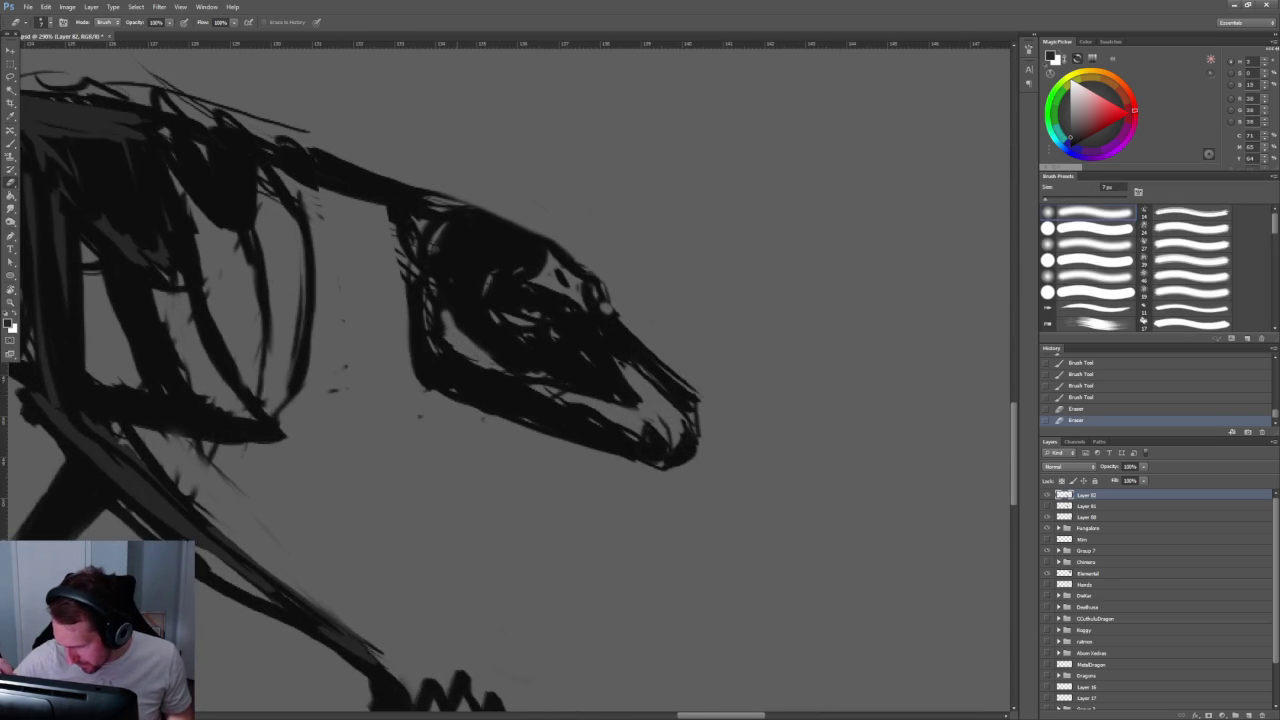
# Step: Erase stray jaw marks, then paint jagged teeth and thicken the lower jaw, filling the gap between the jaws
pyautogui.moveTo(505, 375); pyautogui.dragTo(570, 392)
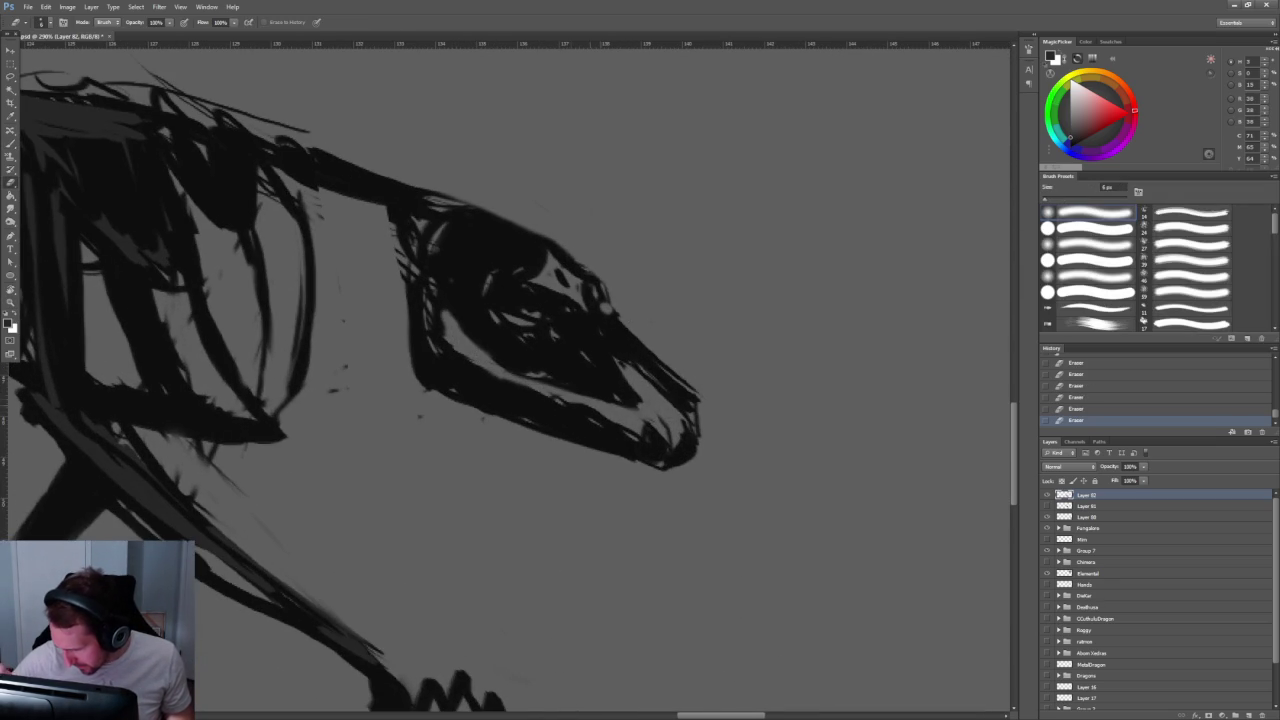
pyautogui.scroll(3, 740, 380)
pyautogui.press('b')
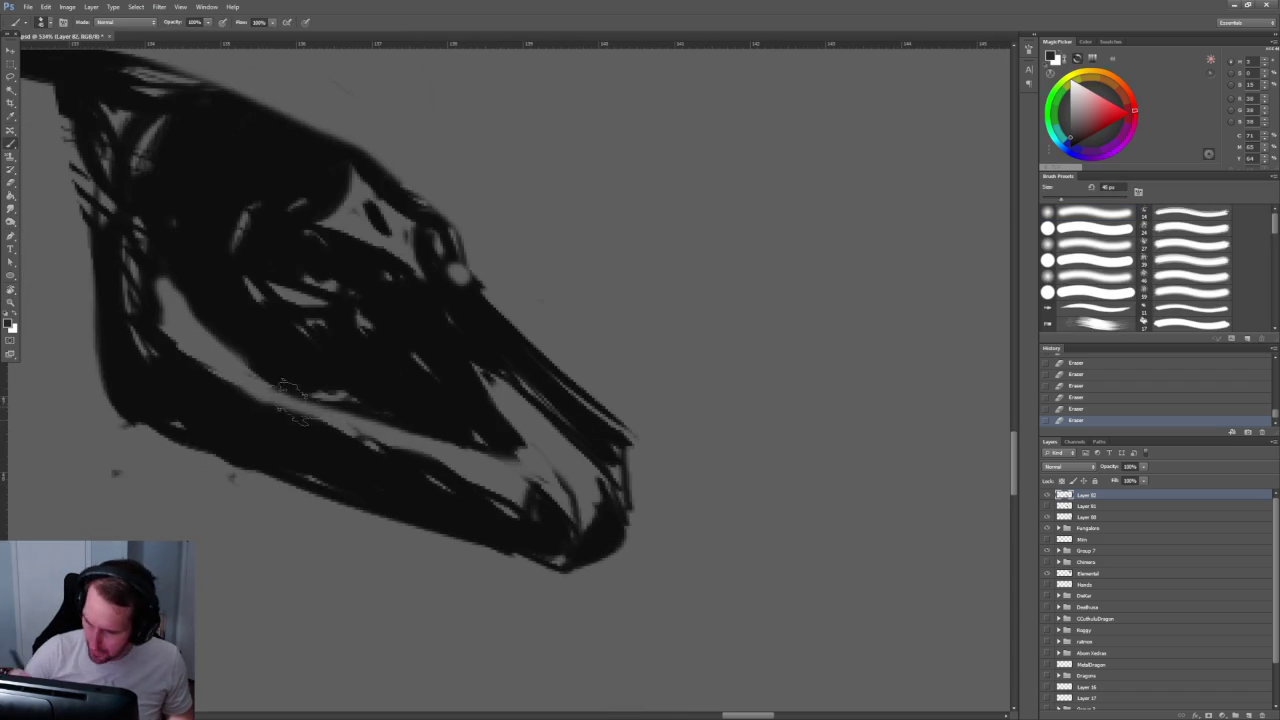
pyautogui.press('[')
pyautogui.press('[')
pyautogui.press('[')
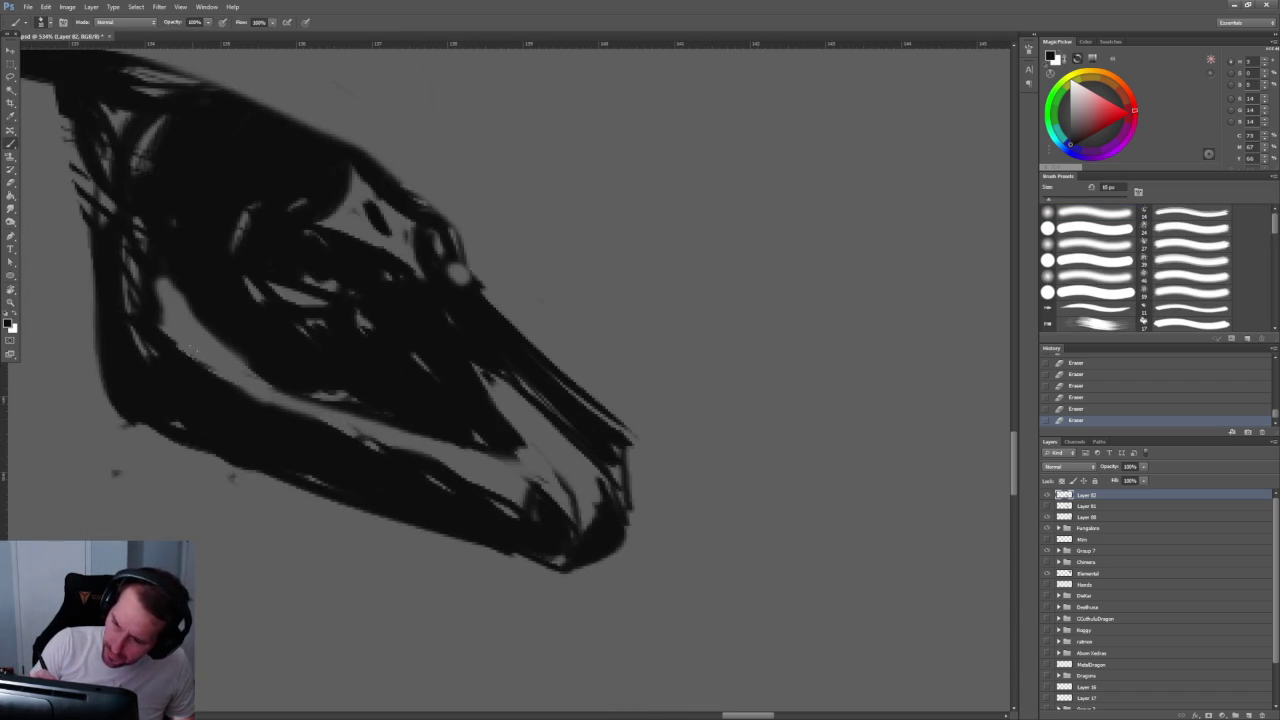
pyautogui.moveTo(198, 340)
pyautogui.mouseDown()
pyautogui.moveTo(207, 373)
pyautogui.moveTo(247, 390)
pyautogui.moveTo(222, 402)
pyautogui.mouseUp()
pyautogui.moveTo(180, 326); pyautogui.dragTo(193, 362)
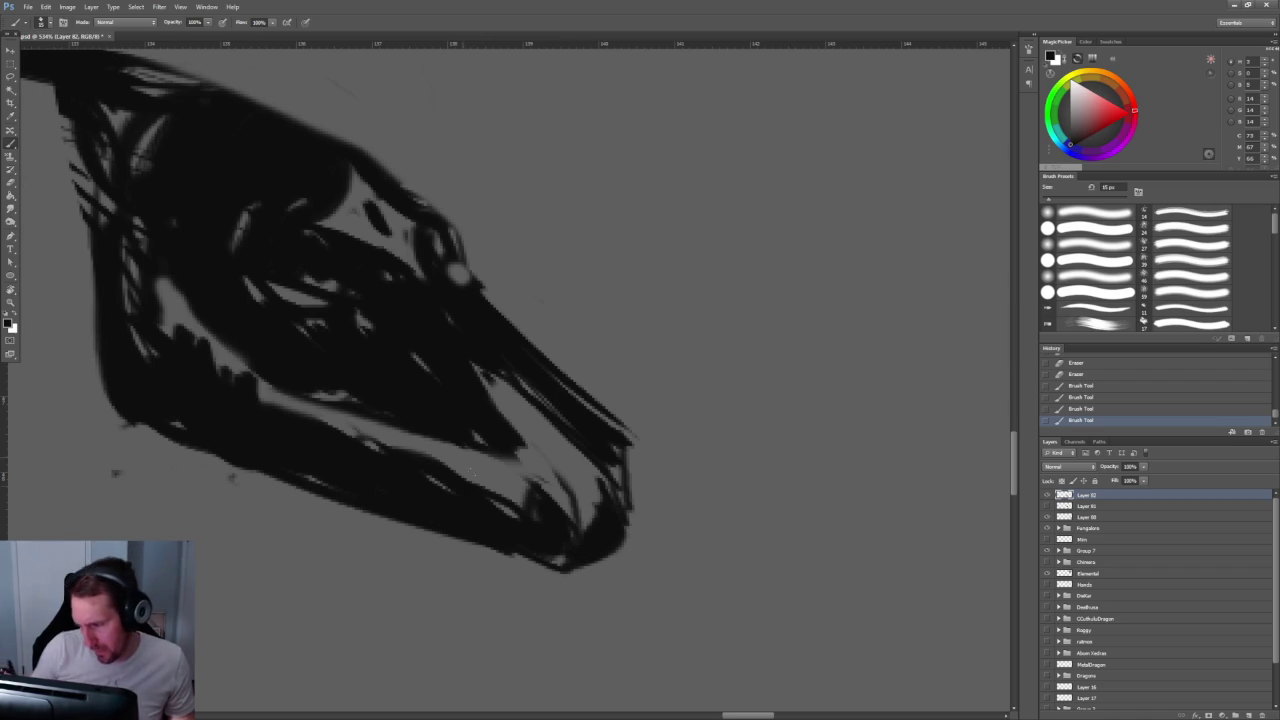
pyautogui.moveTo(530, 522)
pyautogui.mouseDown()
pyautogui.moveTo(548, 466)
pyautogui.moveTo(560, 512)
pyautogui.moveTo(600, 500)
pyautogui.moveTo(576, 540)
pyautogui.mouseUp()
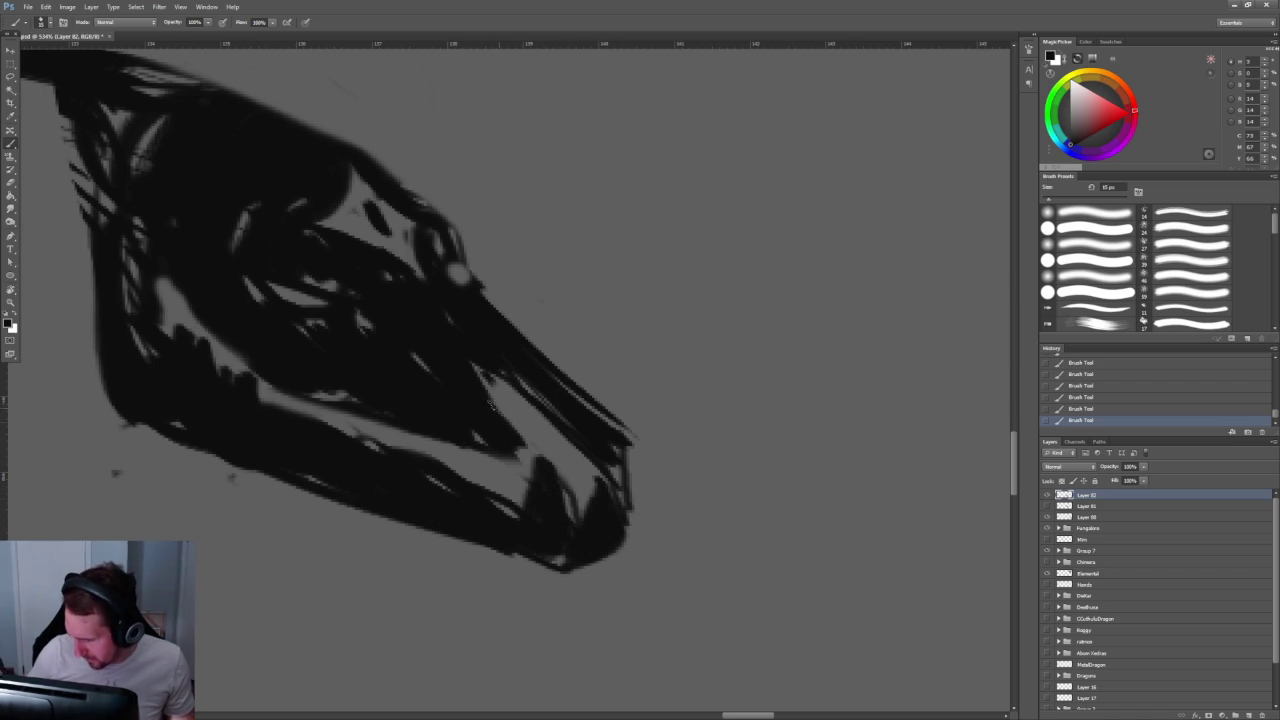
pyautogui.moveTo(518, 430)
pyautogui.mouseDown()
pyautogui.moveTo(530, 470)
pyautogui.moveTo(480, 470)
pyautogui.moveTo(583, 446)
pyautogui.moveTo(548, 508)
pyautogui.mouseUp()
# Step: Trim small notches near the lower jaw and add a dark stroke at the snout
pyautogui.press('z')
pyautogui.press('b')
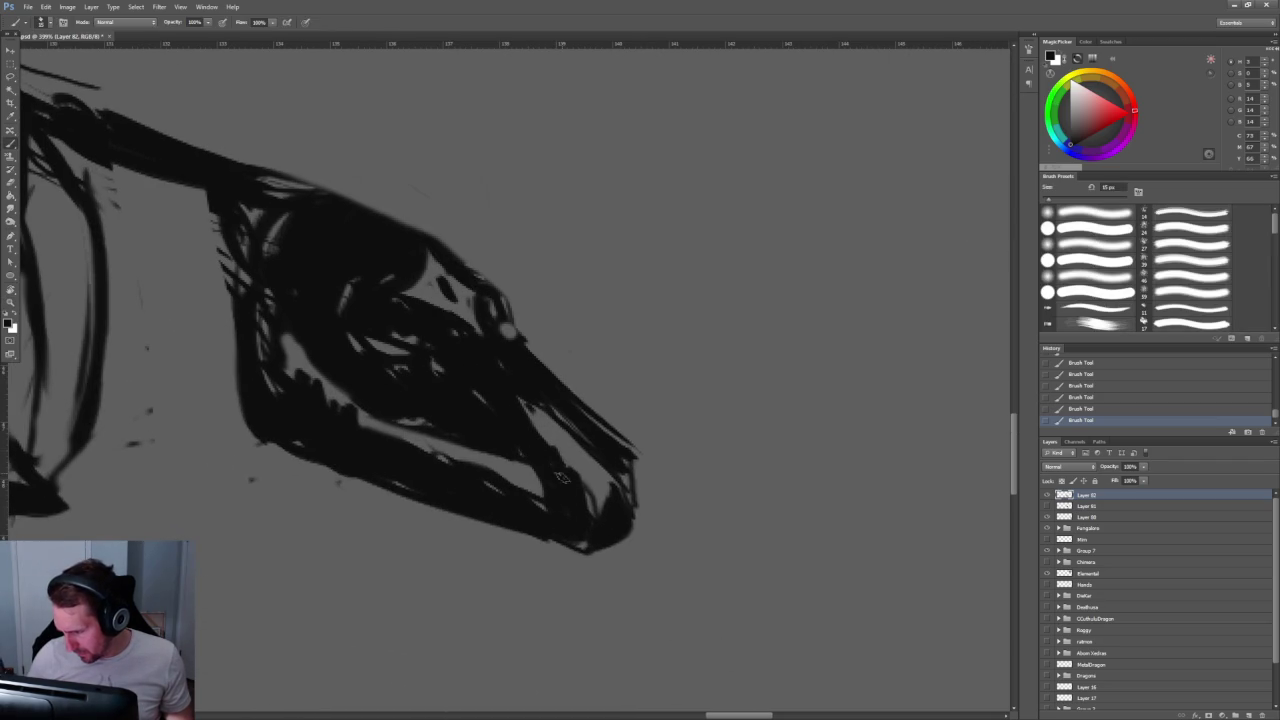
pyautogui.press('e')
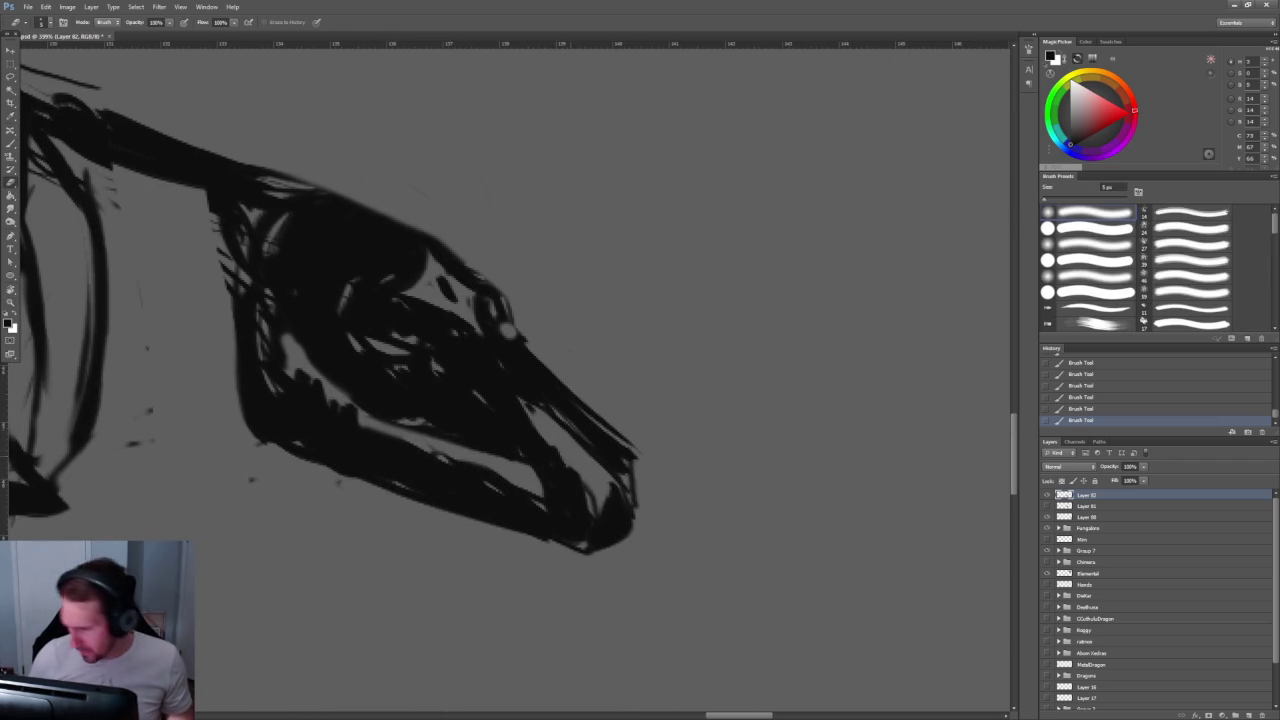
pyautogui.moveTo(571, 466)
pyautogui.mouseDown()
pyautogui.moveTo(571, 506)
pyautogui.moveTo(580, 500)
pyautogui.mouseUp()
pyautogui.press('b')
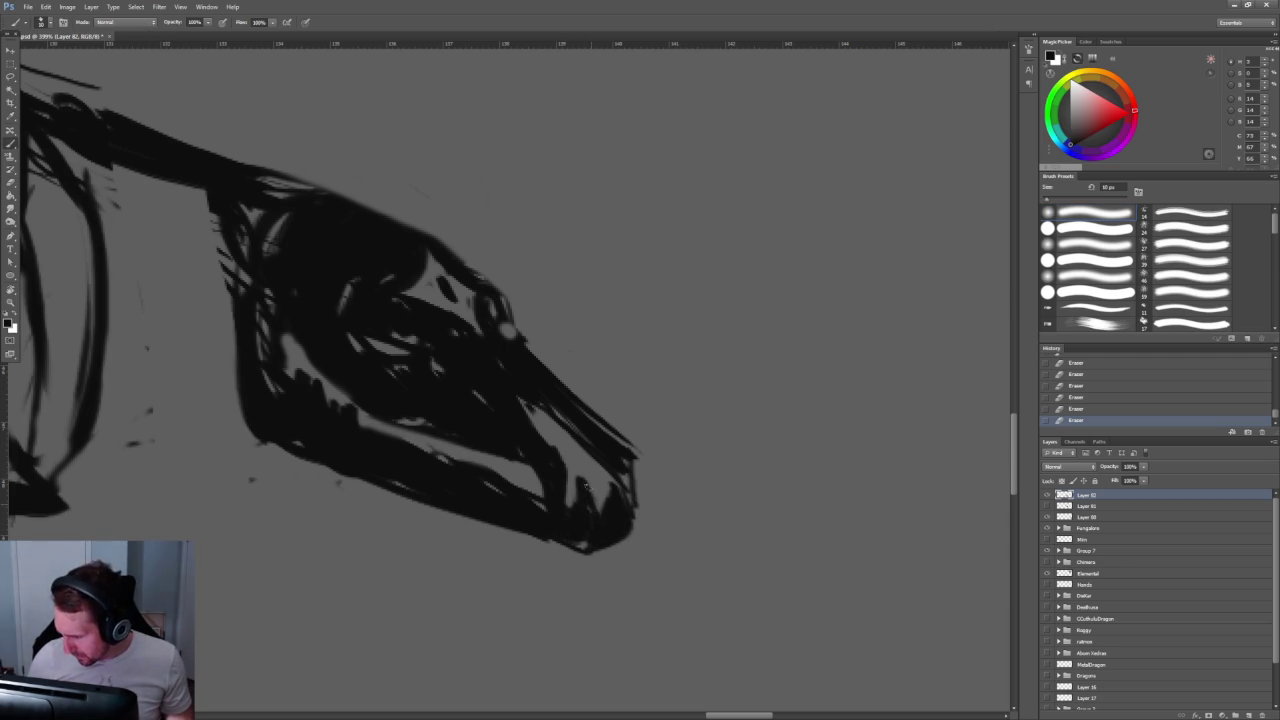
pyautogui.moveTo(521, 407); pyautogui.dragTo(523, 410)
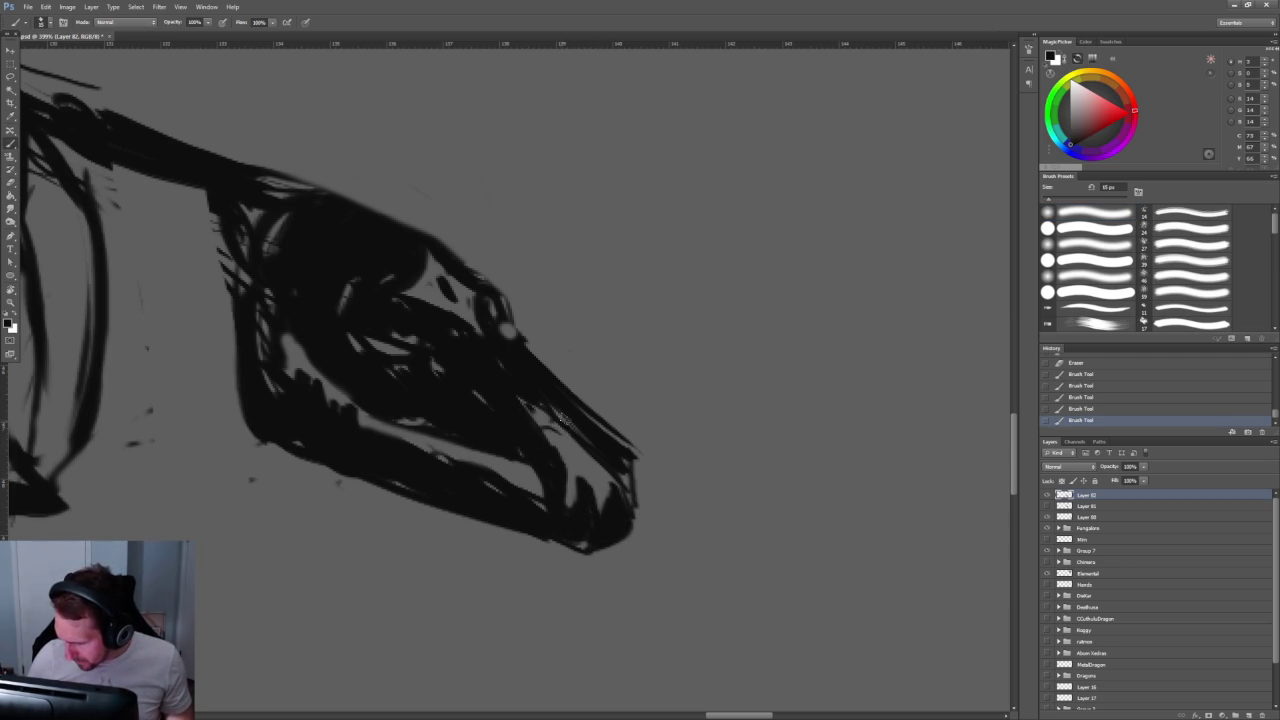
pyautogui.press(']')
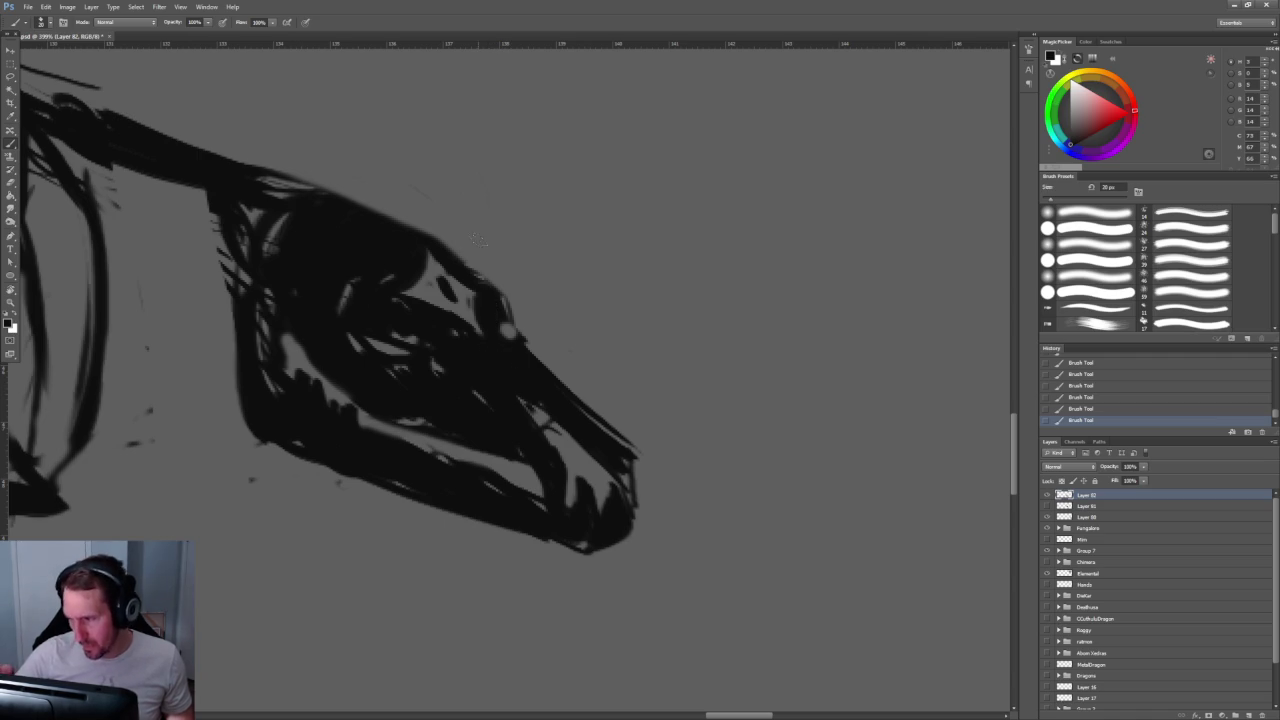
pyautogui.press('e')
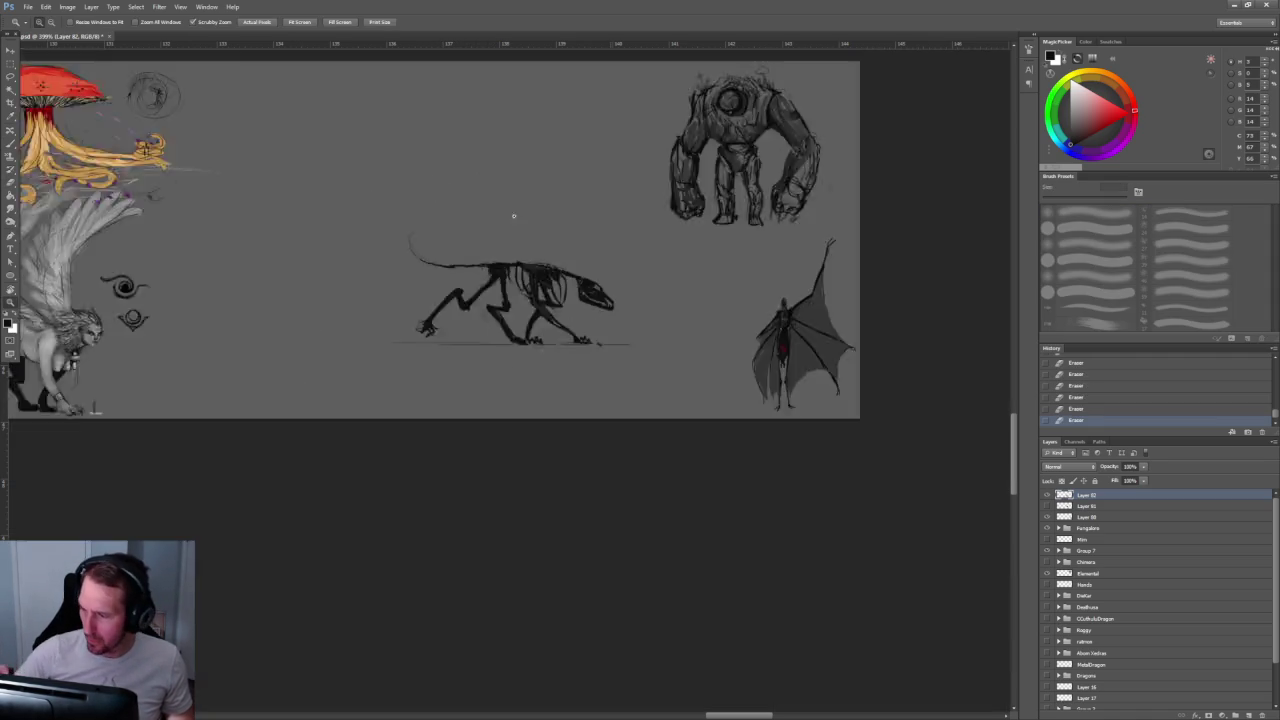
# Step: Darken the area around the eye socket with heavy black strokes
pyautogui.moveTo(514, 214); pyautogui.dragTo(600, 236)
pyautogui.press('b')
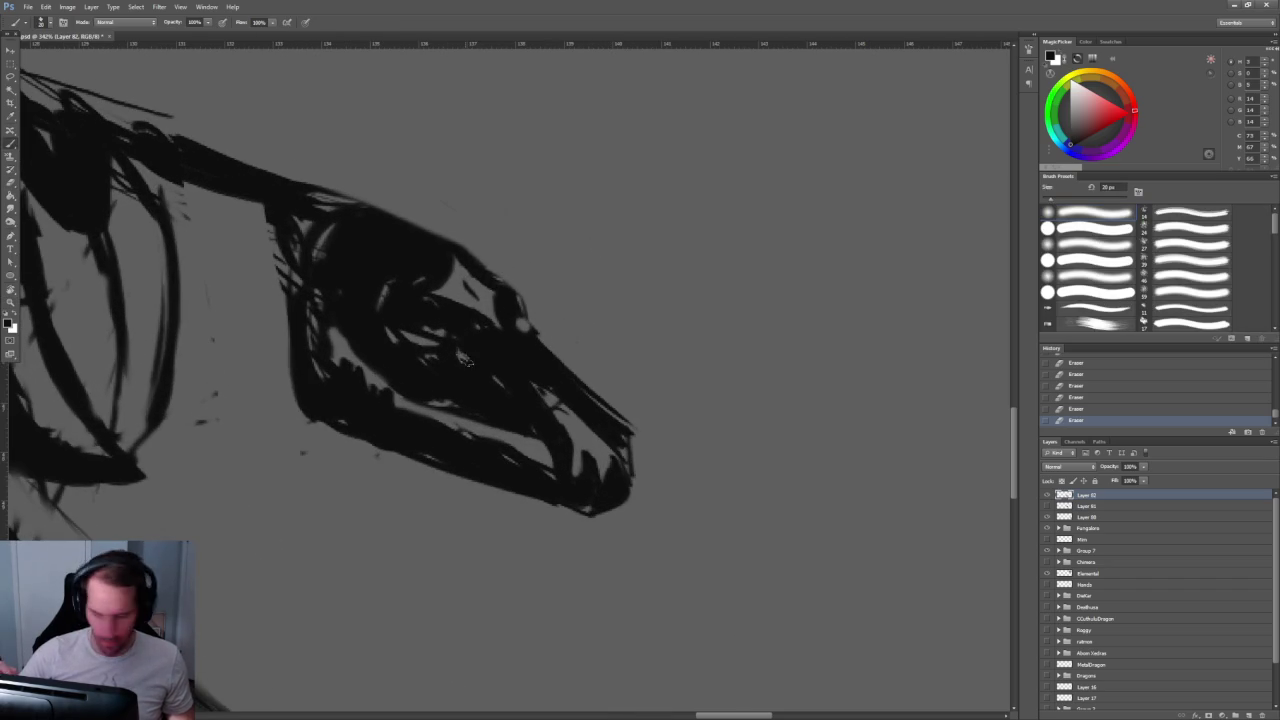
pyautogui.moveTo(487, 333); pyautogui.dragTo(370, 318)
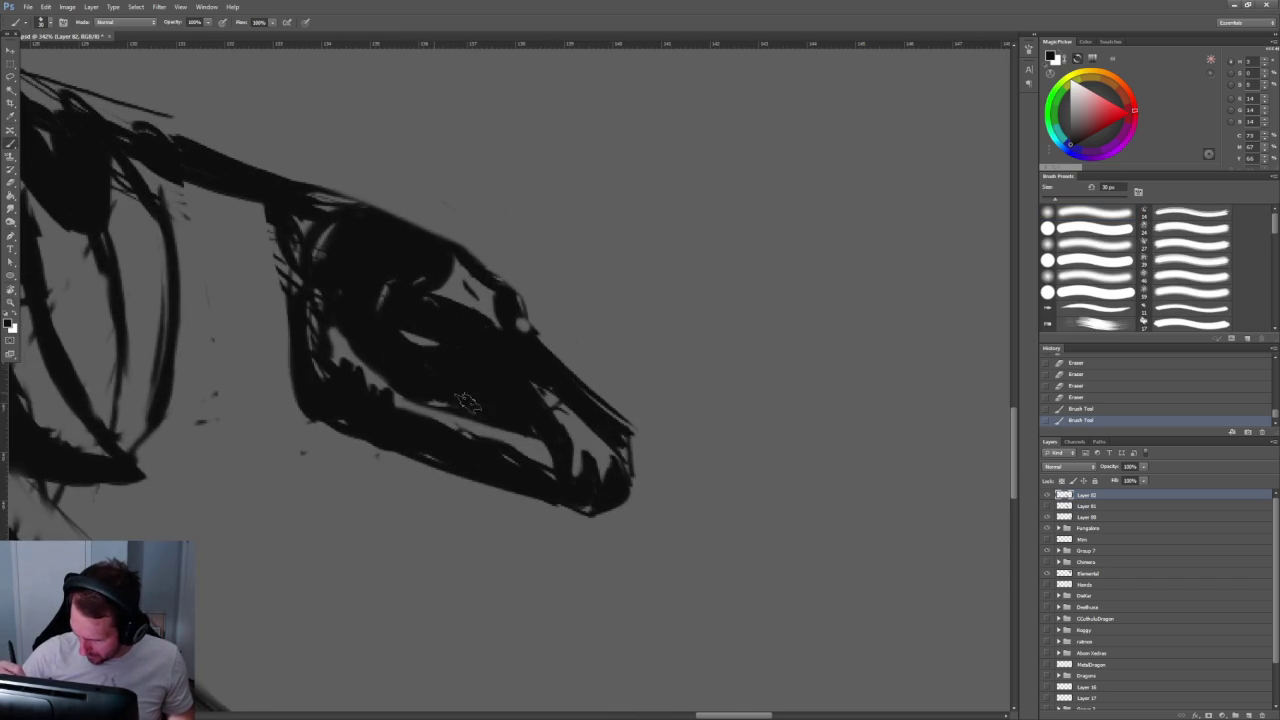
pyautogui.moveTo(362, 283); pyautogui.dragTo(423, 297)
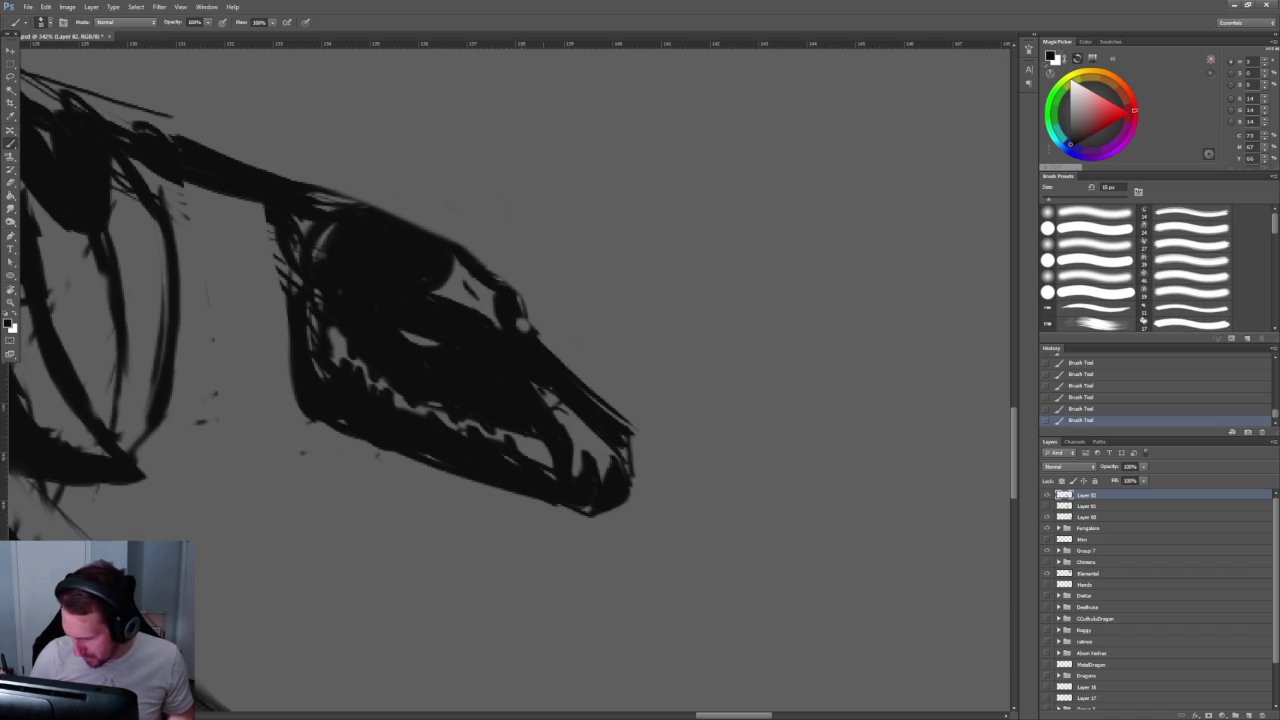
pyautogui.scroll(-5, 592, 223)
# Step: Paint a dark stroke down the ribcage with a larger brush
pyautogui.scroll(2, 600, 225)
pyautogui.scroll(2, 612, 232)
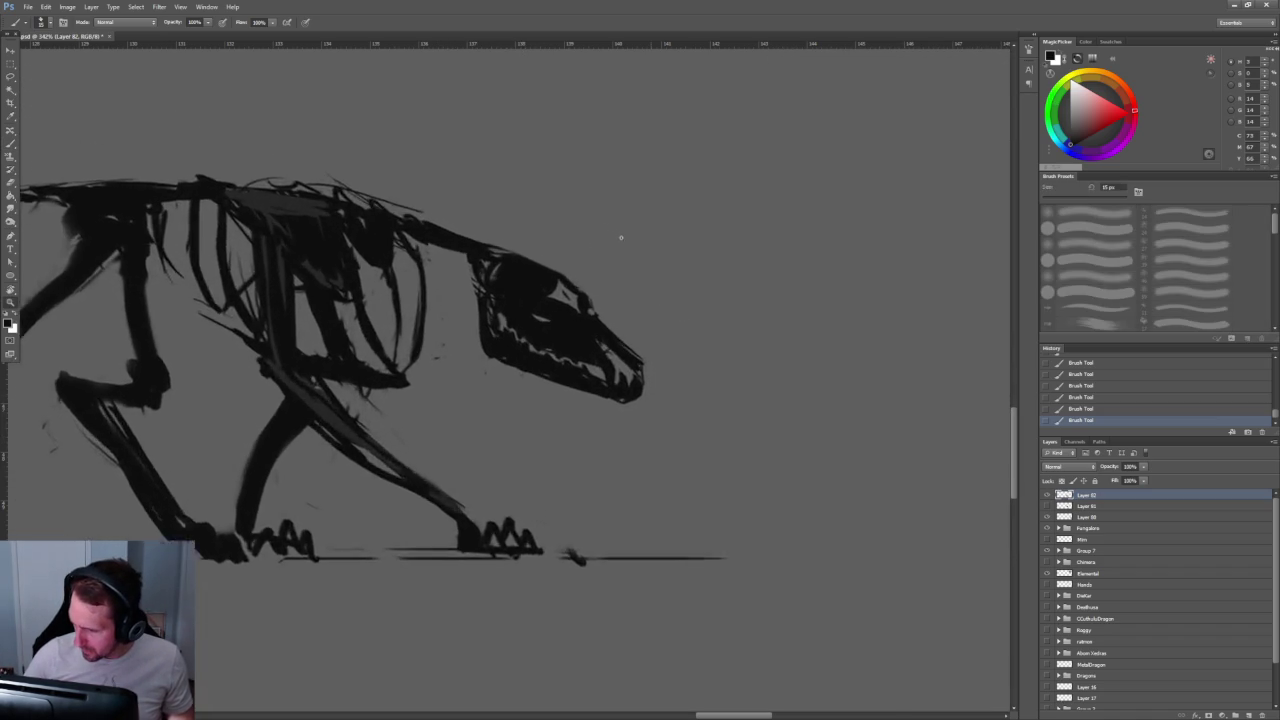
pyautogui.scroll(2, 630, 240)
pyautogui.scroll(1, 634, 231)
pyautogui.scroll(-5, 554, 177)
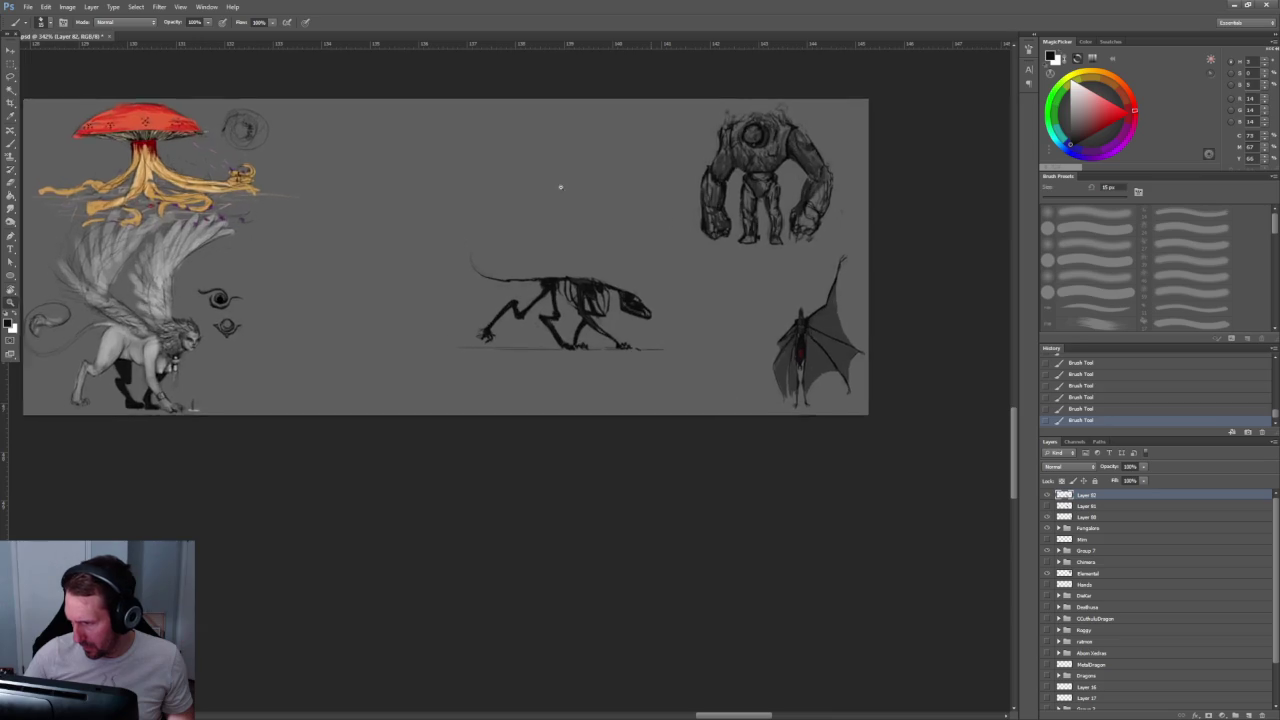
pyautogui.scroll(2, 559, 185)
pyautogui.scroll(2, 577, 200)
pyautogui.press(']')
pyautogui.press(']')
pyautogui.moveTo(206, 246); pyautogui.dragTo(192, 322)
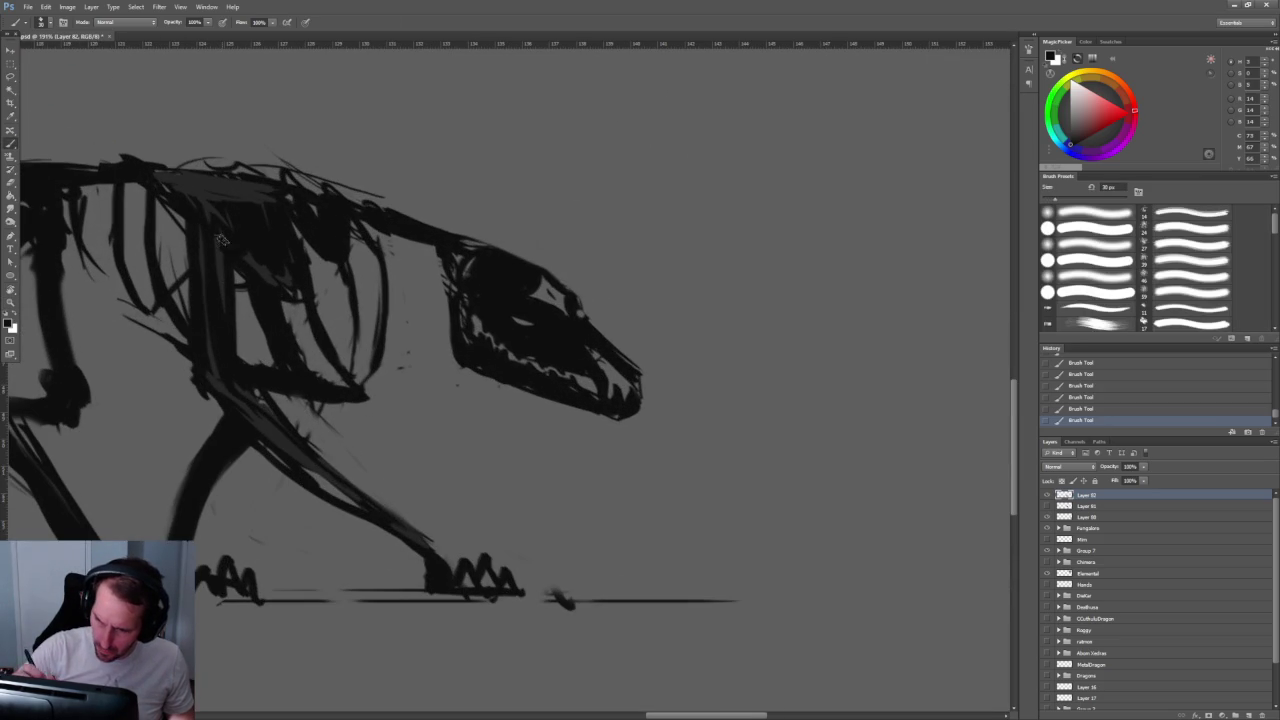
# Step: Thin the ribcage lines and lighten a stray line with a 4 px eraser
pyautogui.press('z')
pyautogui.scroll(-3, 408, 292)
pyautogui.scroll(-1, 408, 292)
pyautogui.scroll(4, 400, 300)
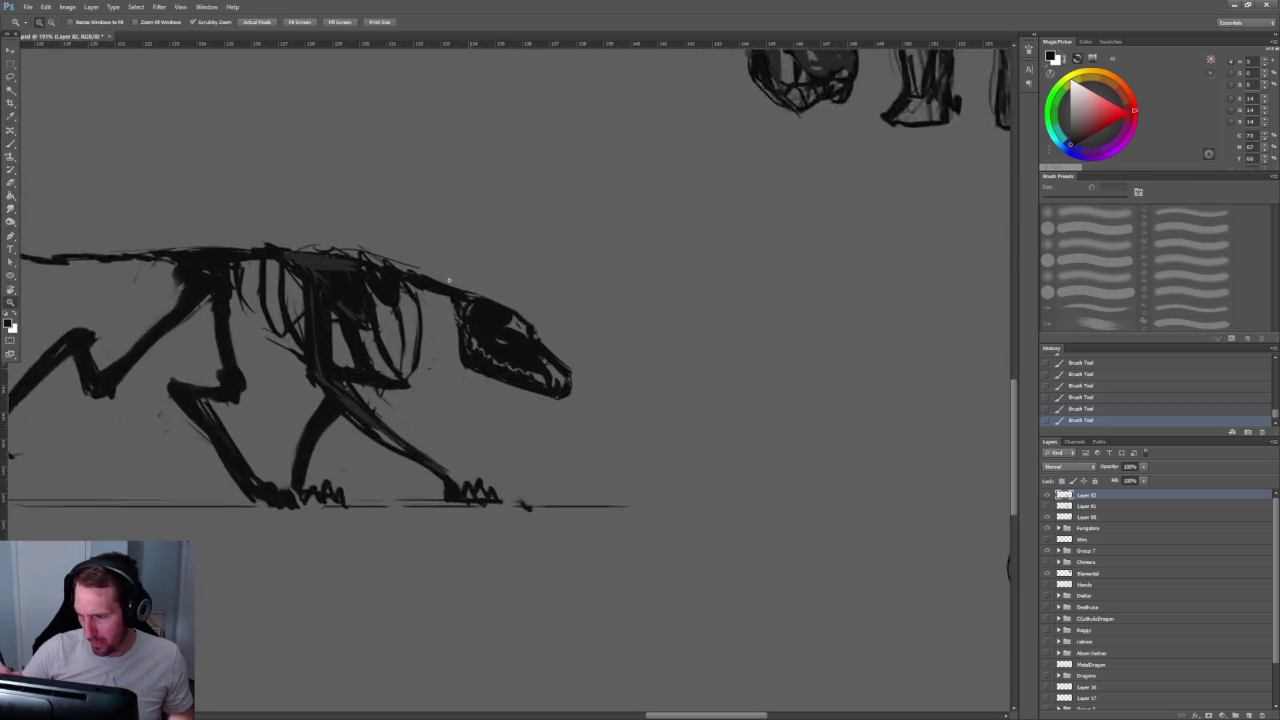
pyautogui.press('b')
pyautogui.press('e')
pyautogui.moveTo(300, 300); pyautogui.dragTo(330, 372)
pyautogui.moveTo(312, 314); pyautogui.dragTo(334, 370)
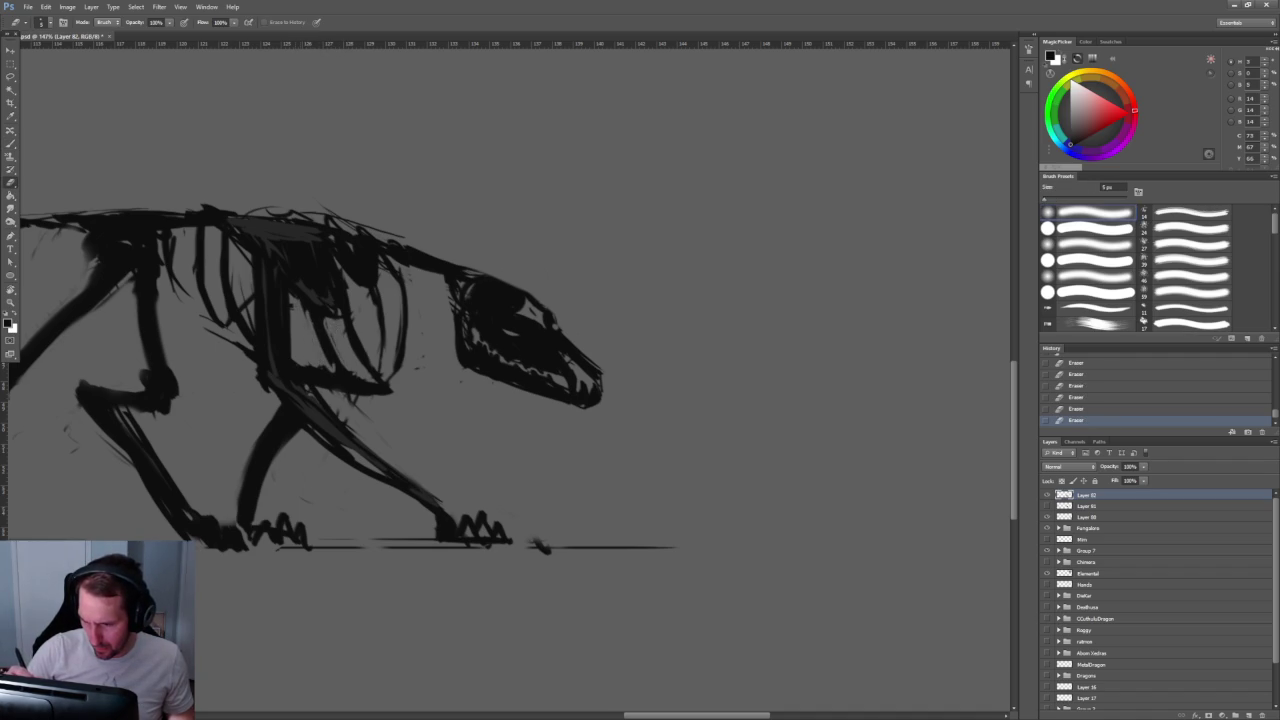
pyautogui.moveTo(290, 288); pyautogui.dragTo(280, 354)
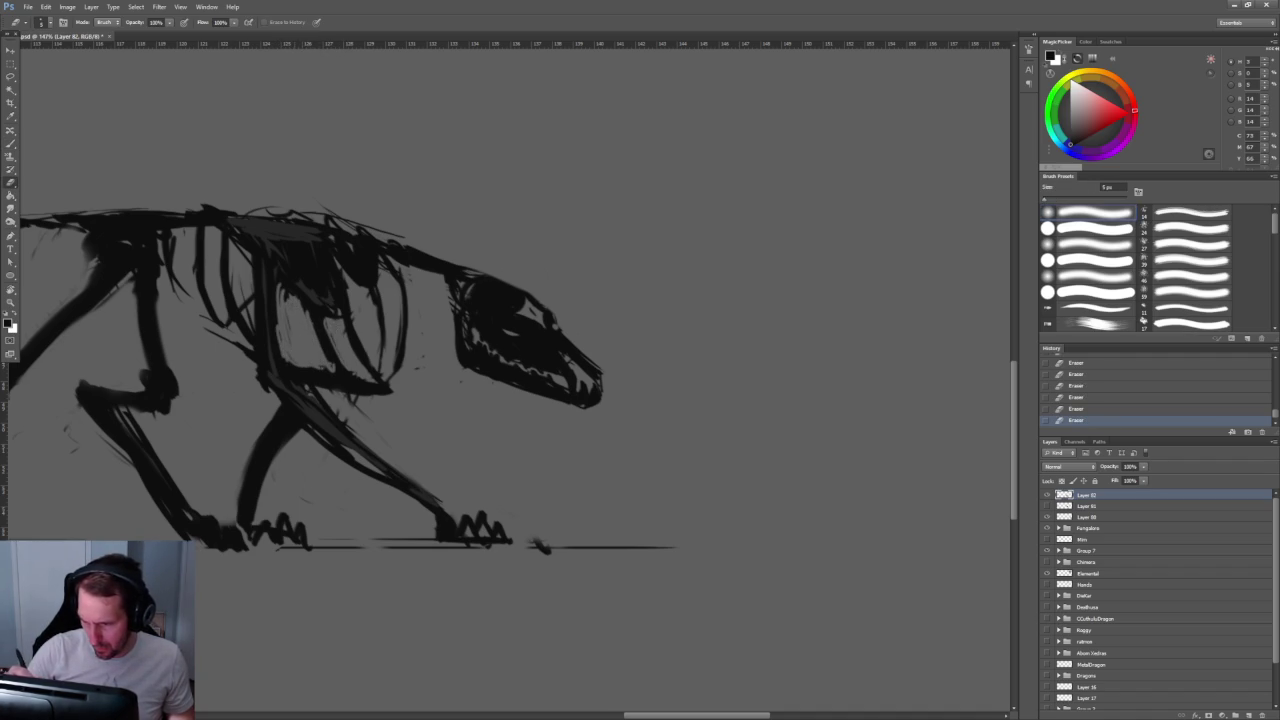
# Step: Paint firmer dark rib strokes, including a thin line along the ribcage's right edge
pyautogui.press('b')
pyautogui.moveTo(290, 292); pyautogui.dragTo(300, 366)
pyautogui.moveTo(285, 286); pyautogui.dragTo(334, 381)
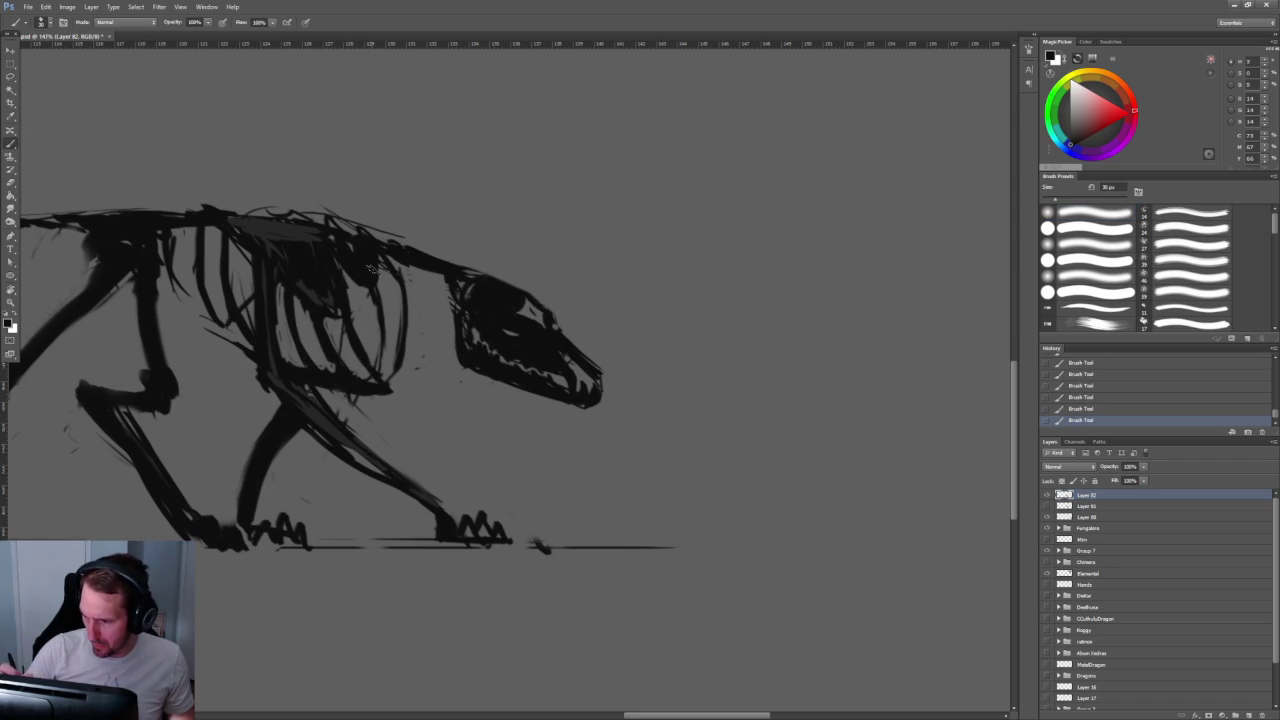
pyautogui.moveTo(399, 350); pyautogui.dragTo(386, 252)
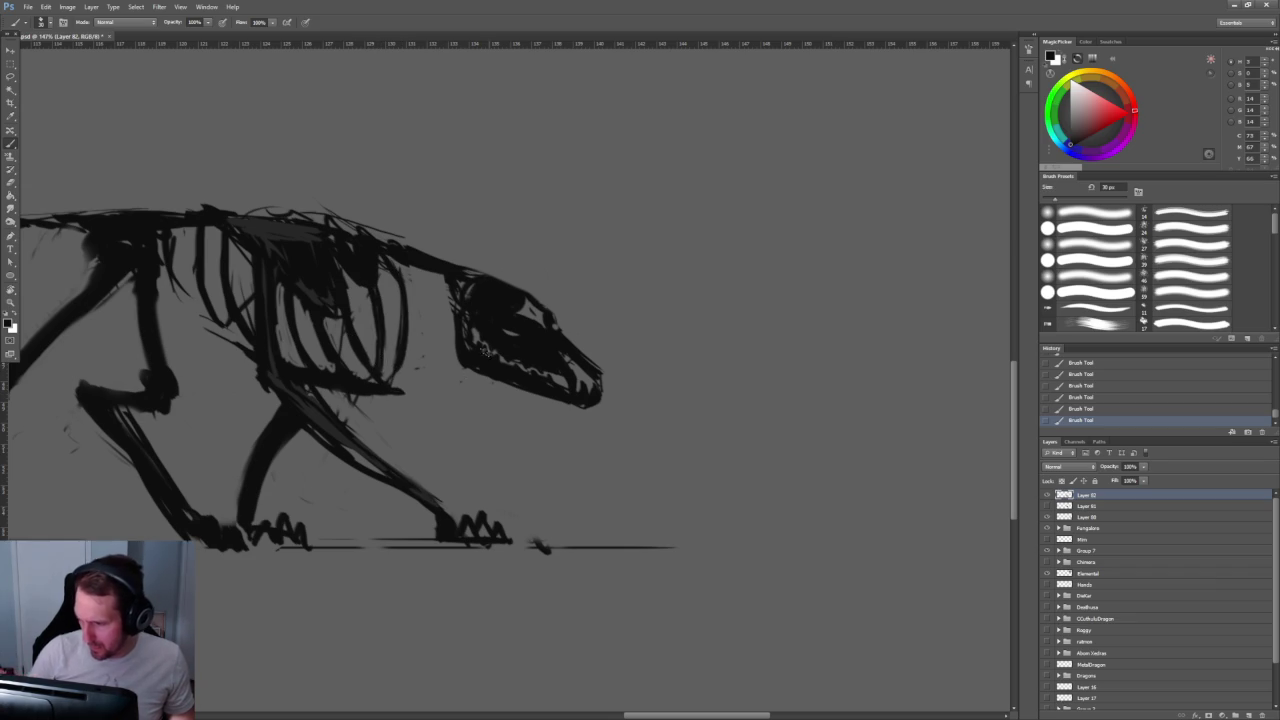
pyautogui.press('z')
pyautogui.moveTo(636, 228)
pyautogui.mouseDown()
pyautogui.moveTo(557, 171)
pyautogui.moveTo(628, 166)
pyautogui.mouseUp()
pyautogui.press('b')
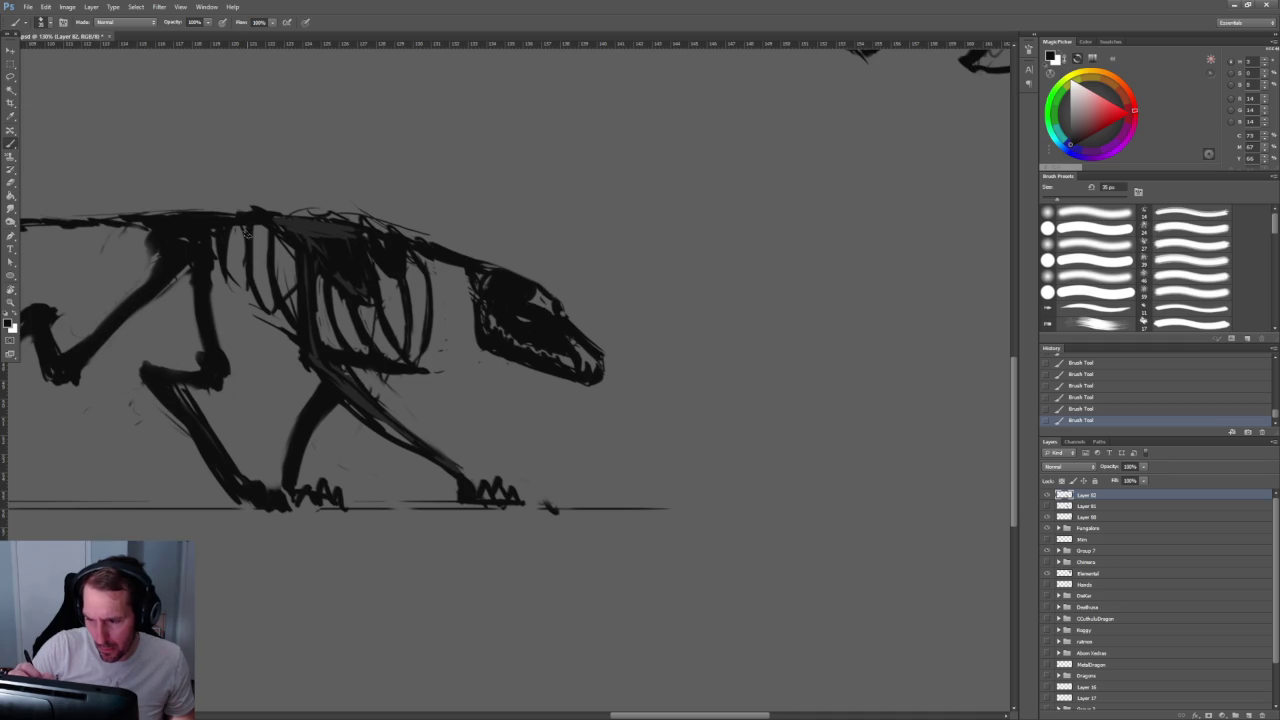
pyautogui.moveTo(280, 218); pyautogui.dragTo(277, 295)
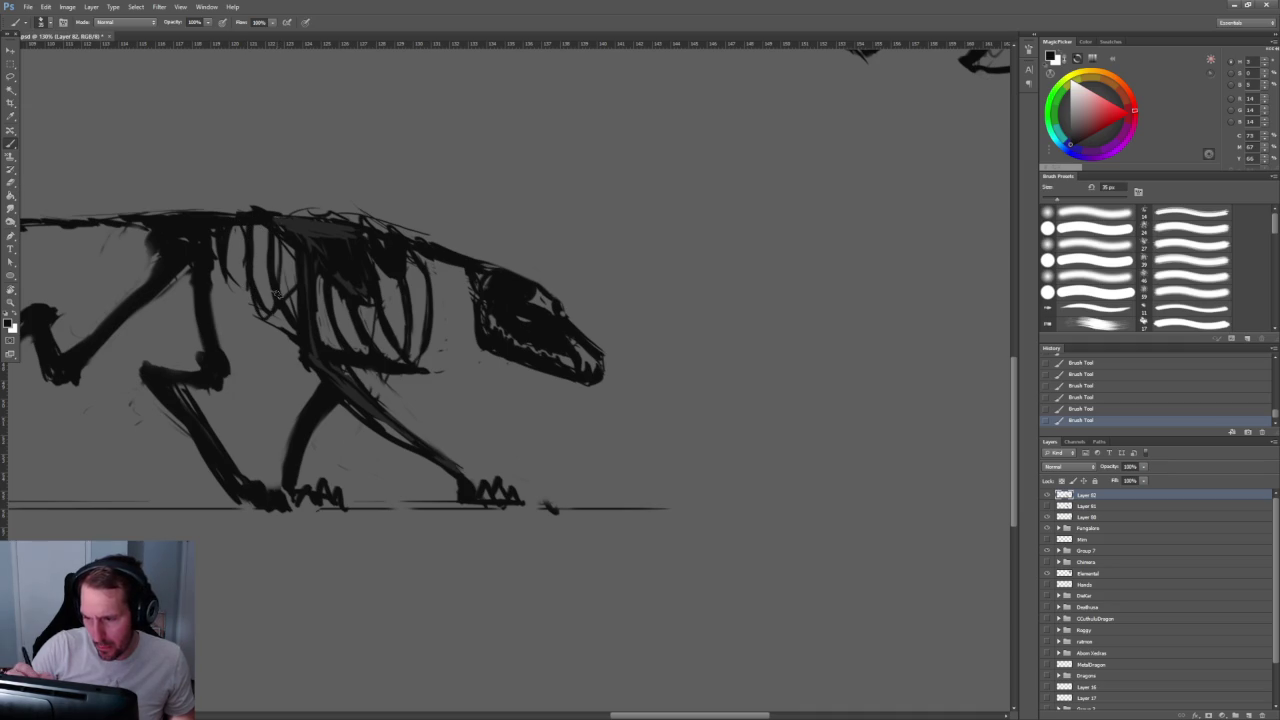
# Step: Zoom out to review the ribcage linework on the whole sheet
pyautogui.press('z')
pyautogui.moveTo(300, 230)
pyautogui.mouseDown()
pyautogui.moveTo(492, 220)
pyautogui.moveTo(555, 250)
pyautogui.mouseUp()
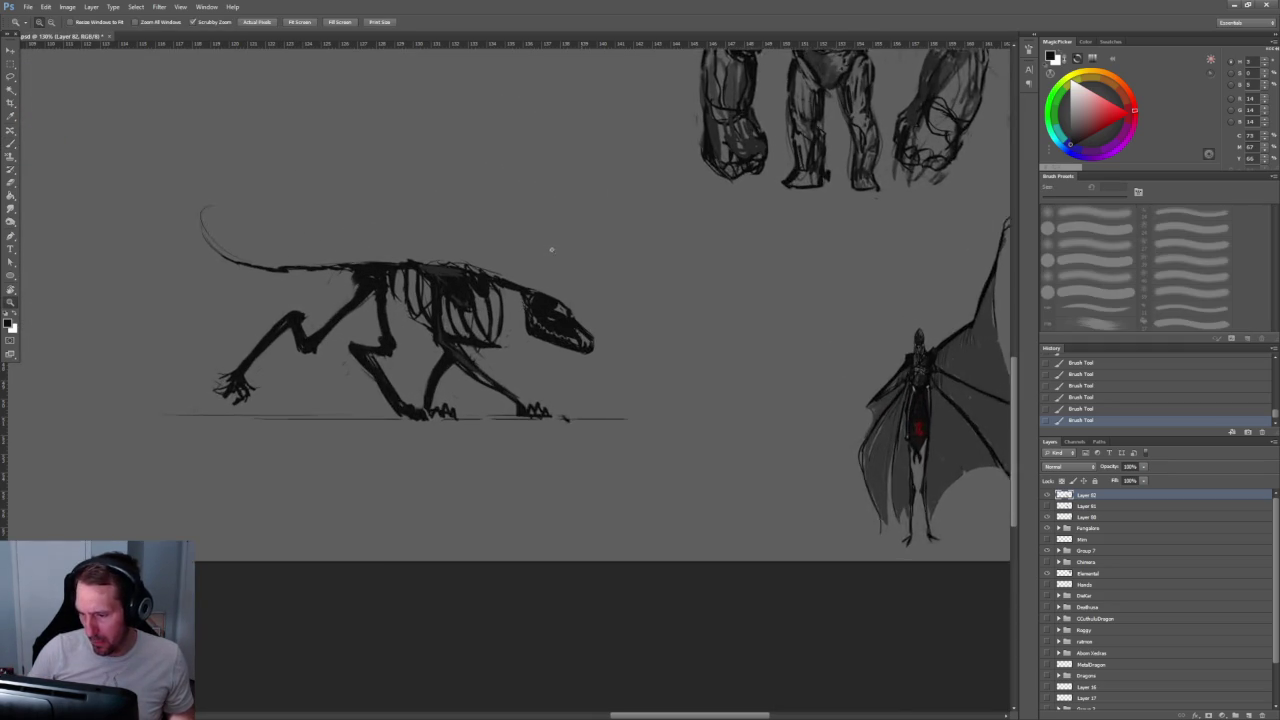
pyautogui.press('b')
pyautogui.press('e')
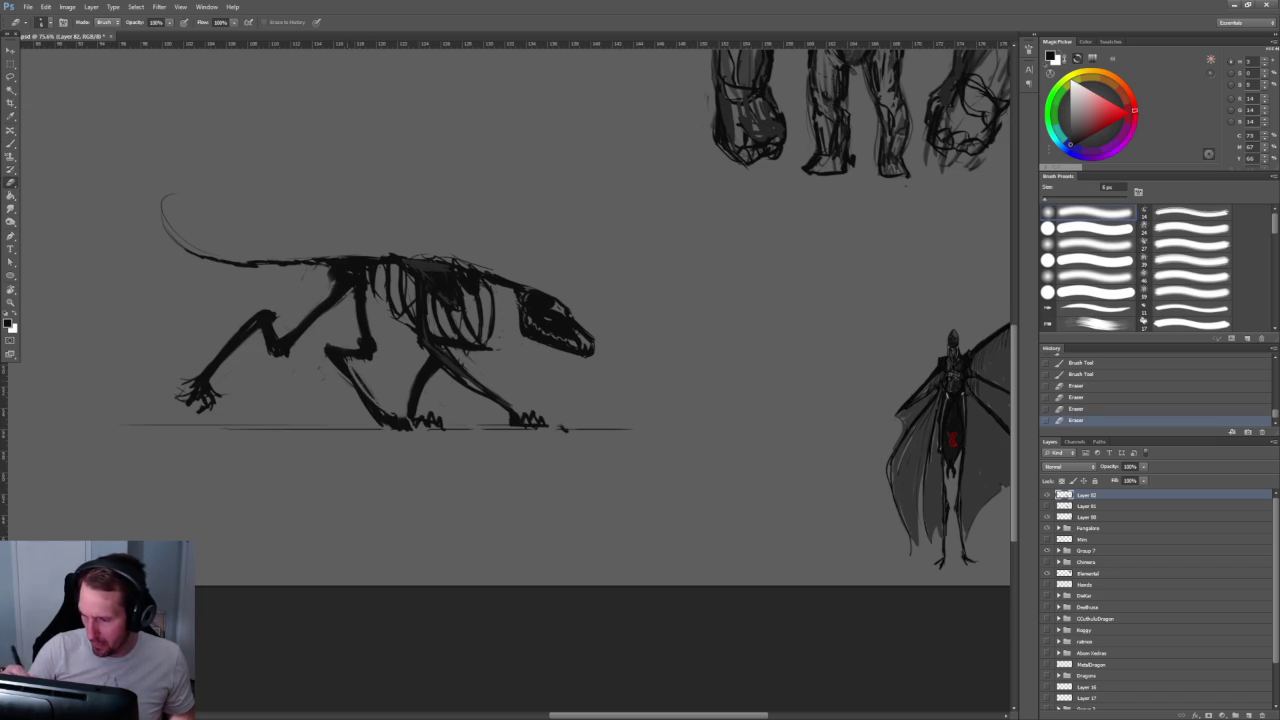
pyautogui.press('b')
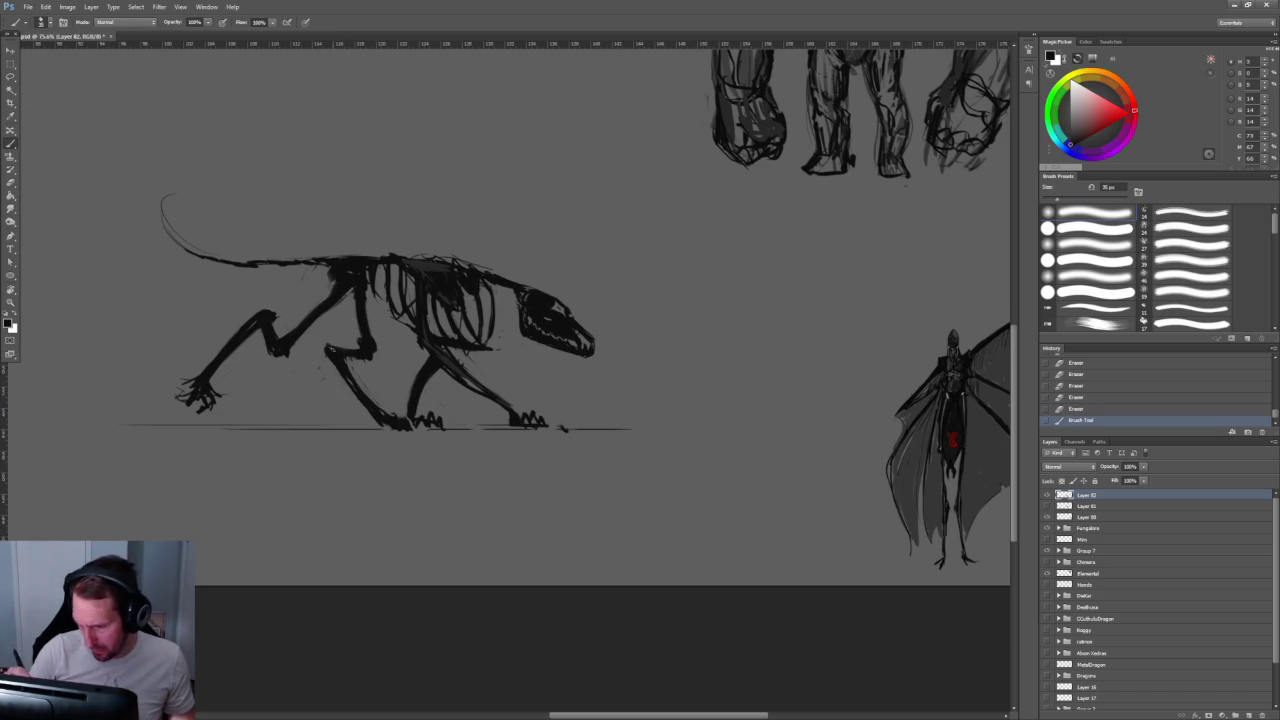
pyautogui.press('z')
pyautogui.moveTo(600, 300); pyautogui.dragTo(644, 261)
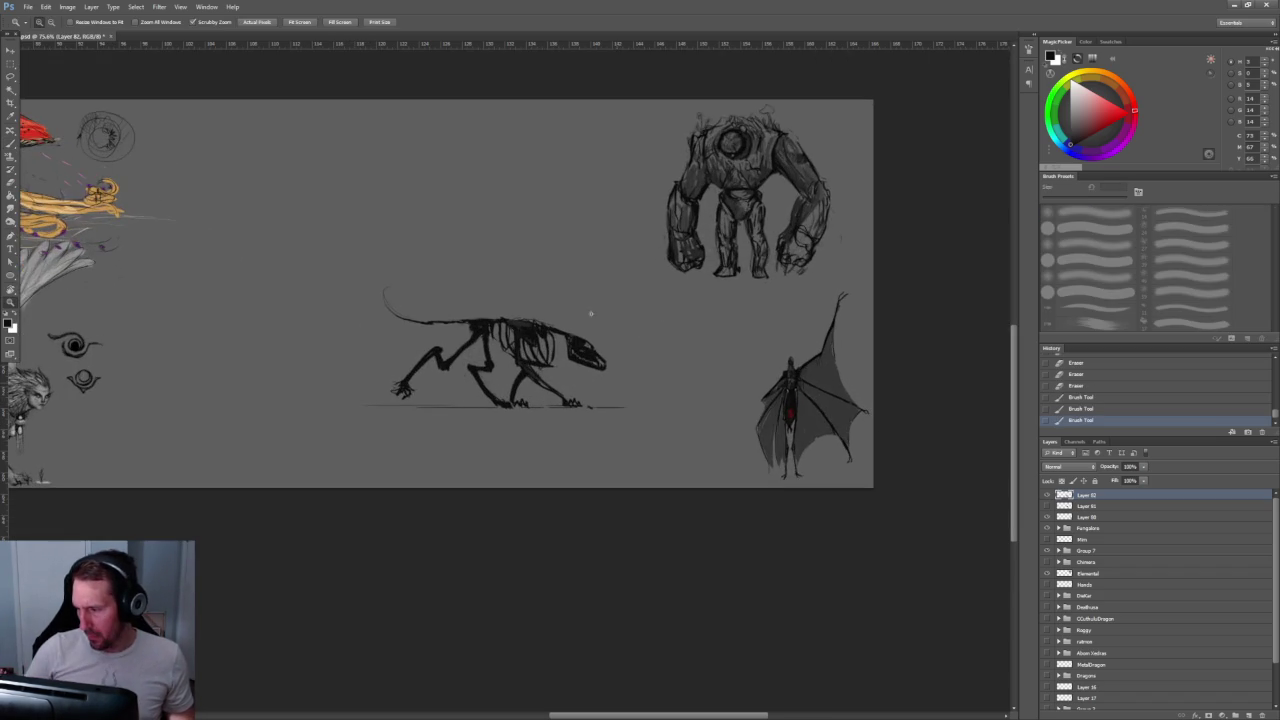
# Step: Nudge the skeleton drawing slightly up and to the right
pyautogui.press('v')
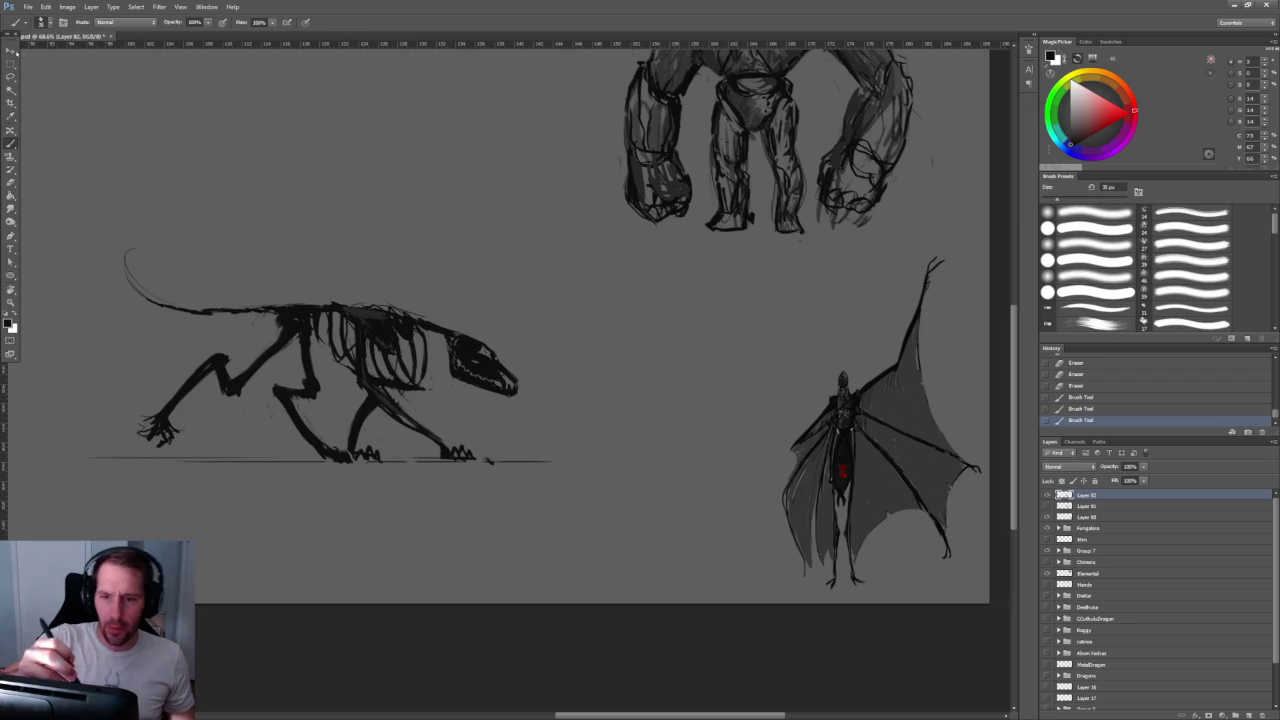
pyautogui.moveTo(478, 321)
pyautogui.mouseDown()
pyautogui.moveTo(447, 401)
pyautogui.moveTo(665, 610)
pyautogui.mouseUp()
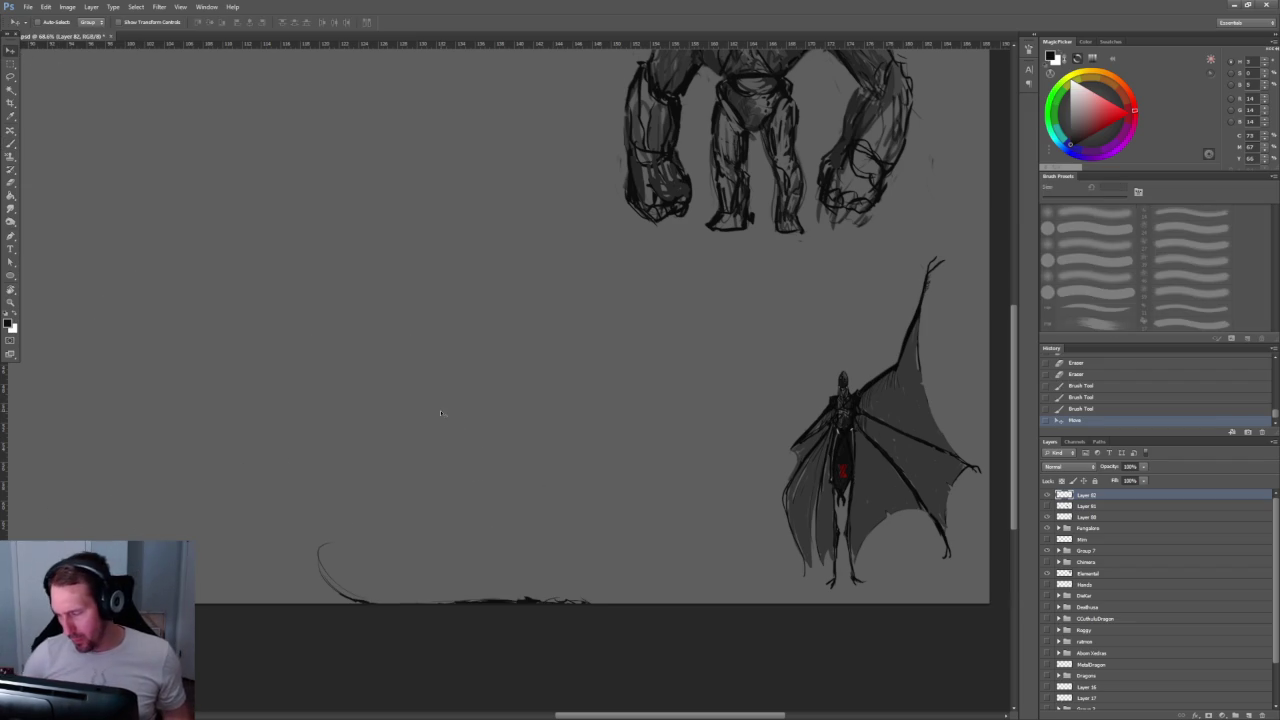
pyautogui.hotkey('ctrl', 'z')
pyautogui.moveTo(345, 435); pyautogui.dragTo(367, 423)
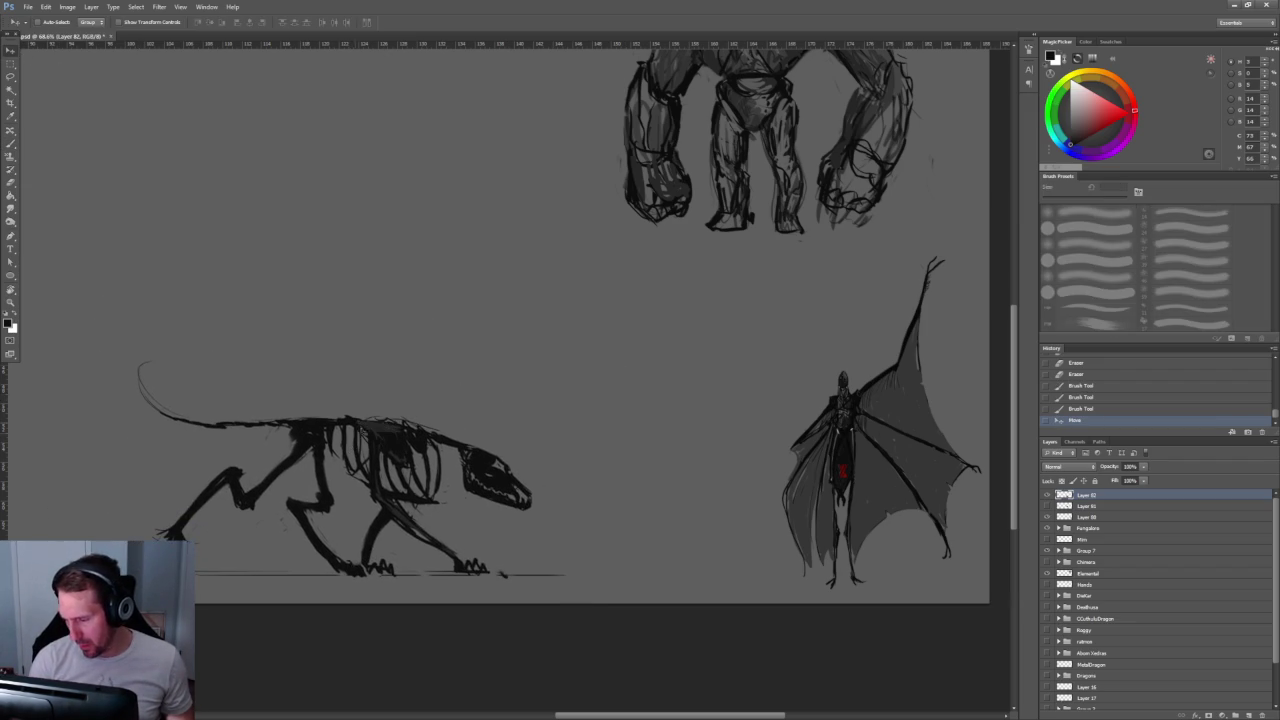
# Step: Flip the drawing horizontally with Edit > Transform so the hound faces left
pyautogui.click(46, 6)
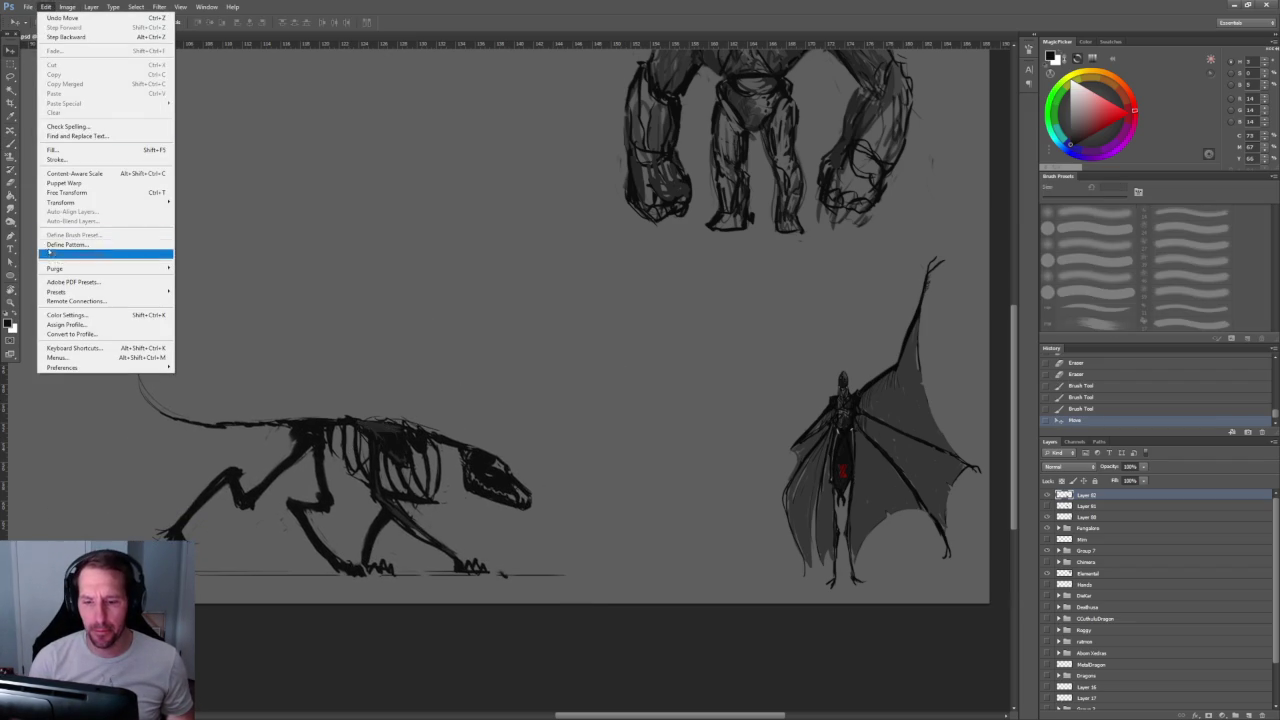
pyautogui.click(215, 314)
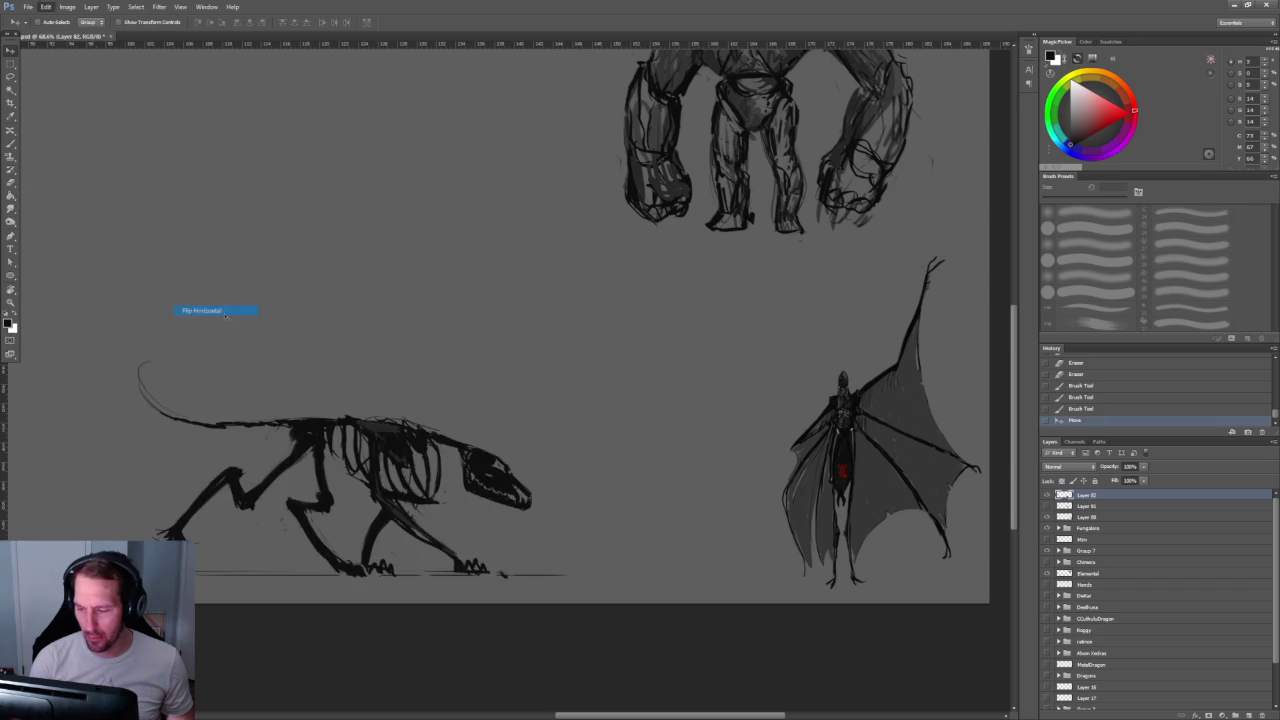
pyautogui.scroll(2, 350, 352)
pyautogui.scroll(2, 330, 345)
pyautogui.scroll(2, 317, 337)
pyautogui.scroll(2, 420, 277)
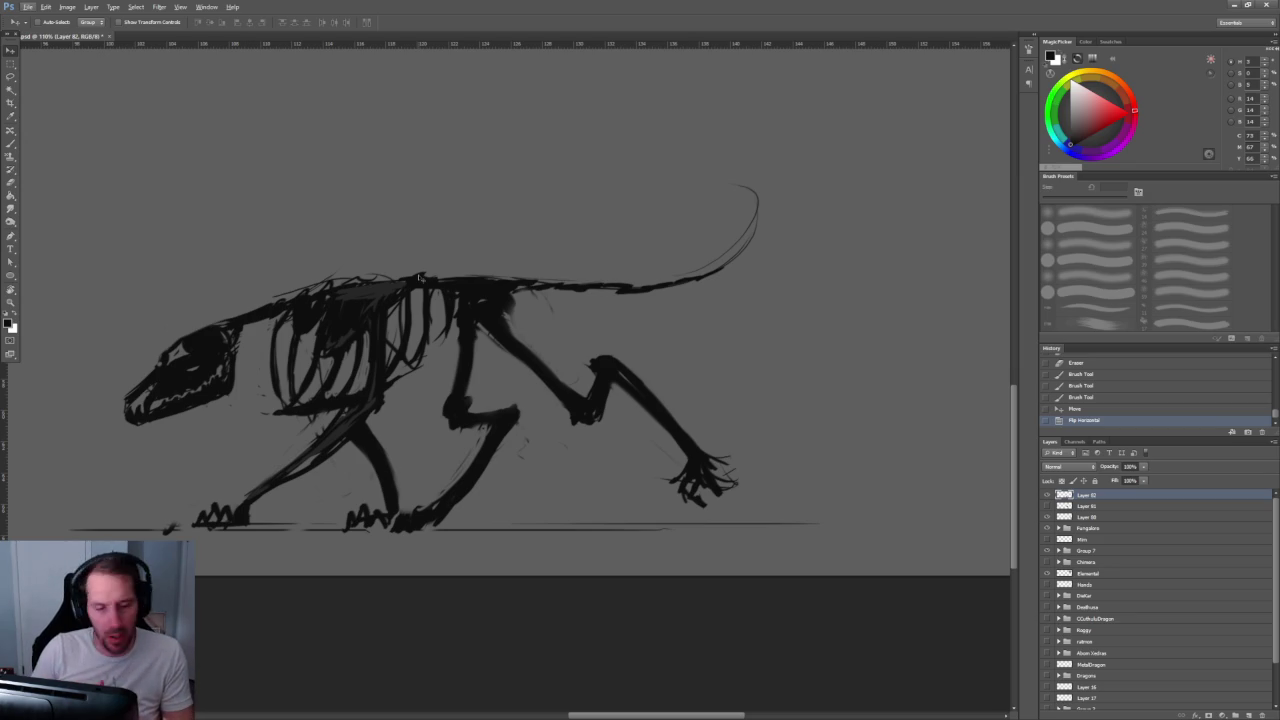
# Step: Erase stray marks near the ground and excess around the hind foot and front paw
pyautogui.hscroll(2, 486, 494)
pyautogui.press('b')
pyautogui.moveTo(410, 465); pyautogui.dragTo(428, 495)
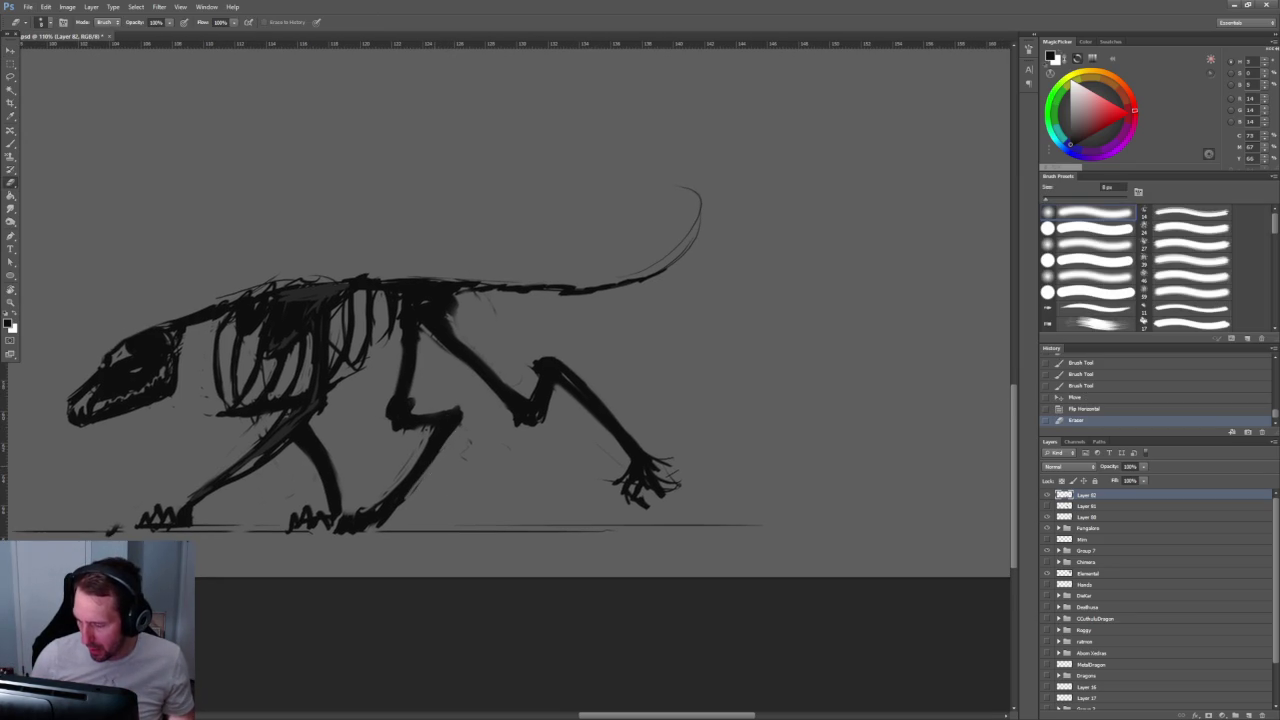
pyautogui.moveTo(379, 520); pyautogui.dragTo(383, 527)
pyautogui.moveTo(662, 460)
pyautogui.mouseDown()
pyautogui.moveTo(670, 483)
pyautogui.moveTo(647, 508)
pyautogui.moveTo(627, 472)
pyautogui.mouseUp()
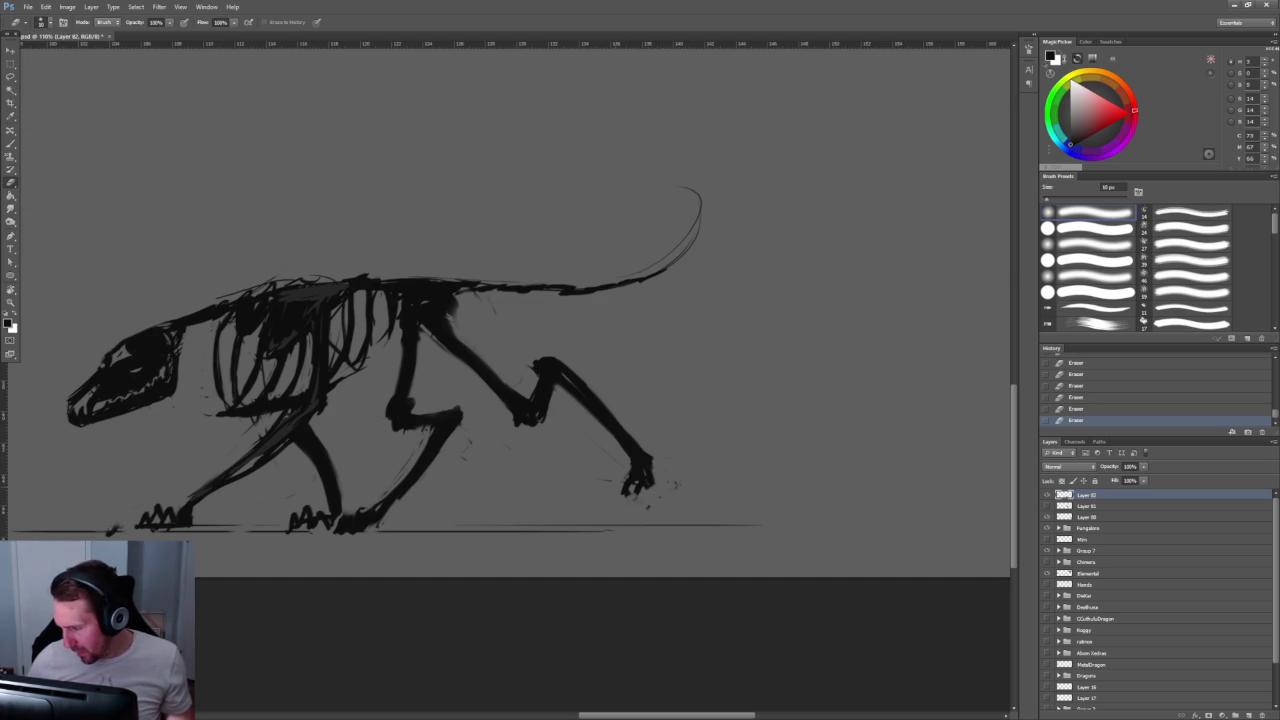
# Step: Clean up around the front paw's claws, then zoom out to review the whole sheet
pyautogui.press('b')
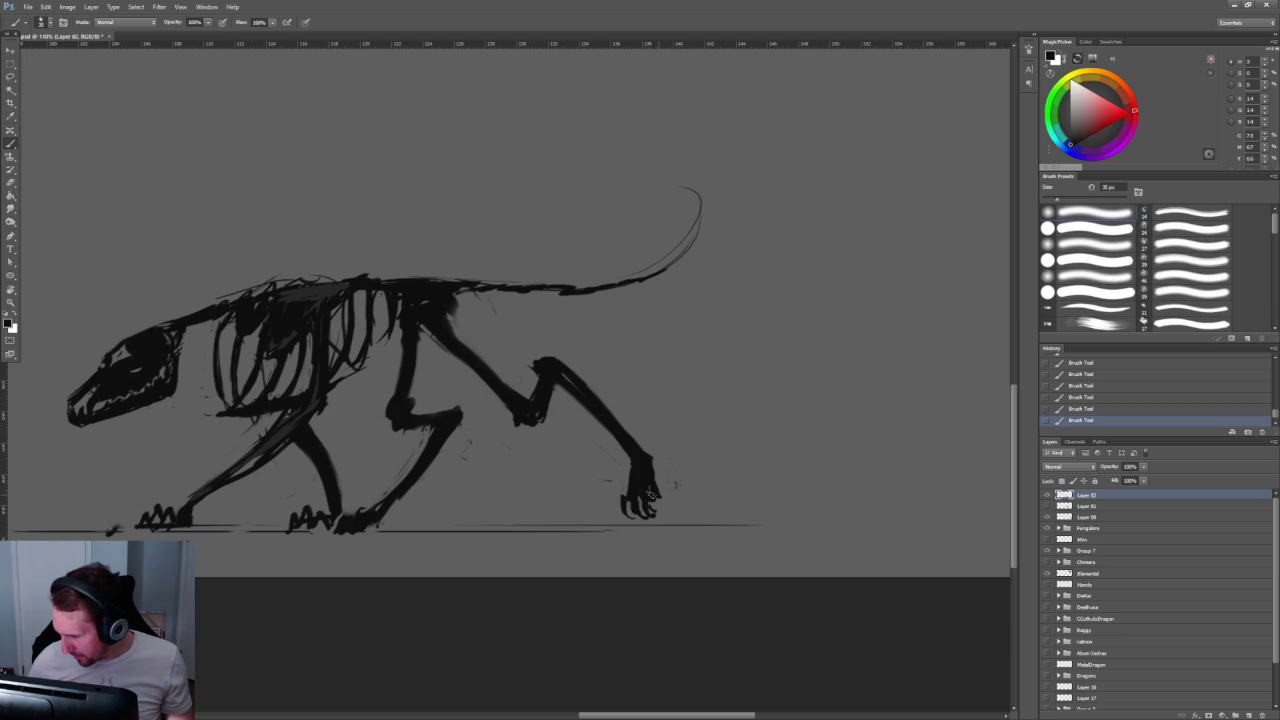
pyautogui.press('e')
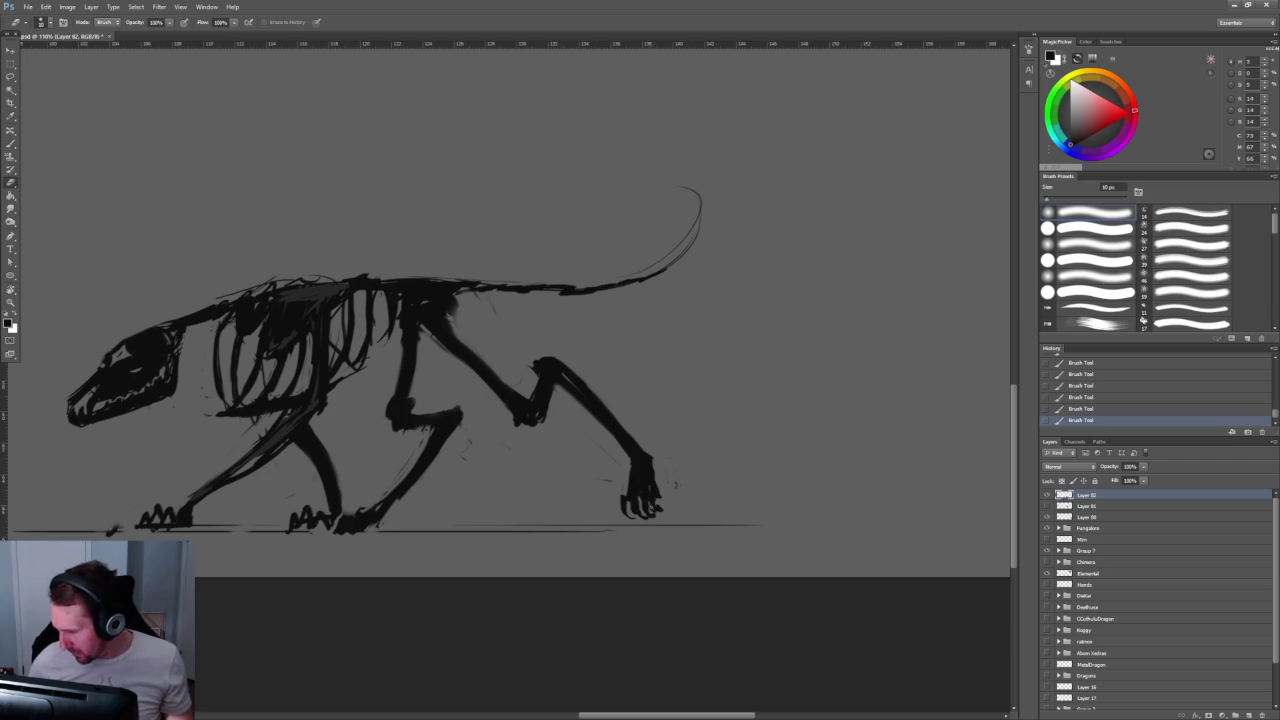
pyautogui.moveTo(600, 440); pyautogui.dragTo(620, 460)
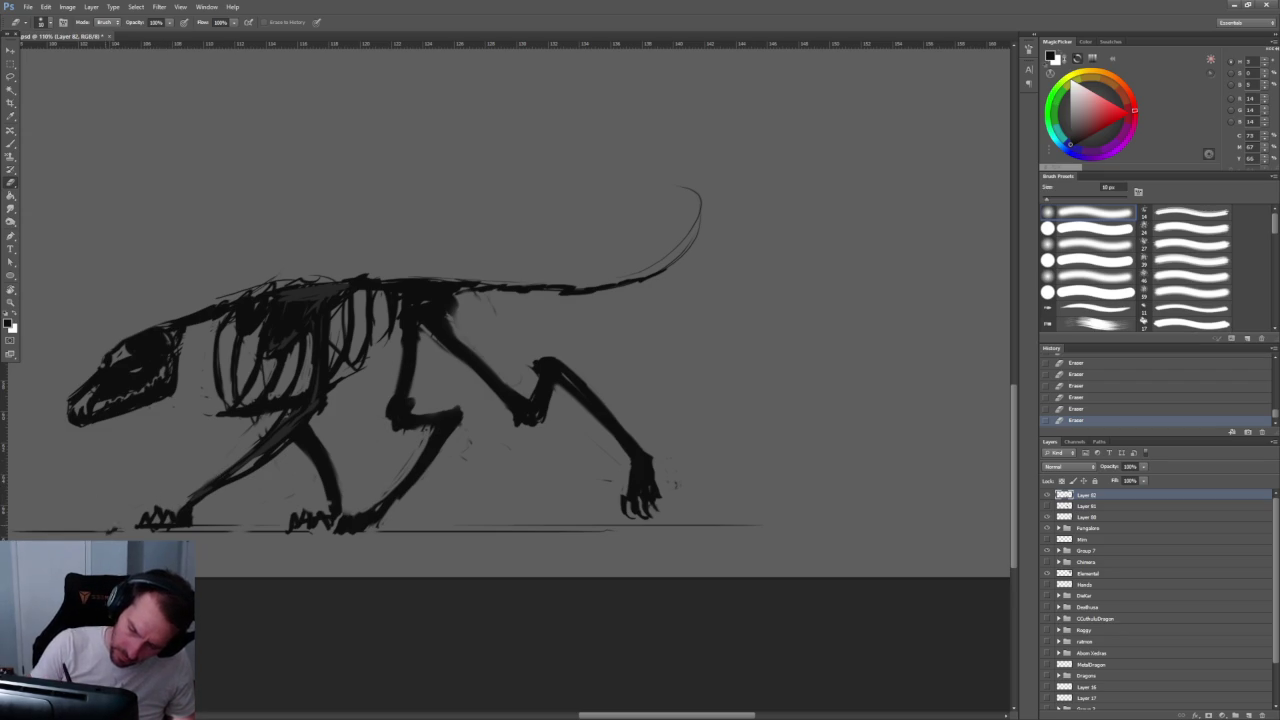
pyautogui.moveTo(654, 394); pyautogui.dragTo(757, 386)
pyautogui.press('z')
pyautogui.moveTo(500, 380); pyautogui.dragTo(420, 380)
pyautogui.moveTo(500, 300); pyautogui.dragTo(560, 300)
pyautogui.press('b')
pyautogui.hotkey('alt', '[')
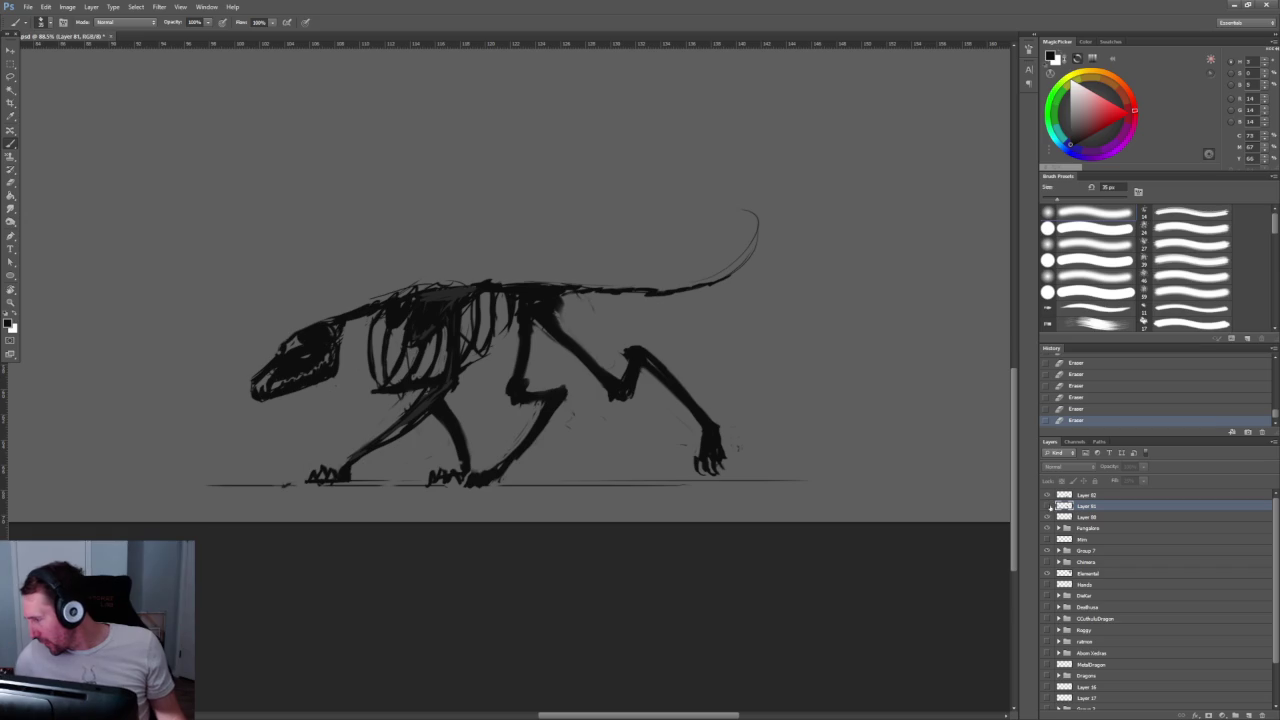
# Step: On a new layer, paint bright and darker red fur along the hound's jaw
pyautogui.click(1248, 714)
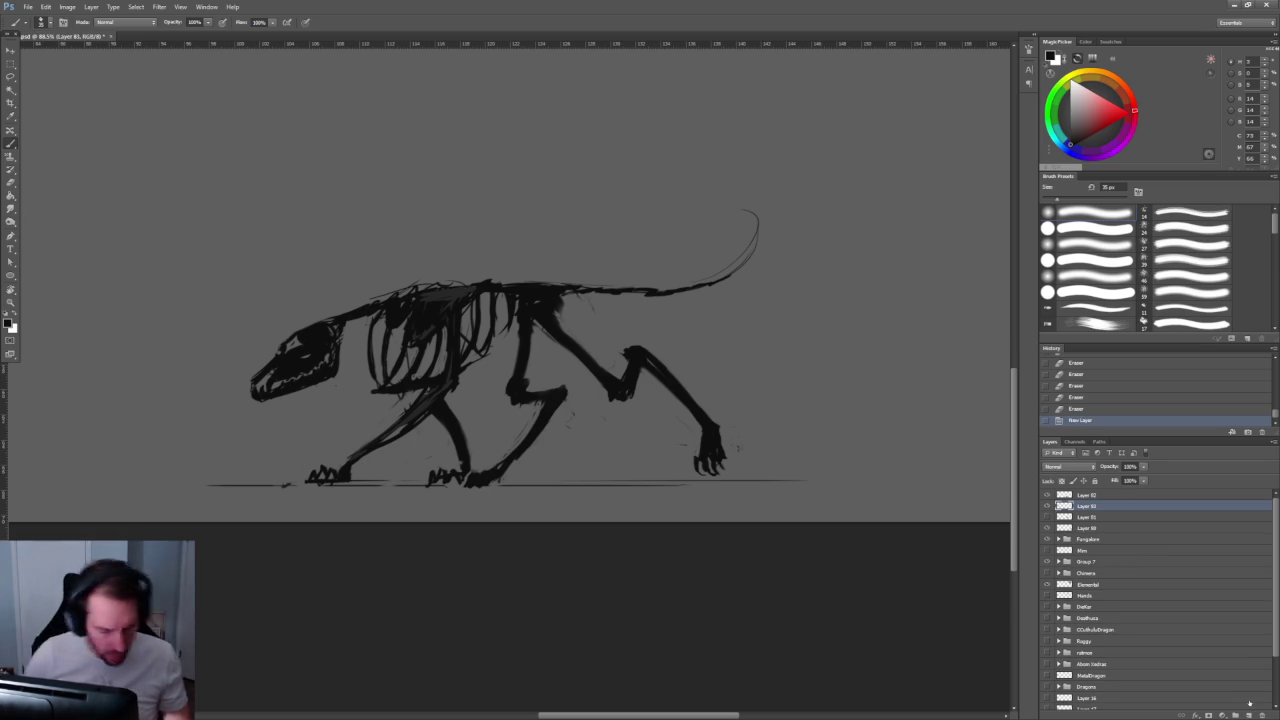
pyautogui.click(1120, 112)
pyautogui.moveTo(257, 387); pyautogui.dragTo(305, 372)
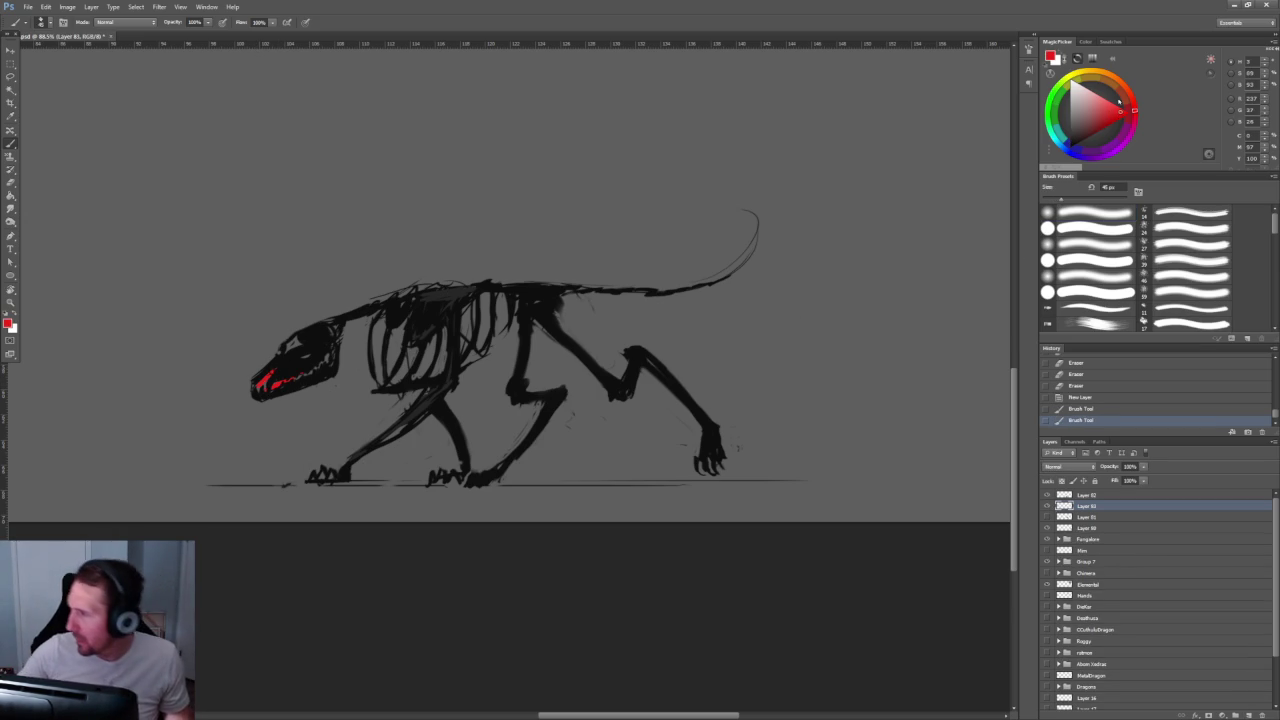
pyautogui.click(1108, 123)
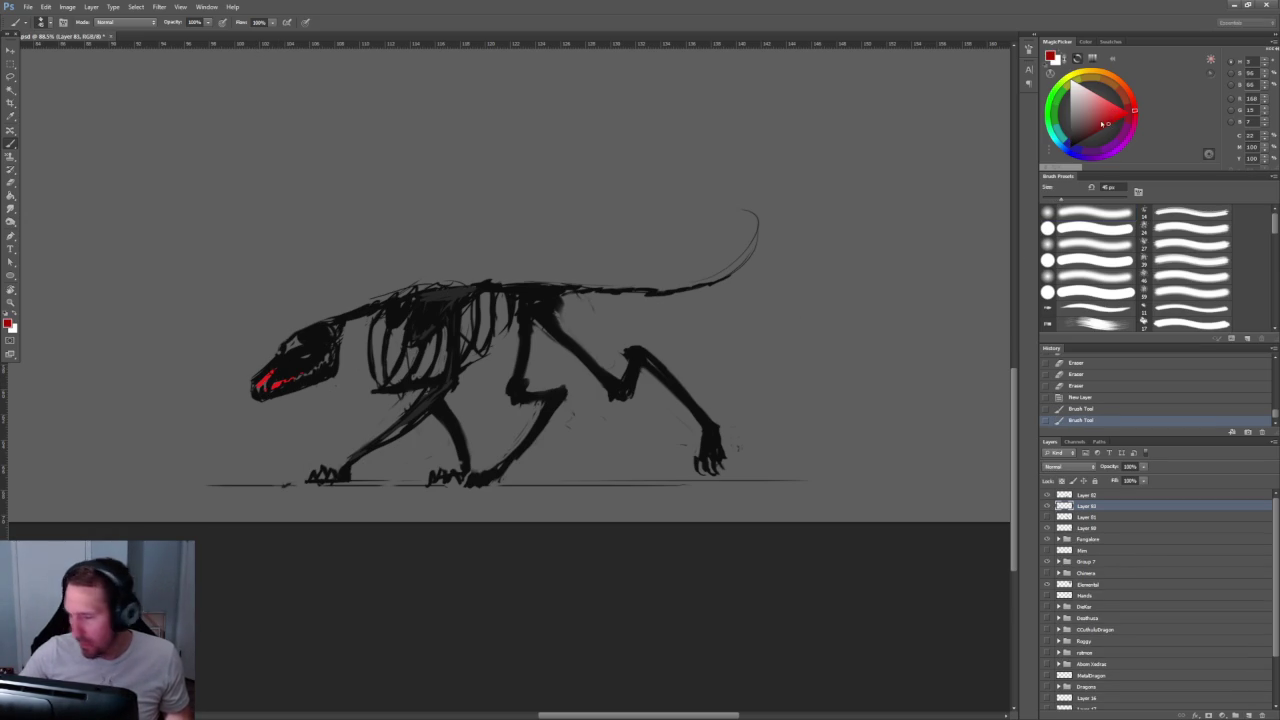
pyautogui.moveTo(258, 386); pyautogui.dragTo(320, 366)
pyautogui.moveTo(280, 382); pyautogui.dragTo(338, 296)
# Step: Paint a spiky red flame crest over the head plus red fur under the jaw
pyautogui.press(']')
pyautogui.moveTo(292, 338)
pyautogui.mouseDown()
pyautogui.moveTo(332, 294)
pyautogui.moveTo(418, 274)
pyautogui.mouseUp()
pyautogui.press(']')
pyautogui.moveTo(340, 304)
pyautogui.mouseDown()
pyautogui.moveTo(404, 270)
pyautogui.moveTo(472, 284)
pyautogui.mouseUp()
pyautogui.press(']')
pyautogui.moveTo(346, 330)
pyautogui.mouseDown()
pyautogui.moveTo(396, 310)
pyautogui.moveTo(386, 326)
pyautogui.mouseUp()
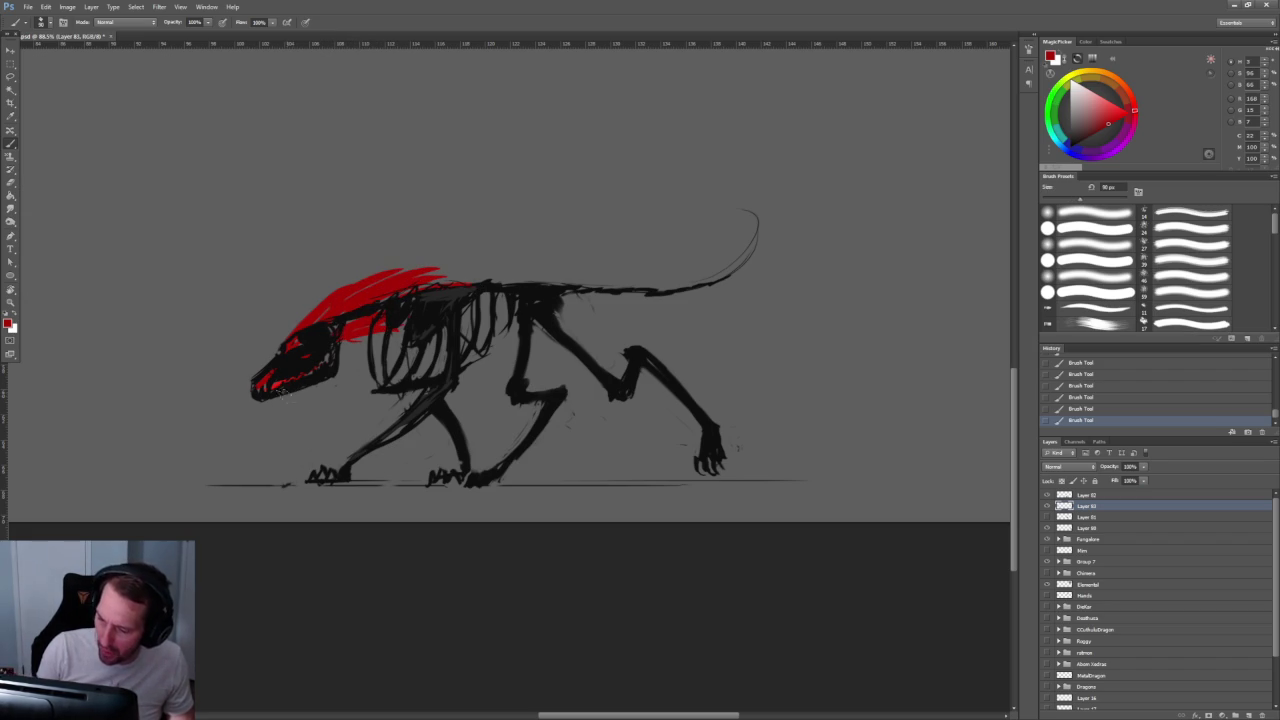
pyautogui.moveTo(280, 392); pyautogui.dragTo(350, 378)
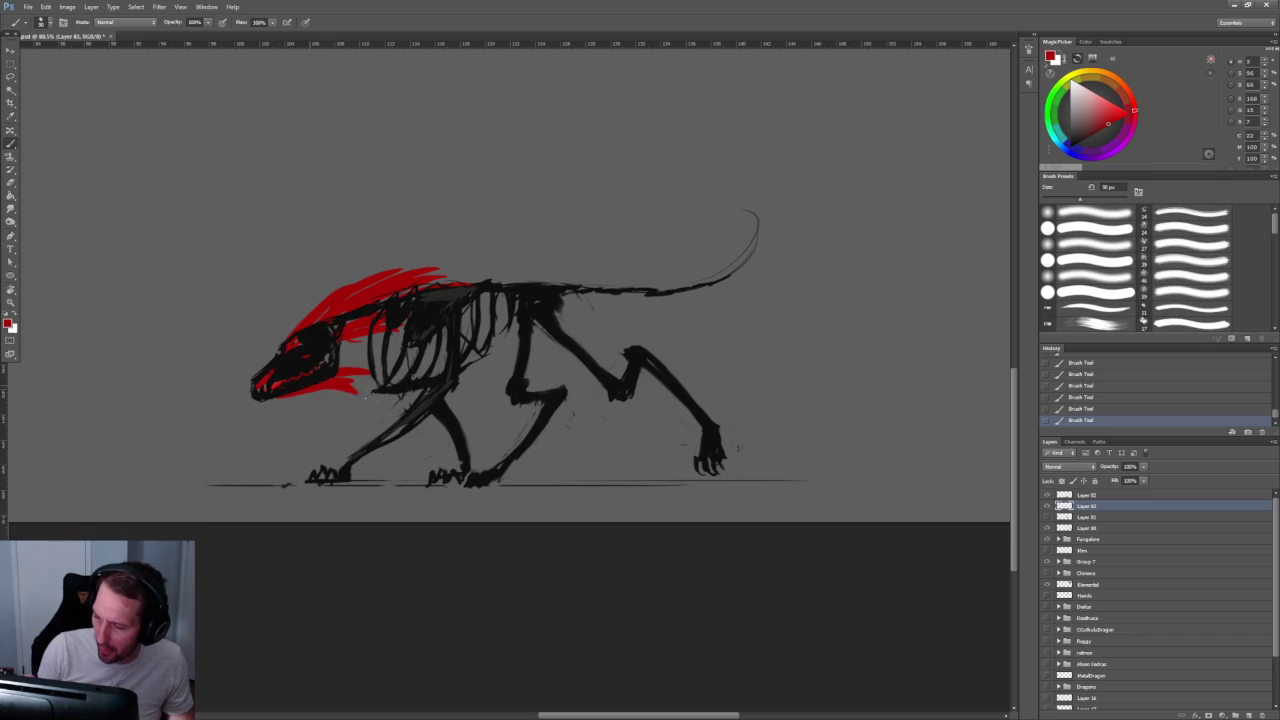
# Step: Fill the neck, ribs and top of the back with red fur
pyautogui.press(']')
pyautogui.moveTo(320, 364); pyautogui.dragTo(405, 338)
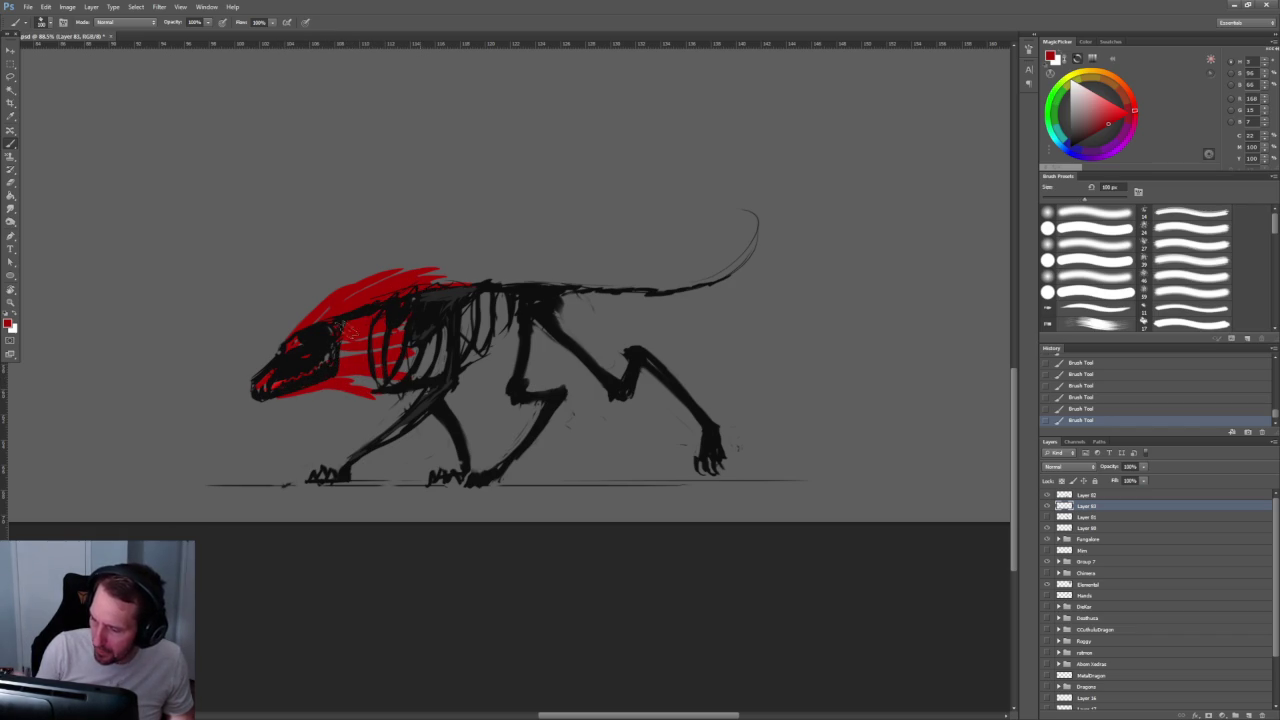
pyautogui.press(']')
pyautogui.press(']')
pyautogui.moveTo(380, 375)
pyautogui.mouseDown()
pyautogui.moveTo(455, 358)
pyautogui.moveTo(378, 438)
pyautogui.mouseUp()
pyautogui.press('[')
pyautogui.moveTo(325, 472)
pyautogui.mouseDown()
pyautogui.moveTo(310, 480)
pyautogui.moveTo(368, 462)
pyautogui.moveTo(452, 380)
pyautogui.mouseUp()
pyautogui.moveTo(420, 336)
pyautogui.mouseDown()
pyautogui.moveTo(410, 318)
pyautogui.moveTo(492, 304)
pyautogui.moveTo(523, 318)
pyautogui.mouseUp()
pyautogui.moveTo(468, 286)
pyautogui.mouseDown()
pyautogui.moveTo(676, 294)
pyautogui.moveTo(765, 250)
pyautogui.mouseUp()
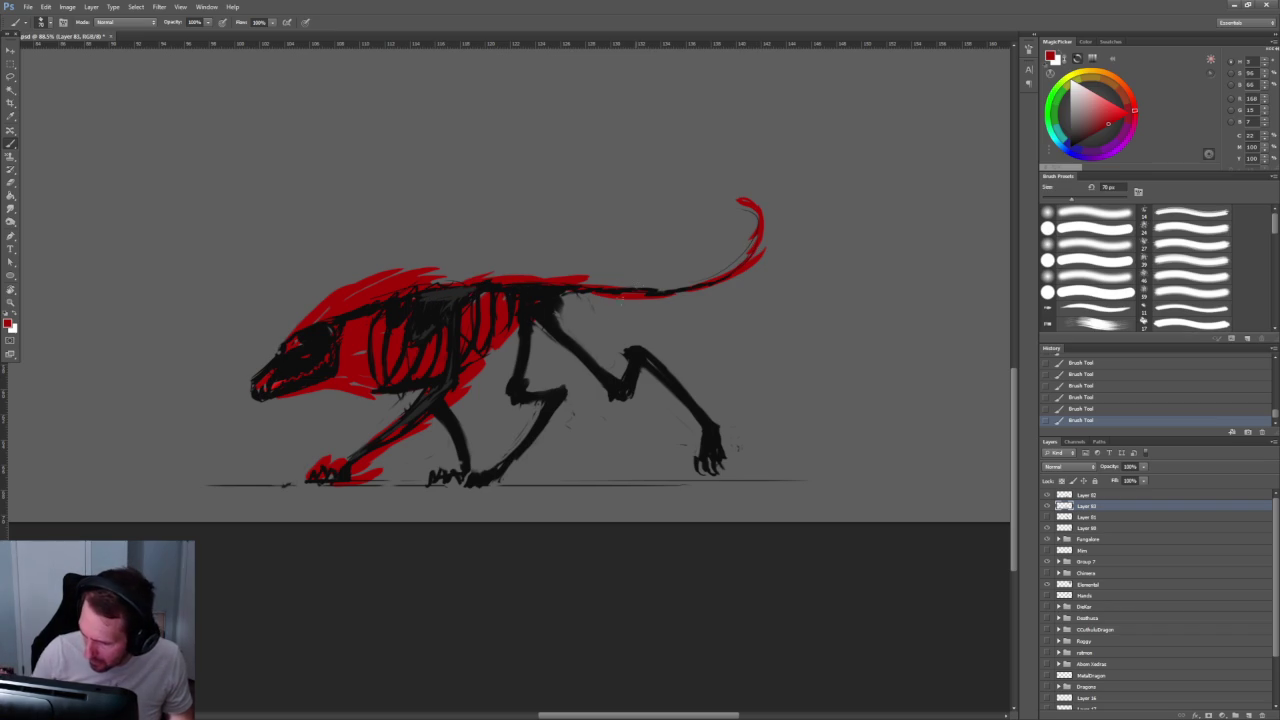
# Step: Add red fur along the hind thigh and knee and red patches on the ground line
pyautogui.moveTo(545, 323)
pyautogui.mouseDown()
pyautogui.moveTo(612, 392)
pyautogui.moveTo(644, 357)
pyautogui.mouseUp()
pyautogui.moveTo(522, 392)
pyautogui.mouseDown()
pyautogui.moveTo(600, 376)
pyautogui.moveTo(532, 434)
pyautogui.moveTo(545, 430)
pyautogui.mouseUp()
pyautogui.moveTo(638, 348)
pyautogui.mouseDown()
pyautogui.moveTo(647, 337)
pyautogui.moveTo(722, 446)
pyautogui.mouseUp()
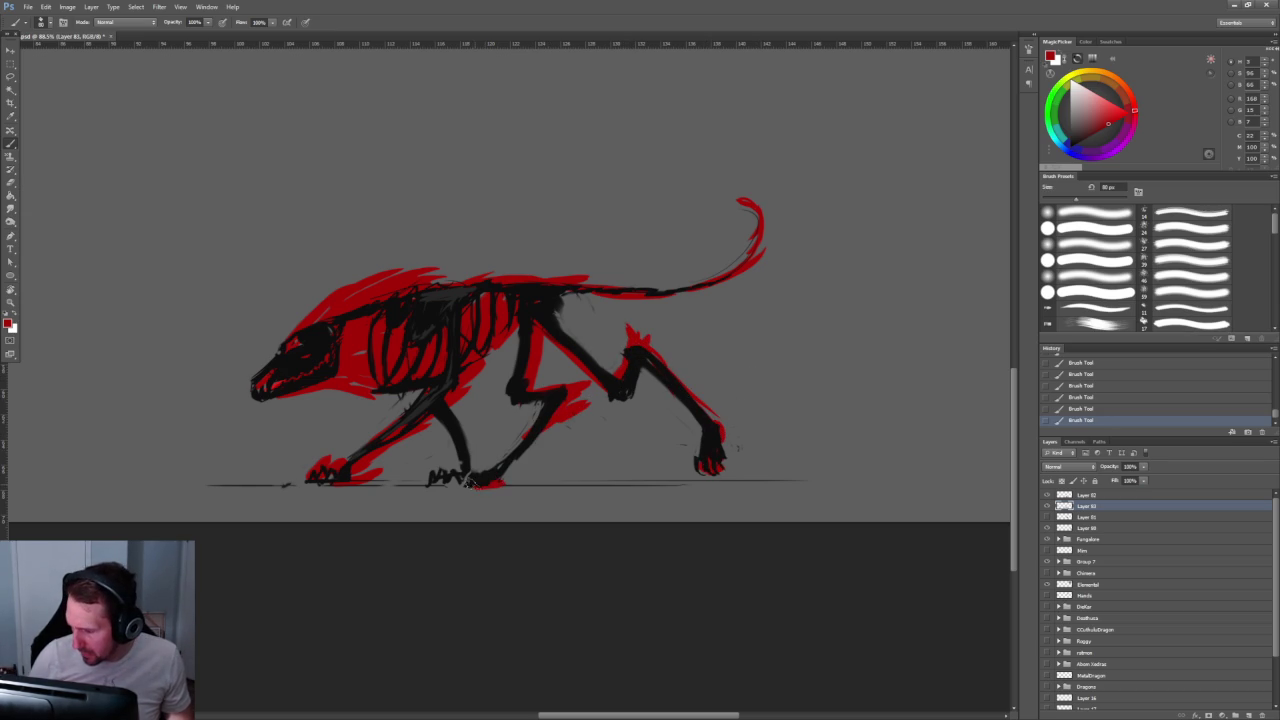
pyautogui.moveTo(465, 483); pyautogui.dragTo(540, 486)
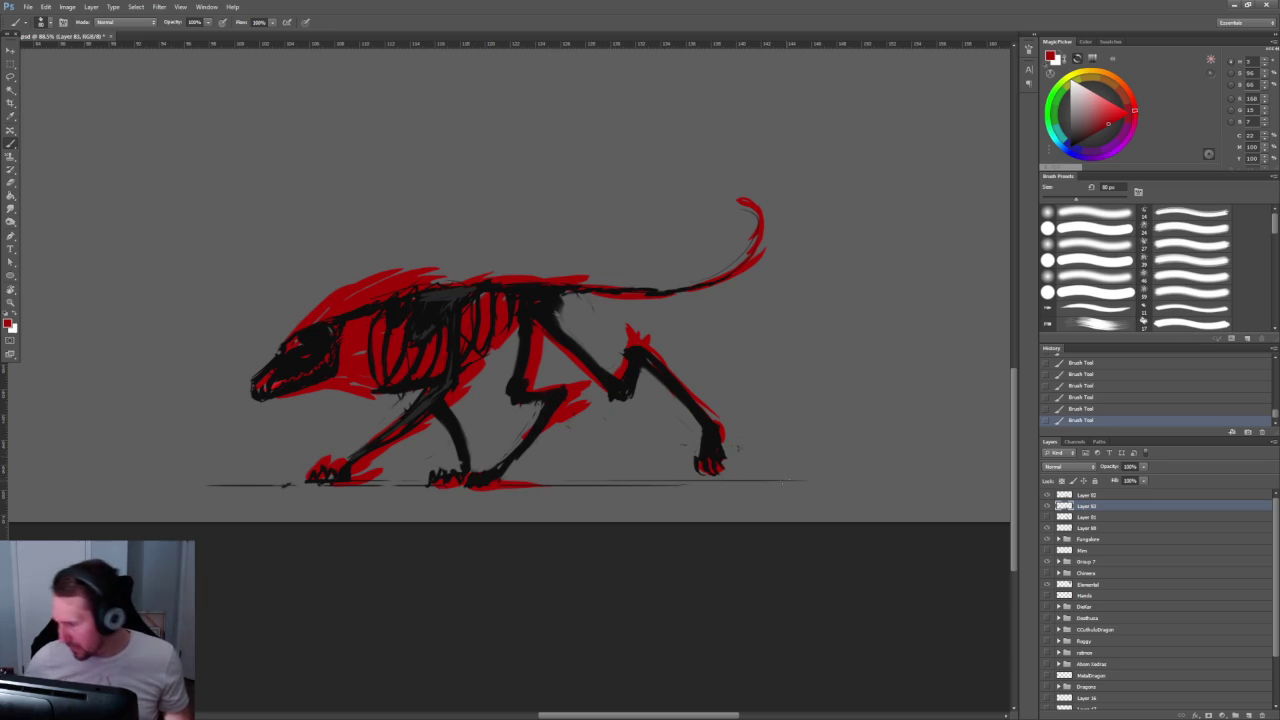
pyautogui.moveTo(812, 480); pyautogui.dragTo(870, 480)
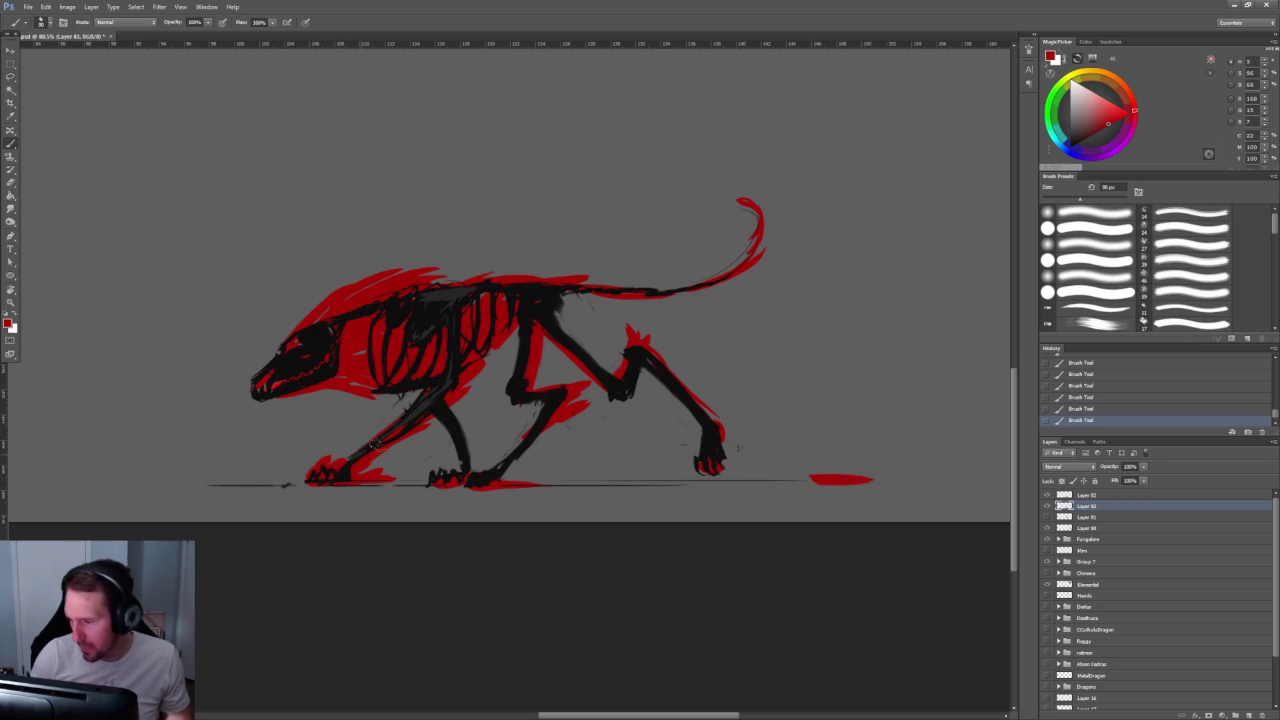
pyautogui.moveTo(547, 271); pyautogui.dragTo(529, 353)
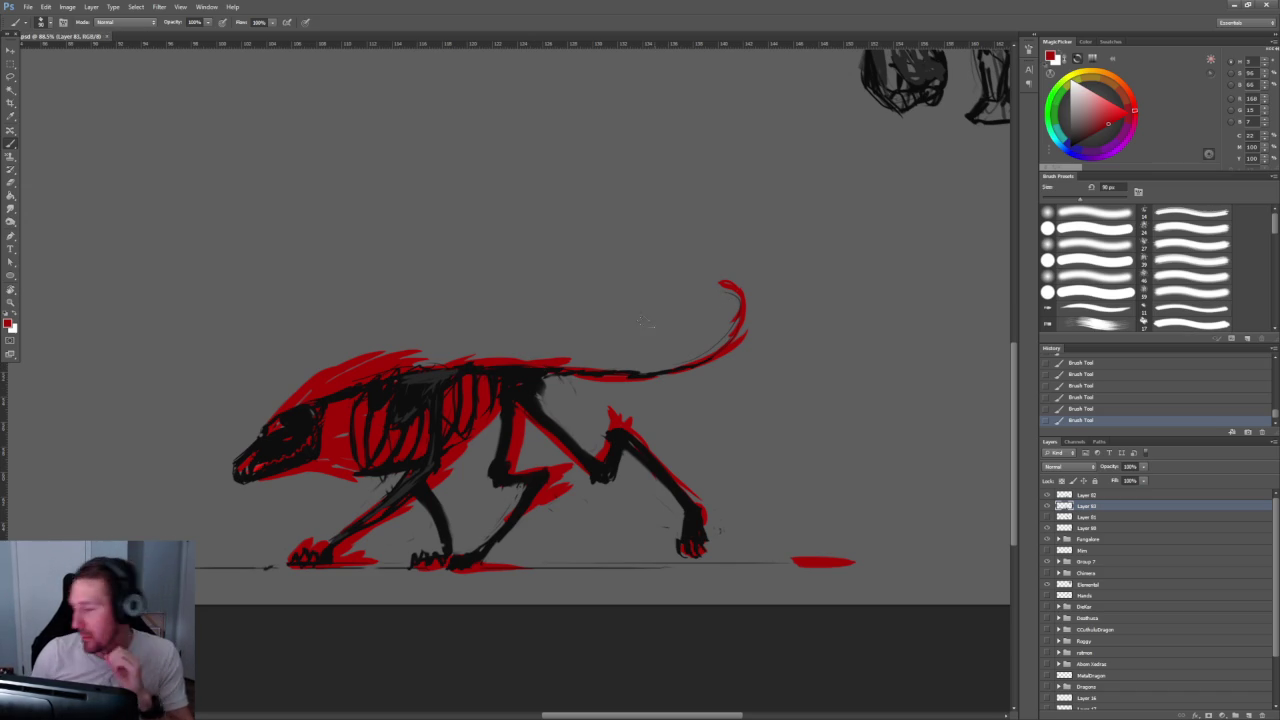
# Step: Fill red behind the front shoulder and strengthen the black front leg and foot
pyautogui.press(']')
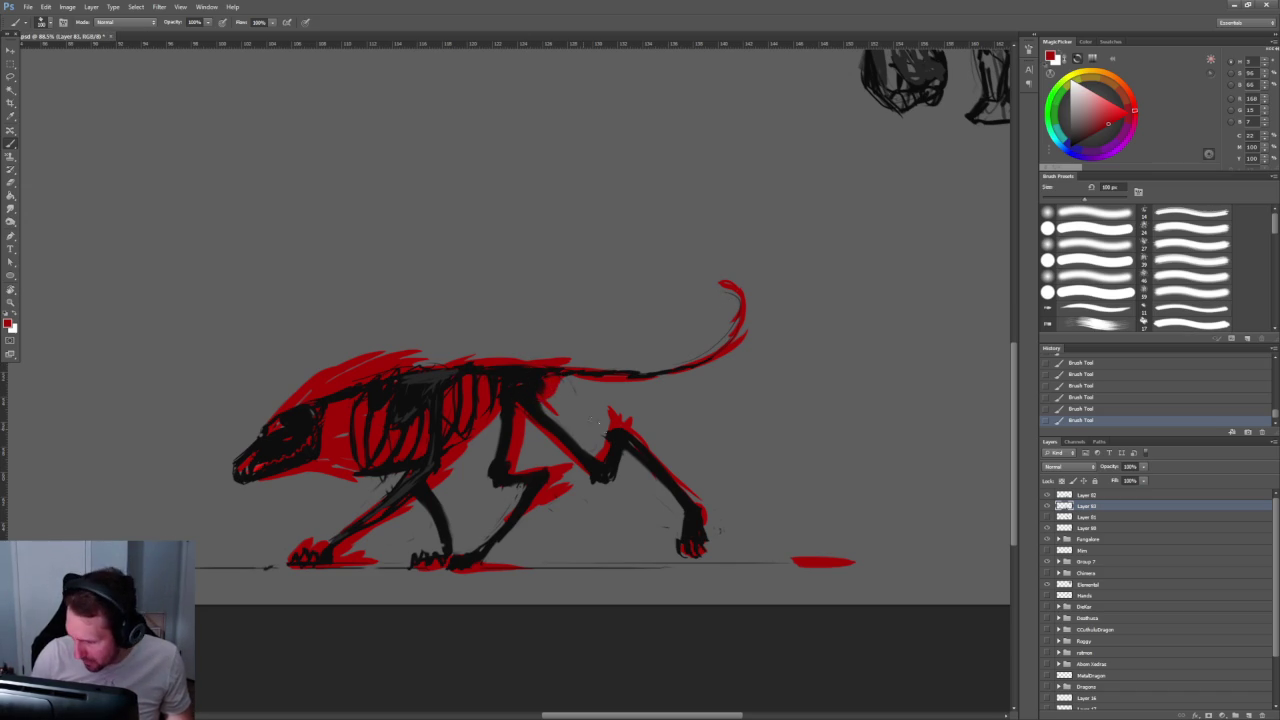
pyautogui.moveTo(530, 388)
pyautogui.mouseDown()
pyautogui.moveTo(570, 440)
pyautogui.moveTo(550, 415)
pyautogui.moveTo(566, 390)
pyautogui.mouseUp()
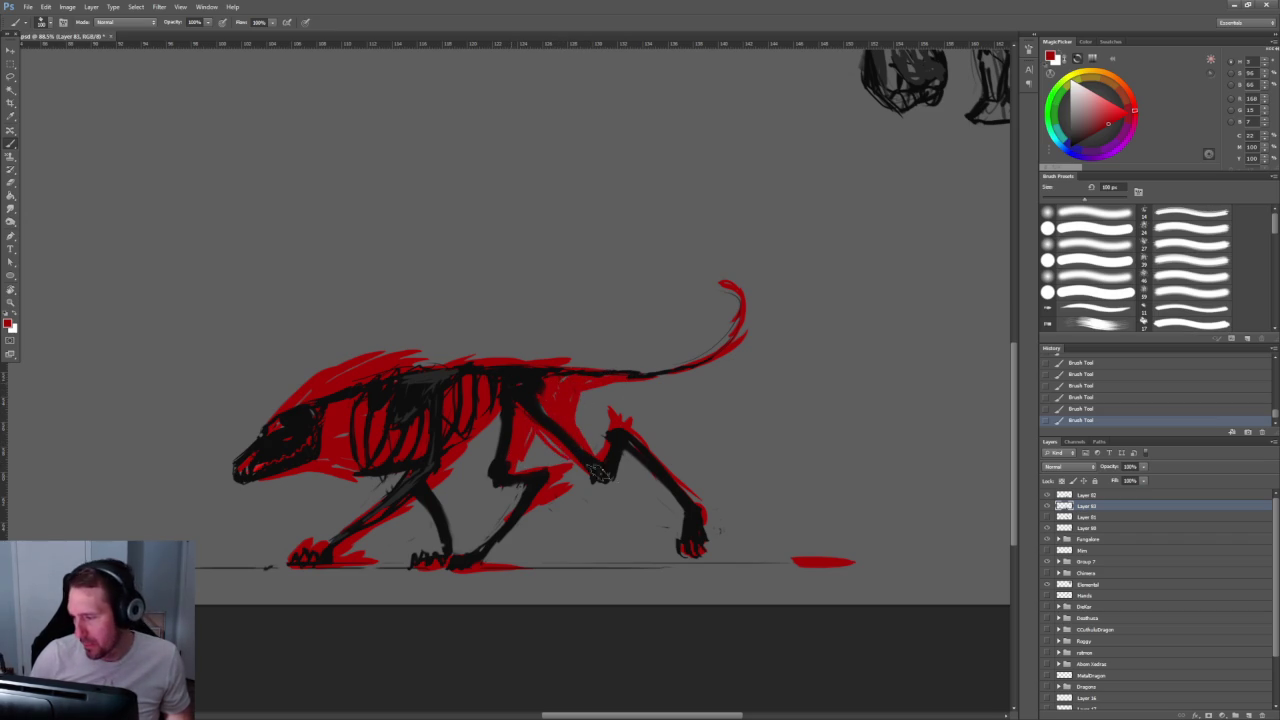
pyautogui.moveTo(506, 415); pyautogui.dragTo(492, 478)
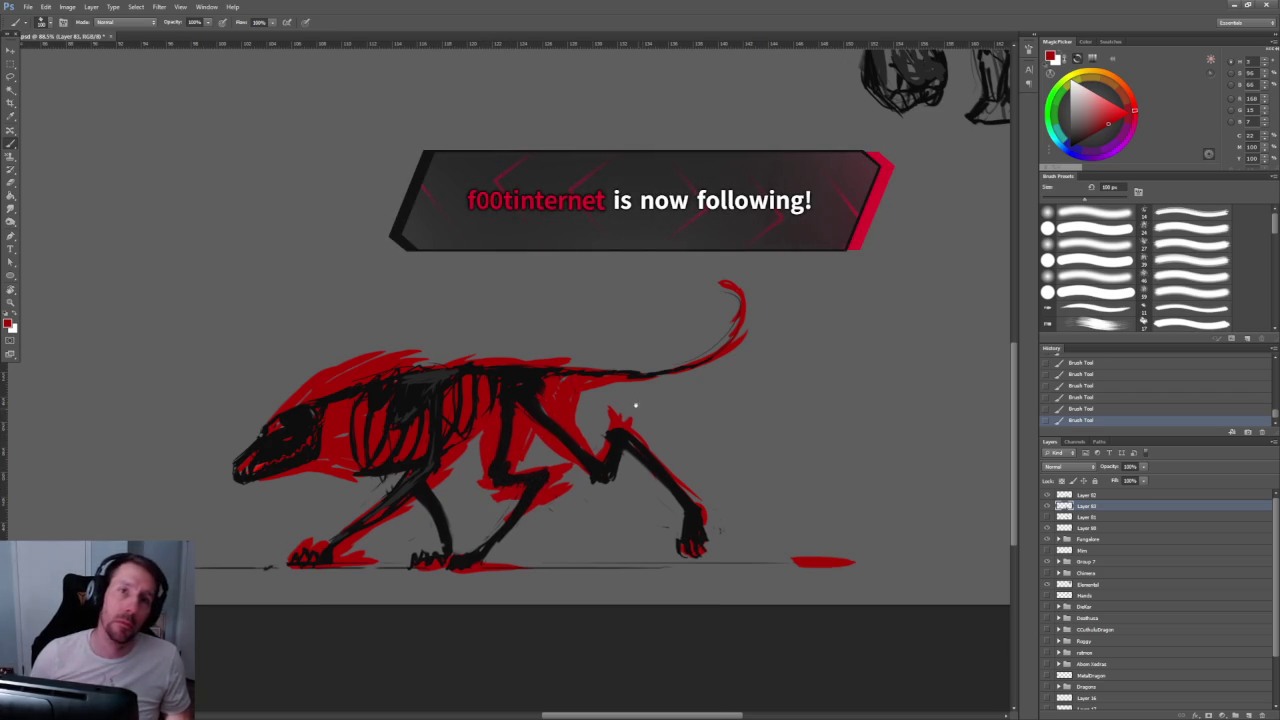
pyautogui.moveTo(620, 420); pyautogui.dragTo(595, 370)
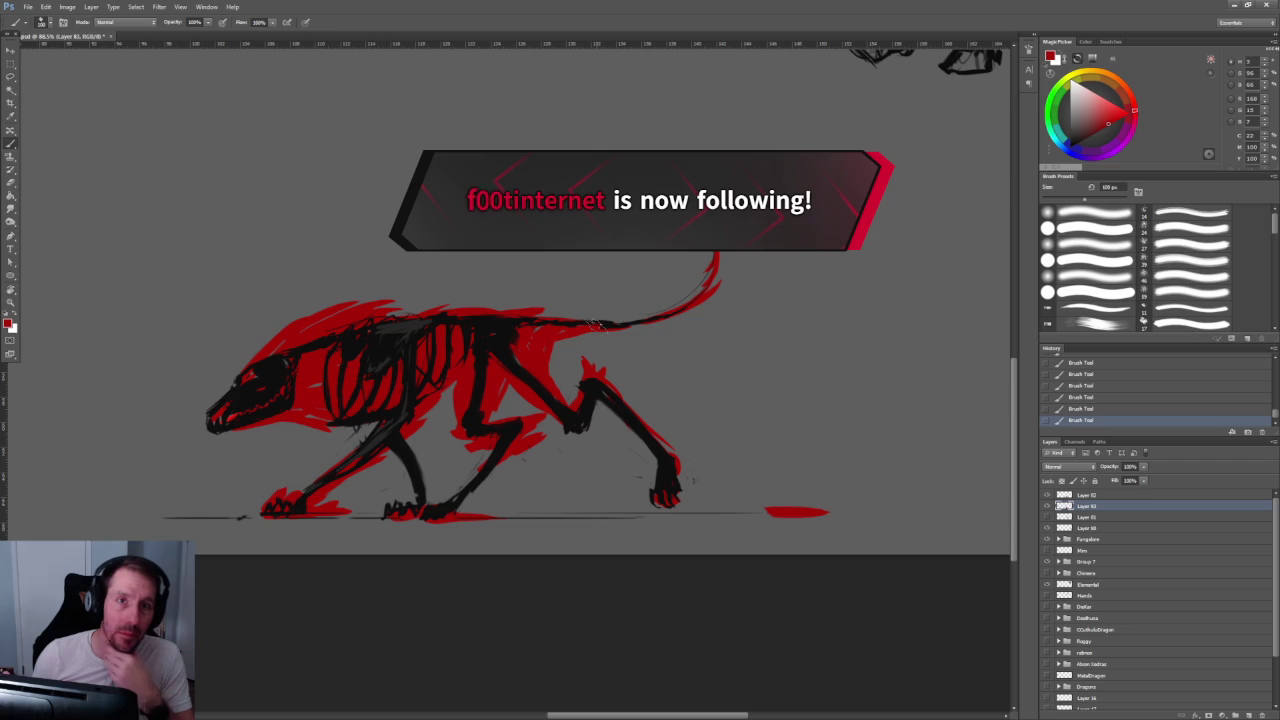
pyautogui.moveTo(495, 450); pyautogui.dragTo(440, 512)
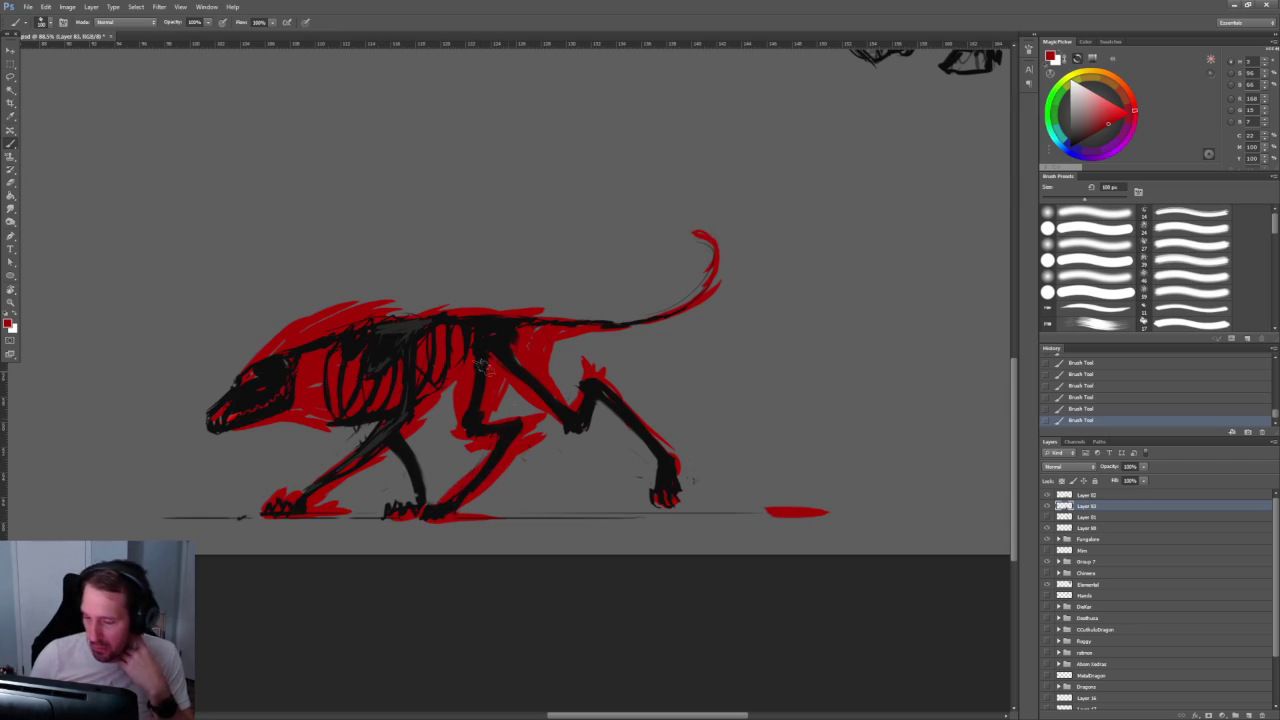
# Step: Reinforce the spine and back line toward the tail and flare the tail tip in red
pyautogui.moveTo(370, 335); pyautogui.dragTo(478, 306)
pyautogui.moveTo(560, 318)
pyautogui.mouseDown()
pyautogui.moveTo(703, 294)
pyautogui.moveTo(716, 234)
pyautogui.mouseUp()
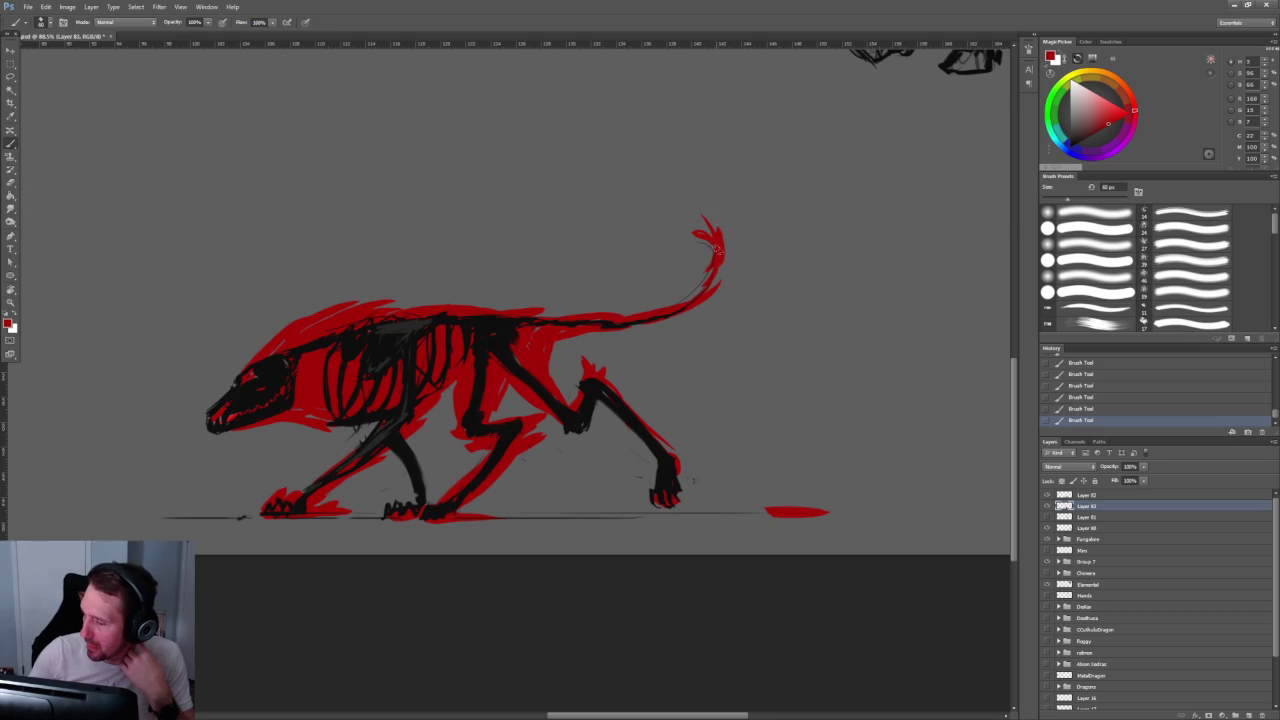
pyautogui.moveTo(703, 230); pyautogui.dragTo(718, 185)
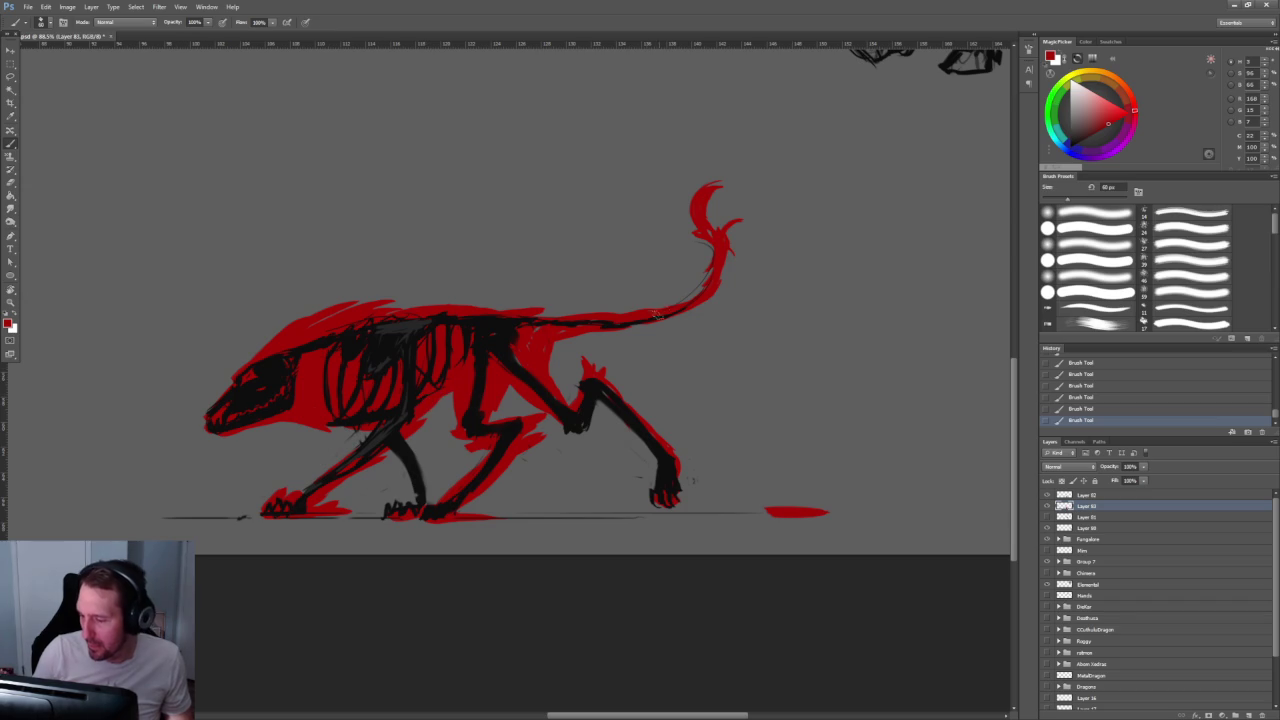
pyautogui.scroll(-5, 663, 313)
pyautogui.scroll(3, 655, 320)
pyautogui.scroll(3, 650, 325)
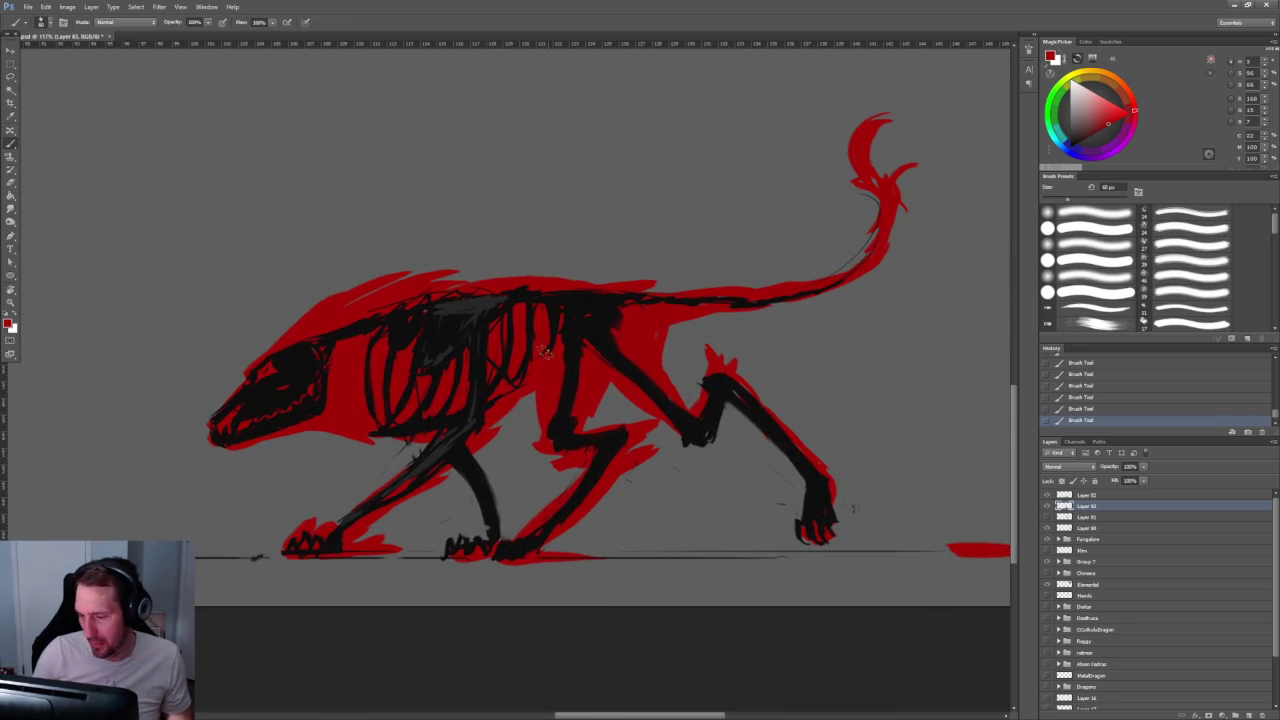
pyautogui.click(1109, 116)
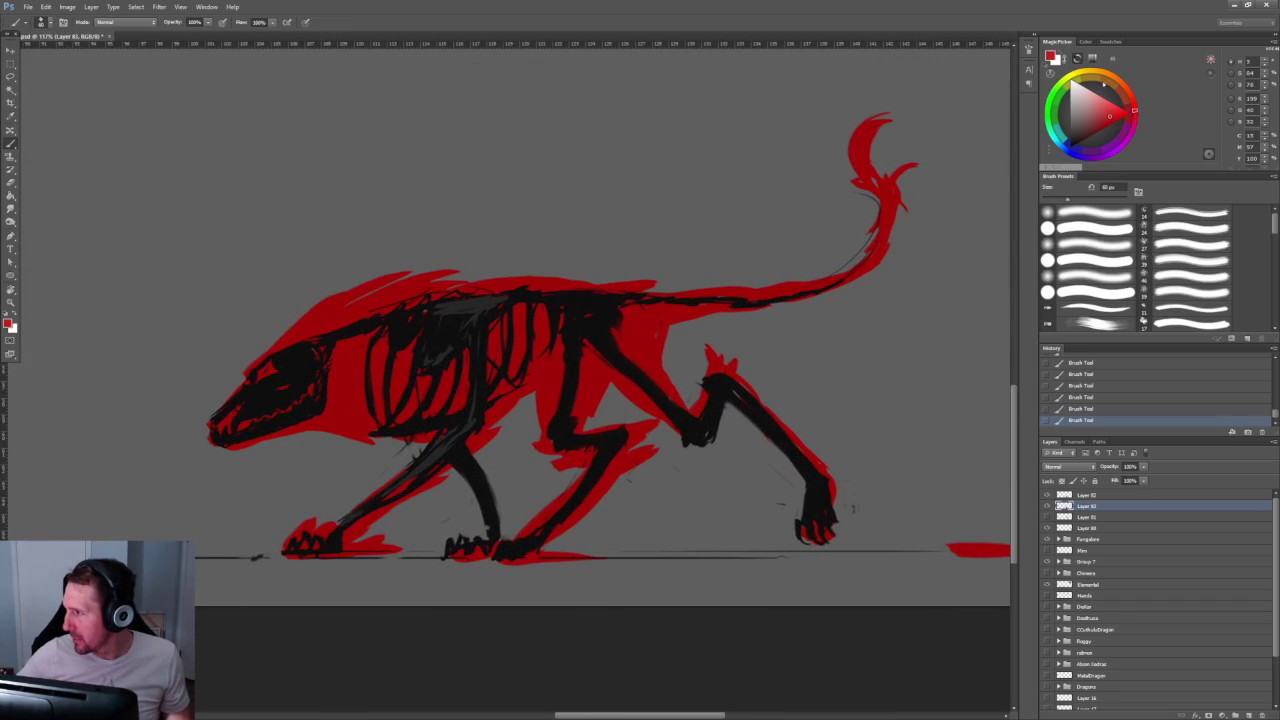
# Step: Switch to orange and paint a glow at the mouth, eye and jaw
pyautogui.click(1128, 93)
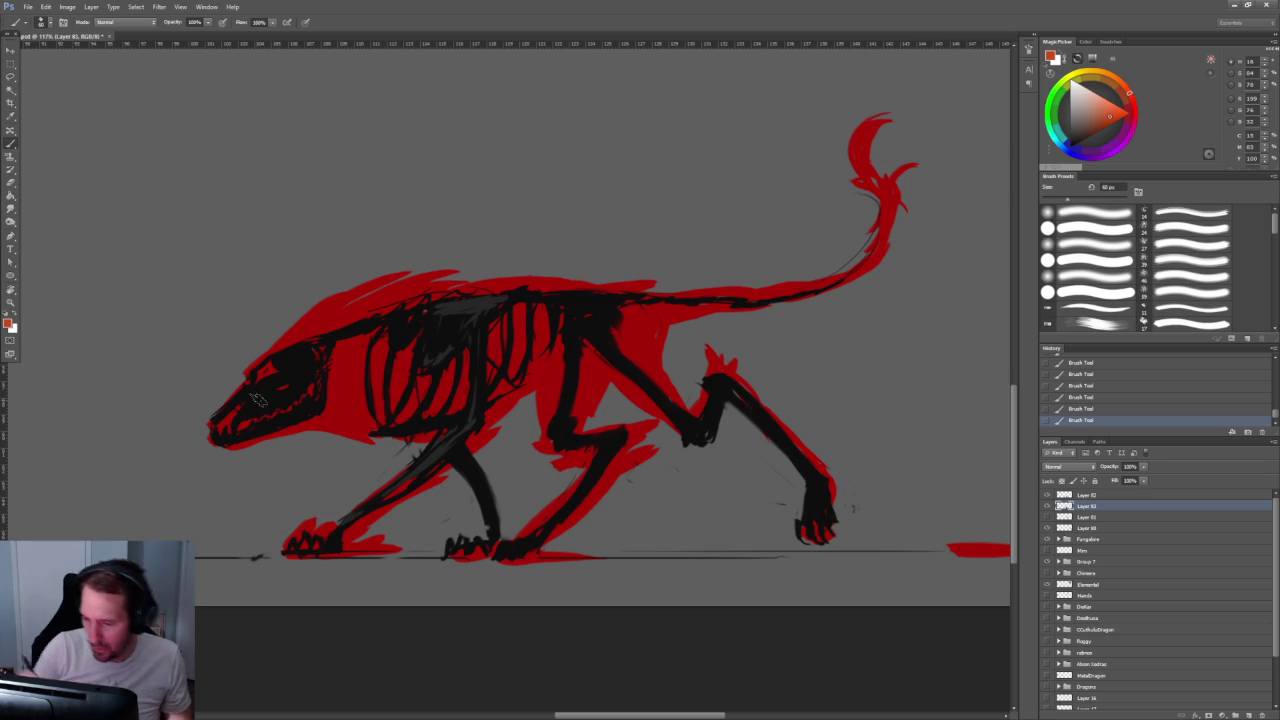
pyautogui.moveTo(238, 410); pyautogui.dragTo(225, 423)
pyautogui.moveTo(262, 368); pyautogui.dragTo(278, 376)
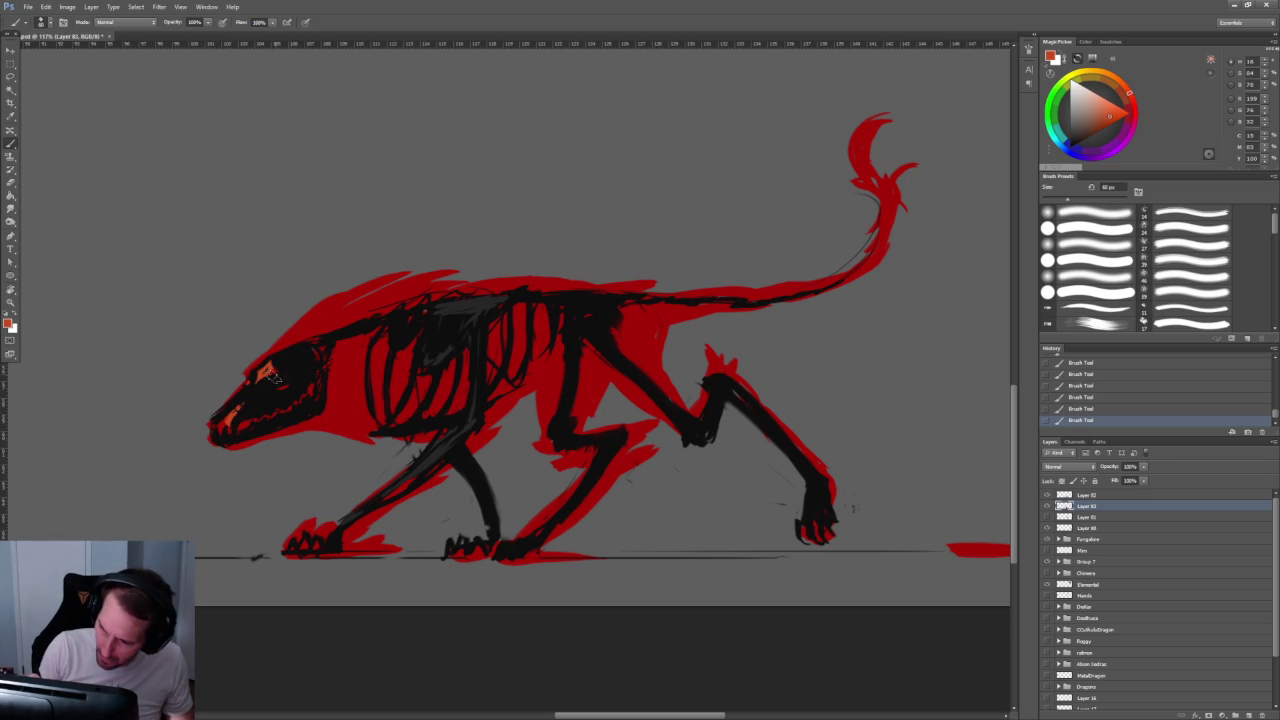
pyautogui.moveTo(240, 425)
pyautogui.mouseDown()
pyautogui.moveTo(364, 363)
pyautogui.moveTo(362, 335)
pyautogui.mouseUp()
# Step: Streak orange glow along the neck and upper back with a smaller brush
pyautogui.press(']')
pyautogui.press('[')
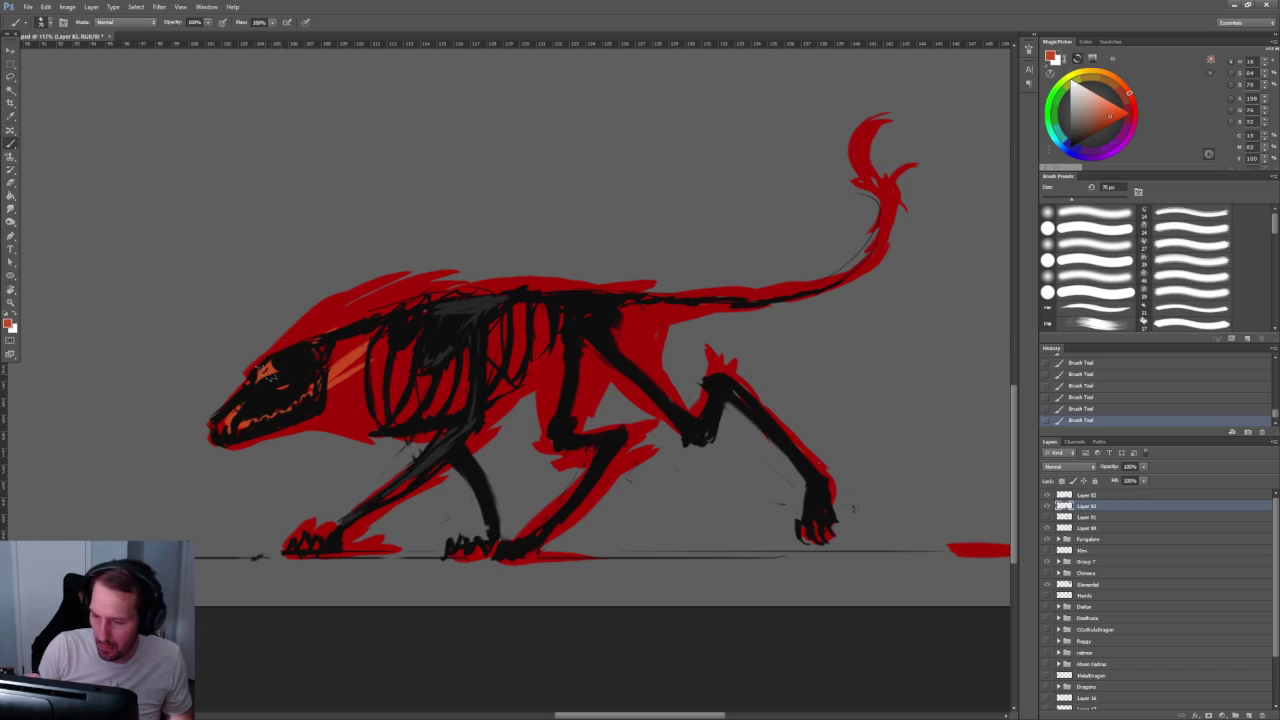
pyautogui.press('[')
pyautogui.moveTo(262, 368)
pyautogui.mouseDown()
pyautogui.moveTo(343, 300)
pyautogui.moveTo(330, 318)
pyautogui.moveTo(420, 288)
pyautogui.mouseUp()
pyautogui.moveTo(348, 314); pyautogui.dragTo(420, 282)
pyautogui.moveTo(313, 334)
pyautogui.mouseDown()
pyautogui.moveTo(380, 292)
pyautogui.moveTo(356, 290)
pyautogui.mouseUp()
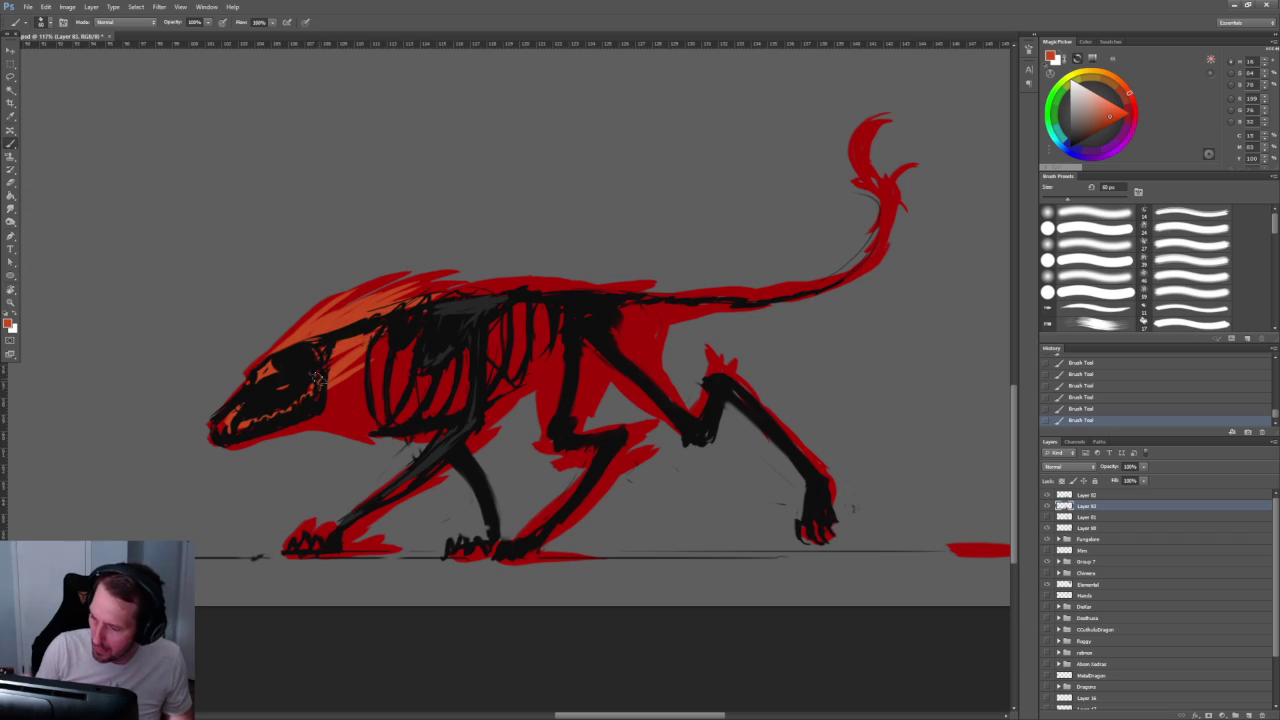
# Step: Fill the ribcage with orange glow and extend it toward the hips
pyautogui.press(']')
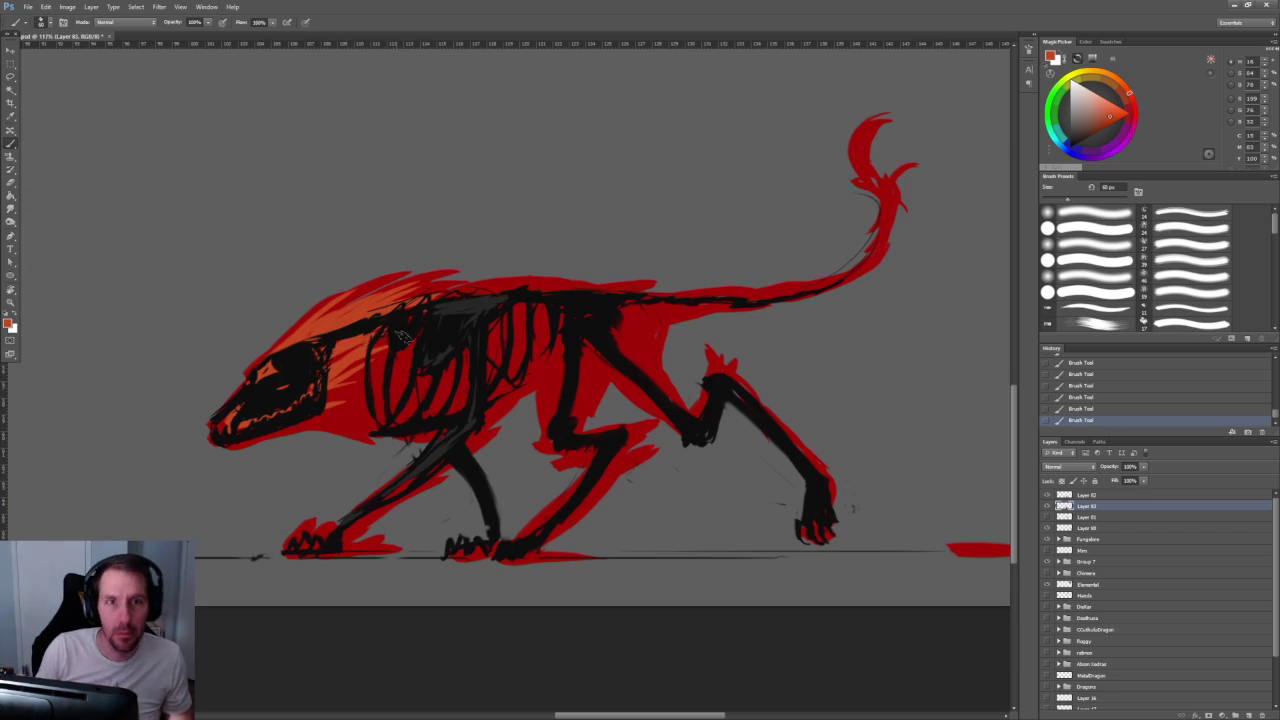
pyautogui.press(']')
pyautogui.press(']')
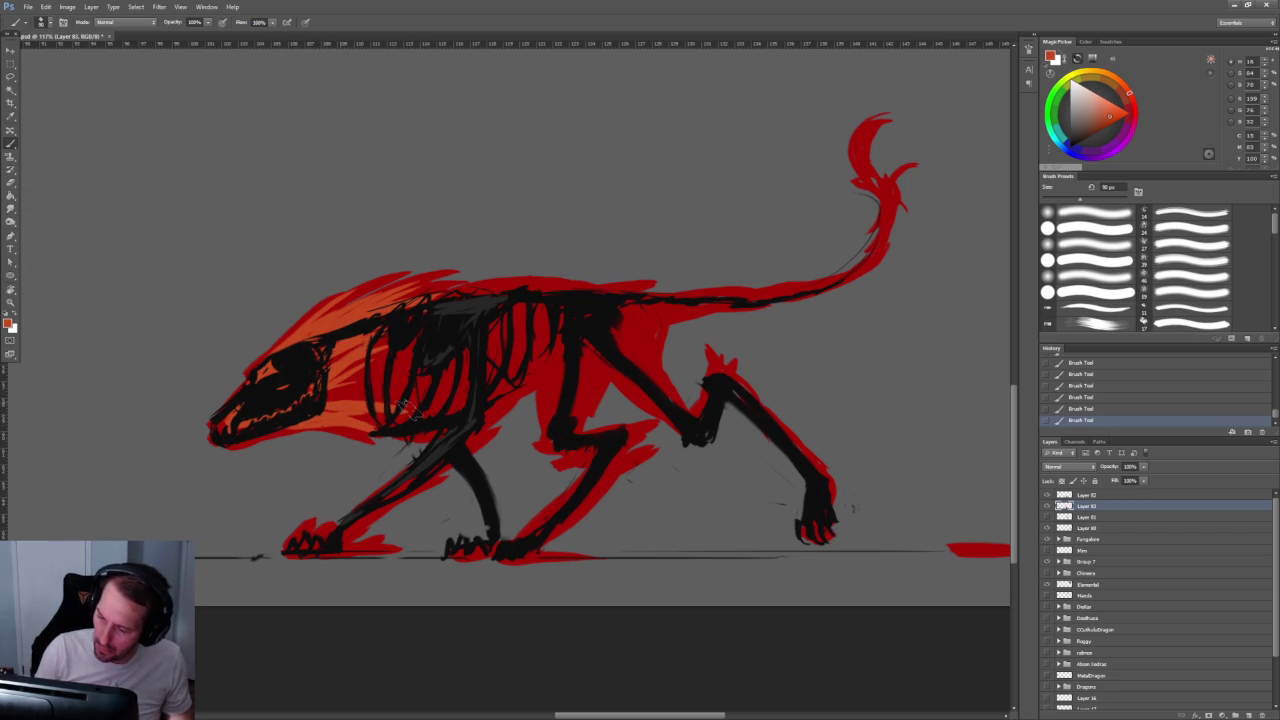
pyautogui.press(']')
pyautogui.moveTo(335, 394)
pyautogui.mouseDown()
pyautogui.moveTo(470, 408)
pyautogui.moveTo(462, 372)
pyautogui.mouseUp()
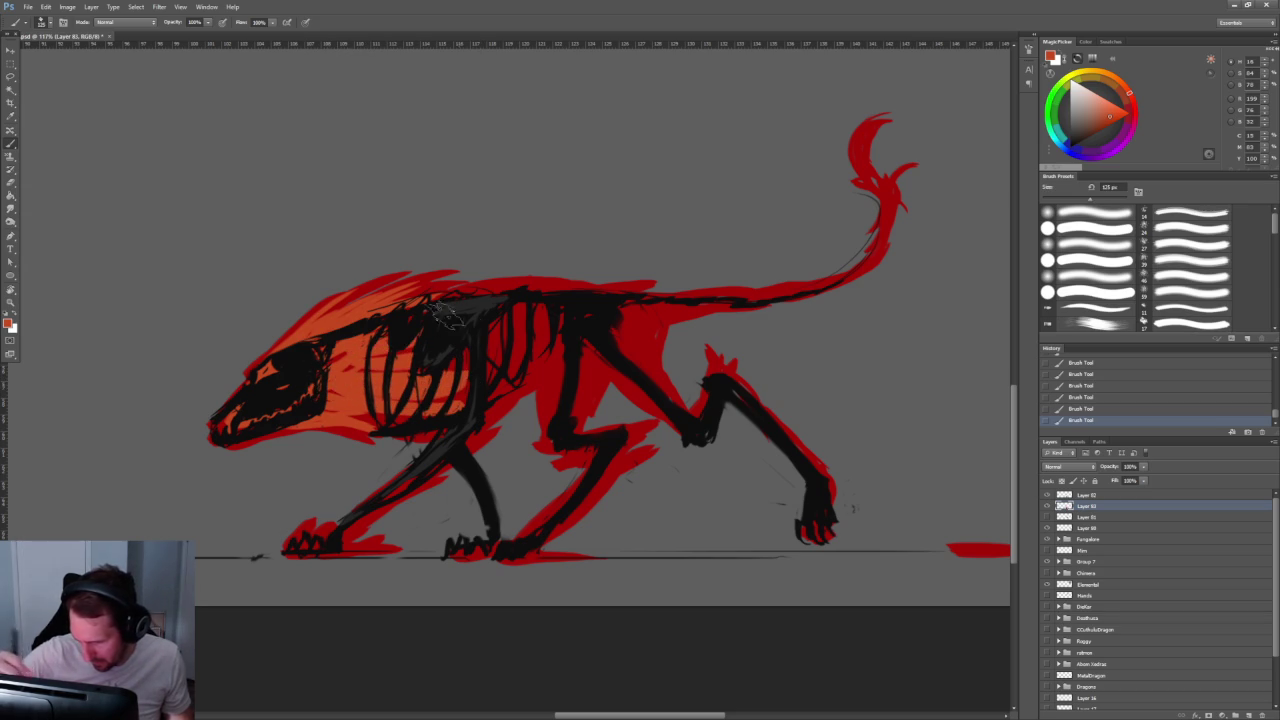
pyautogui.press('[')
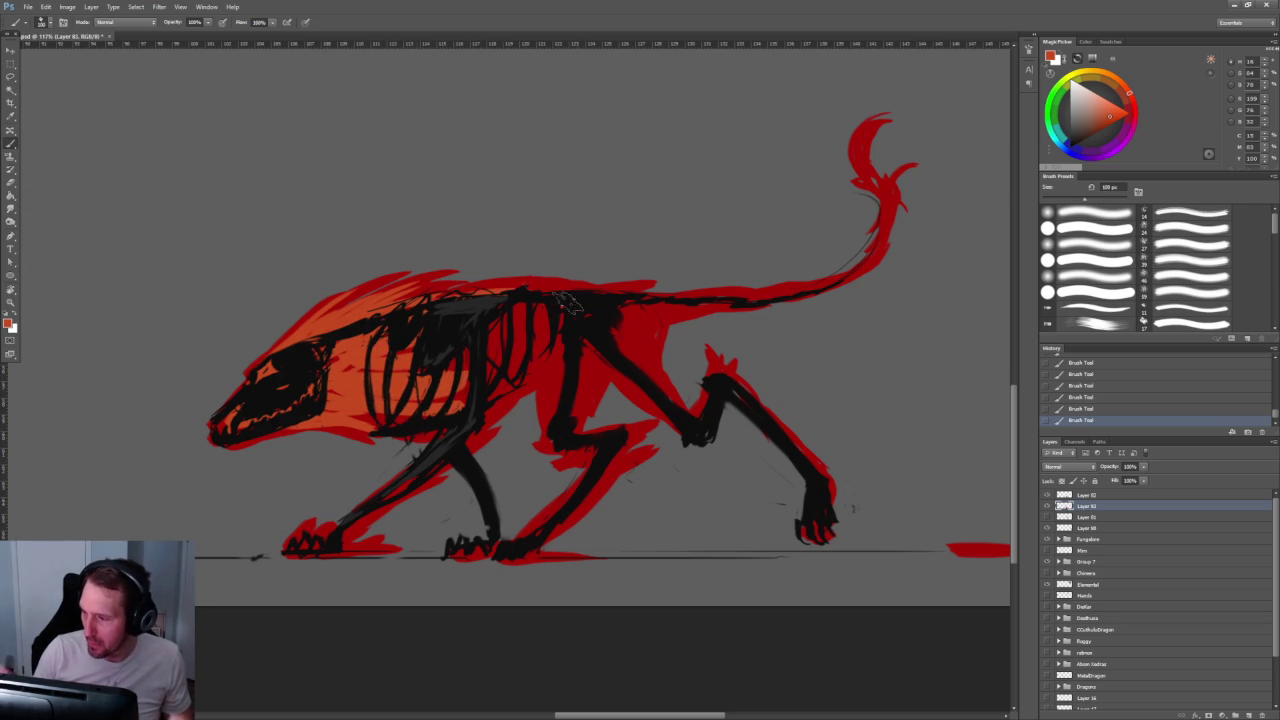
pyautogui.moveTo(428, 357); pyautogui.dragTo(541, 362)
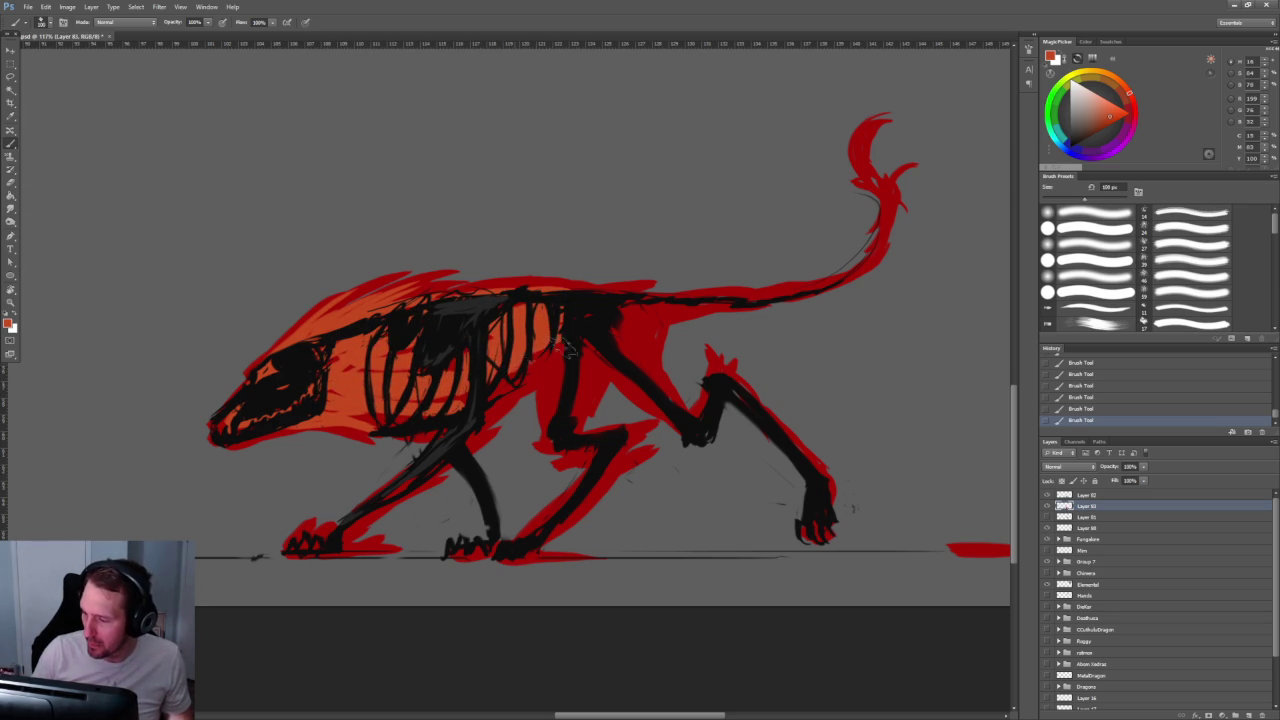
# Step: Add orange touches to the front toes and over the top of the head
pyautogui.press('[')
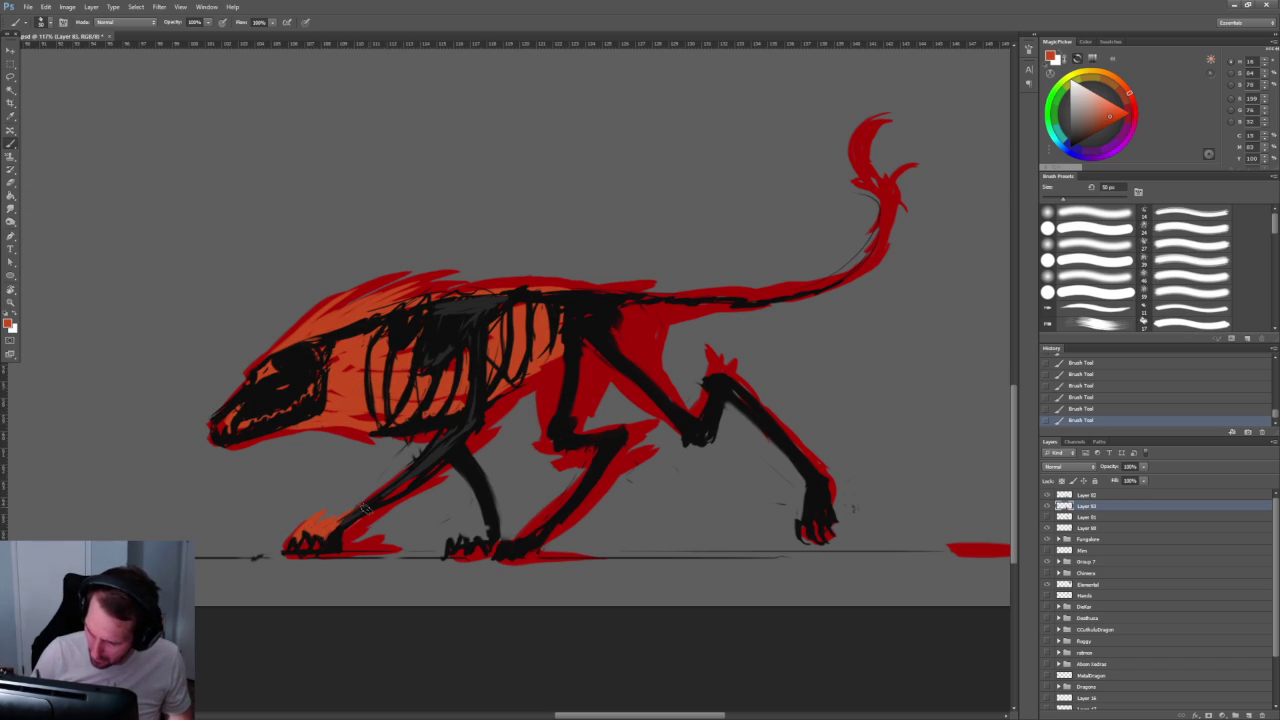
pyautogui.moveTo(325, 543); pyautogui.dragTo(302, 543)
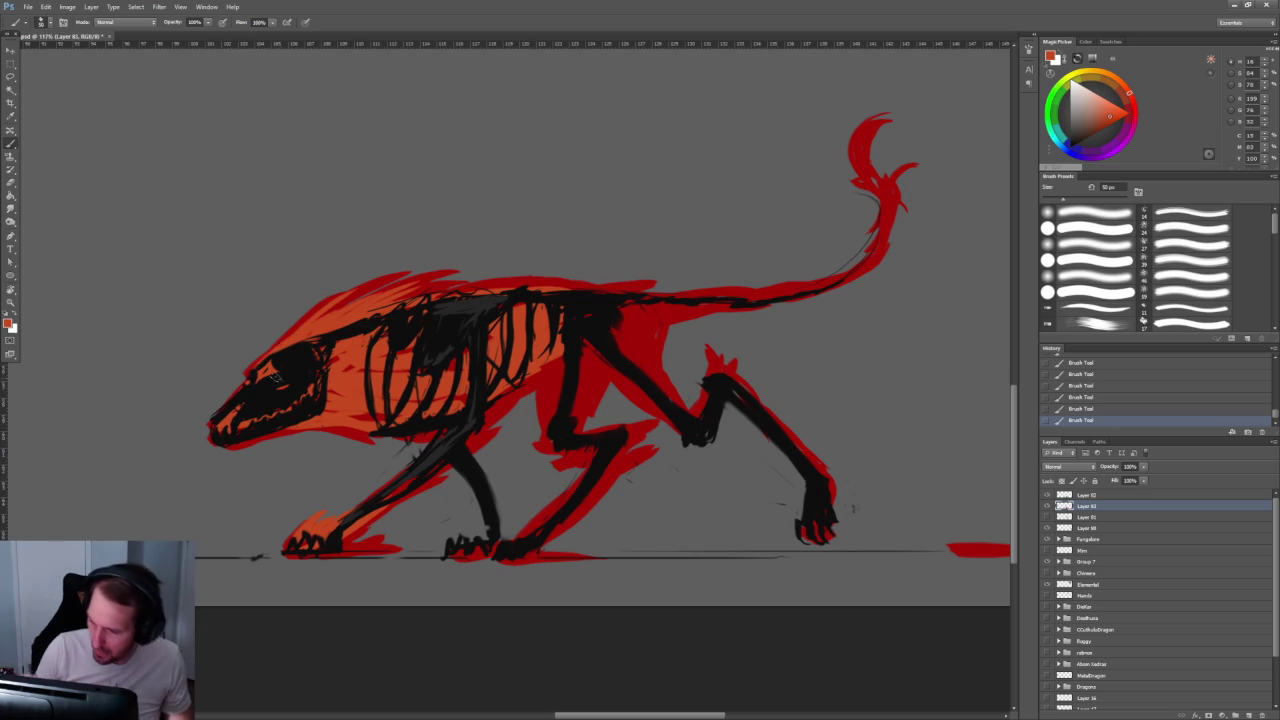
pyautogui.moveTo(252, 376); pyautogui.dragTo(298, 340)
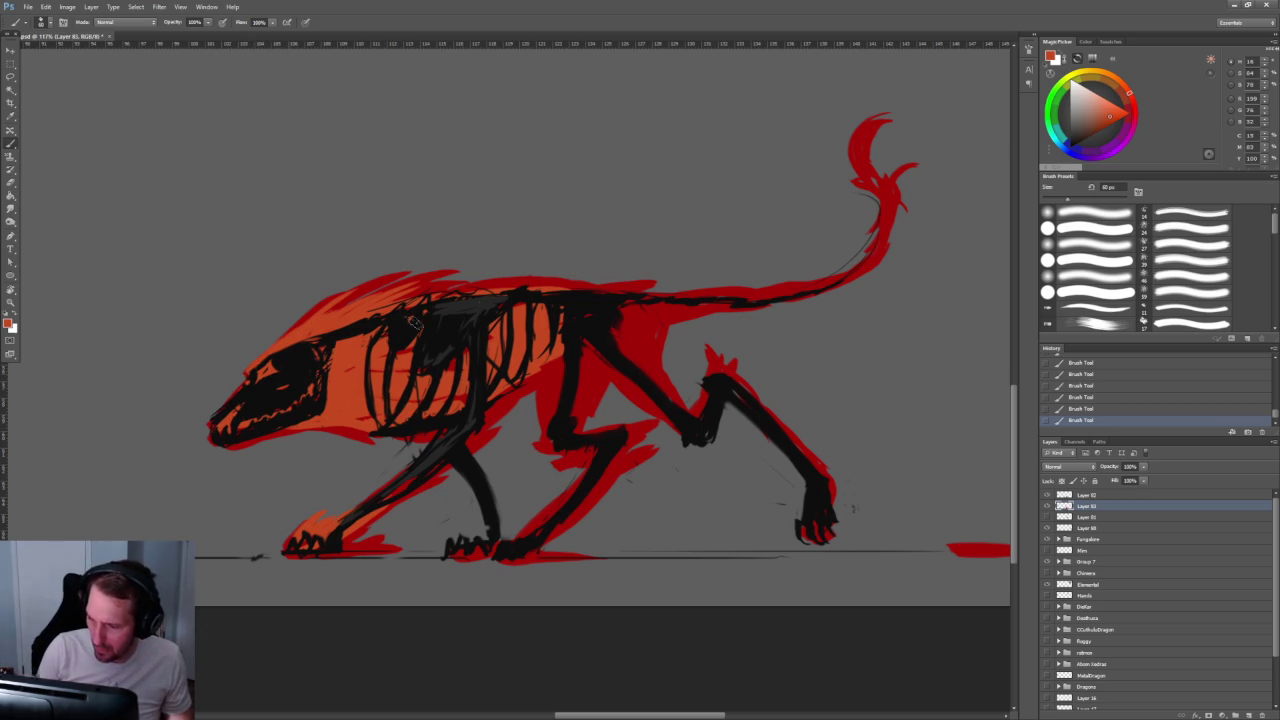
pyautogui.press(']')
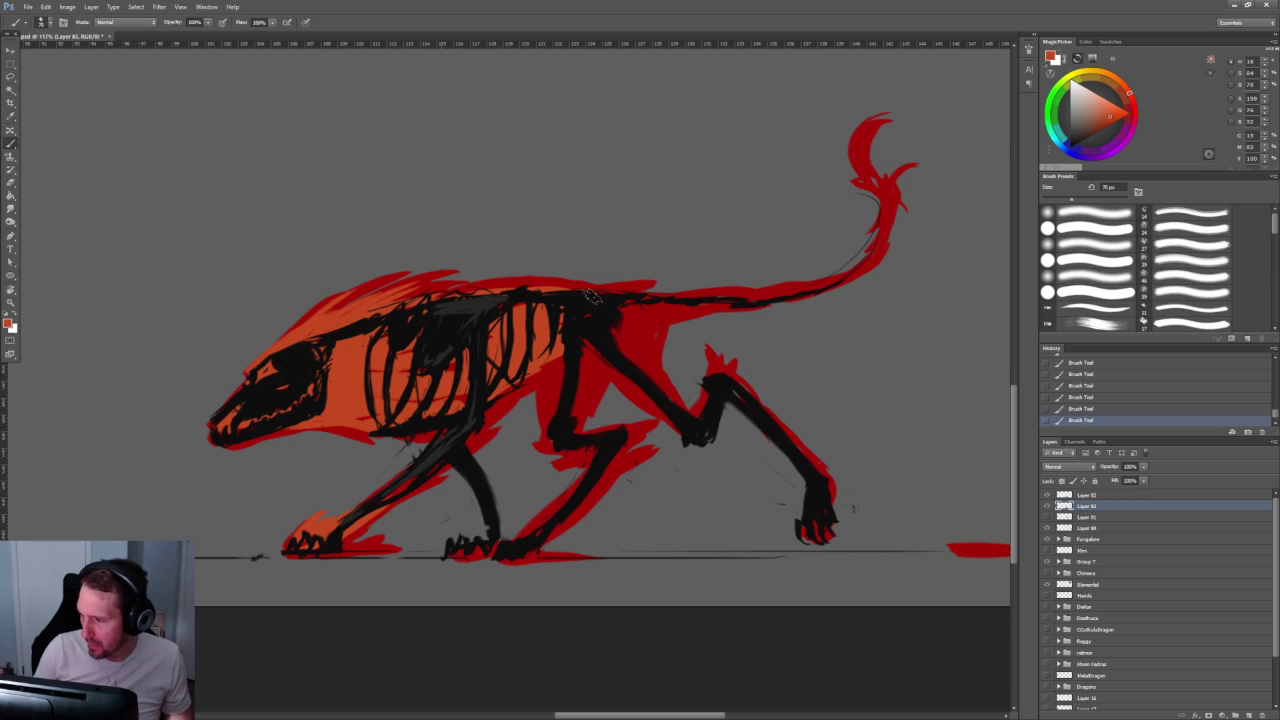